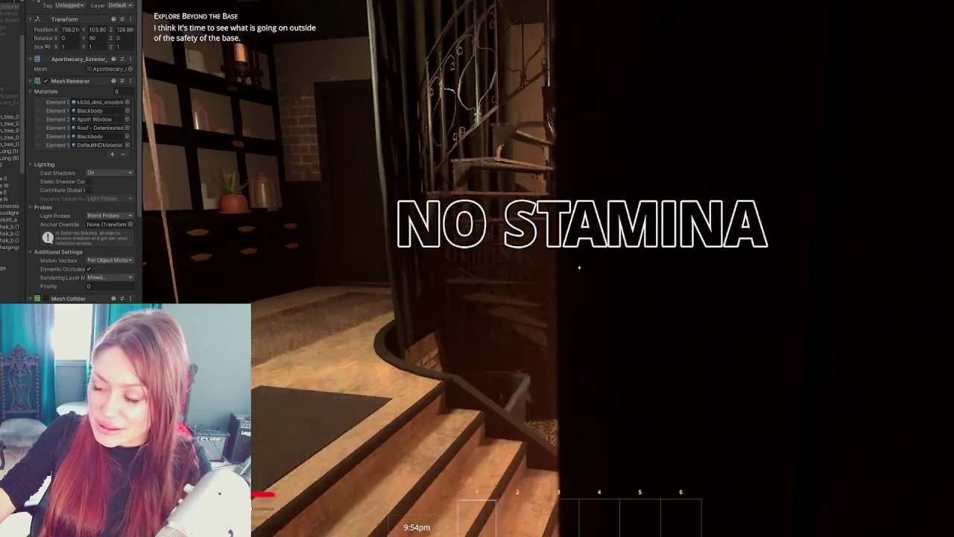
# Step: Pause the game to show the stats menu, then select the apothecary door object
pyautogui.press('Escape')
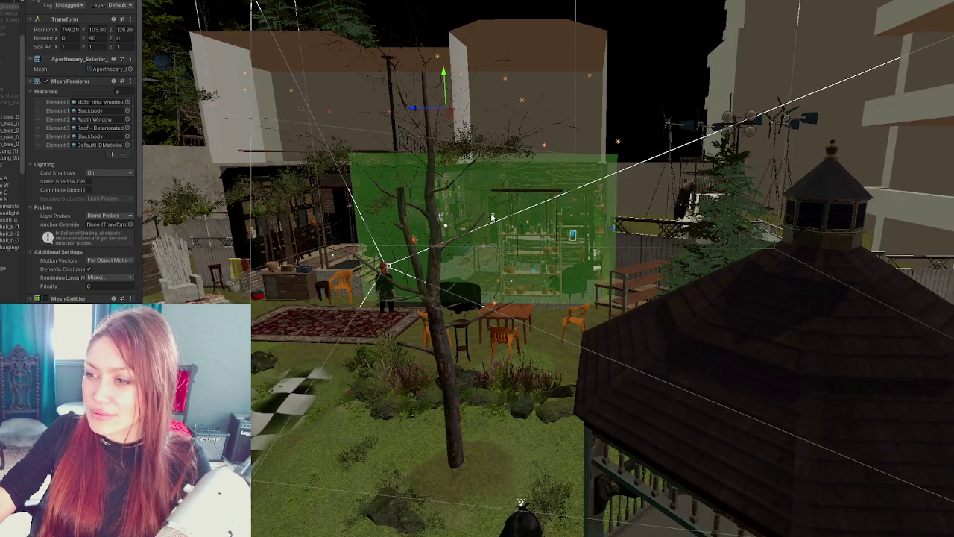
pyautogui.click(492, 217)
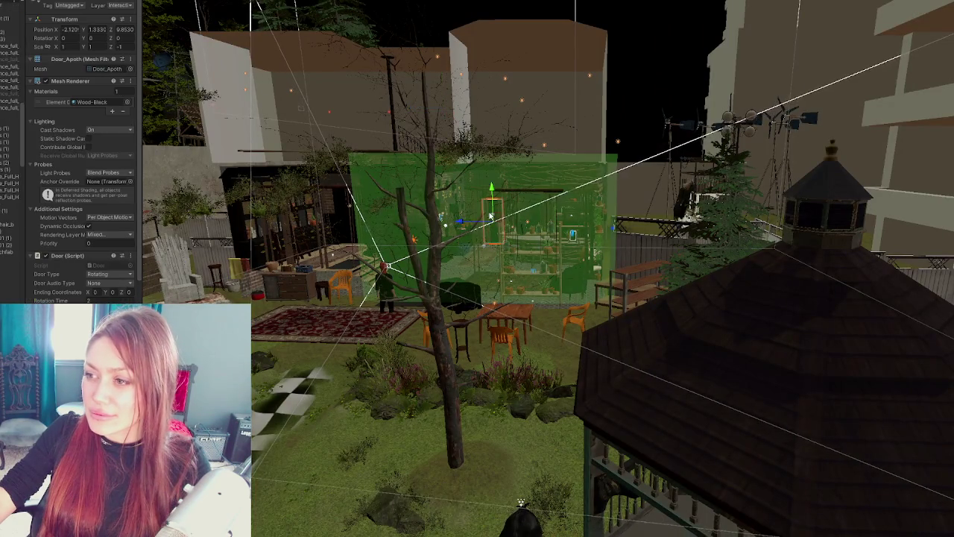
# Step: Frame the Scene view on the apothecary door and zoom in on the room
pyautogui.press('f')
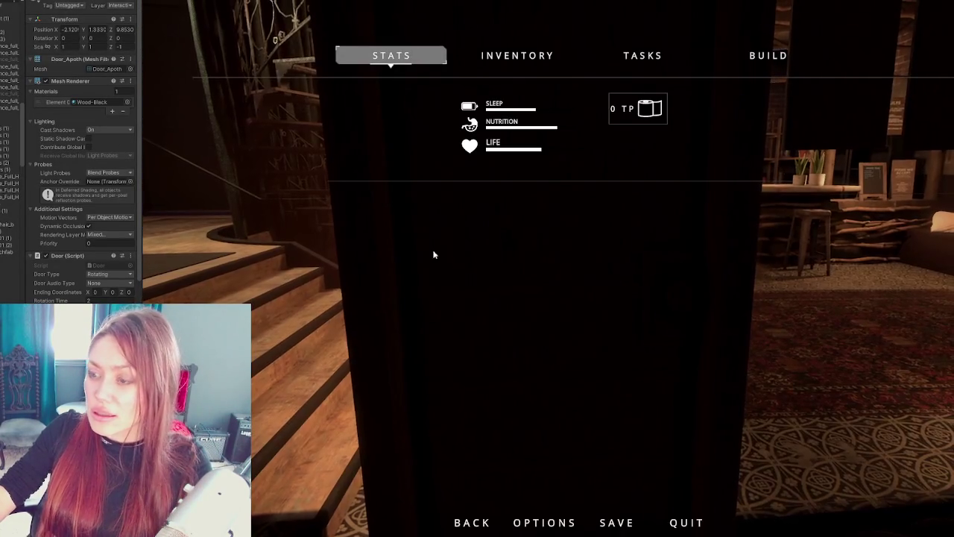
pyautogui.scroll(3, 21, 39)
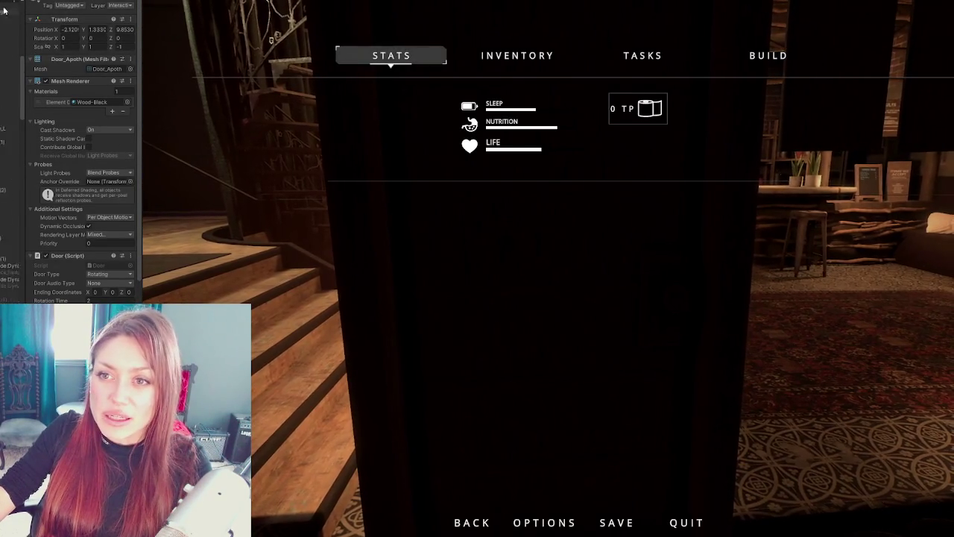
# Step: Zoom the view and resume play outside the apothecary with the quest text showing
pyautogui.scroll(3, 3, 22)
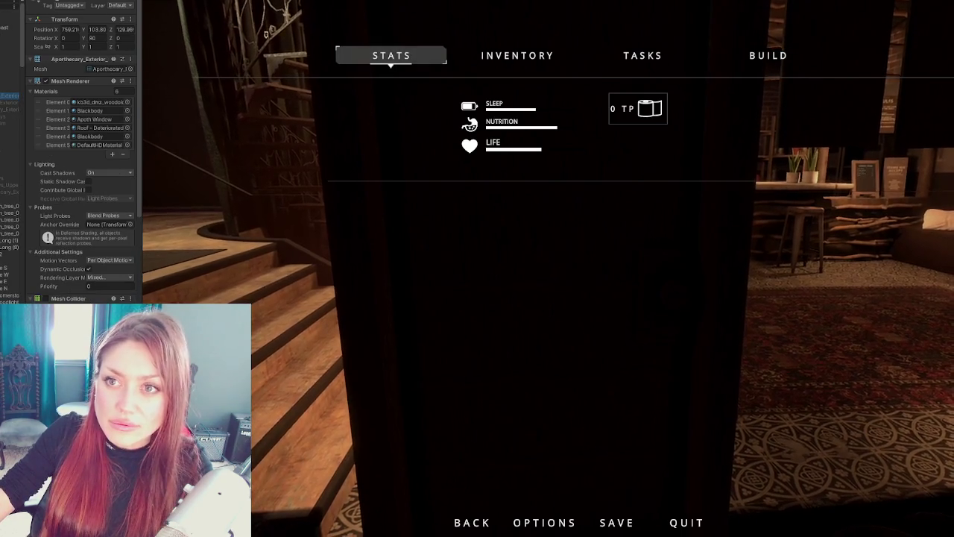
pyautogui.press('s')
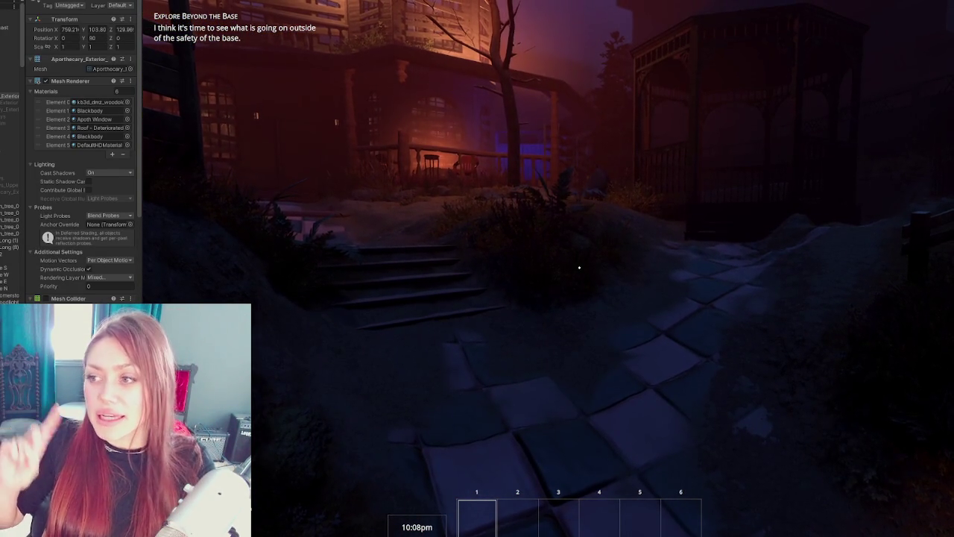
# Step: Walk the player toward the chairs and campfire, then pause on the stats menu showing 0 TP
pyautogui.press('Escape')
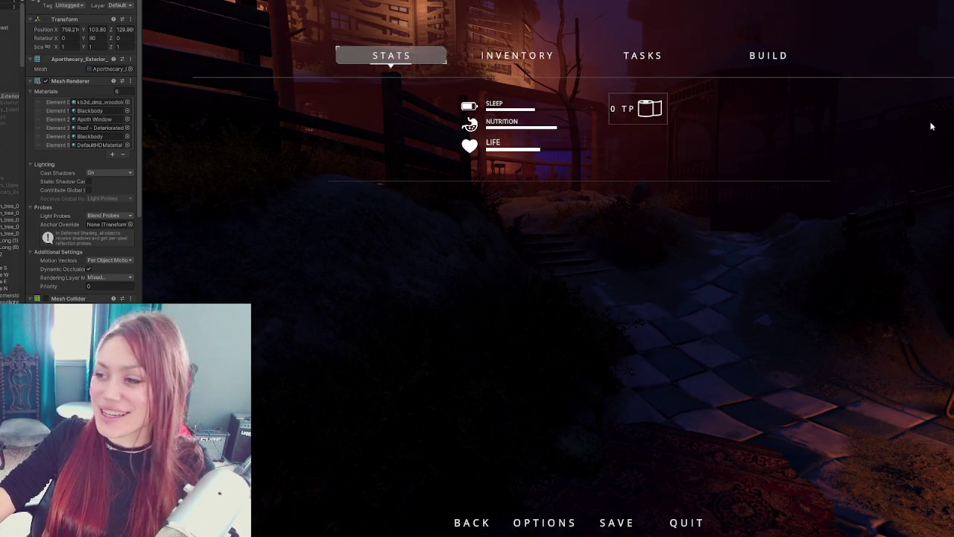
pyautogui.press('Escape')
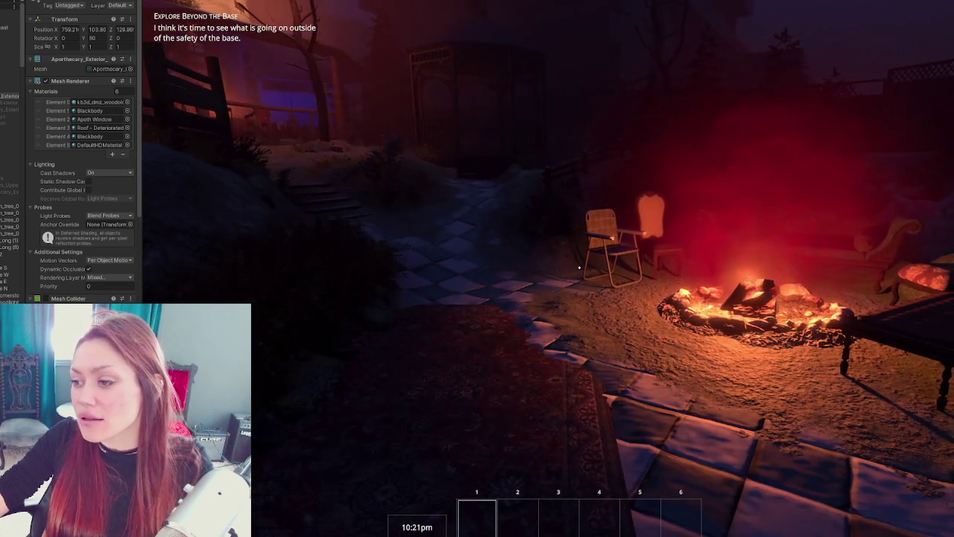
pyautogui.press('w')
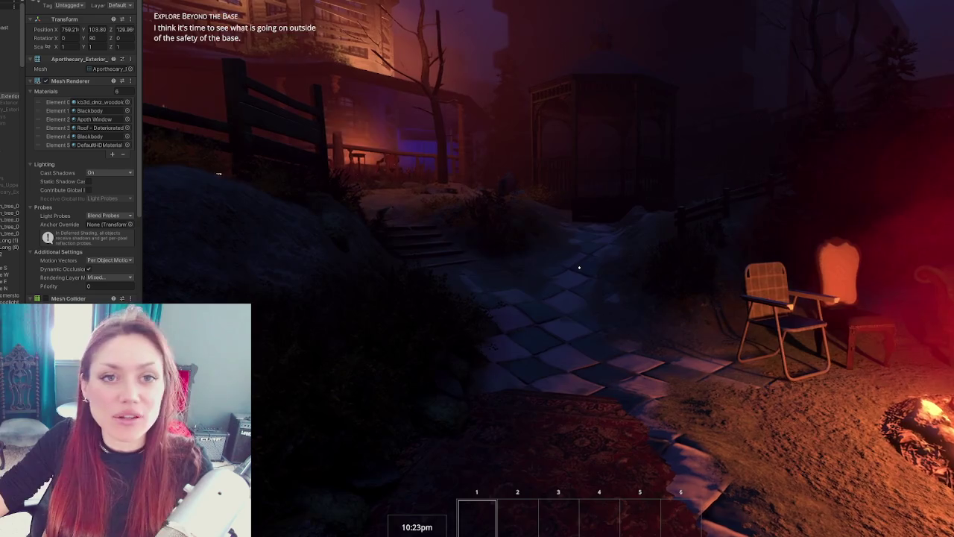
pyautogui.press('Escape')
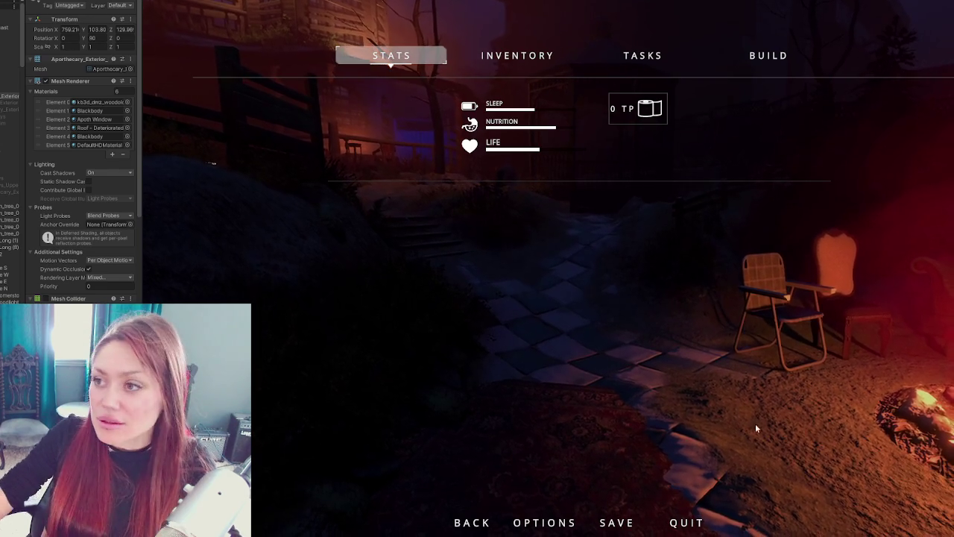
pyautogui.click(529, 66)
# Step: Browse the menu's stats, inventory, tasks (Meet the Locals) and build (Newspaper Bed) pages, then resume play
pyautogui.click(392, 55)
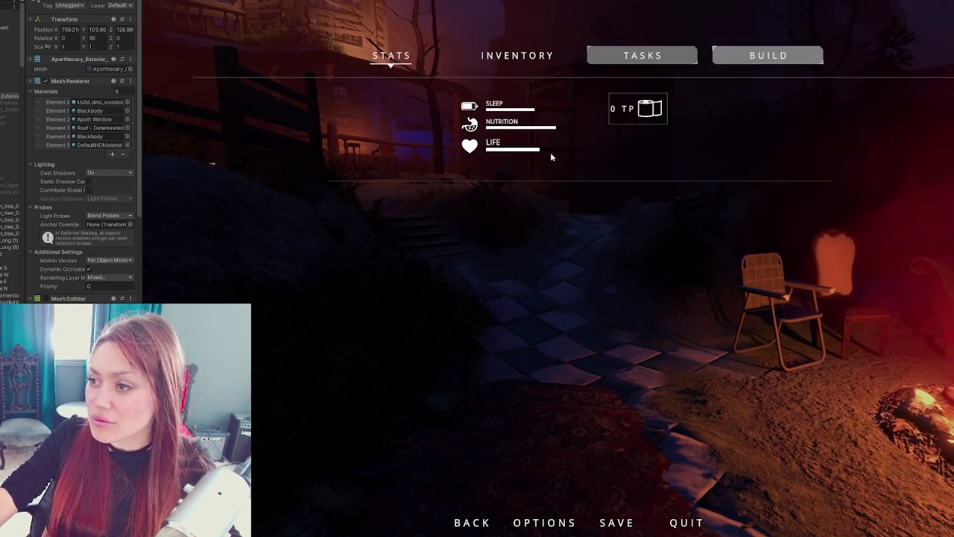
pyautogui.click(515, 56)
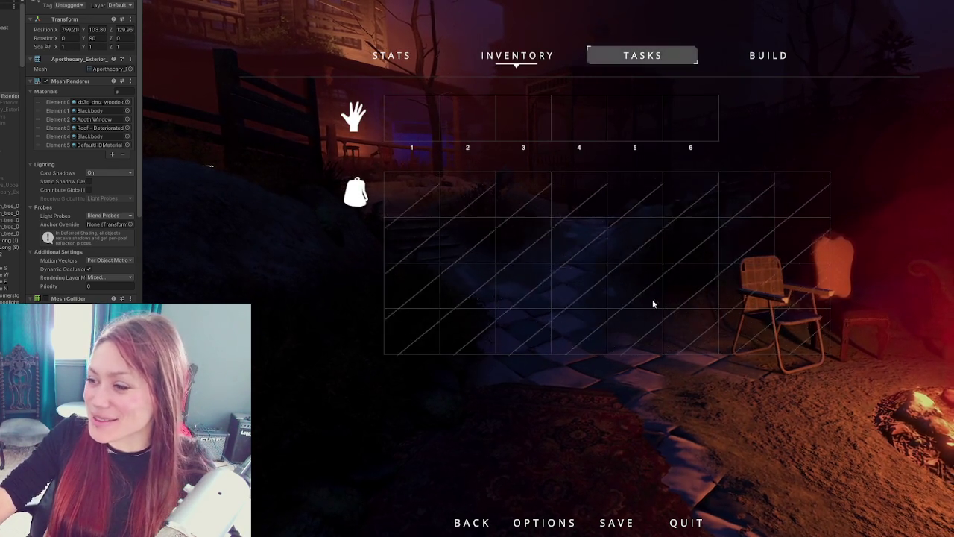
pyautogui.click(735, 61)
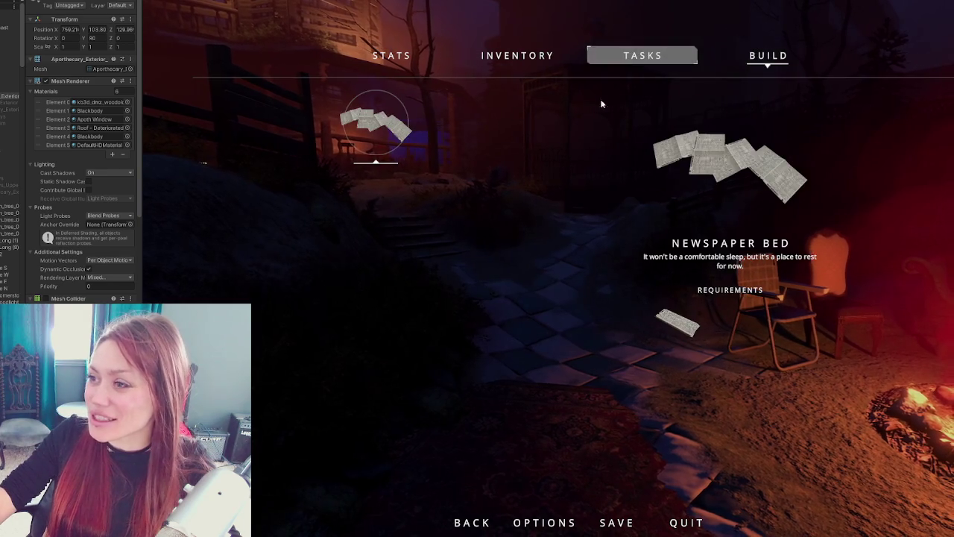
pyautogui.click(618, 69)
pyautogui.click(516, 56)
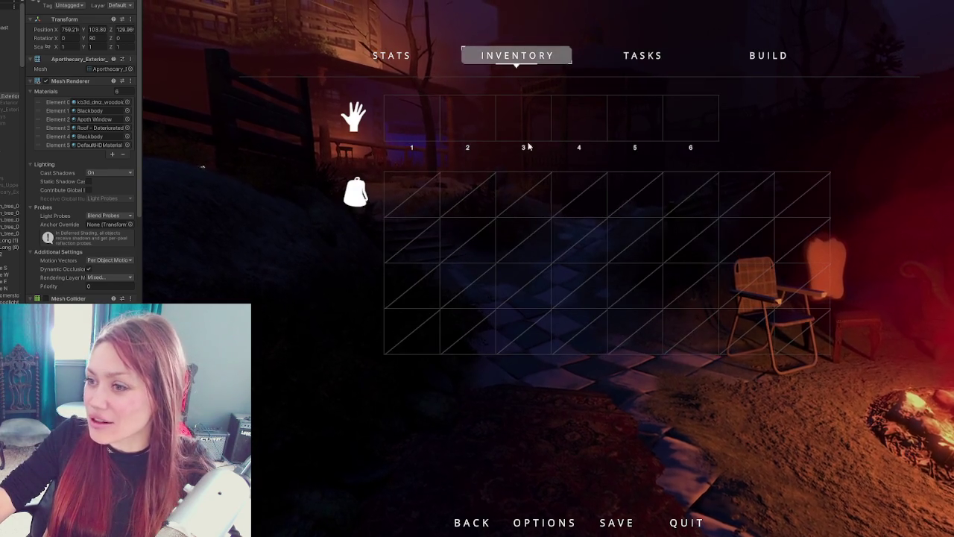
pyautogui.click(634, 64)
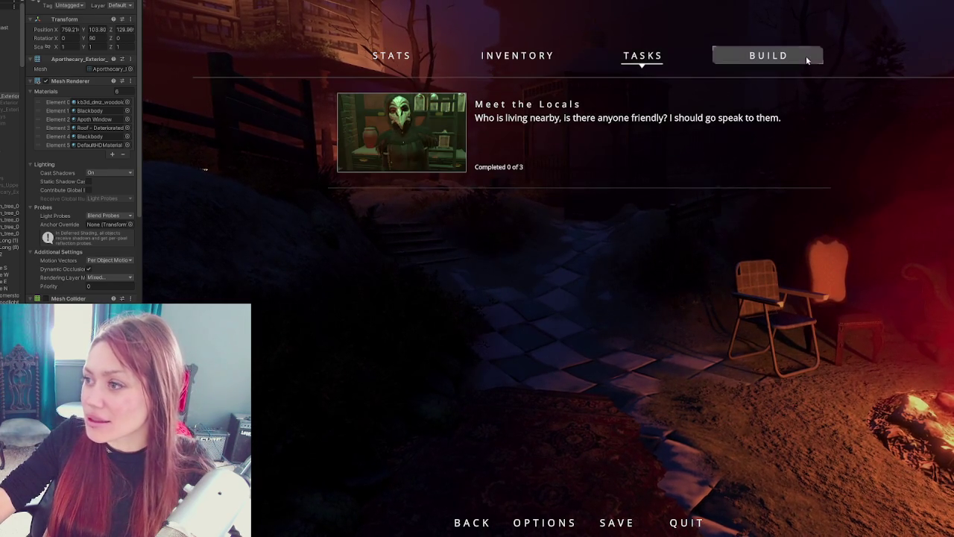
pyautogui.click(775, 59)
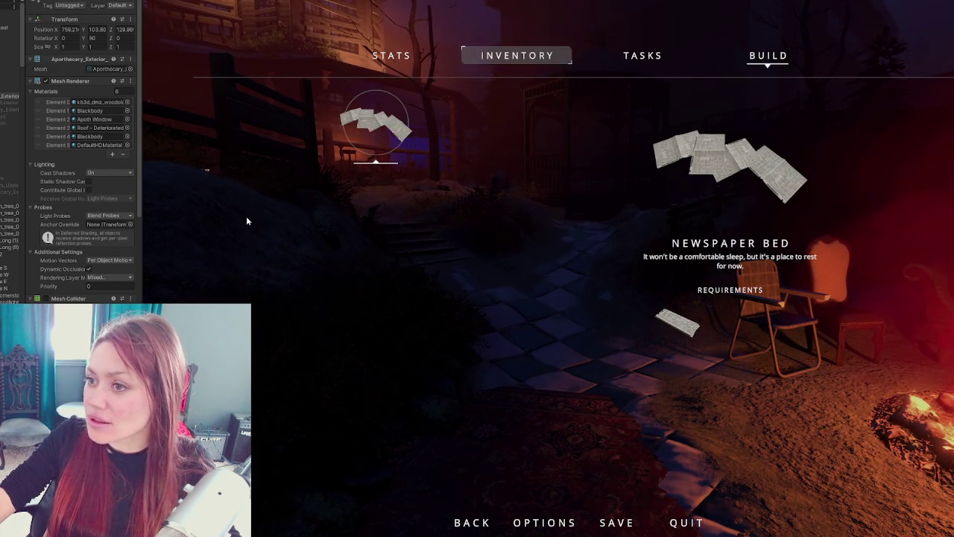
pyautogui.click(392, 55)
pyautogui.press('Escape')
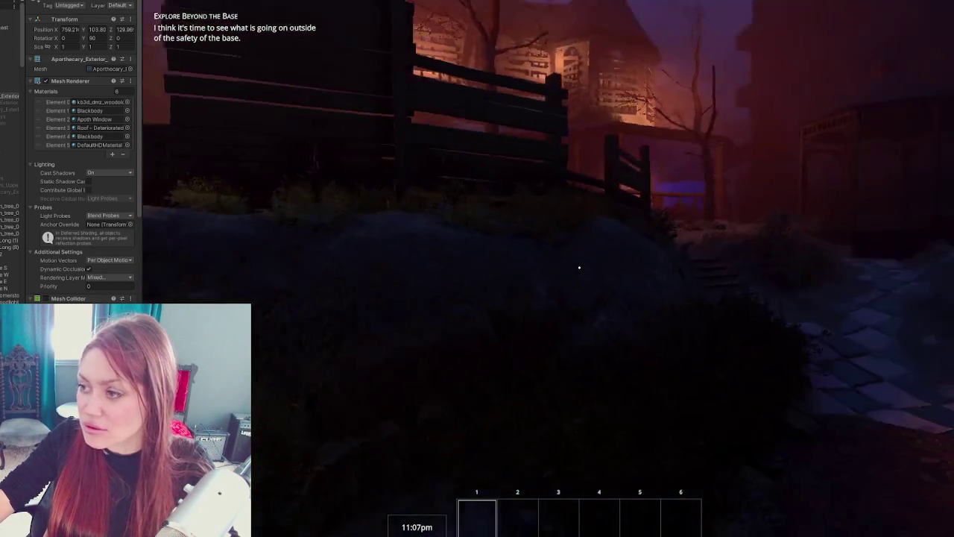
# Step: Leave the game and zoom around the ivy-covered apothecary house in the Scene view, clearing the selection
pyautogui.press('Escape')
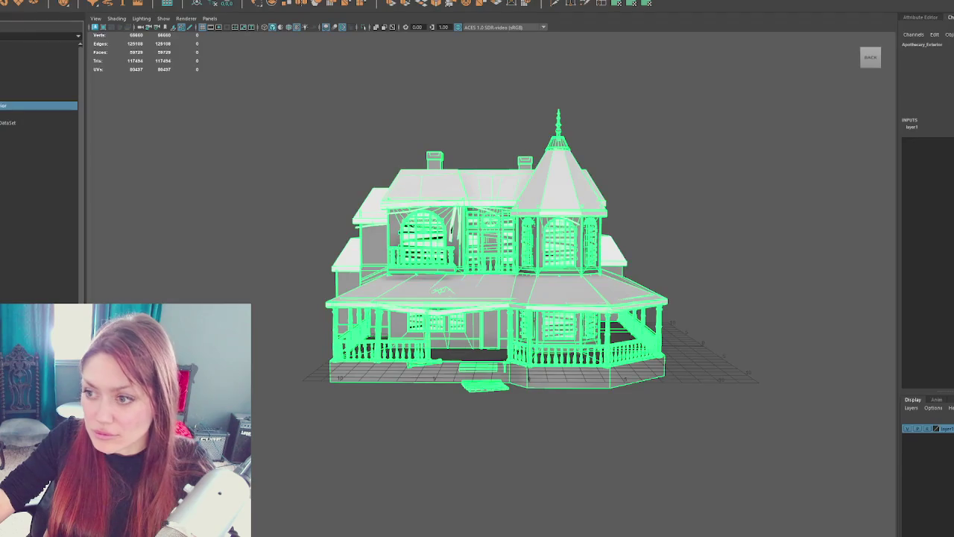
pyautogui.scroll(5, 543, 351)
pyautogui.scroll(5, 543, 350)
pyautogui.scroll(-5, 542, 347)
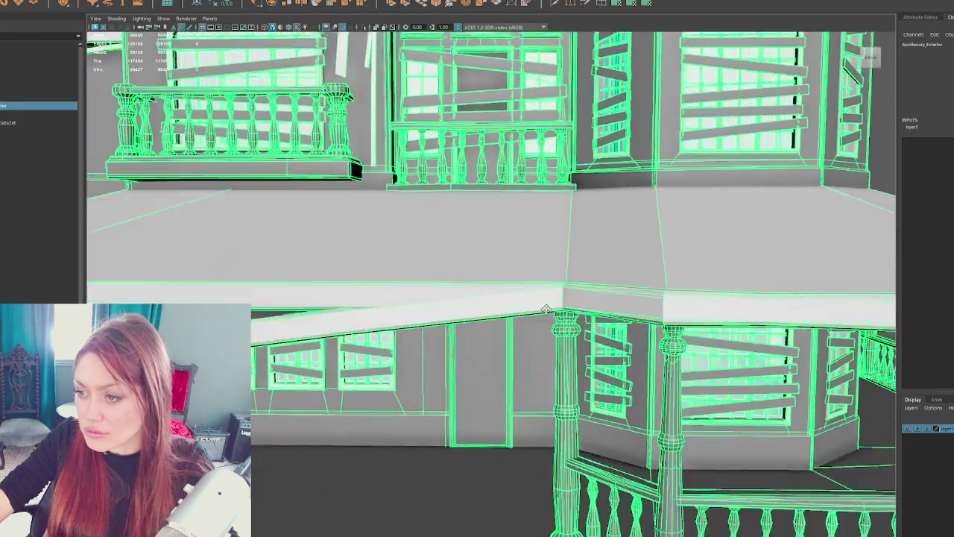
pyautogui.scroll(-3, 530, 257)
pyautogui.click(530, 257)
pyautogui.scroll(3, 533, 231)
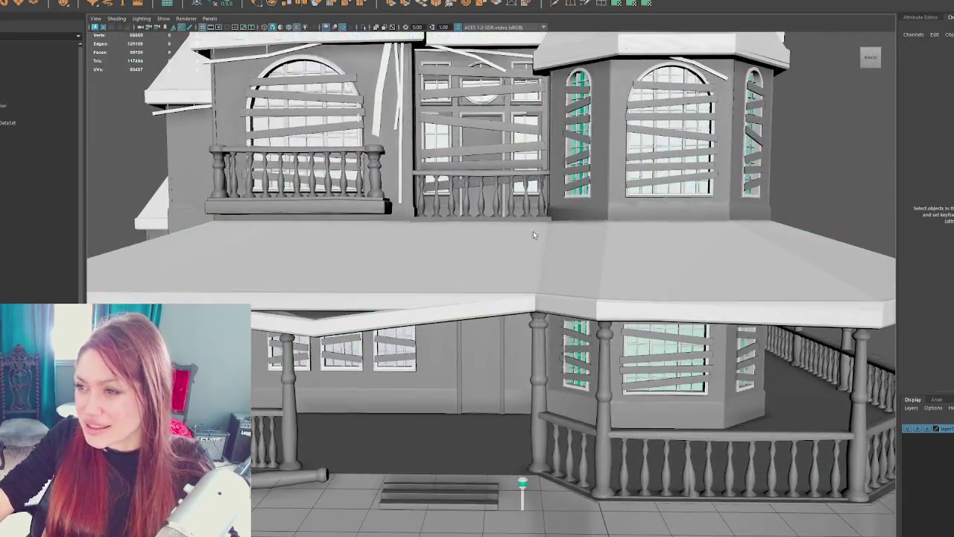
pyautogui.scroll(-5, 533, 231)
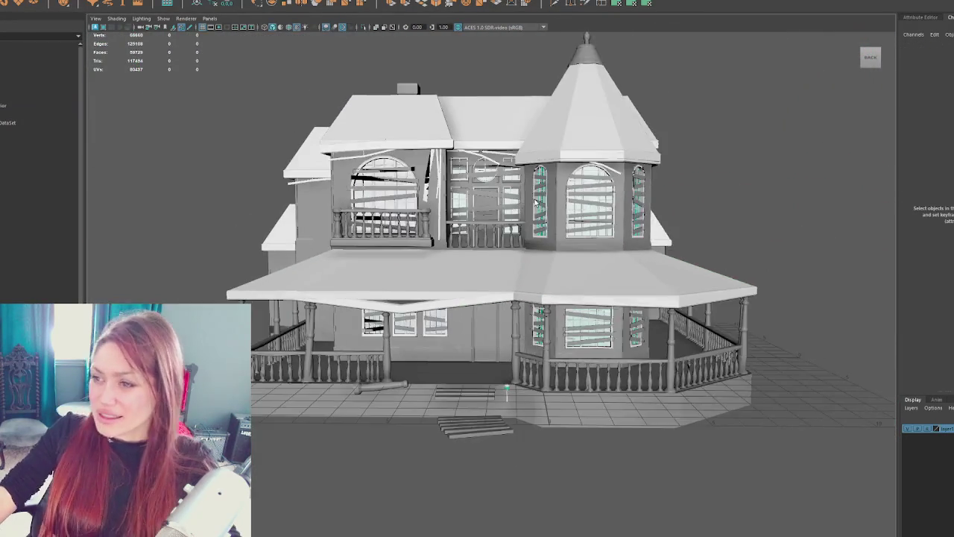
pyautogui.scroll(4, 533, 231)
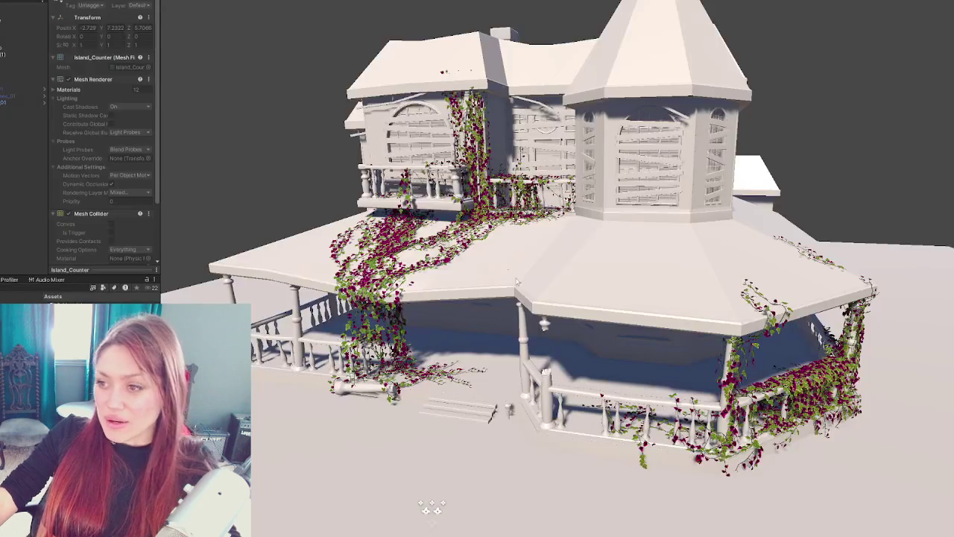
# Step: Select ivy mesh A3 over the porch roof and expand its material settings in the Inspector
pyautogui.scroll(2, 561, 264)
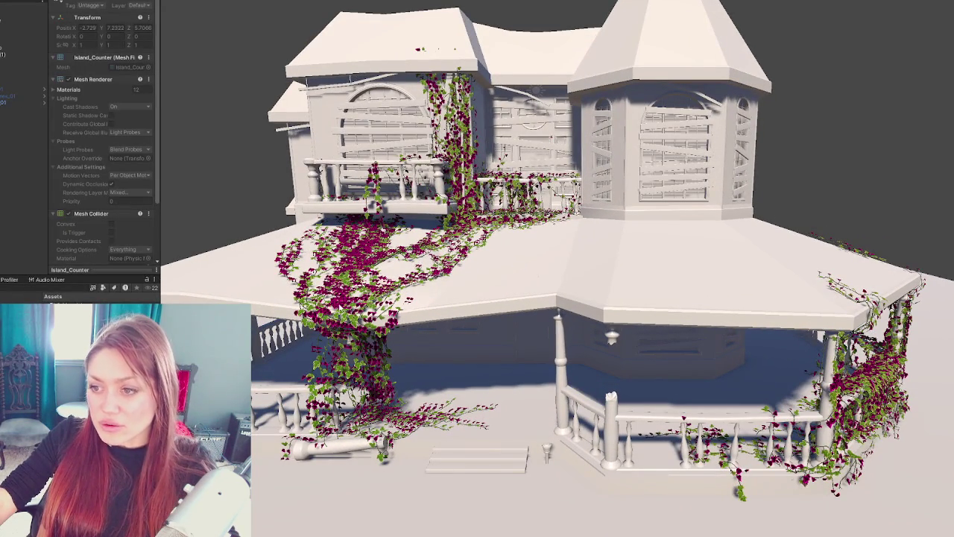
pyautogui.click(341, 308)
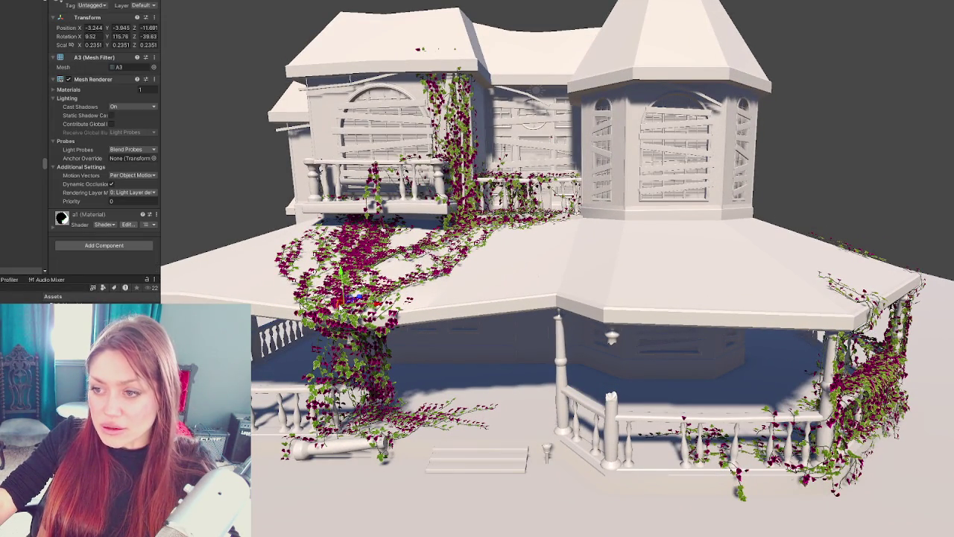
pyautogui.click(97, 214)
pyautogui.scroll(-5, 116, 168)
# Step: Clear the selection and orbit to view the ivy-dressed house from above-left
pyautogui.scroll(-4, 116, 168)
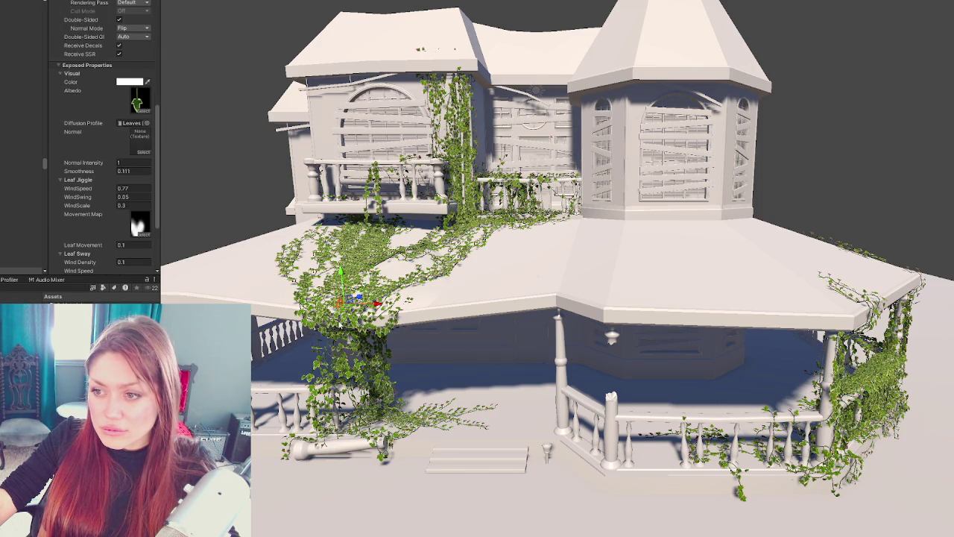
pyautogui.click(249, 124)
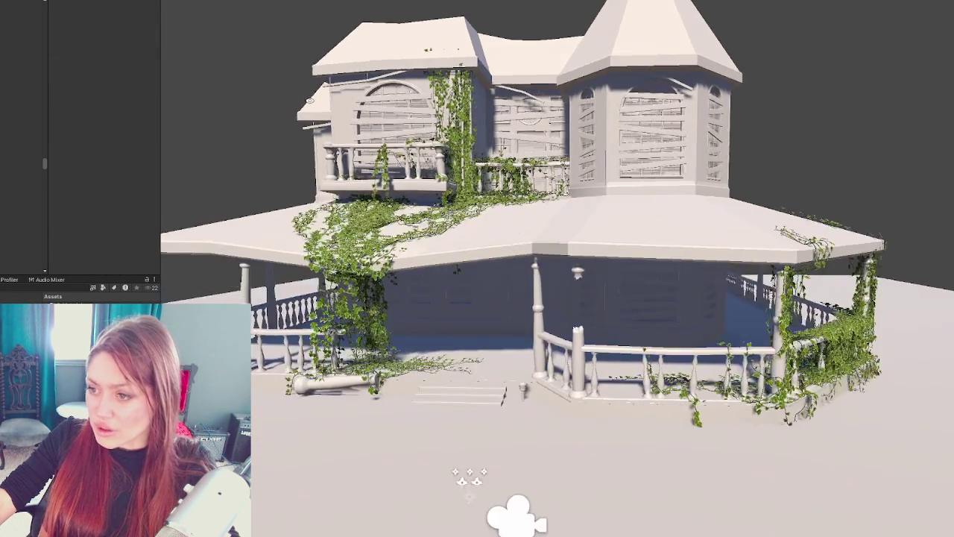
pyautogui.keyDown('alt'); pyautogui.moveTo(248, 120); pyautogui.dragTo(307, 107); pyautogui.keyUp('alt')
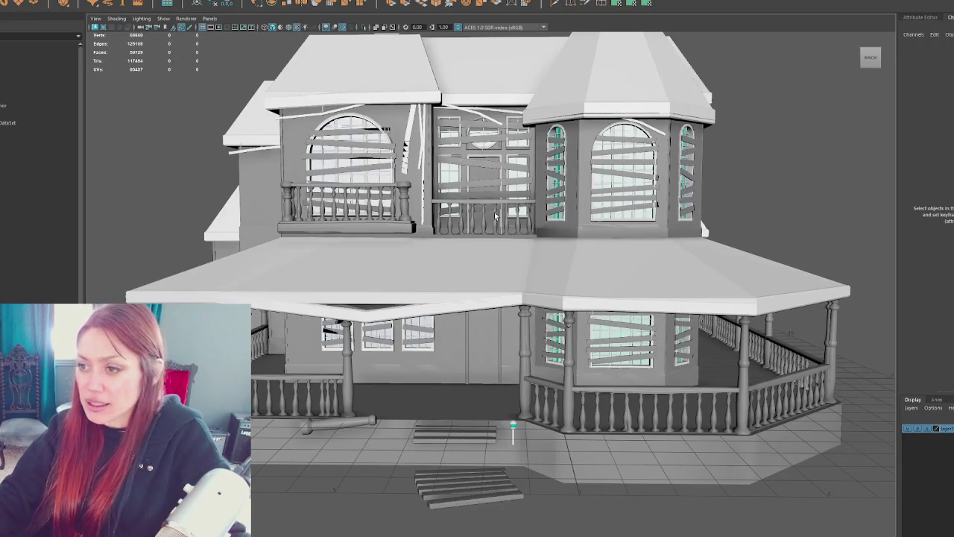
pyautogui.scroll(-3, 495, 216)
pyautogui.scroll(5, 447, 224)
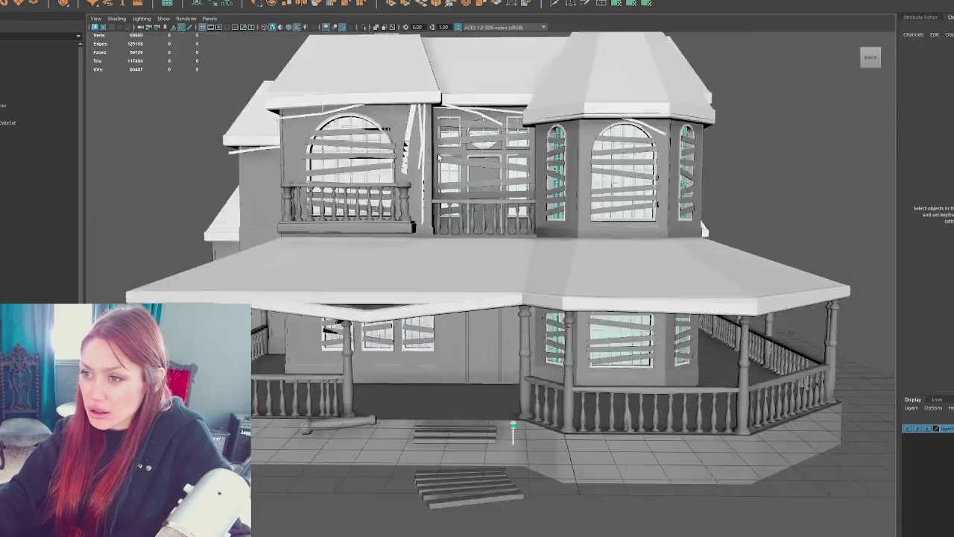
pyautogui.scroll(-6, 386, 279)
pyautogui.scroll(2, 411, 248)
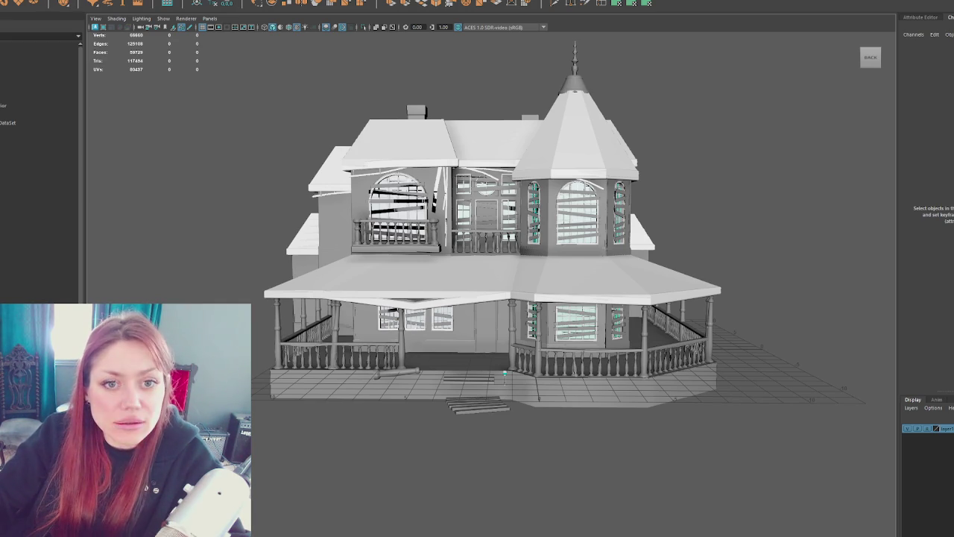
pyautogui.hotkey('alt', 'Tab')
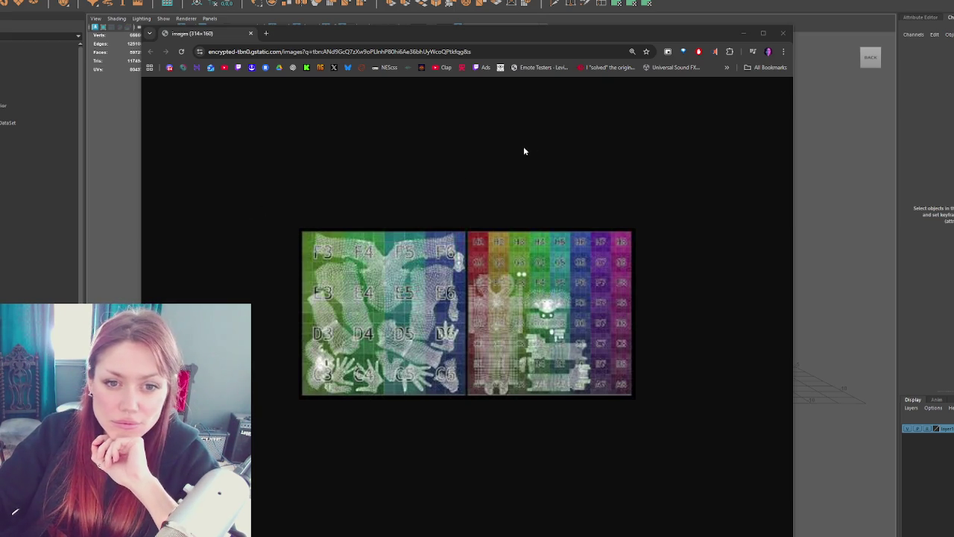
# Step: Move the UV grid image window off the house and bring the '1M' checker texture forward
pyautogui.moveTo(699, 35); pyautogui.dragTo(618, 102)
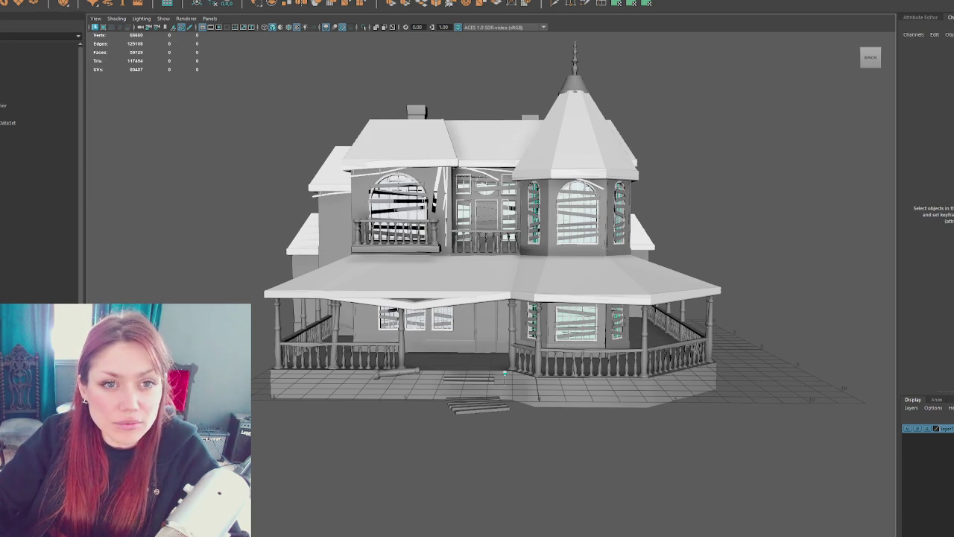
pyautogui.hotkey('alt', 'Tab')
pyautogui.moveTo(622, 33); pyautogui.dragTo(627, 28)
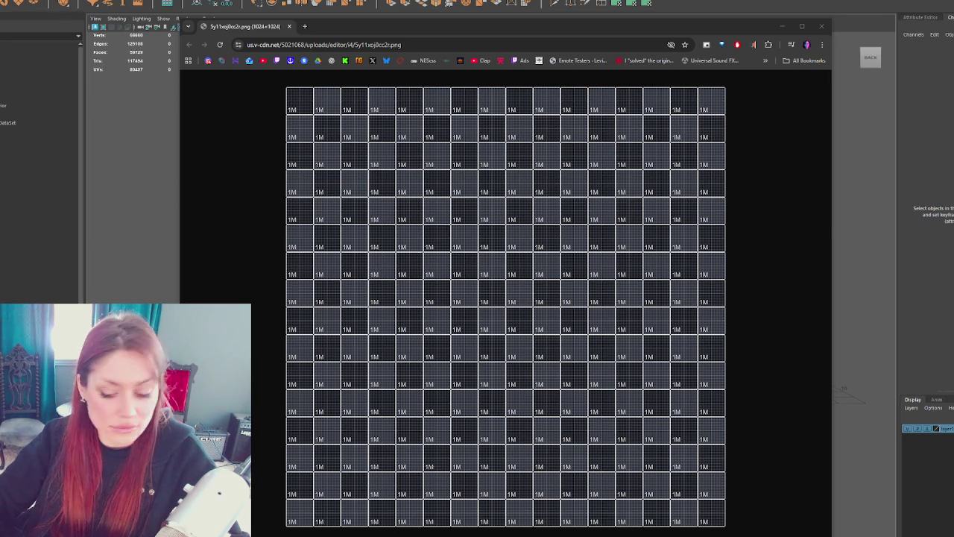
pyautogui.click(847, 44)
pyautogui.scroll(2, 681, 288)
pyautogui.scroll(5, 663, 268)
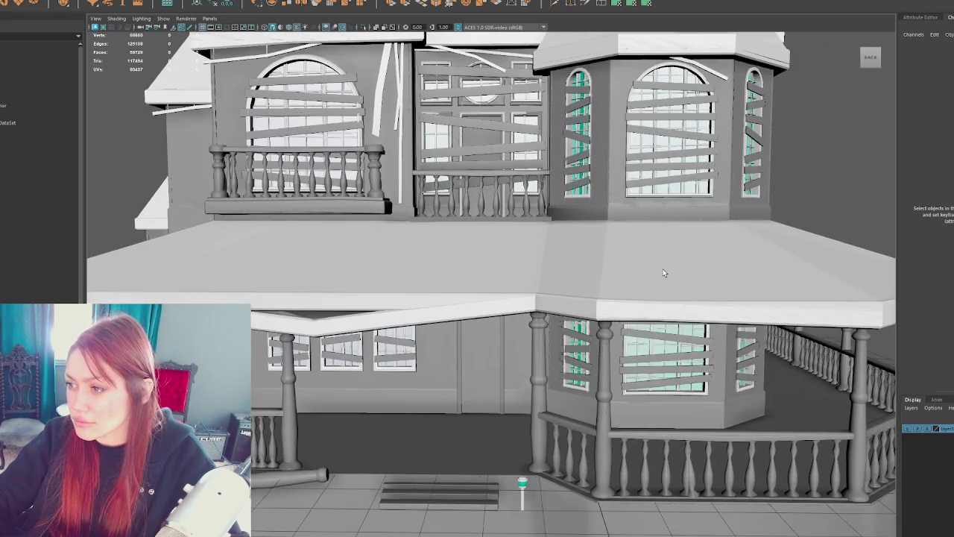
pyautogui.scroll(-5, 663, 273)
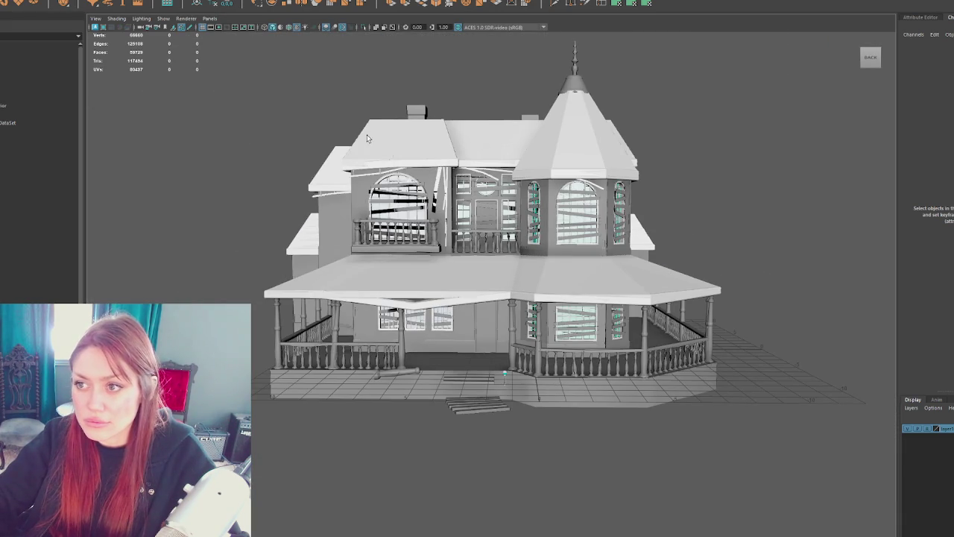
# Step: Delete the scene's only display layer, leaving the layer list empty, then select the roof
pyautogui.rightClick(944, 428)
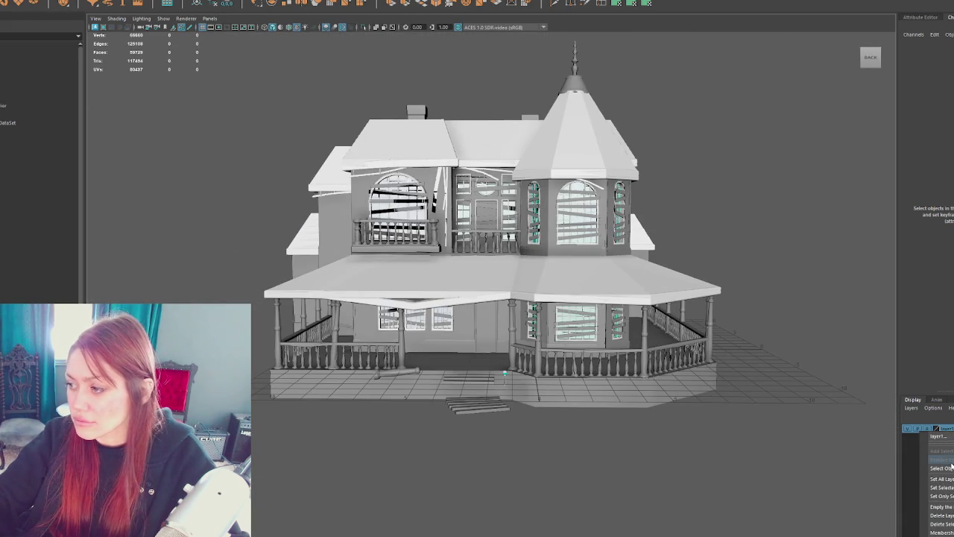
pyautogui.click(942, 515)
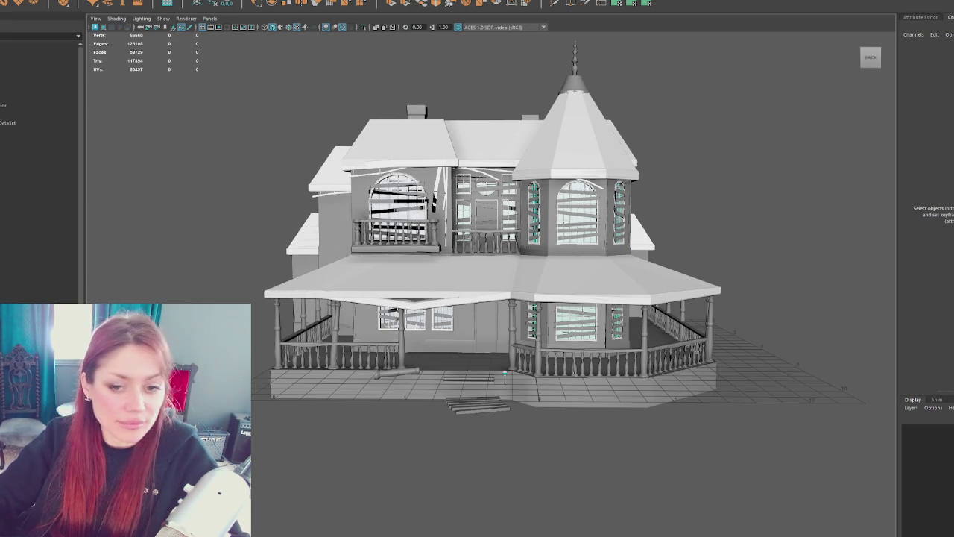
pyautogui.click(559, 272)
pyautogui.scroll(5, 569, 257)
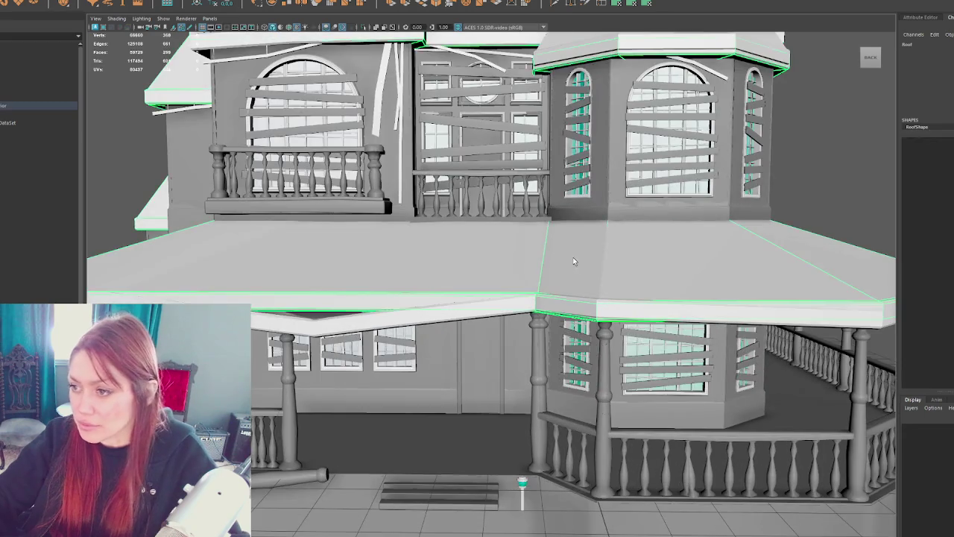
# Step: Angle the view onto the porch roof and tower, then select the combined house mesh
pyautogui.keyDown('alt'); pyautogui.moveTo(569, 258); pyautogui.dragTo(422, 221); pyautogui.keyUp('alt')
pyautogui.scroll(-5, 422, 221)
pyautogui.scroll(2, 407, 163)
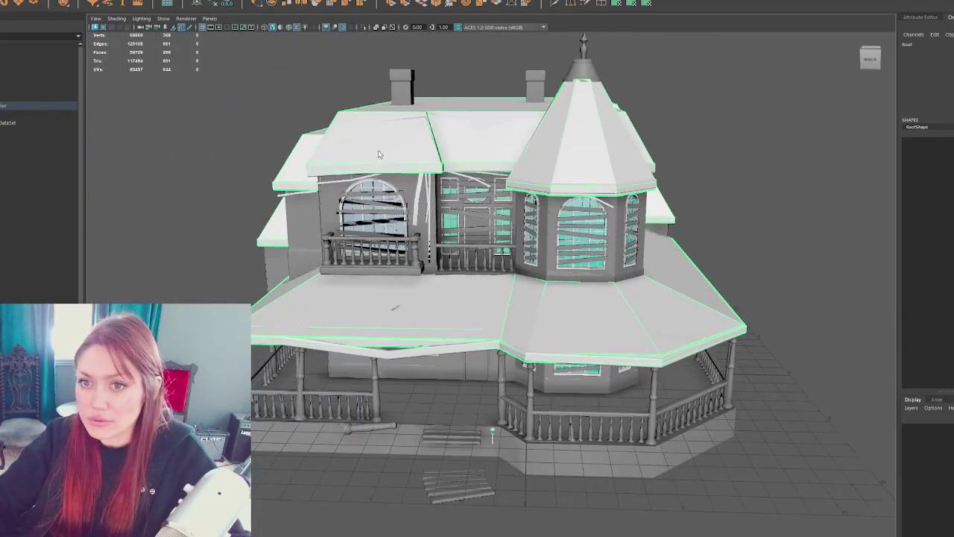
pyautogui.click(22, 148)
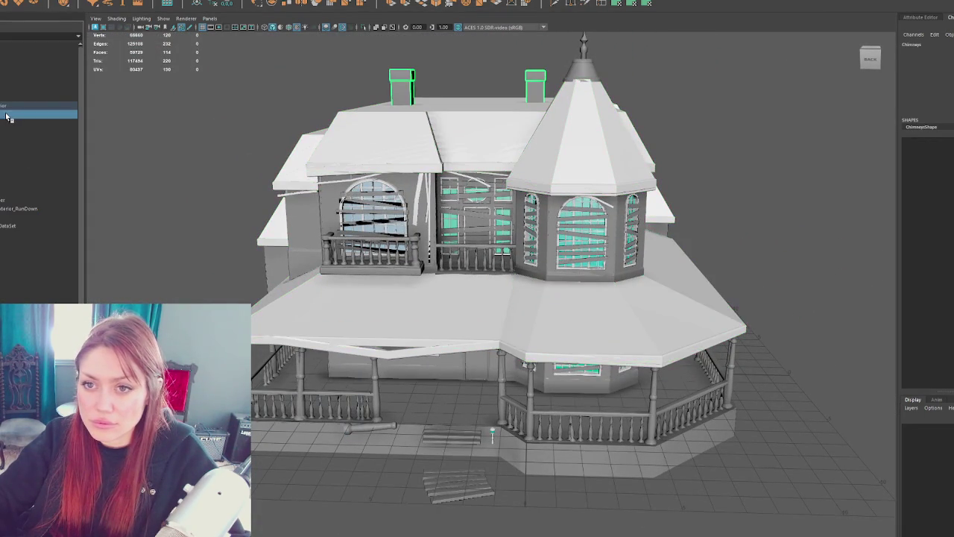
pyautogui.click(404, 282)
pyautogui.scroll(3, 448, 276)
pyautogui.scroll(2, 549, 270)
# Step: In Face mode, select the turret, main and lower roof faces and orbit to check them
pyautogui.moveTo(726, 132); pyautogui.dragTo(726, 194, button='right')
pyautogui.click(526, 120)
pyautogui.scroll(-3, 507, 145)
pyautogui.keyDown('shift'); pyautogui.click(433, 183); pyautogui.keyUp('shift')
pyautogui.keyDown('shift'); pyautogui.click(391, 309); pyautogui.keyUp('shift')
pyautogui.keyDown('alt'); pyautogui.moveTo(391, 309); pyautogui.dragTo(421, 276); pyautogui.keyUp('alt')
pyautogui.keyDown('alt'); pyautogui.moveTo(198, 293); pyautogui.dragTo(559, 340); pyautogui.keyUp('alt')
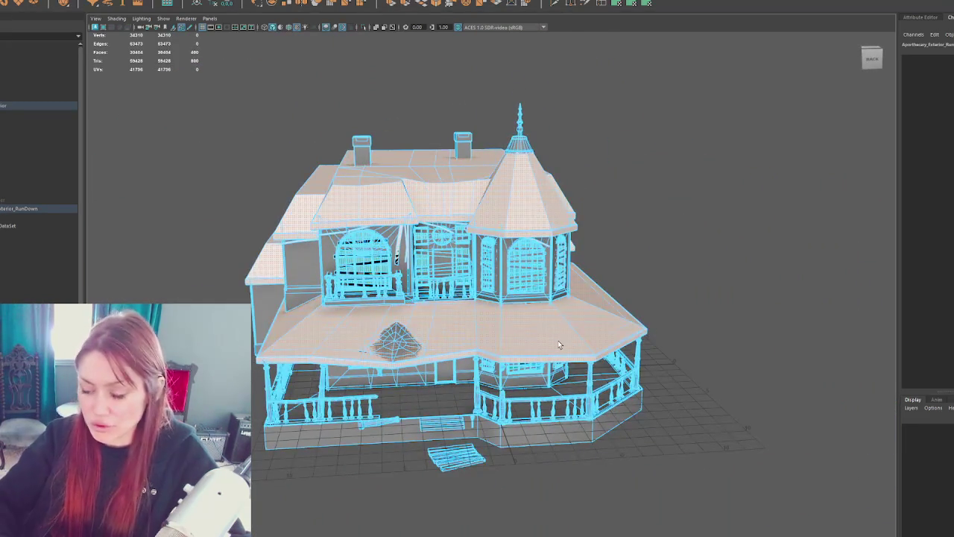
# Step: Isolate the selected roof faces and orbit around them
pyautogui.hotkey('ctrl', '1')
pyautogui.scroll(2, 589, 298)
pyautogui.scroll(2, 671, 302)
pyautogui.moveTo(696, 311)
pyautogui.keyDown('alt'); pyautogui.mouseDown()
pyautogui.moveTo(482, 201)
pyautogui.moveTo(686, 196)
pyautogui.moveTo(549, 195)
pyautogui.moveTo(664, 102)
pyautogui.mouseUp(); pyautogui.keyUp('alt')
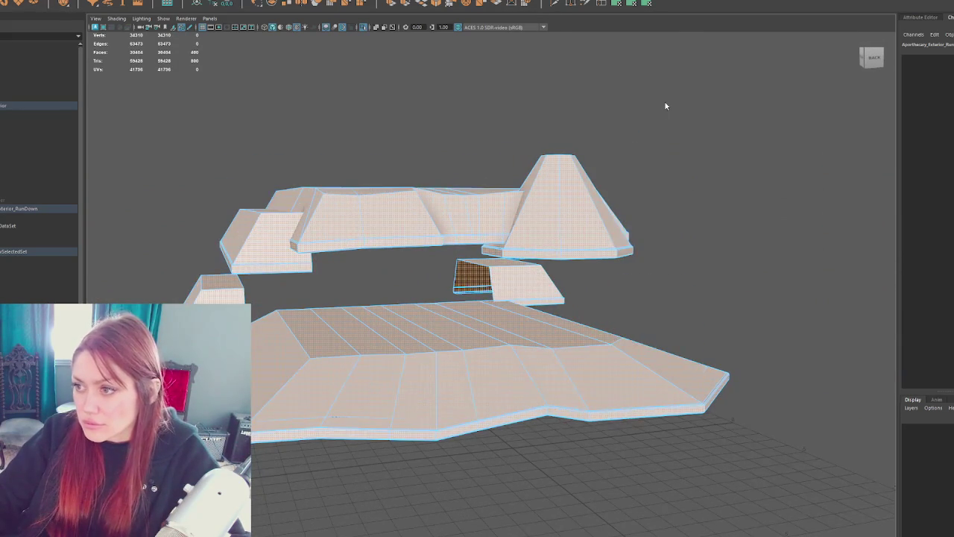
# Step: Return to Object Mode, reselect the whole house and export it with Export Selection
pyautogui.rightClick(665, 102)
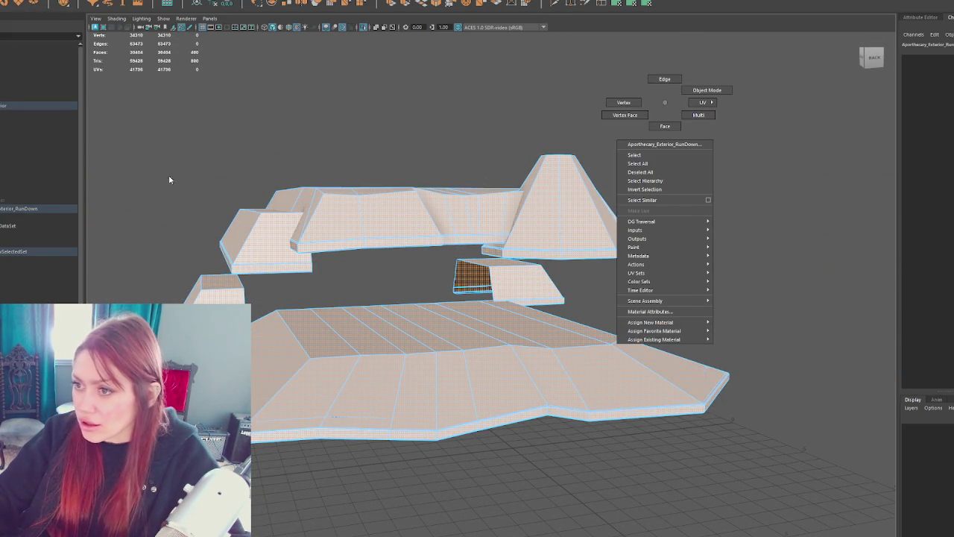
pyautogui.press('F8')
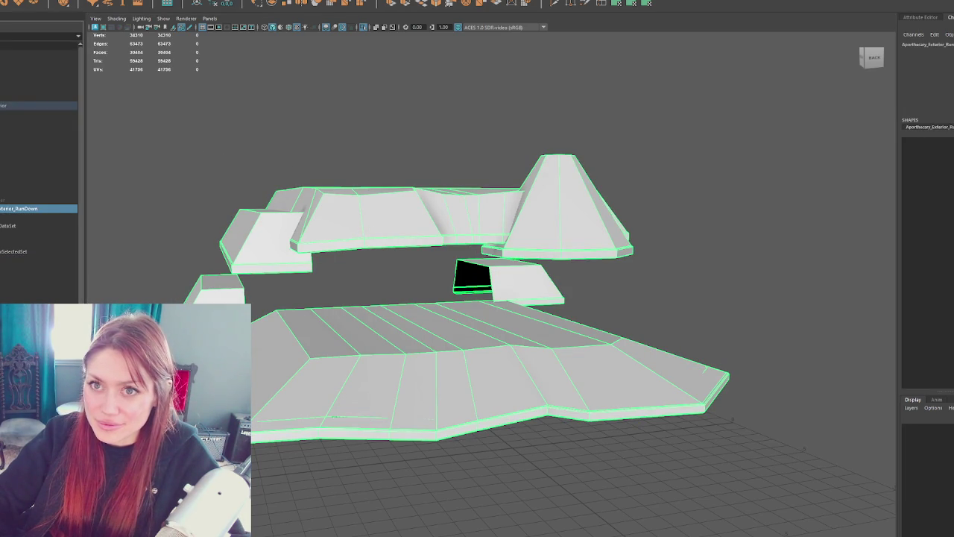
pyautogui.click(142, 96)
pyautogui.click(261, 224)
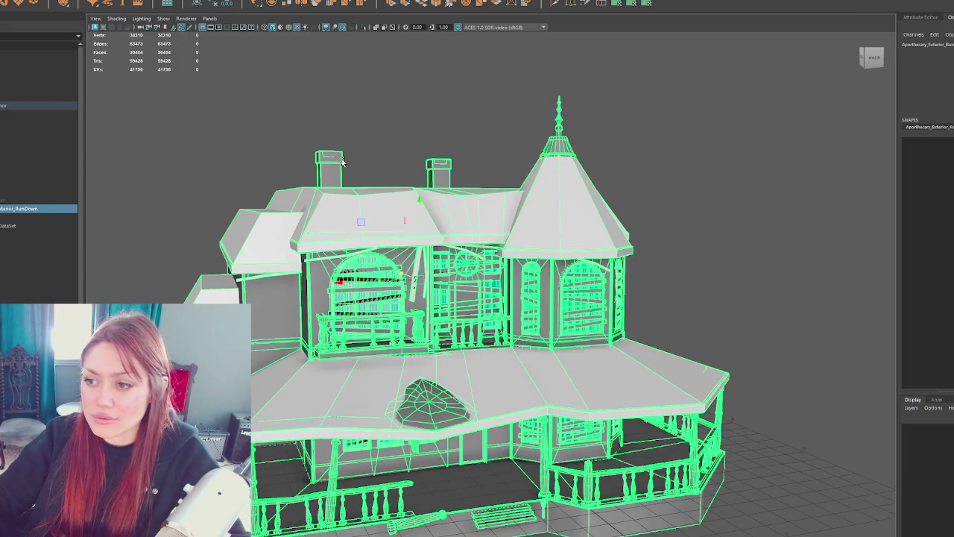
pyautogui.click(15, 2)
pyautogui.click(15, 77)
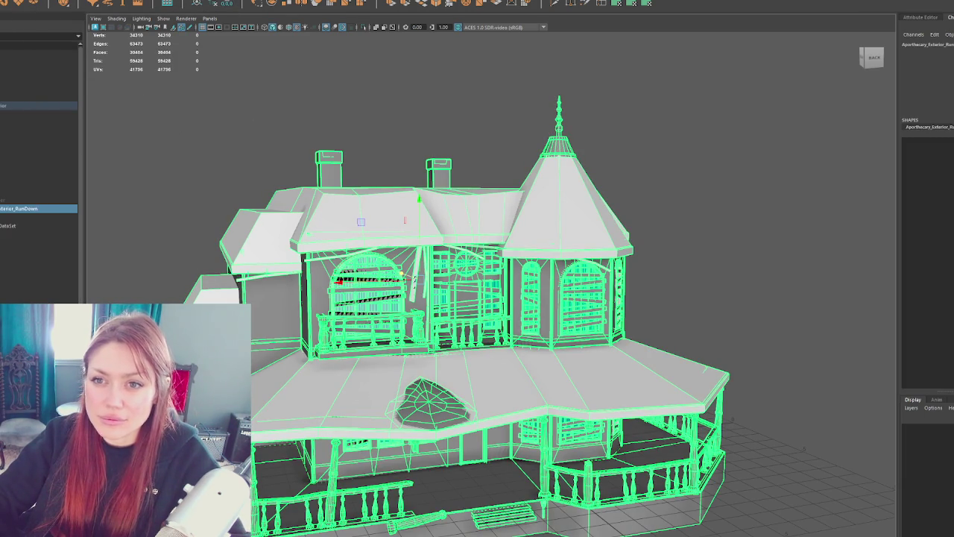
pyautogui.press('Escape')
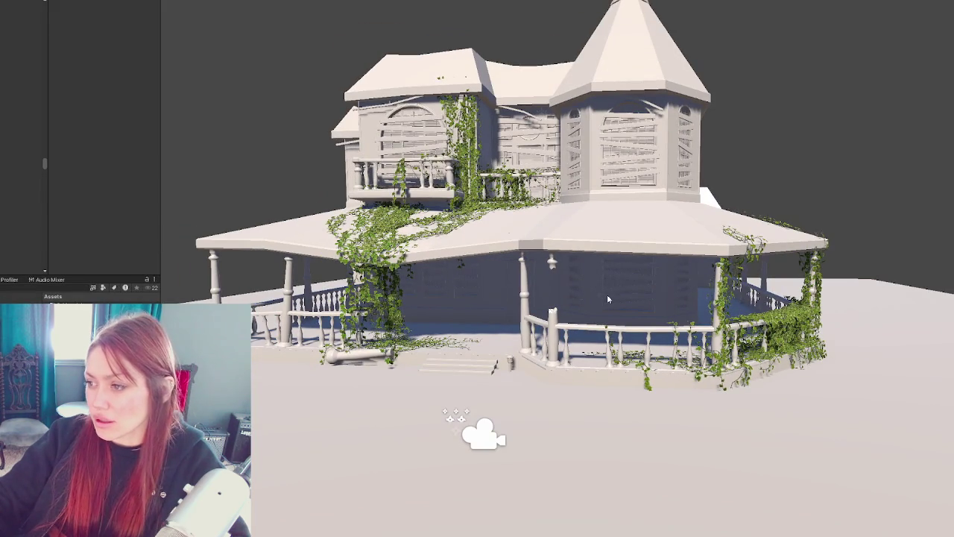
# Step: Zoom the Scene view in on the ivy-covered house and select its A2 object
pyautogui.scroll(3, 437, 302)
pyautogui.click(479, 326)
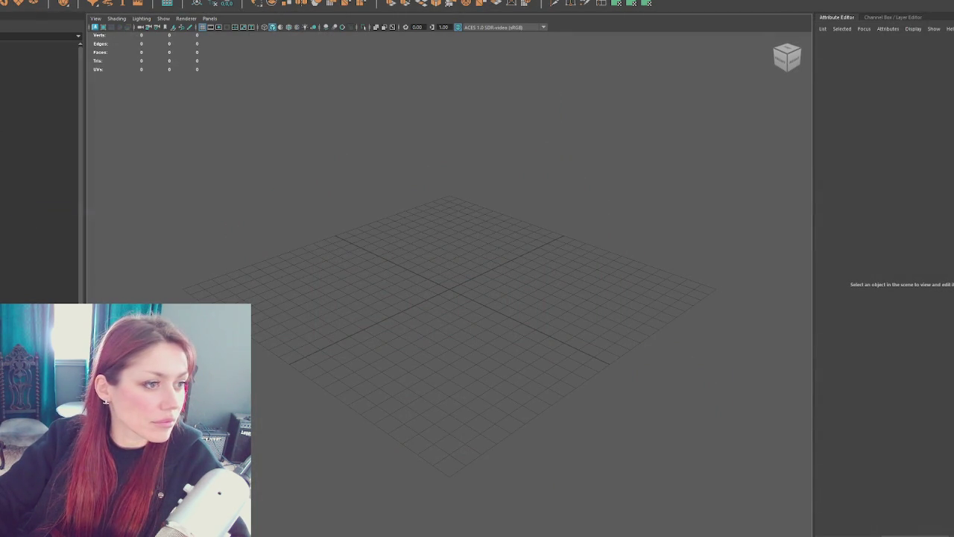
# Step: Load the exported house .mb file into the empty scene and select the house mesh
pyautogui.moveTo(166, 198)
pyautogui.mouseDown()
pyautogui.moveTo(420, 277)
pyautogui.moveTo(447, 220)
pyautogui.mouseUp()
pyautogui.click(425, 281)
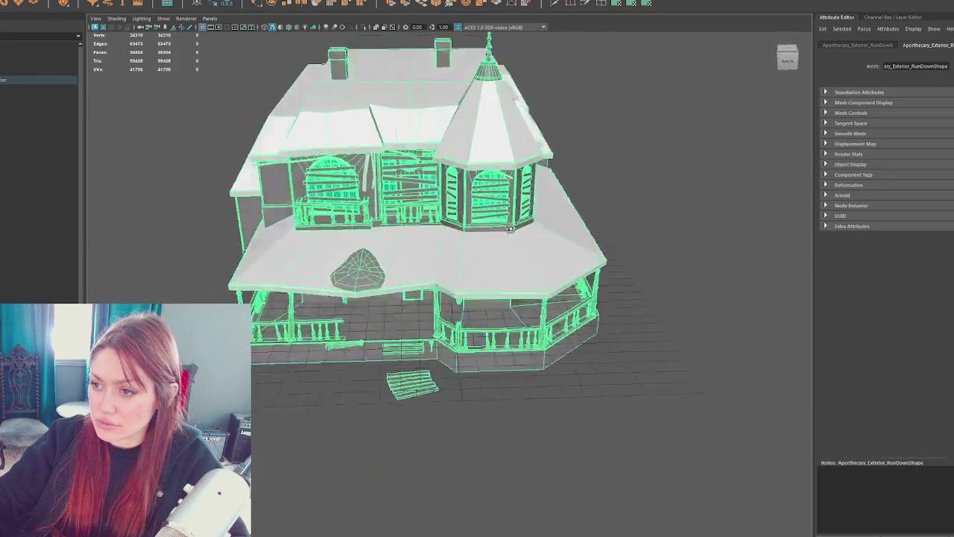
pyautogui.scroll(5, 447, 221)
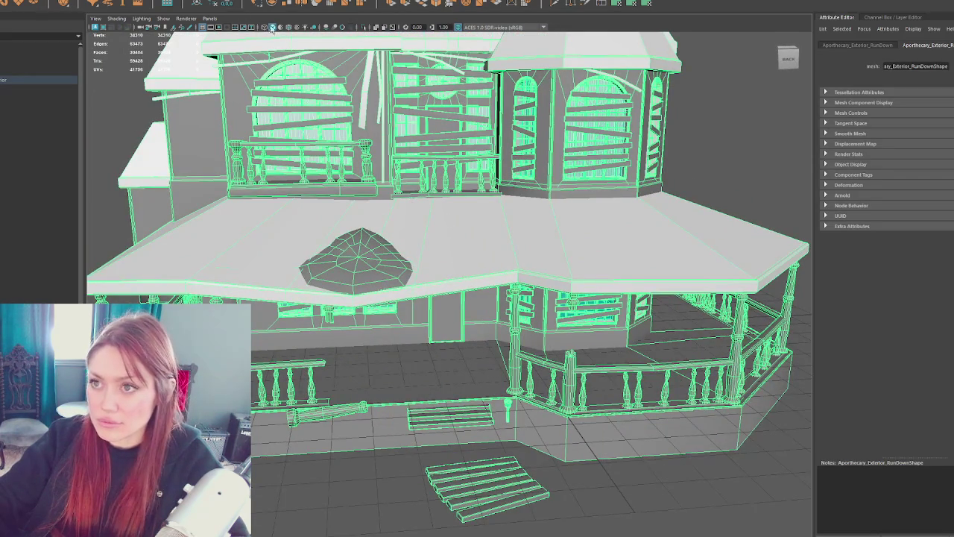
pyautogui.scroll(-5, 641, 204)
pyautogui.click(641, 205)
pyautogui.moveTo(642, 204)
pyautogui.keyDown('alt'); pyautogui.mouseDown()
pyautogui.moveTo(596, 201)
pyautogui.moveTo(639, 206)
pyautogui.moveTo(522, 504)
pyautogui.mouseUp(); pyautogui.keyUp('alt')
pyautogui.scroll(3, 639, 207)
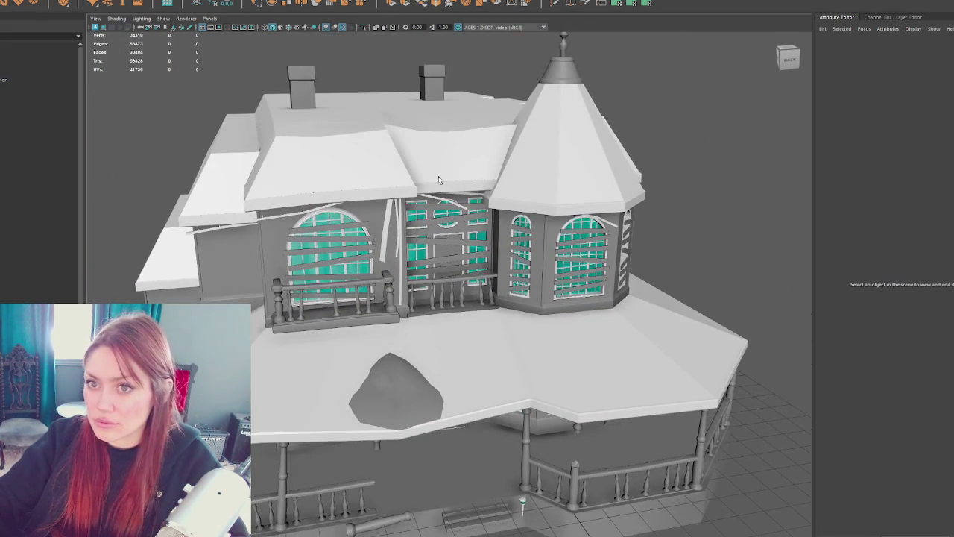
pyautogui.click(30, 89)
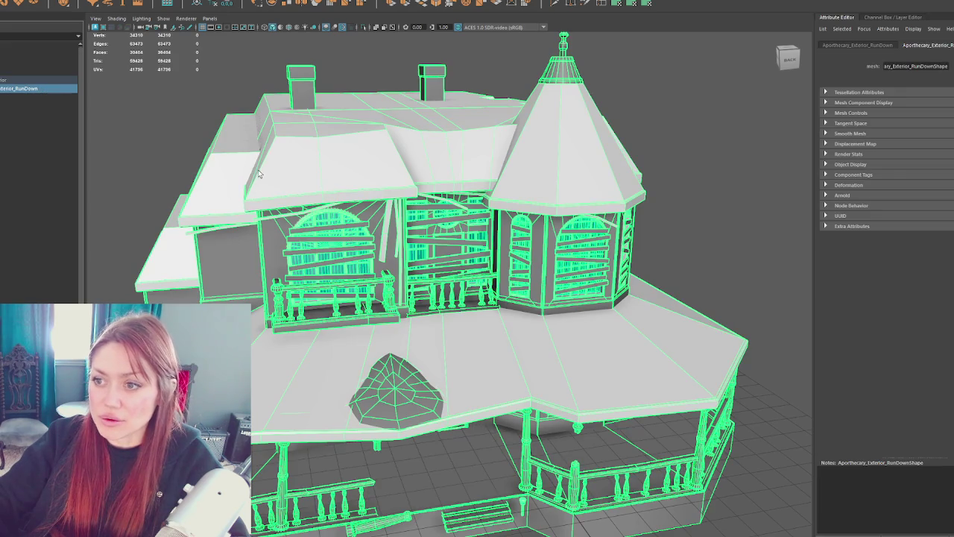
# Step: Select the main, turret and side wing roof faces in face mode, orbiting to check
pyautogui.moveTo(381, 177)
pyautogui.keyDown('alt'); pyautogui.mouseDown()
pyautogui.moveTo(346, 145)
pyautogui.moveTo(487, 145)
pyautogui.mouseUp(); pyautogui.keyUp('alt')
pyautogui.press('F11')
pyautogui.click(415, 201)
pyautogui.keyDown('shift'); pyautogui.click(677, 167); pyautogui.keyUp('shift')
pyautogui.moveTo(695, 314)
pyautogui.keyDown('alt'); pyautogui.mouseDown()
pyautogui.moveTo(597, 298)
pyautogui.moveTo(520, 271)
pyautogui.mouseUp(); pyautogui.keyUp('alt')
pyautogui.keyDown('shift'); pyautogui.click(595, 290); pyautogui.keyUp('shift')
pyautogui.scroll(-8, 594, 268)
pyautogui.keyDown('alt'); pyautogui.moveTo(594, 258); pyautogui.dragTo(395, 265); pyautogui.keyUp('alt')
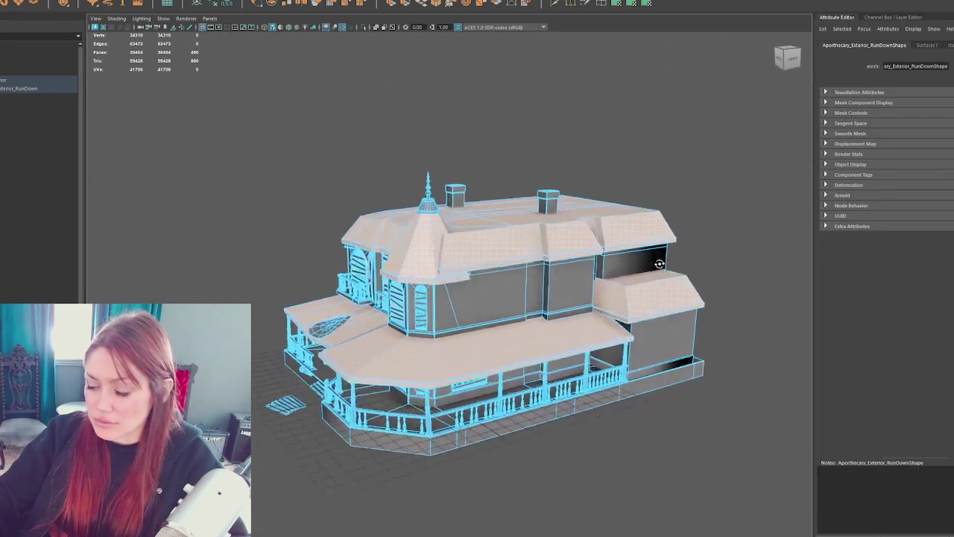
pyautogui.keyDown('alt'); pyautogui.moveTo(394, 265); pyautogui.dragTo(739, 264); pyautogui.keyUp('alt')
# Step: Clear the face selection and separate the whole house mesh into individual pieces
pyautogui.click(291, 68)
pyautogui.click(23, 88)
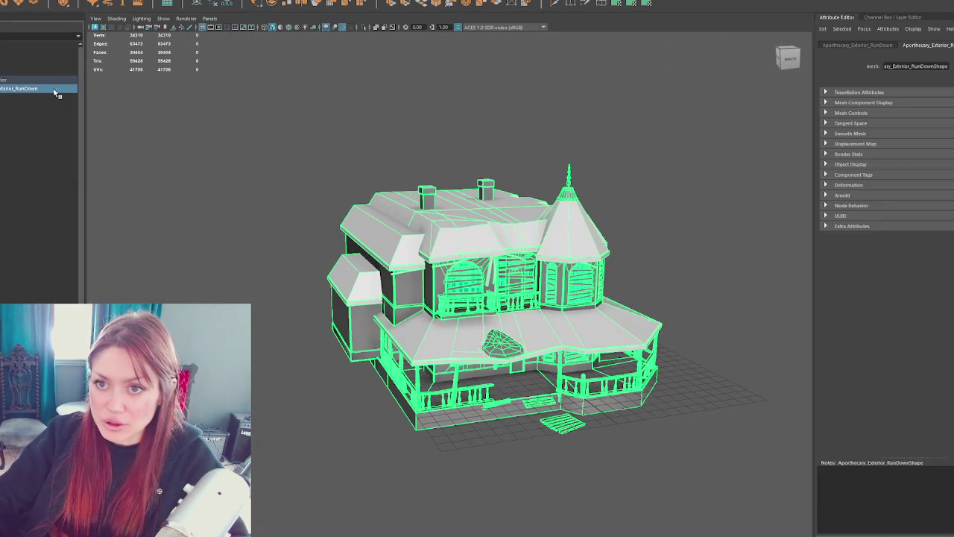
pyautogui.click(105, 30)
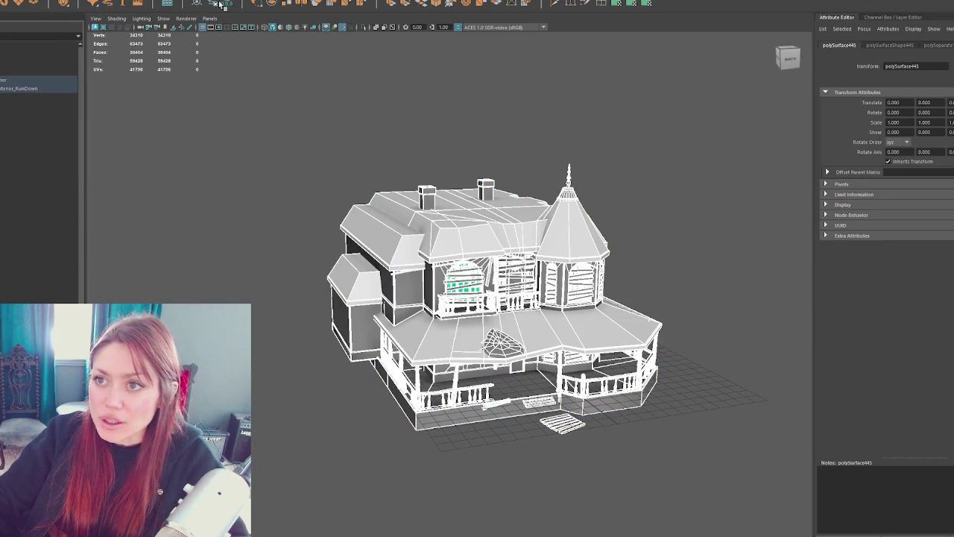
# Step: Select the main, turret, left wing and lower-right roof pieces and isolate them
pyautogui.click(183, 71)
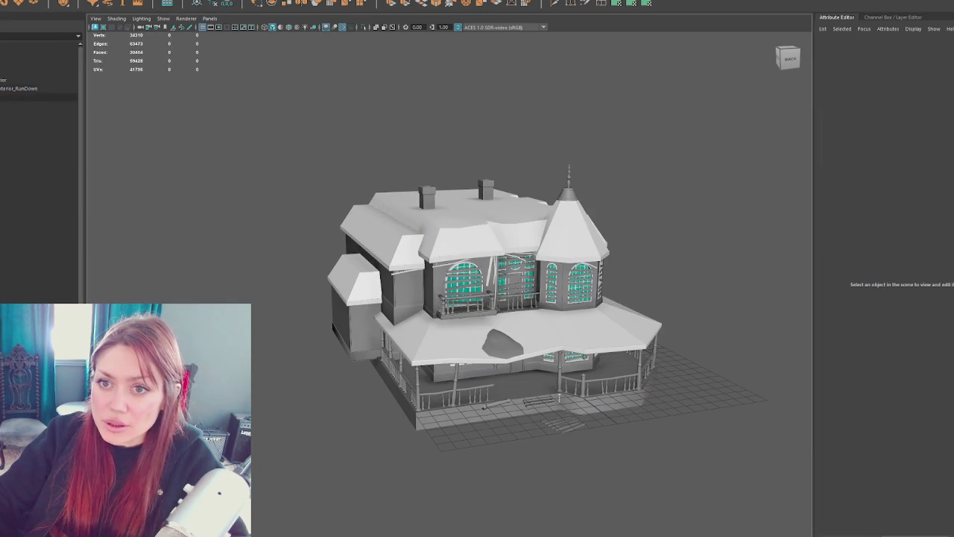
pyautogui.scroll(-10, 41, 179)
pyautogui.scroll(-10, 41, 179)
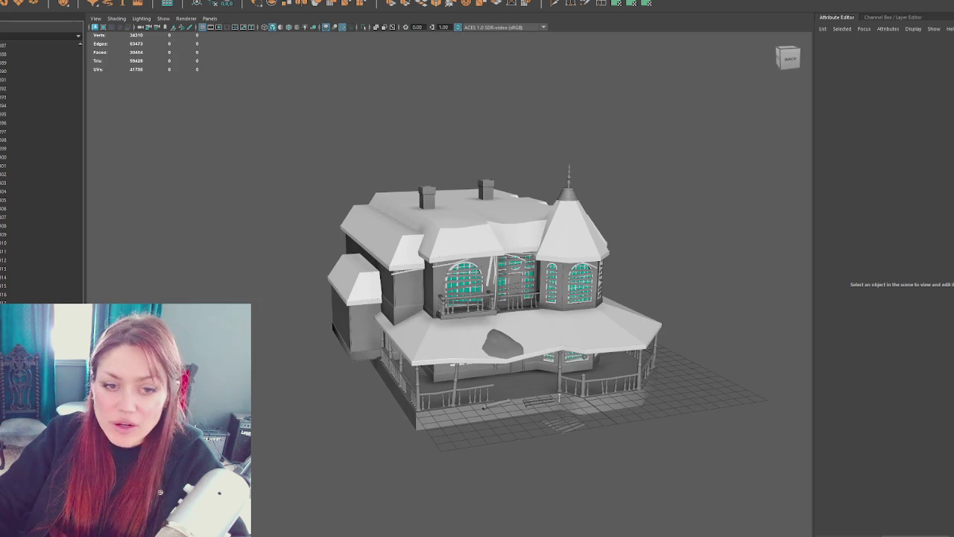
pyautogui.scroll(5, 393, 156)
pyautogui.scroll(-2, 420, 151)
pyautogui.click(420, 151)
pyautogui.click(300, 266)
pyautogui.click(682, 183)
pyautogui.moveTo(682, 183)
pyautogui.keyDown('alt'); pyautogui.mouseDown()
pyautogui.moveTo(362, 283)
pyautogui.moveTo(463, 317)
pyautogui.mouseUp(); pyautogui.keyUp('alt')
pyautogui.click(444, 421)
pyautogui.scroll(-5, 290, 360)
pyautogui.moveTo(291, 359)
pyautogui.keyDown('alt'); pyautogui.mouseDown()
pyautogui.moveTo(440, 361)
pyautogui.moveTo(515, 326)
pyautogui.moveTo(560, 330)
pyautogui.moveTo(547, 324)
pyautogui.mouseUp(); pyautogui.keyUp('alt')
pyautogui.hotkey('ctrl', 'h')
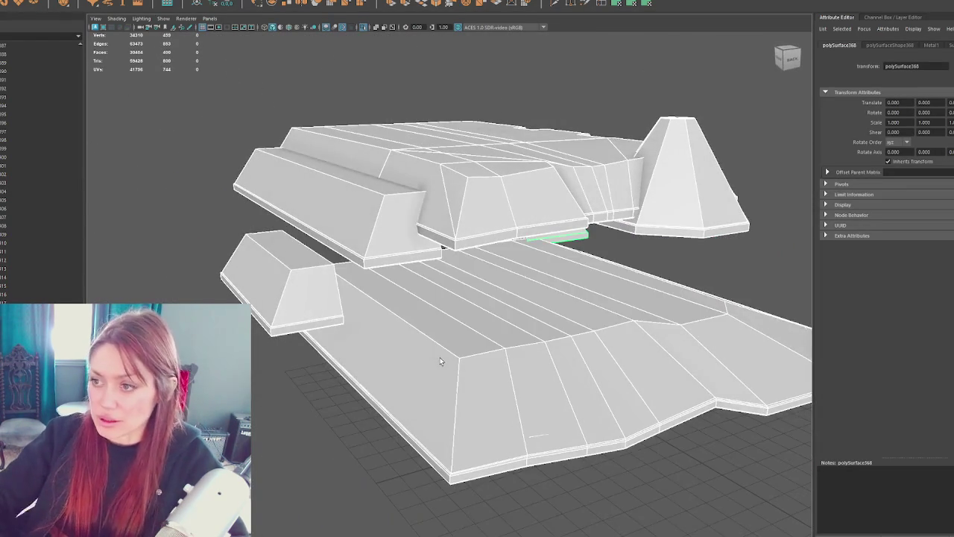
# Step: Deselect the house geometry and bring up Hypershade from Windows > Rendering Editors
pyautogui.scroll(3, 553, 291)
pyautogui.keyDown('alt'); pyautogui.moveTo(553, 290); pyautogui.dragTo(551, 296); pyautogui.keyUp('alt')
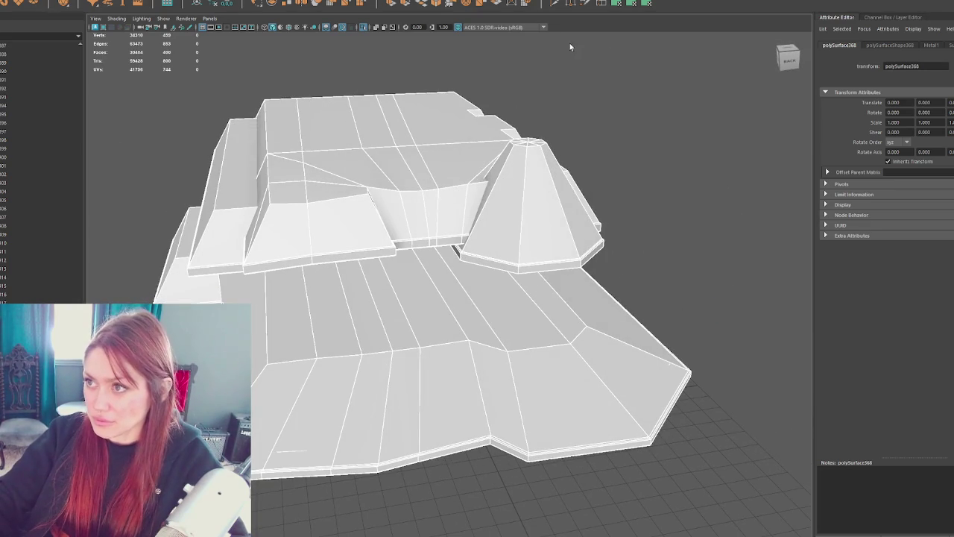
pyautogui.moveTo(553, 45); pyautogui.dragTo(576, 283, button='right')
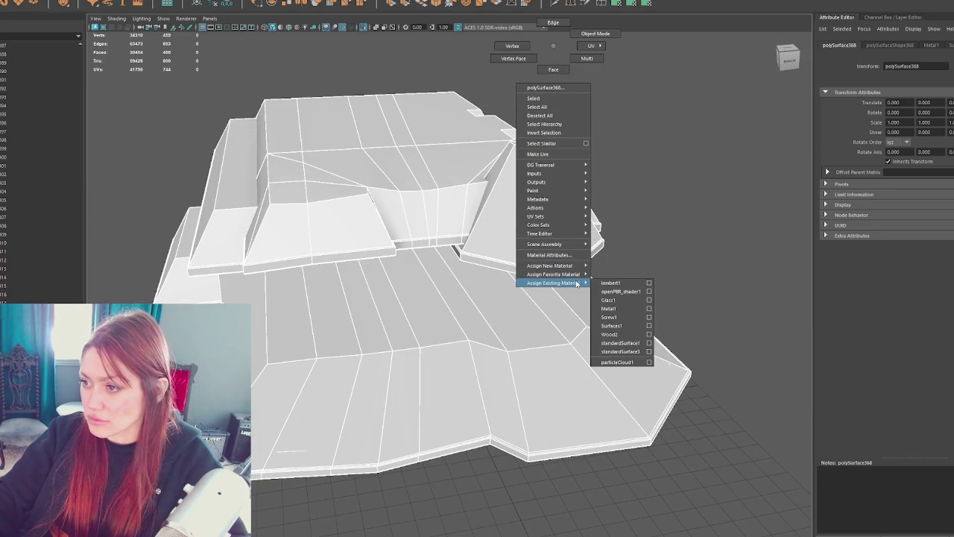
pyautogui.moveTo(576, 283); pyautogui.dragTo(546, 16, button='right')
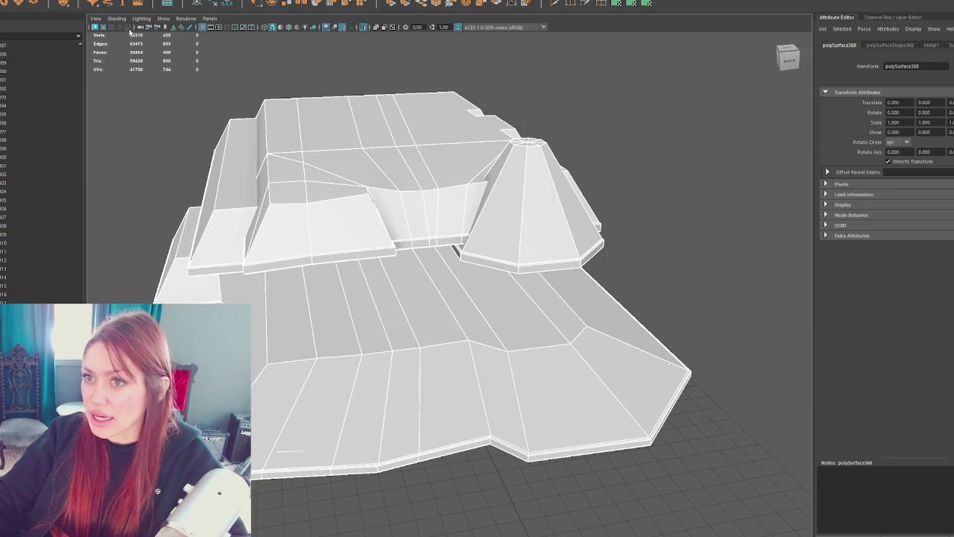
pyautogui.click(185, 83)
pyautogui.click(104, 2)
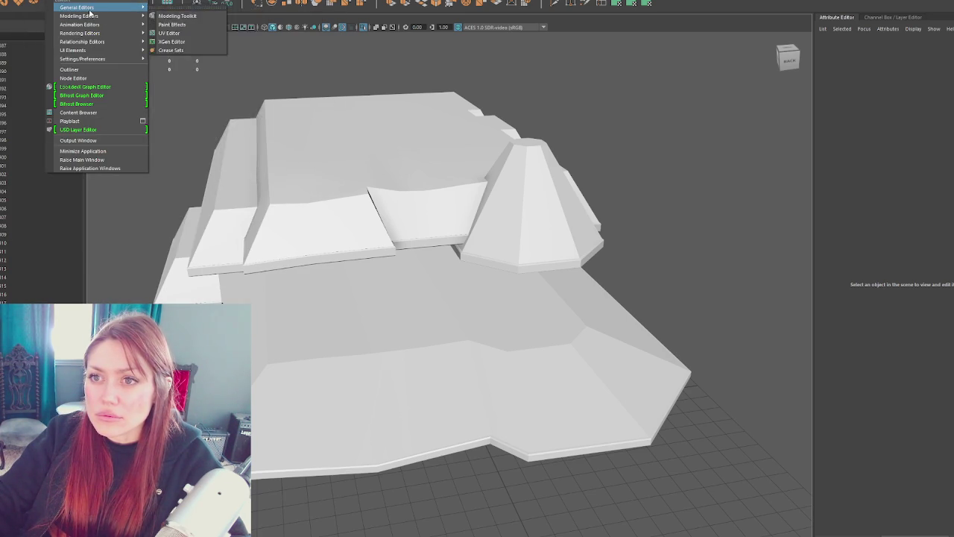
pyautogui.moveTo(80, 33)
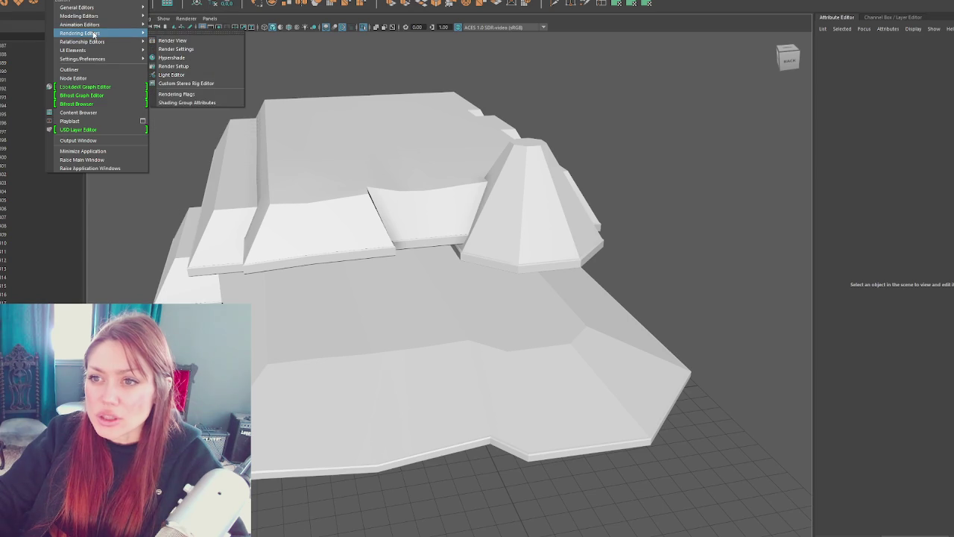
pyautogui.click(172, 57)
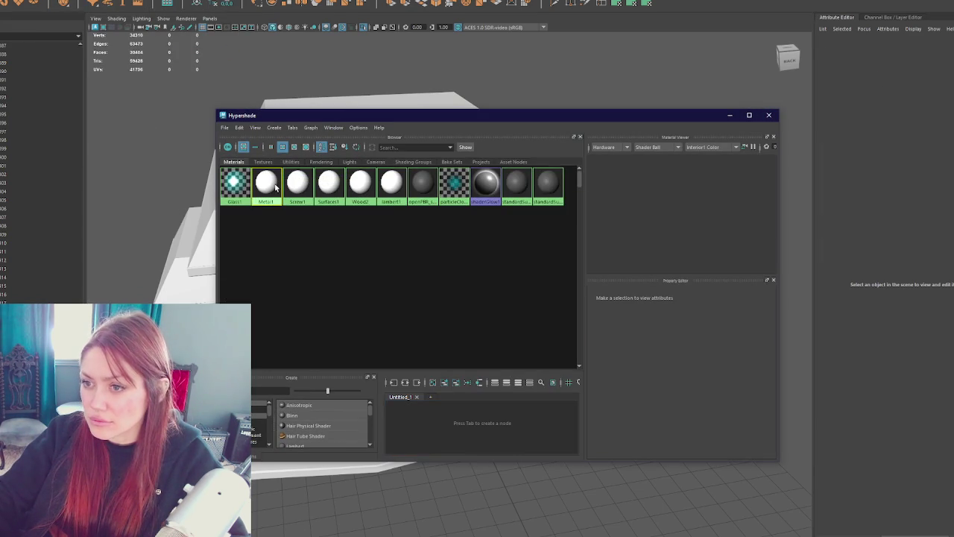
# Step: Delete the Metal1, Screw1, Surfaces1, Wood2 and Glass1 materials, then close Hypershade
pyautogui.click(275, 186)
pyautogui.press('Delete')
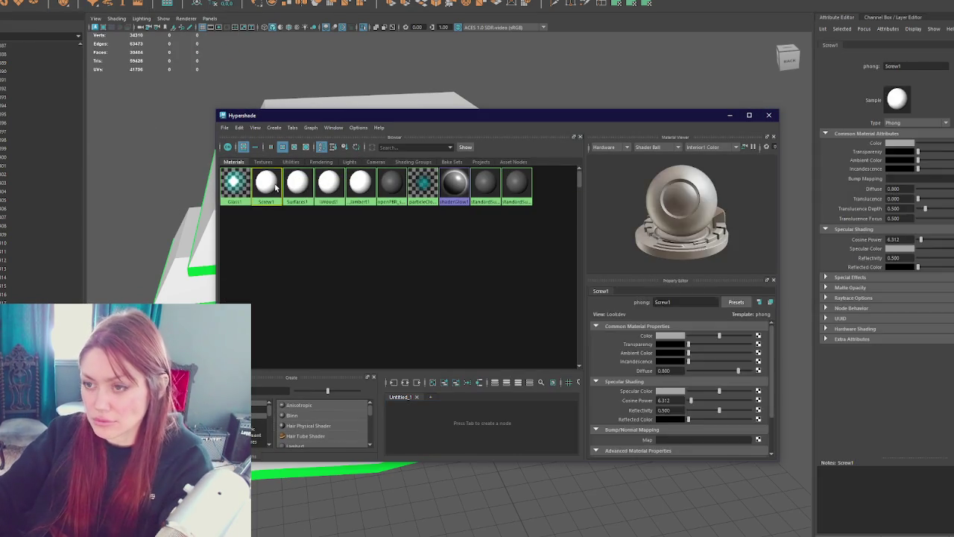
pyautogui.press('Delete')
pyautogui.press('Delete')
pyautogui.press('Delete')
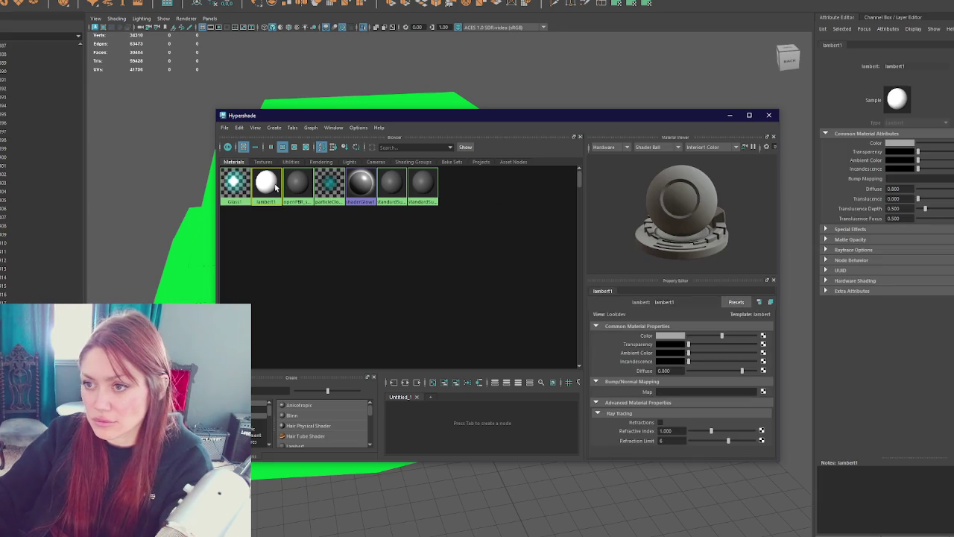
pyautogui.click(308, 186)
pyautogui.press('Delete')
pyautogui.press('Delete')
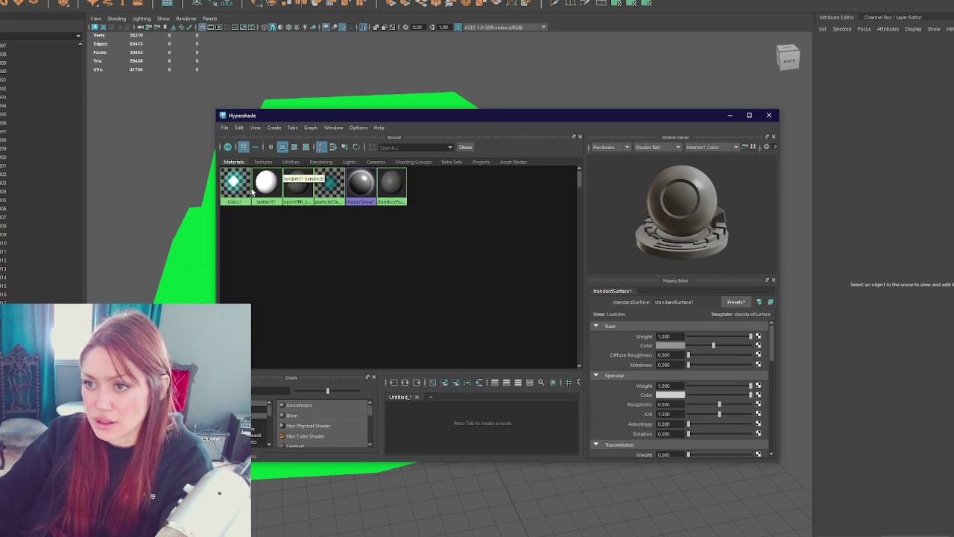
pyautogui.click(270, 184)
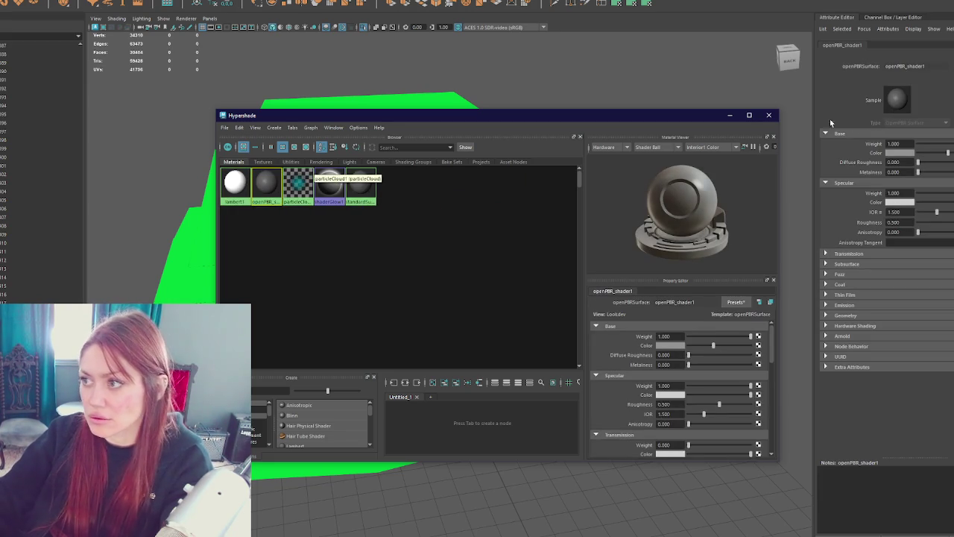
pyautogui.click(769, 115)
pyautogui.moveTo(677, 74); pyautogui.dragTo(79, 469)
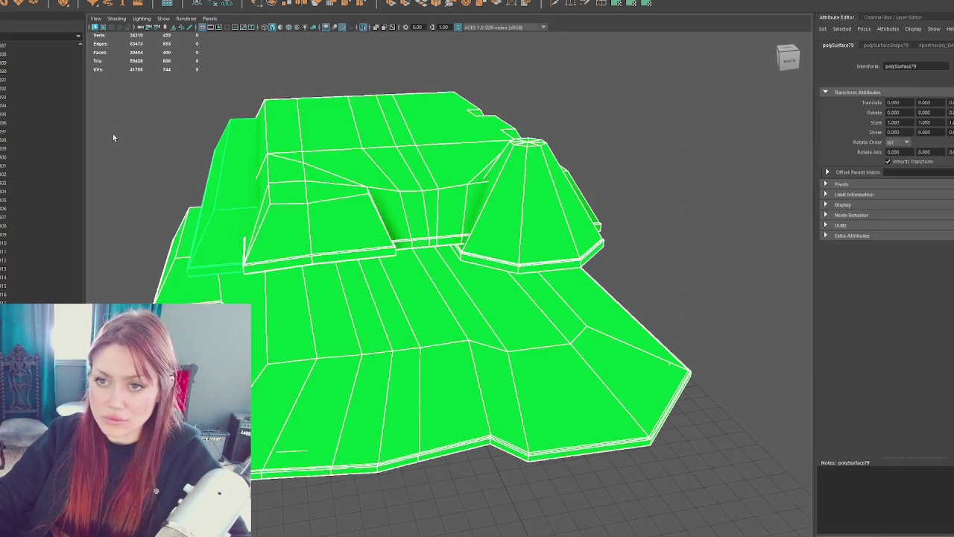
# Step: Assign the existing lambert1 material to the whole marquee-selected house
pyautogui.click(124, 130)
pyautogui.scroll(-5, 259, 284)
pyautogui.moveTo(209, 141); pyautogui.dragTo(326, 239)
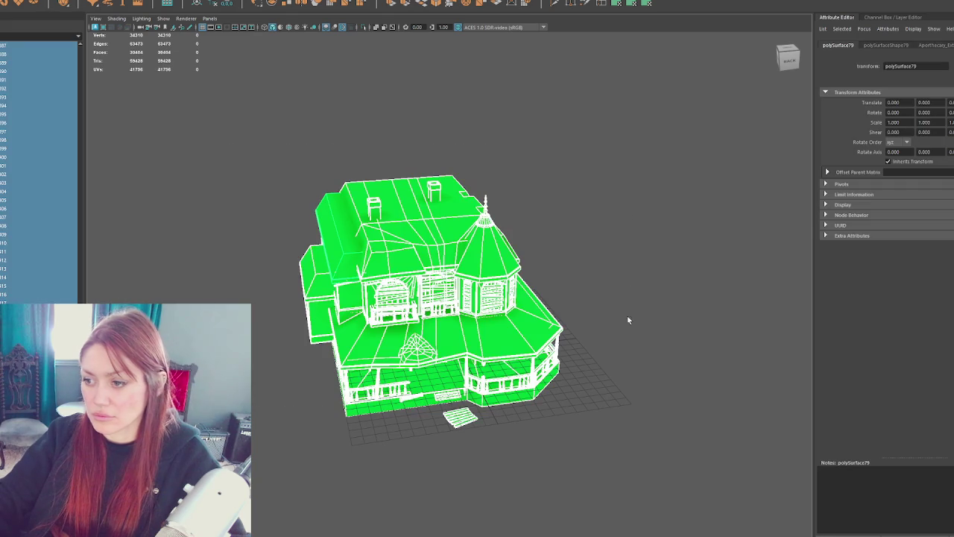
pyautogui.moveTo(630, 214); pyautogui.dragTo(648, 380, button='right')
pyautogui.click(690, 452)
pyautogui.click(690, 452)
# Step: Check the turret roof, main roof and lower body pieces from a close front view
pyautogui.scroll(3, 691, 453)
pyautogui.click(538, 267)
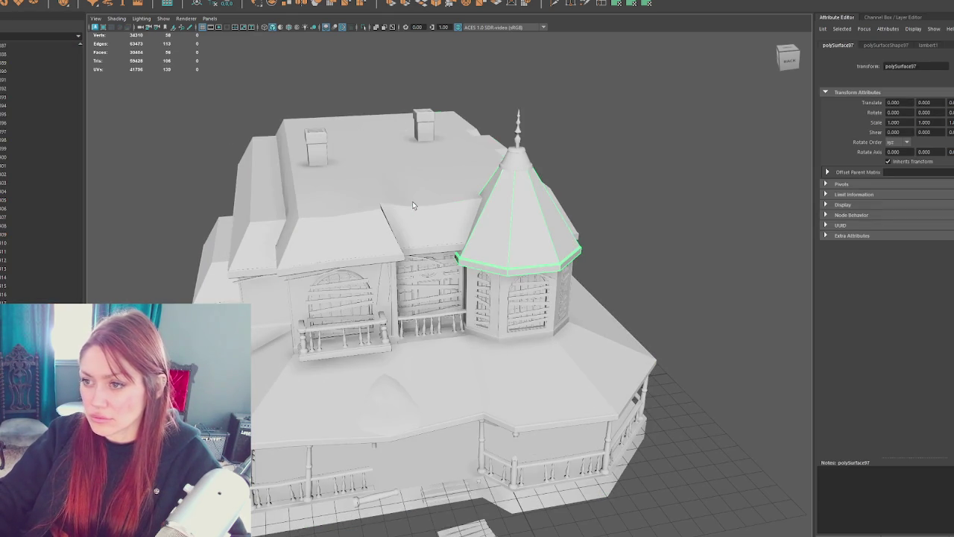
pyautogui.click(252, 206)
pyautogui.click(373, 403)
pyautogui.moveTo(372, 403)
pyautogui.keyDown('alt'); pyautogui.mouseDown()
pyautogui.moveTo(345, 305)
pyautogui.moveTo(389, 378)
pyautogui.moveTo(398, 505)
pyautogui.moveTo(807, 361)
pyautogui.moveTo(734, 342)
pyautogui.moveTo(554, 167)
pyautogui.moveTo(524, 187)
pyautogui.moveTo(628, 210)
pyautogui.mouseUp(); pyautogui.keyUp('alt')
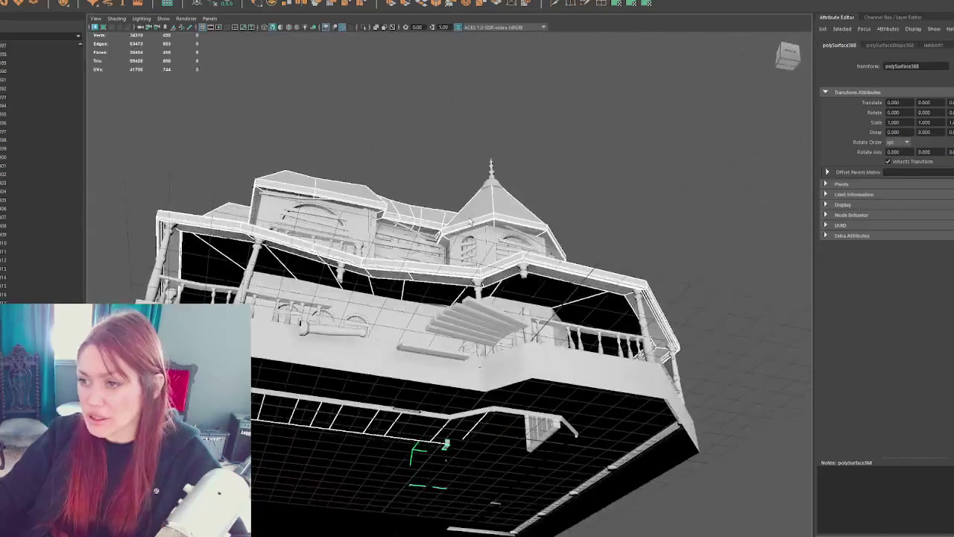
pyautogui.click(628, 211)
pyautogui.scroll(3, 628, 212)
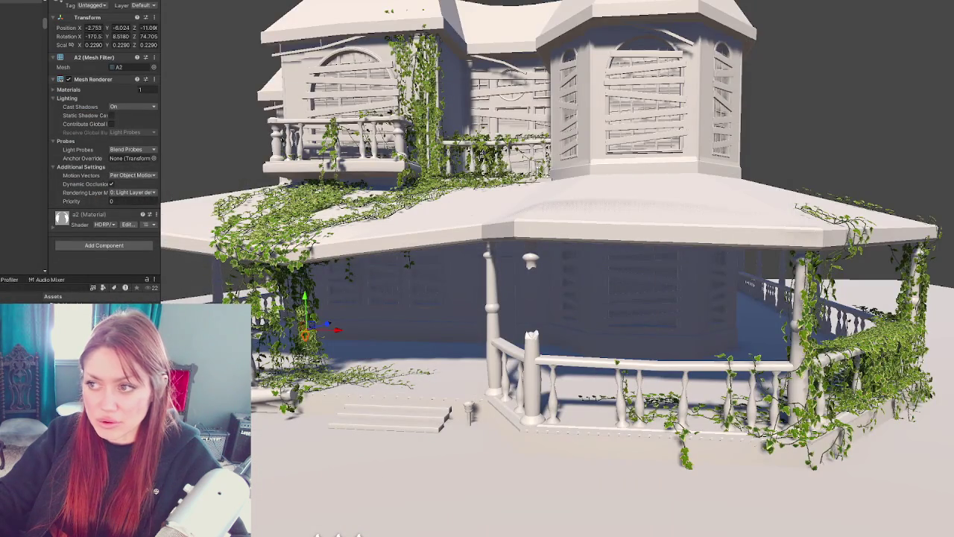
pyautogui.moveTo(405, 379)
pyautogui.mouseDown(button='right')
pyautogui.moveTo(418, 363)
pyautogui.moveTo(402, 374)
pyautogui.mouseUp(button='right')
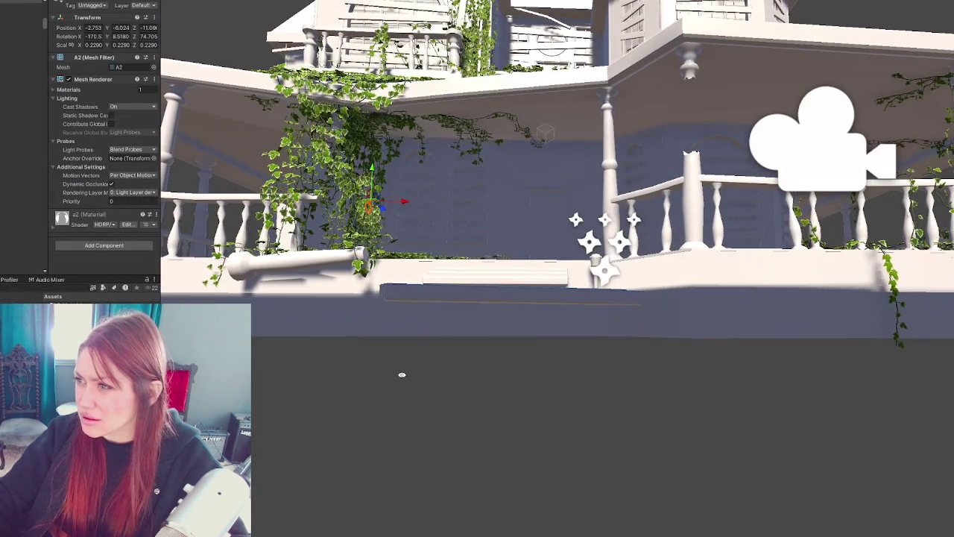
pyautogui.scroll(3, 492, 323)
pyautogui.moveTo(562, 226); pyautogui.dragTo(560, 247, button='middle')
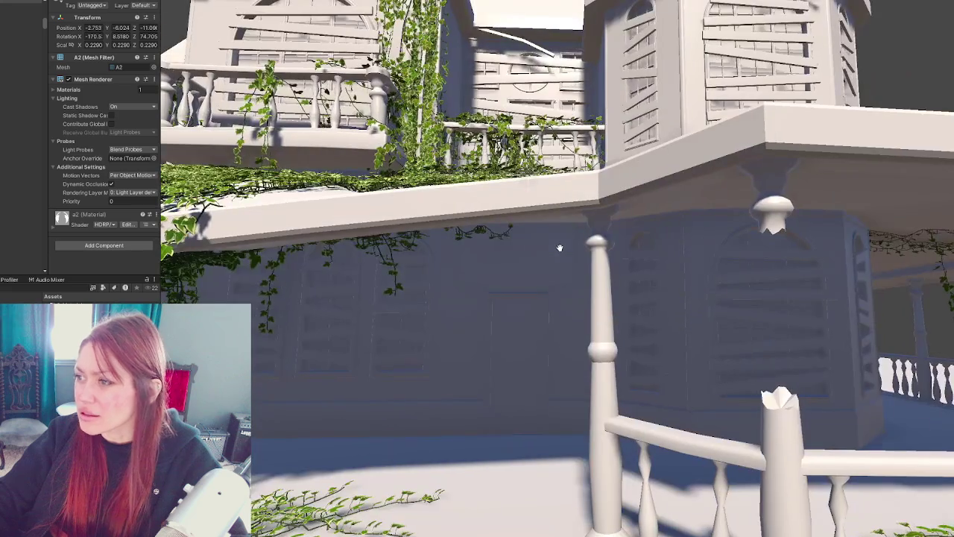
pyautogui.scroll(-3, 561, 251)
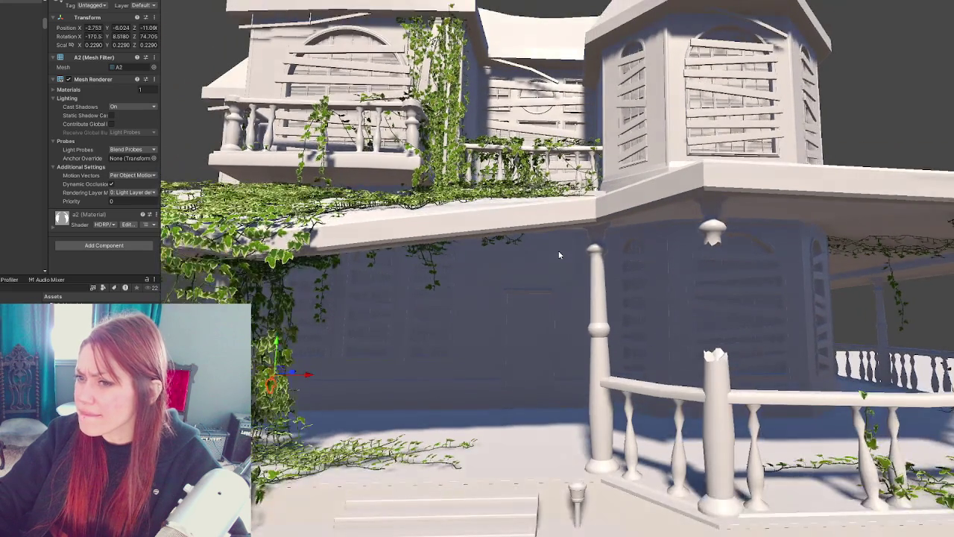
pyautogui.scroll(-2, 480, 337)
pyautogui.scroll(-2, 480, 338)
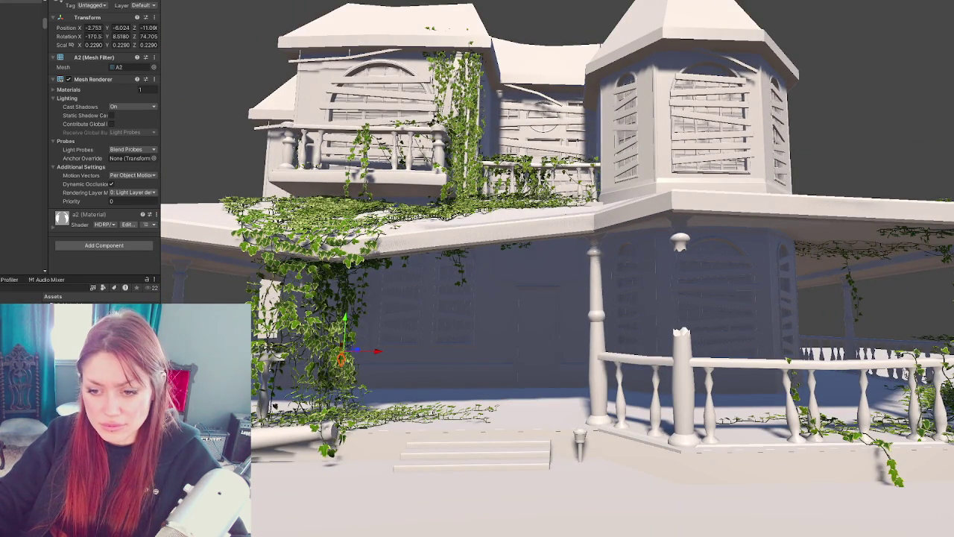
pyautogui.scroll(-2, 522, 298)
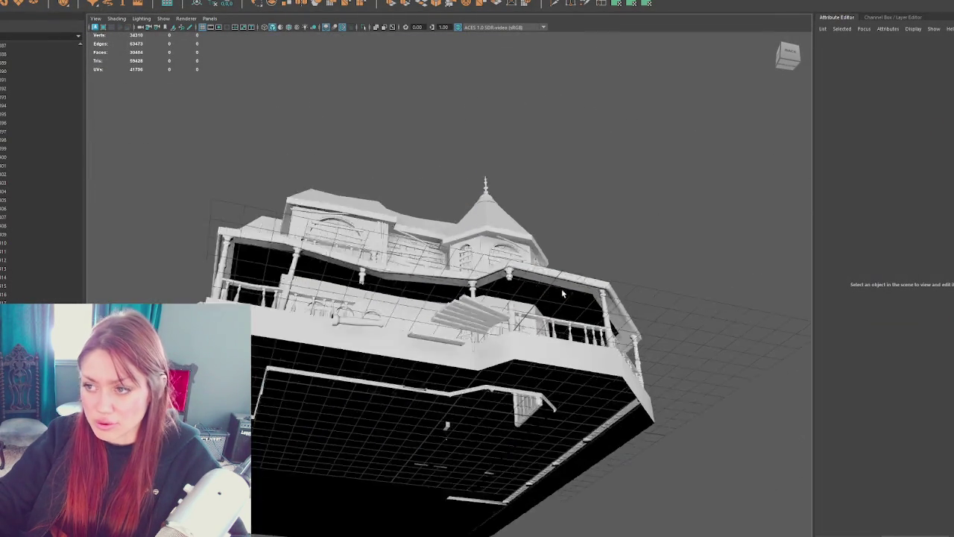
# Step: Select the interior wall mesh and isolate it on its own
pyautogui.moveTo(567, 313)
pyautogui.keyDown('alt'); pyautogui.mouseDown()
pyautogui.moveTo(641, 316)
pyautogui.moveTo(430, 285)
pyautogui.moveTo(437, 315)
pyautogui.mouseUp(); pyautogui.keyUp('alt')
pyautogui.click(437, 315)
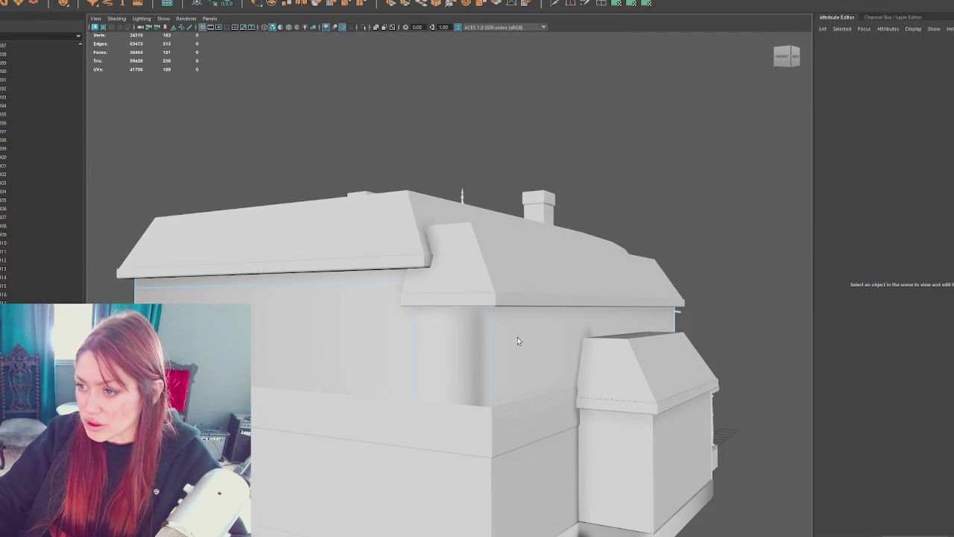
pyautogui.moveTo(620, 192); pyautogui.dragTo(619, 247, button='right')
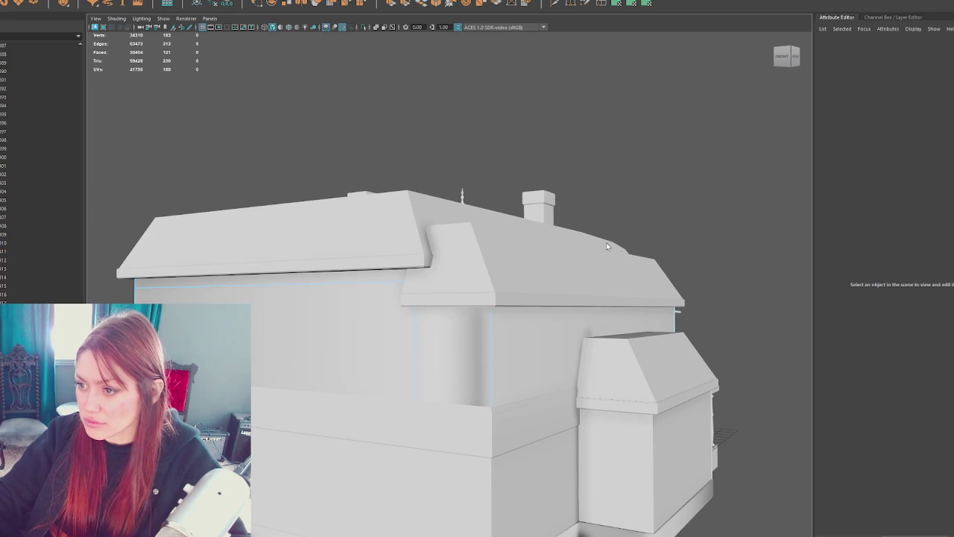
pyautogui.keyDown('alt'); pyautogui.moveTo(619, 247); pyautogui.dragTo(654, 220); pyautogui.keyUp('alt')
pyautogui.click(569, 352)
pyautogui.hotkey('ctrl', '1')
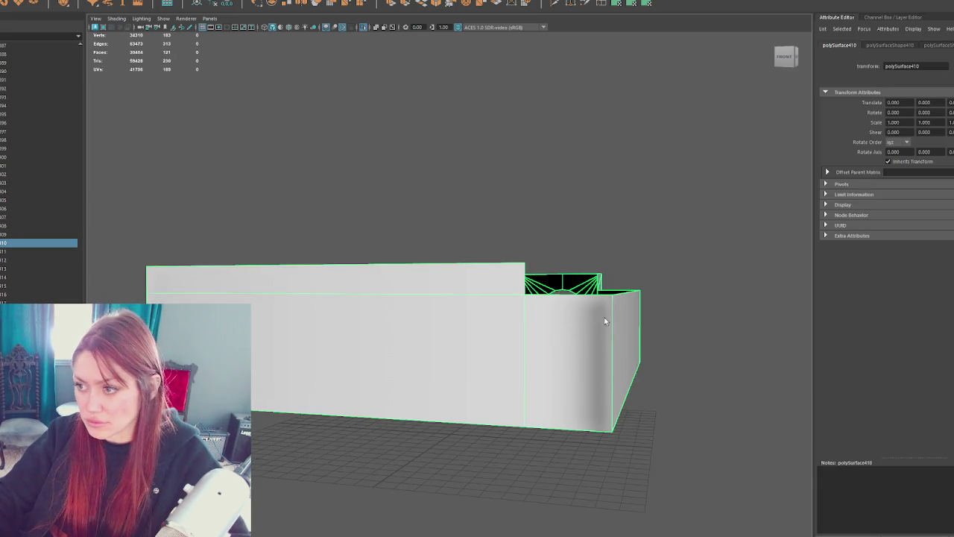
pyautogui.keyDown('alt'); pyautogui.moveTo(592, 329); pyautogui.dragTo(601, 319); pyautogui.keyUp('alt')
# Step: Apply Mesh Display > Harden Edge to the wall mesh and bring the full house back into view
pyautogui.moveTo(447, 138); pyautogui.dragTo(544, 181, button='right')
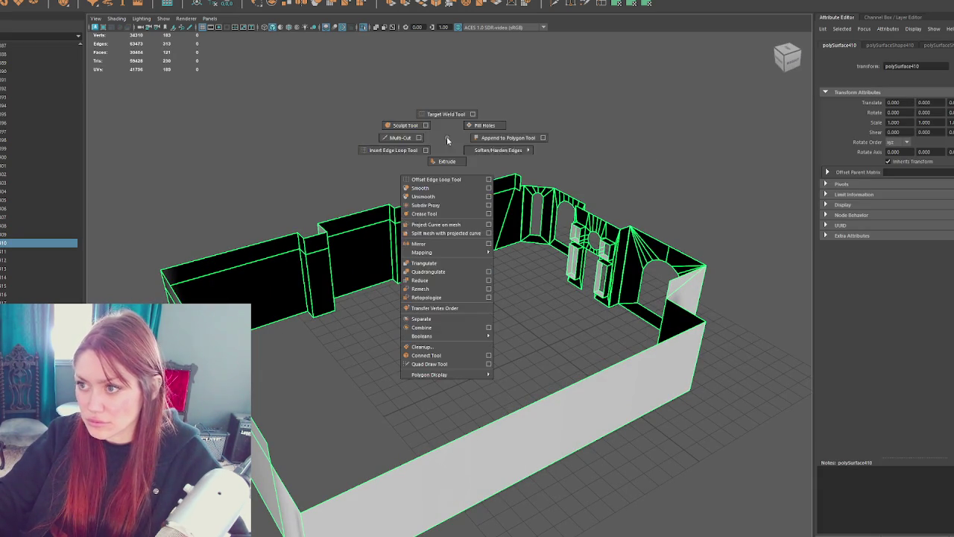
pyautogui.keyDown('alt'); pyautogui.moveTo(531, 180); pyautogui.dragTo(609, 162); pyautogui.keyUp('alt')
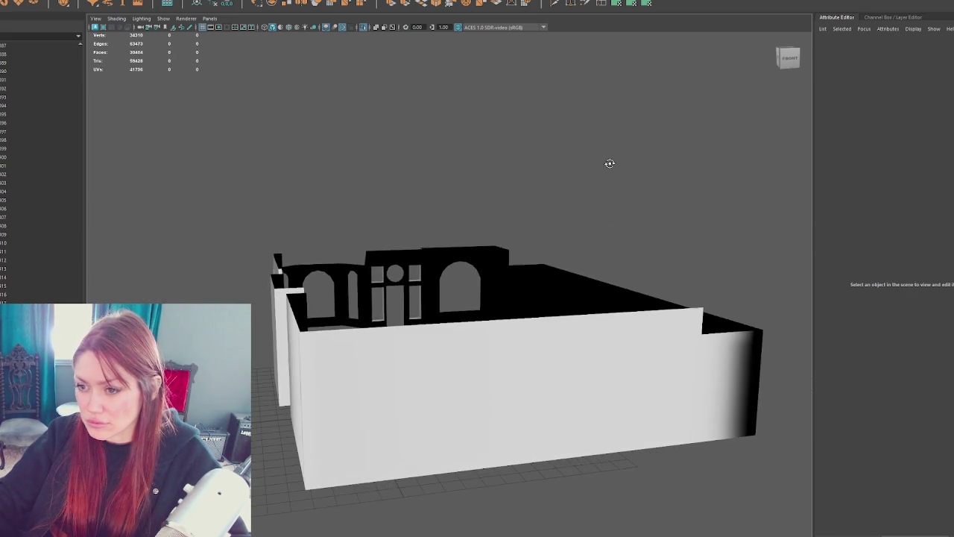
pyautogui.click(412, 386)
pyautogui.moveTo(412, 386)
pyautogui.keyDown('alt'); pyautogui.mouseDown()
pyautogui.moveTo(504, 390)
pyautogui.moveTo(499, 333)
pyautogui.moveTo(424, 380)
pyautogui.moveTo(451, 393)
pyautogui.mouseUp(); pyautogui.keyUp('alt')
pyautogui.keyDown('alt'); pyautogui.moveTo(451, 393); pyautogui.dragTo(425, 339, button='middle'); pyautogui.keyUp('alt')
pyautogui.scroll(3, 424, 338)
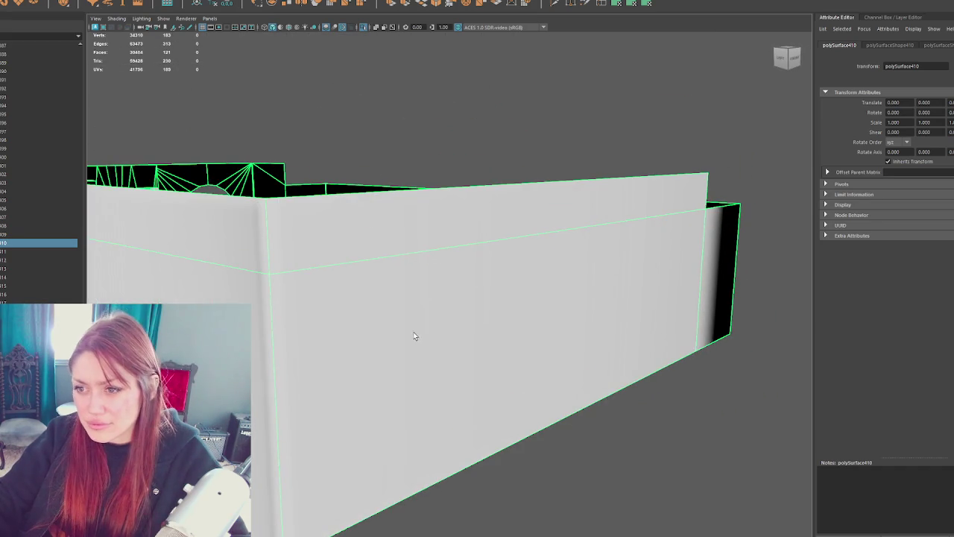
pyautogui.click(100, 2)
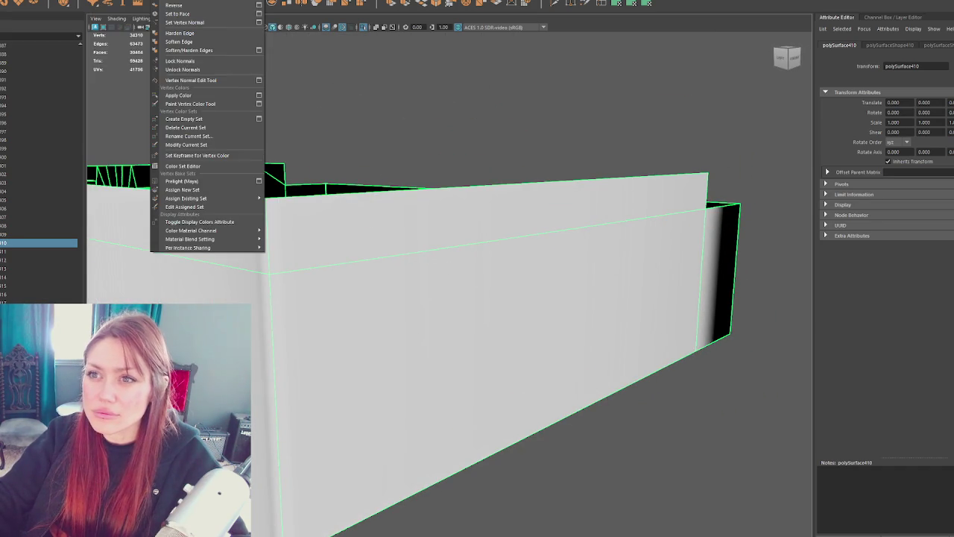
pyautogui.click(209, 57)
pyautogui.click(402, 110)
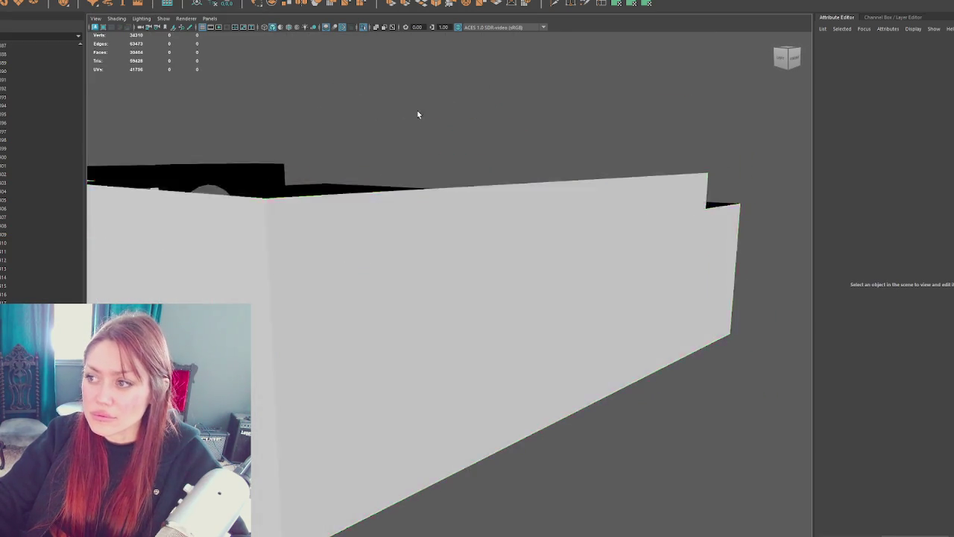
pyautogui.moveTo(401, 110)
pyautogui.keyDown('alt'); pyautogui.mouseDown()
pyautogui.moveTo(496, 213)
pyautogui.moveTo(533, 400)
pyautogui.mouseUp(); pyautogui.keyUp('alt')
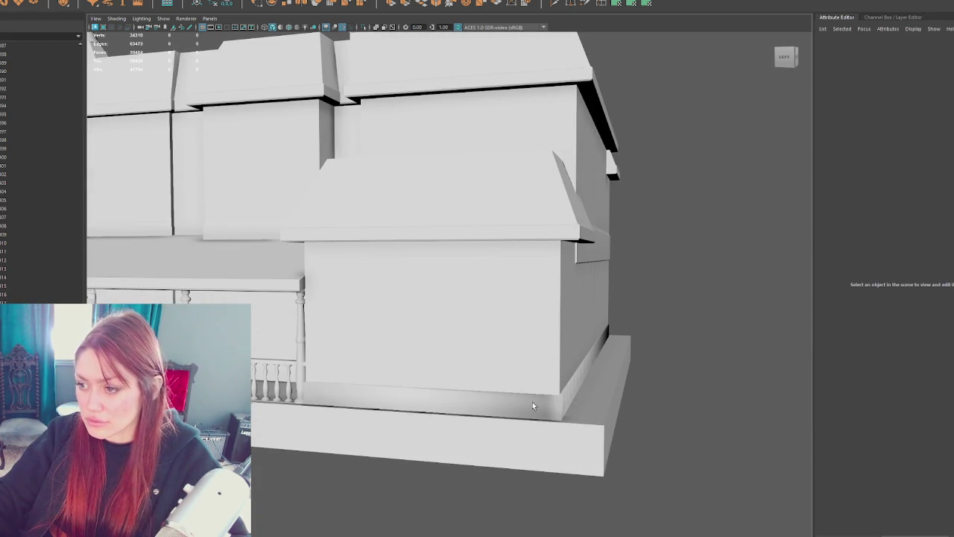
# Step: Unlock the normals on the wall trim along the house base
pyautogui.click(533, 400)
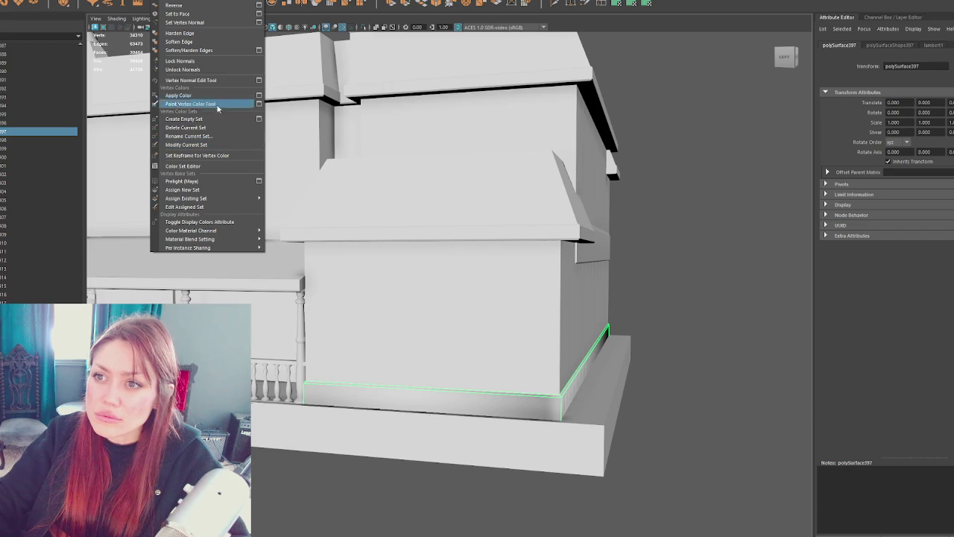
pyautogui.click(184, 69)
pyautogui.click(640, 284)
pyautogui.moveTo(640, 284)
pyautogui.keyDown('alt'); pyautogui.mouseDown()
pyautogui.moveTo(370, 303)
pyautogui.moveTo(266, 231)
pyautogui.mouseUp(); pyautogui.keyUp('alt')
# Step: Select the small cube pCube1 at the house base and raise it along Y to 1.227
pyautogui.click(266, 231)
pyautogui.scroll(5, 322, 230)
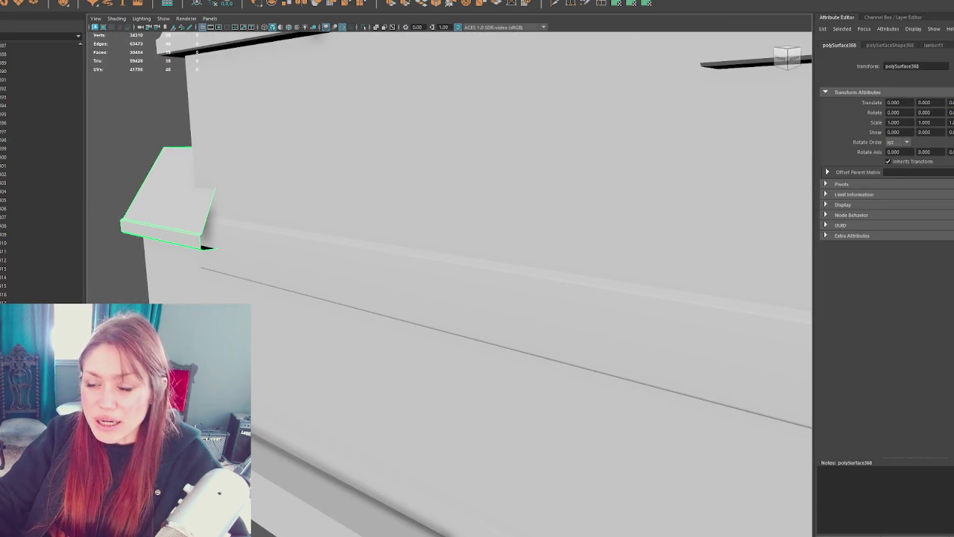
pyautogui.scroll(-5, 420, 341)
pyautogui.click(553, 306)
pyautogui.click(384, 347)
pyautogui.moveTo(379, 339); pyautogui.dragTo(394, 294)
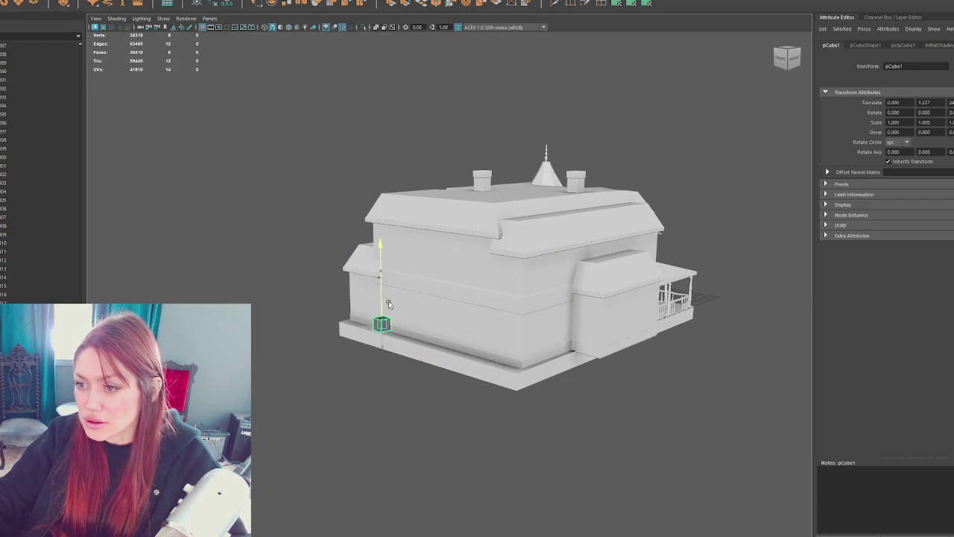
# Step: Bridge the first black gap in polySurface368 between its border edges with Edit Mesh > Bridge
pyautogui.click(362, 256)
pyautogui.press('f')
pyautogui.keyDown('alt'); pyautogui.moveTo(340, 310); pyautogui.dragTo(410, 228); pyautogui.keyUp('alt')
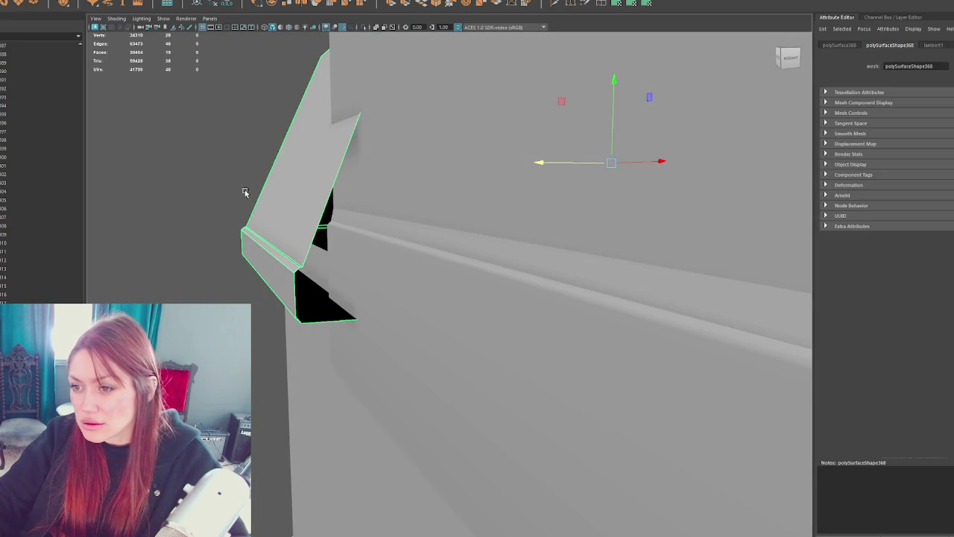
pyautogui.click(240, 145)
pyautogui.click(295, 273)
pyautogui.moveTo(295, 273); pyautogui.dragTo(294, 238, button='right')
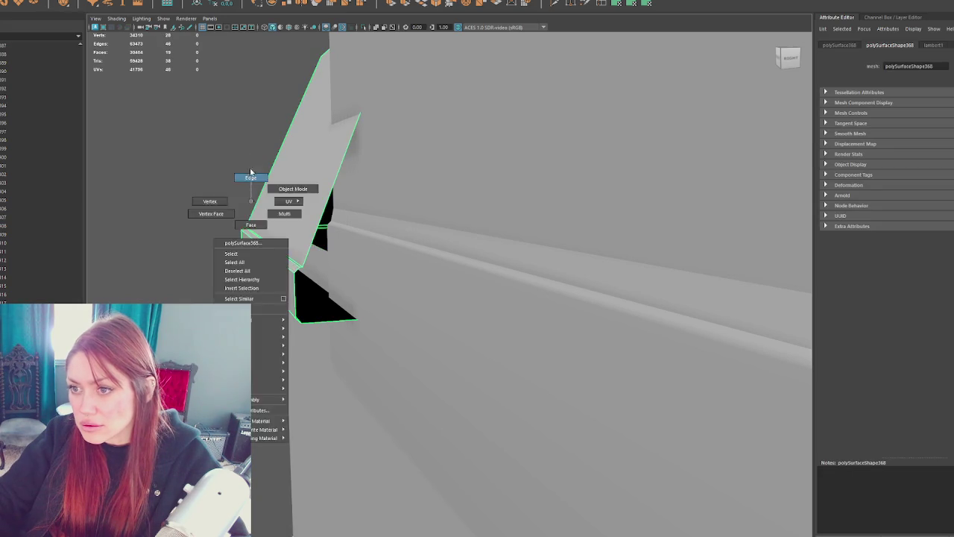
pyautogui.click(296, 274)
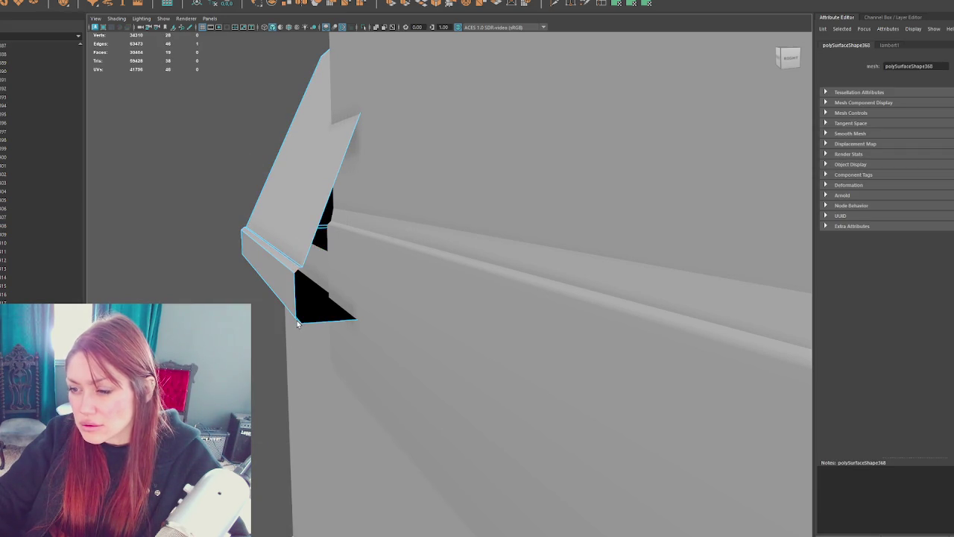
pyautogui.click(300, 266)
pyautogui.click(291, 272)
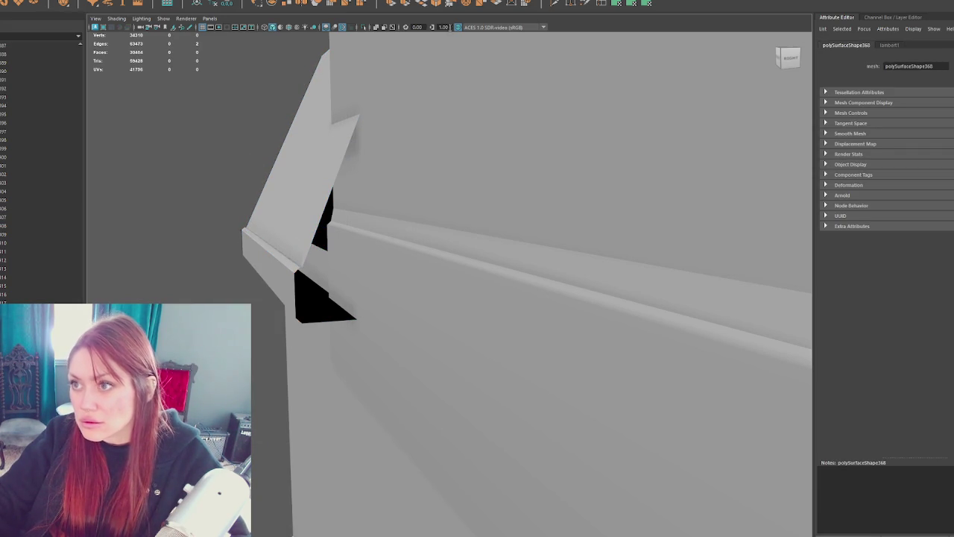
pyautogui.keyDown('shift'); pyautogui.moveTo(312, 272); pyautogui.dragTo(301, 269, button='right'); pyautogui.keyUp('shift')
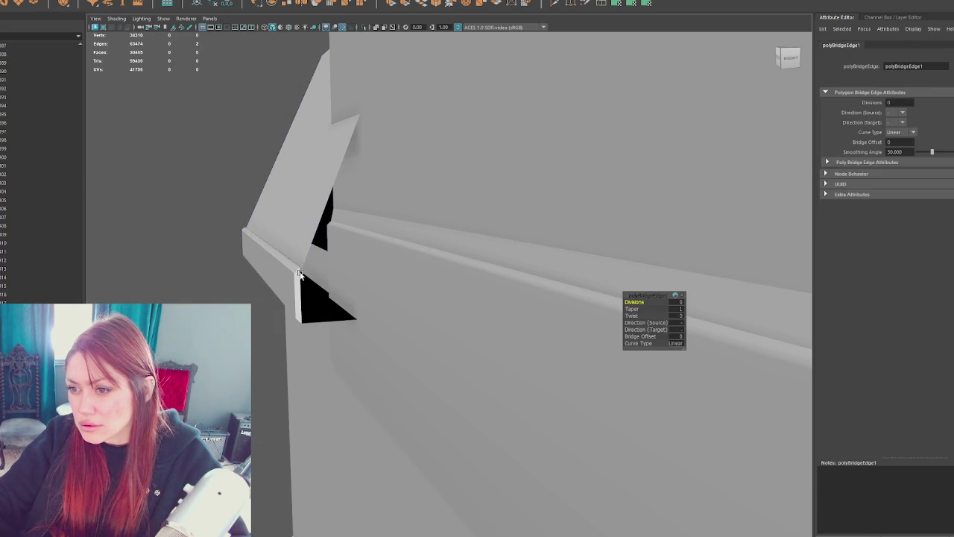
# Step: Bridge the second gap by repeating with G, then pull back to view the whole house
pyautogui.click(301, 266)
pyautogui.keyDown('alt'); pyautogui.moveTo(301, 266); pyautogui.dragTo(319, 254); pyautogui.keyUp('alt')
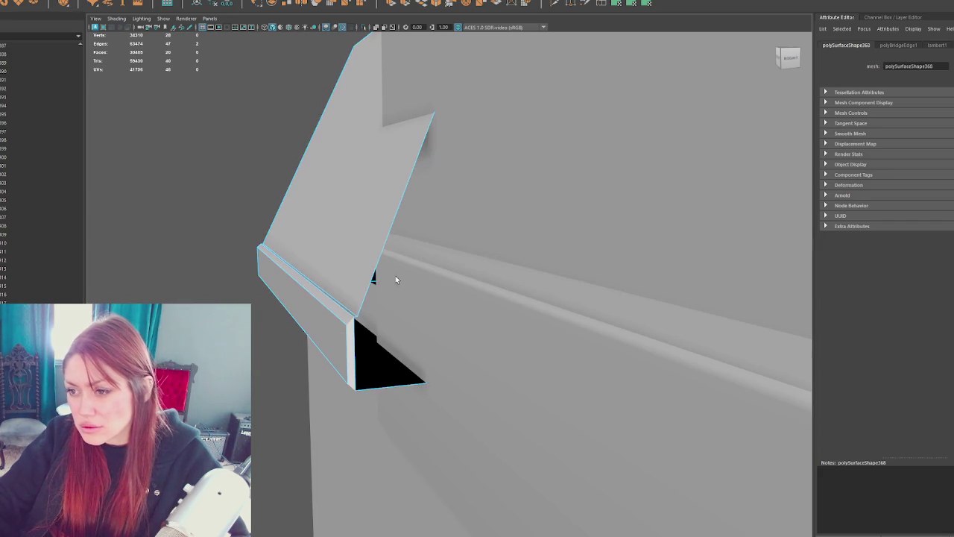
pyautogui.press('g')
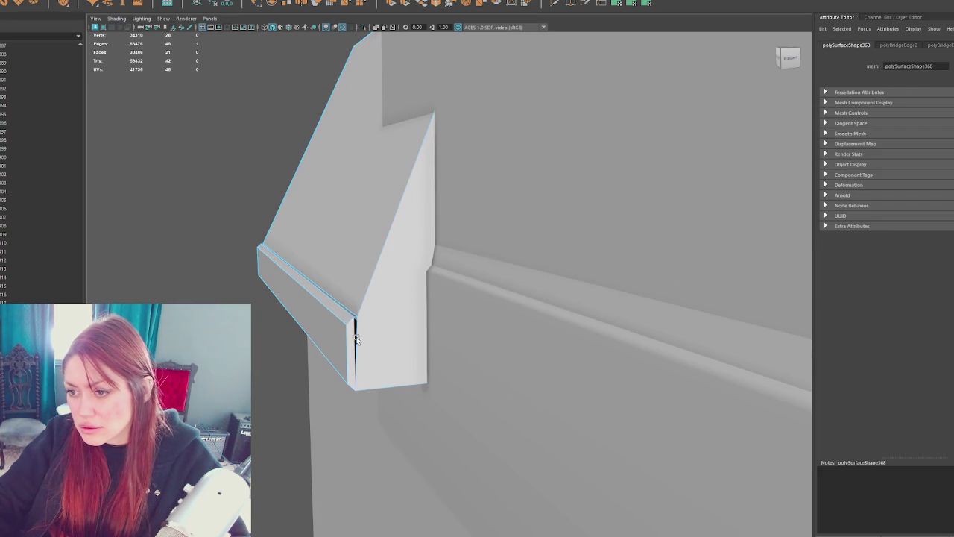
pyautogui.moveTo(355, 337)
pyautogui.keyDown('alt'); pyautogui.mouseDown()
pyautogui.moveTo(205, 239)
pyautogui.moveTo(234, 164)
pyautogui.moveTo(422, 182)
pyautogui.moveTo(526, 175)
pyautogui.mouseUp(); pyautogui.keyUp('alt')
pyautogui.click(588, 142)
pyautogui.moveTo(587, 143)
pyautogui.keyDown('alt'); pyautogui.mouseDown()
pyautogui.moveTo(382, 226)
pyautogui.moveTo(475, 186)
pyautogui.mouseUp(); pyautogui.keyUp('alt')
# Step: Select the two upper roof pieces and the lower roof slab and combine them into one object
pyautogui.scroll(-3, 385, 230)
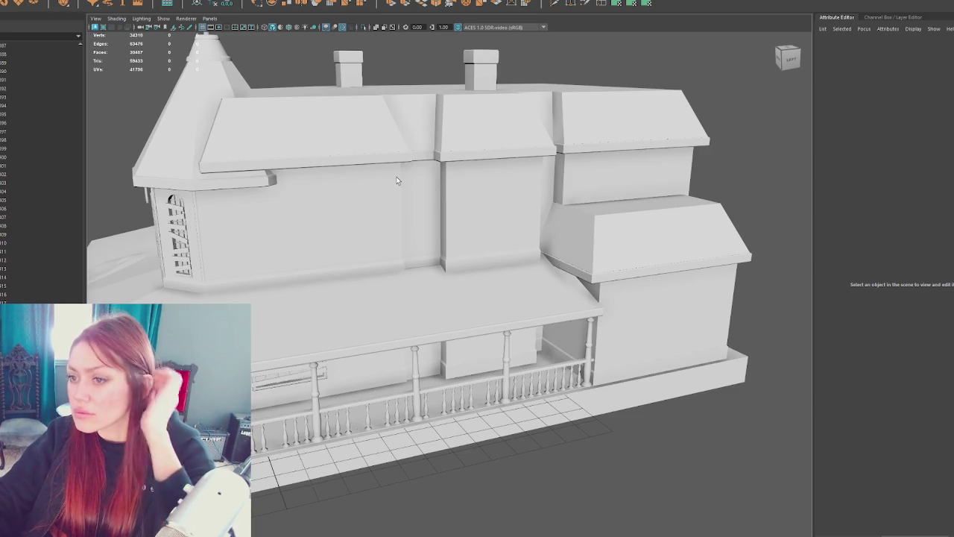
pyautogui.scroll(-3, 339, 252)
pyautogui.moveTo(339, 252)
pyautogui.keyDown('alt'); pyautogui.mouseDown()
pyautogui.moveTo(530, 264)
pyautogui.moveTo(492, 245)
pyautogui.moveTo(647, 243)
pyautogui.moveTo(572, 237)
pyautogui.moveTo(633, 230)
pyautogui.moveTo(524, 249)
pyautogui.moveTo(565, 244)
pyautogui.mouseUp(); pyautogui.keyUp('alt')
pyautogui.moveTo(498, 241)
pyautogui.keyDown('alt'); pyautogui.mouseDown()
pyautogui.moveTo(467, 228)
pyautogui.moveTo(288, 359)
pyautogui.mouseUp(); pyautogui.keyUp('alt')
pyautogui.click(467, 228)
pyautogui.click(589, 231)
pyautogui.keyDown('alt'); pyautogui.moveTo(716, 236); pyautogui.dragTo(493, 287); pyautogui.keyUp('alt')
pyautogui.scroll(3, 492, 287)
pyautogui.click(519, 343)
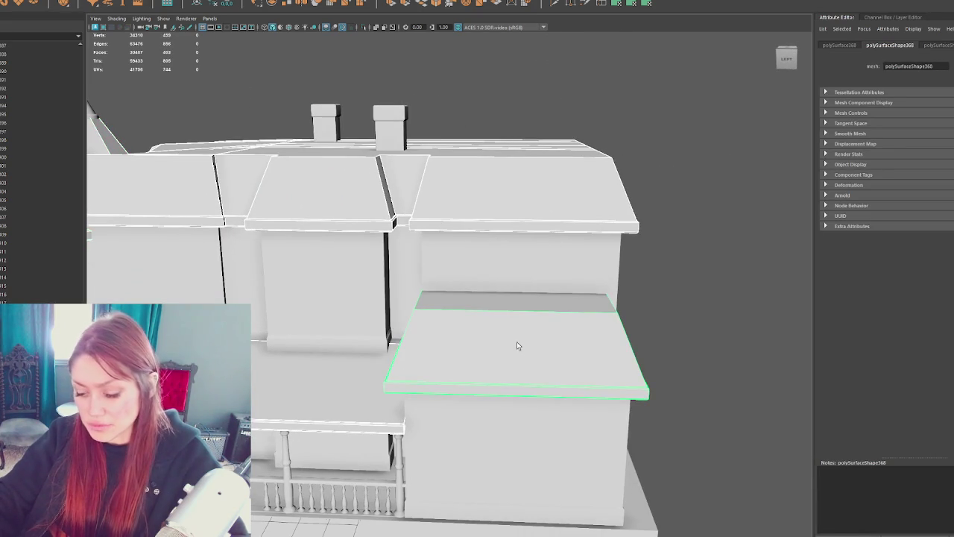
pyautogui.click(77, 4)
pyautogui.click(231, 4)
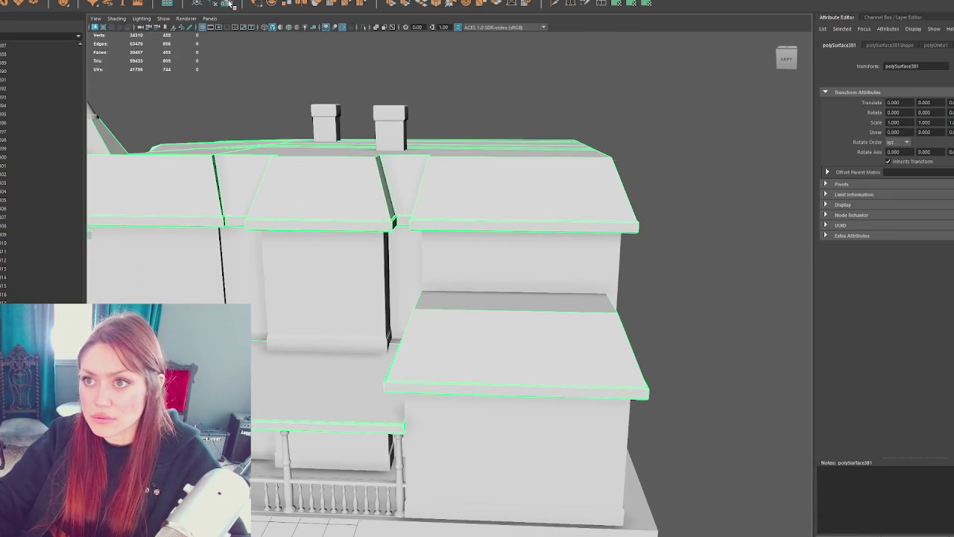
# Step: Combine the two upper wall pieces into one object, hide it, and frame the house
pyautogui.moveTo(477, 284)
pyautogui.keyDown('alt'); pyautogui.mouseDown()
pyautogui.moveTo(437, 274)
pyautogui.moveTo(388, 295)
pyautogui.mouseUp(); pyautogui.keyUp('alt')
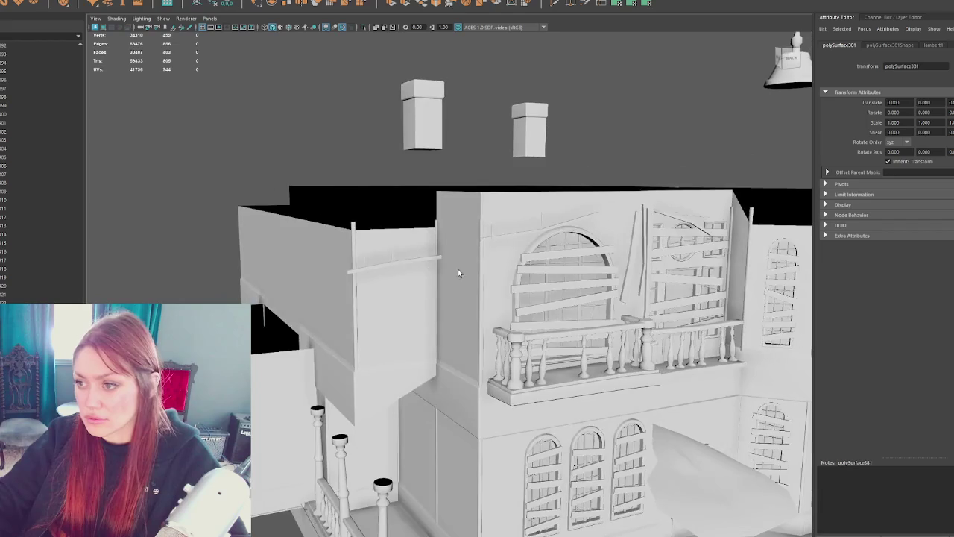
pyautogui.click(387, 295)
pyautogui.keyDown('shift'); pyautogui.click(381, 433); pyautogui.keyUp('shift')
pyautogui.moveTo(381, 433)
pyautogui.keyDown('alt'); pyautogui.mouseDown()
pyautogui.moveTo(474, 464)
pyautogui.moveTo(412, 366)
pyautogui.mouseUp(); pyautogui.keyUp('alt')
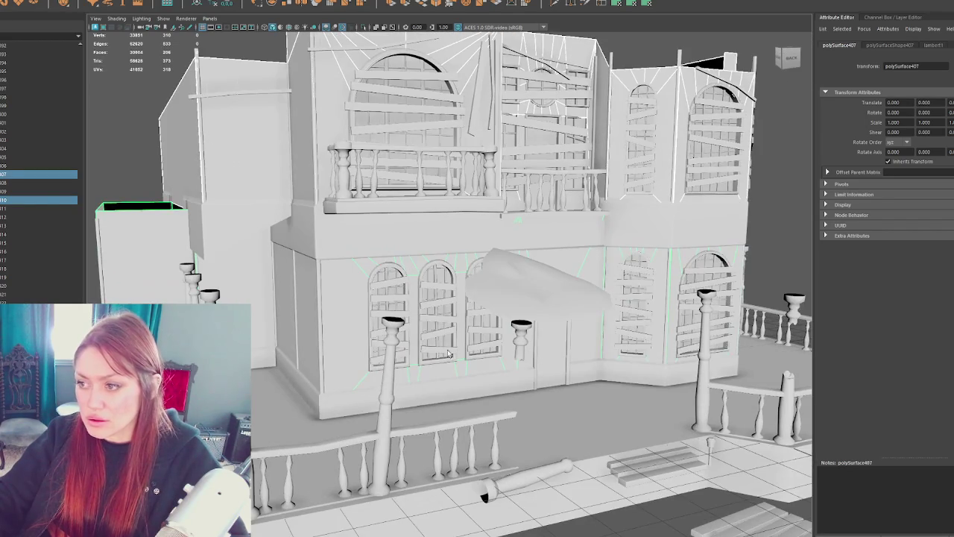
pyautogui.click(76, 3)
pyautogui.click(108, 3)
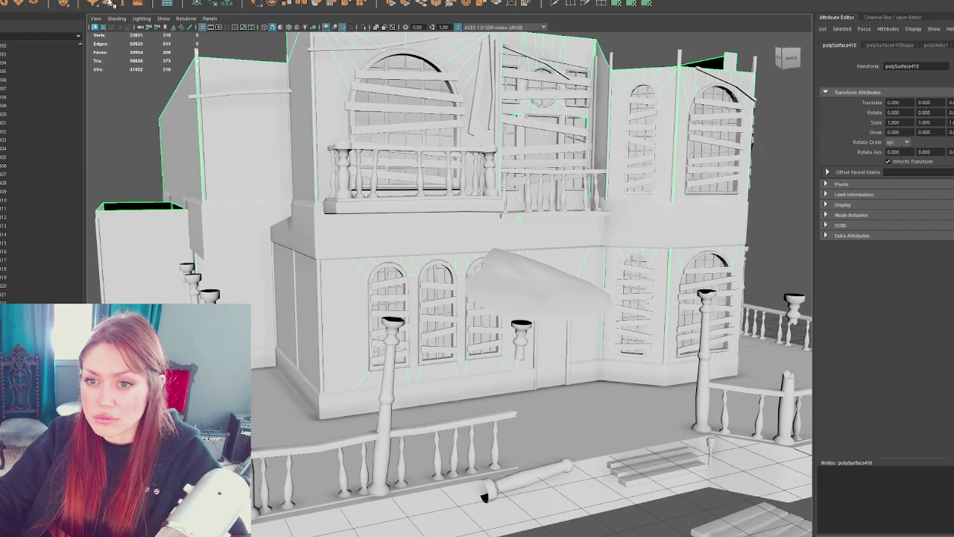
pyautogui.press('a')
pyautogui.hotkey('ctrl', 'h')
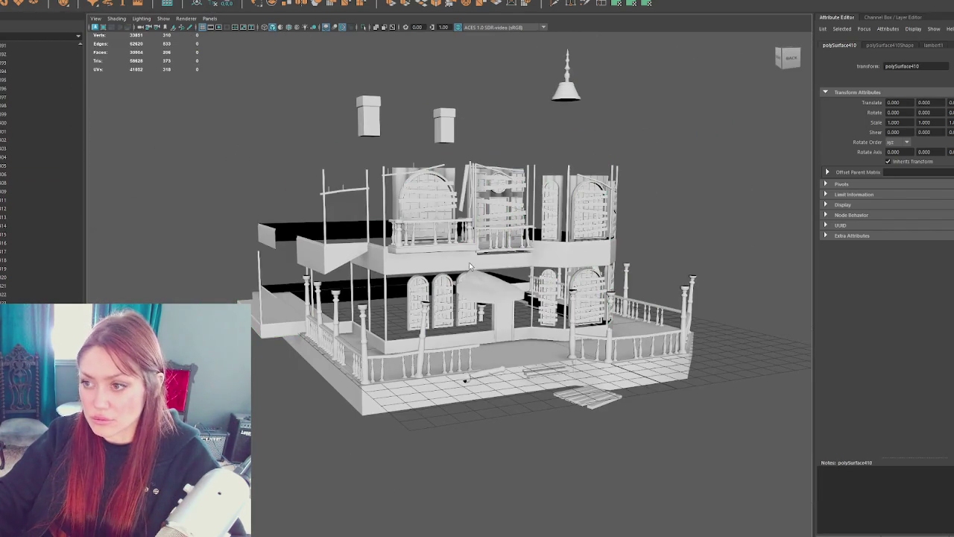
# Step: Combine the balcony ring and lower-floor base into 'Trim', and rename the combined walls 'Walls'
pyautogui.click(463, 264)
pyautogui.keyDown('shift'); pyautogui.click(478, 336); pyautogui.keyUp('shift')
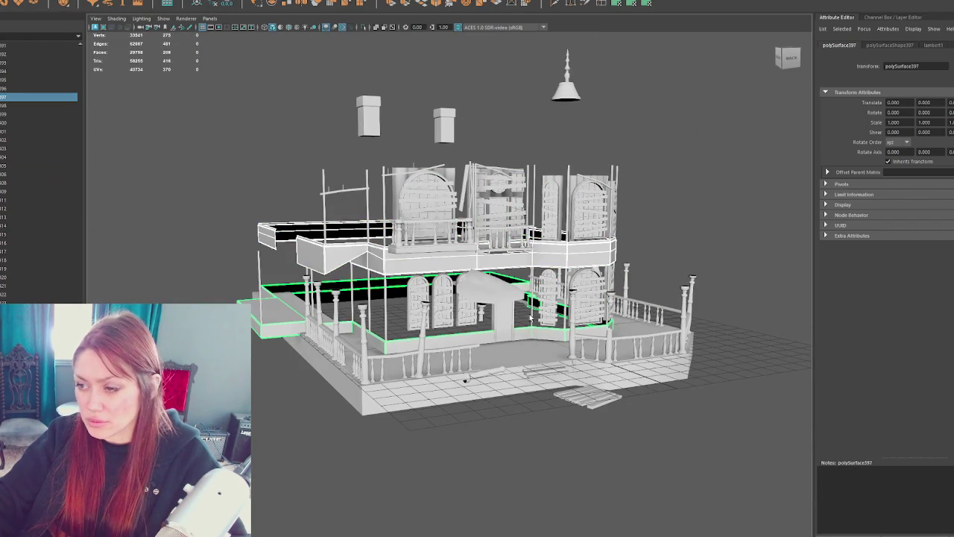
pyautogui.press('f')
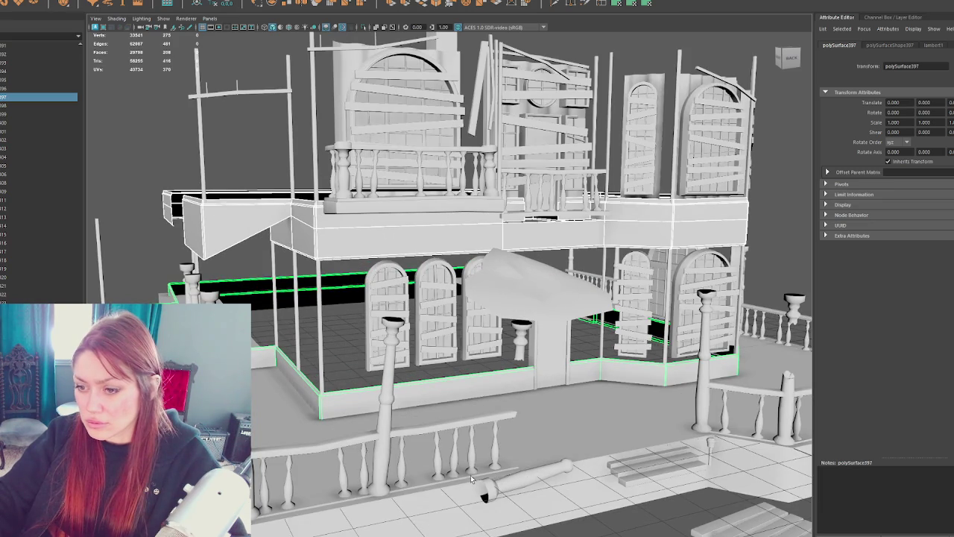
pyautogui.click(76, 4)
pyautogui.click(108, 3)
pyautogui.write('Trim')
pyautogui.press('Return')
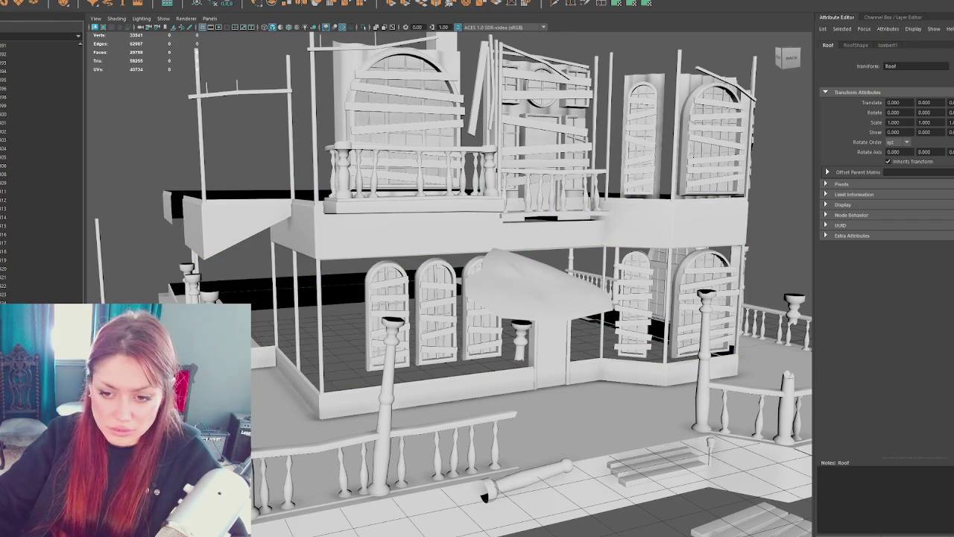
pyautogui.write('Walls')
pyautogui.press('Return')
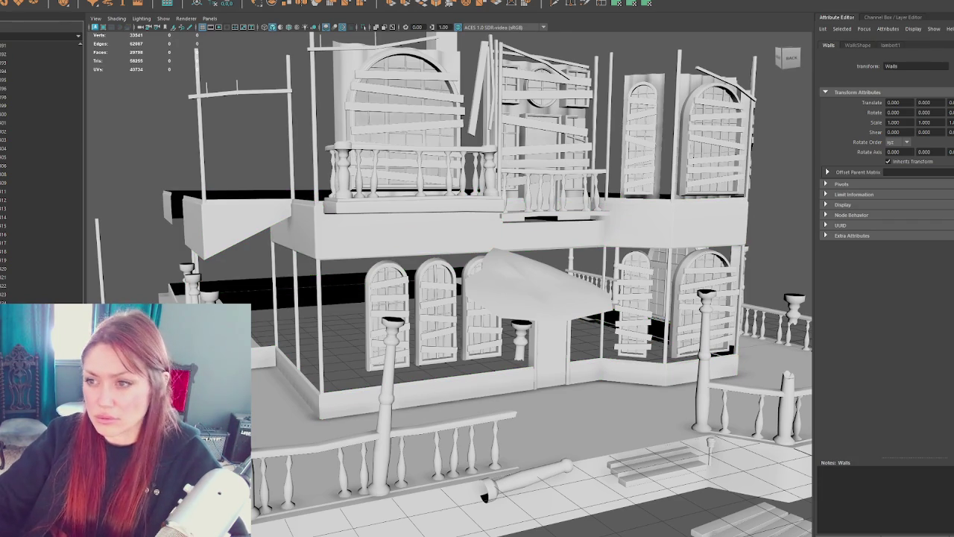
# Step: Select the upper window boards and the centre-window boards
pyautogui.scroll(-2, 392, 138)
pyautogui.click(376, 170)
pyautogui.keyDown('shift'); pyautogui.click(376, 185); pyautogui.keyUp('shift')
pyautogui.keyDown('shift'); pyautogui.click(383, 201); pyautogui.keyUp('shift')
pyautogui.keyDown('shift'); pyautogui.click(385, 222); pyautogui.keyUp('shift')
pyautogui.keyDown('shift'); pyautogui.click(370, 255); pyautogui.keyUp('shift')
pyautogui.keyDown('shift'); pyautogui.click(347, 242); pyautogui.keyUp('shift')
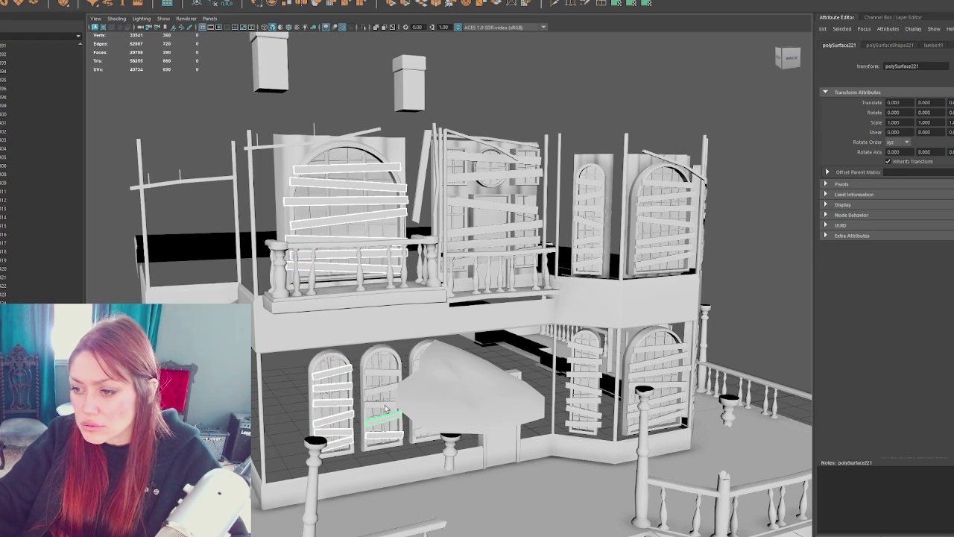
pyautogui.keyDown('alt'); pyautogui.moveTo(469, 370); pyautogui.dragTo(441, 371); pyautogui.keyUp('alt')
pyautogui.keyDown('shift'); pyautogui.click(411, 364); pyautogui.keyUp('shift')
pyautogui.keyDown('shift'); pyautogui.click(413, 396); pyautogui.keyUp('shift')
pyautogui.keyDown('shift'); pyautogui.click(410, 417); pyautogui.keyUp('shift')
# Step: Add the left-window boards, arch piece and remaining centre-window boards to the selection
pyautogui.keyDown('shift'); pyautogui.click(409, 431); pyautogui.keyUp('shift')
pyautogui.keyDown('shift'); pyautogui.click(328, 404); pyautogui.keyUp('shift')
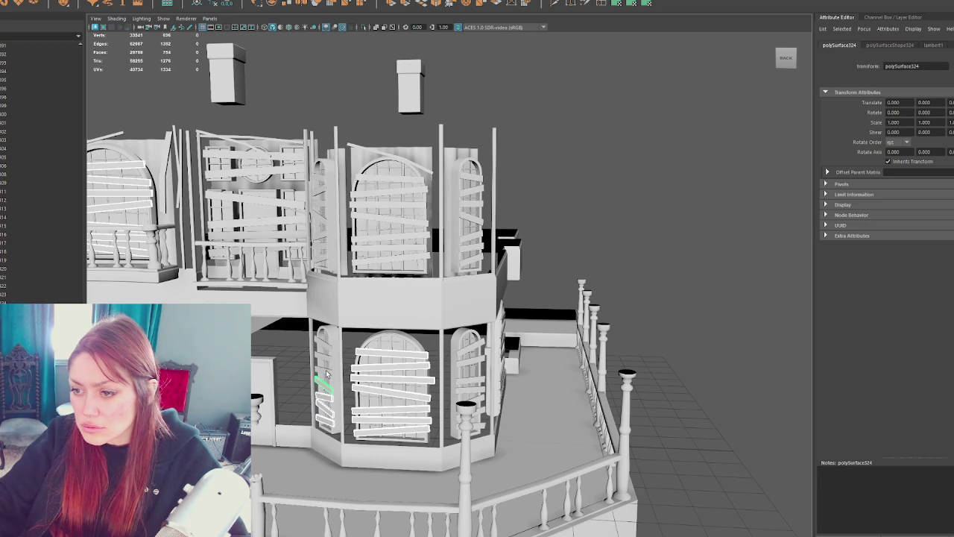
pyautogui.keyDown('shift'); pyautogui.click(323, 345); pyautogui.keyUp('shift')
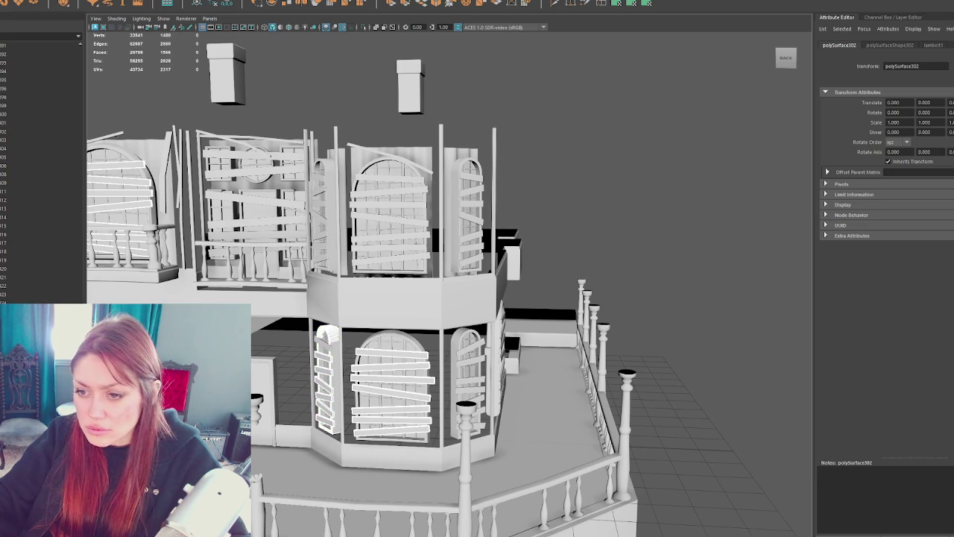
pyautogui.moveTo(295, 338)
pyautogui.keyDown('alt'); pyautogui.mouseDown()
pyautogui.moveTo(573, 293)
pyautogui.moveTo(287, 445)
pyautogui.mouseUp(); pyautogui.keyUp('alt')
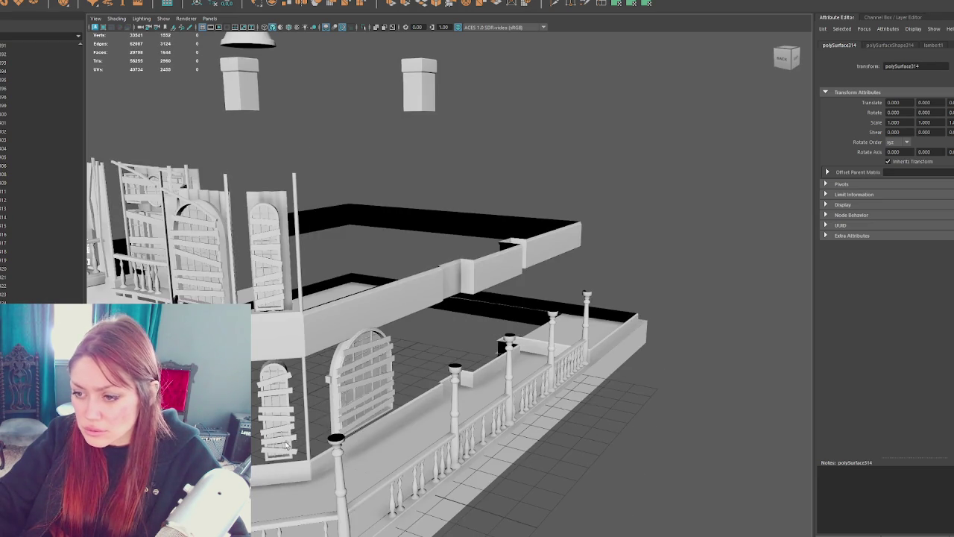
pyautogui.keyDown('shift'); pyautogui.click(287, 379); pyautogui.keyUp('shift')
pyautogui.keyDown('shift'); pyautogui.click(365, 345); pyautogui.keyUp('shift')
pyautogui.keyDown('shift'); pyautogui.click(362, 358); pyautogui.keyUp('shift')
pyautogui.keyDown('shift'); pyautogui.click(358, 371); pyautogui.keyUp('shift')
pyautogui.keyDown('shift'); pyautogui.click(356, 384); pyautogui.keyUp('shift')
pyautogui.keyDown('shift'); pyautogui.click(354, 414); pyautogui.keyUp('shift')
pyautogui.keyDown('shift'); pyautogui.click(354, 425); pyautogui.keyUp('shift')
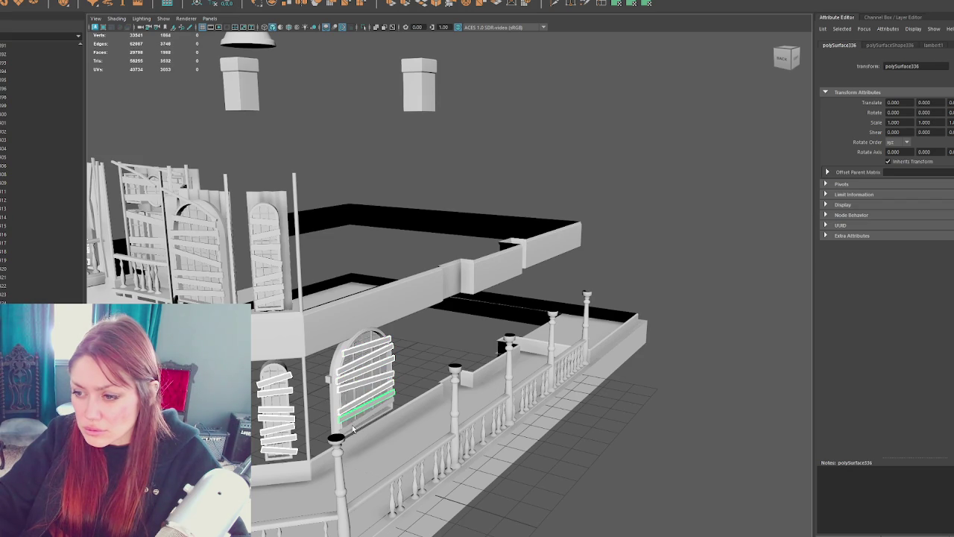
# Step: Add the left arched window boards, shelf board and railing boards to the selection
pyautogui.keyDown('shift'); pyautogui.click(273, 296); pyautogui.keyUp('shift')
pyautogui.keyDown('shift'); pyautogui.click(272, 286); pyautogui.keyUp('shift')
pyautogui.keyDown('shift'); pyautogui.click(270, 277); pyautogui.keyUp('shift')
pyautogui.keyDown('shift'); pyautogui.click(268, 255); pyautogui.keyUp('shift')
pyautogui.keyDown('shift'); pyautogui.click(267, 239); pyautogui.keyUp('shift')
pyautogui.keyDown('shift'); pyautogui.click(193, 233); pyautogui.keyUp('shift')
pyautogui.keyDown('shift'); pyautogui.click(197, 244); pyautogui.keyUp('shift')
pyautogui.keyDown('shift'); pyautogui.click(201, 261); pyautogui.keyUp('shift')
pyautogui.keyDown('shift'); pyautogui.click(205, 291); pyautogui.keyUp('shift')
pyautogui.keyDown('shift'); pyautogui.click(211, 296); pyautogui.keyUp('shift')
pyautogui.moveTo(211, 297)
pyautogui.keyDown('alt'); pyautogui.mouseDown()
pyautogui.moveTo(274, 317)
pyautogui.moveTo(339, 319)
pyautogui.mouseUp(); pyautogui.keyUp('alt')
pyautogui.keyDown('shift'); pyautogui.click(287, 291); pyautogui.keyUp('shift')
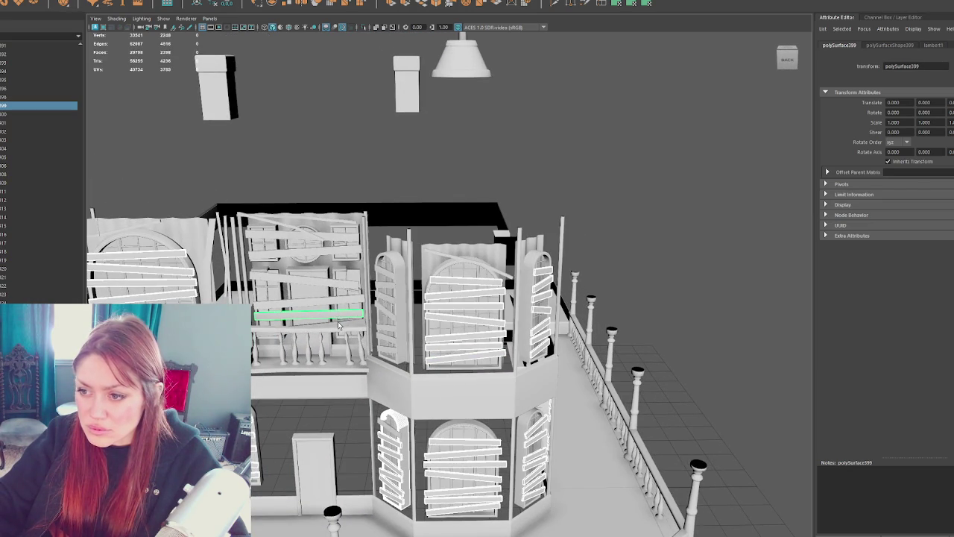
pyautogui.keyDown('shift'); pyautogui.click(339, 325); pyautogui.keyUp('shift')
pyautogui.keyDown('shift'); pyautogui.click(337, 279); pyautogui.keyUp('shift')
pyautogui.keyDown('shift'); pyautogui.click(340, 243); pyautogui.keyUp('shift')
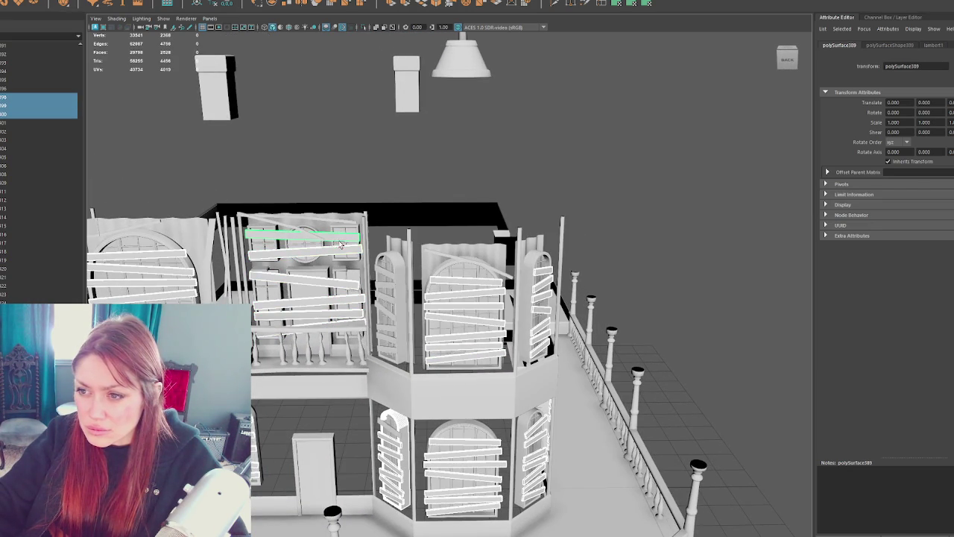
pyautogui.keyDown('alt'); pyautogui.moveTo(370, 281); pyautogui.dragTo(418, 272); pyautogui.keyUp('alt')
# Step: Combine all selected boards into the Blockade object and hide it
pyautogui.click(96, 3)
pyautogui.click(97, 3)
pyautogui.hotkey('ctrl', 'z')
pyautogui.hotkey('shift', 'z')
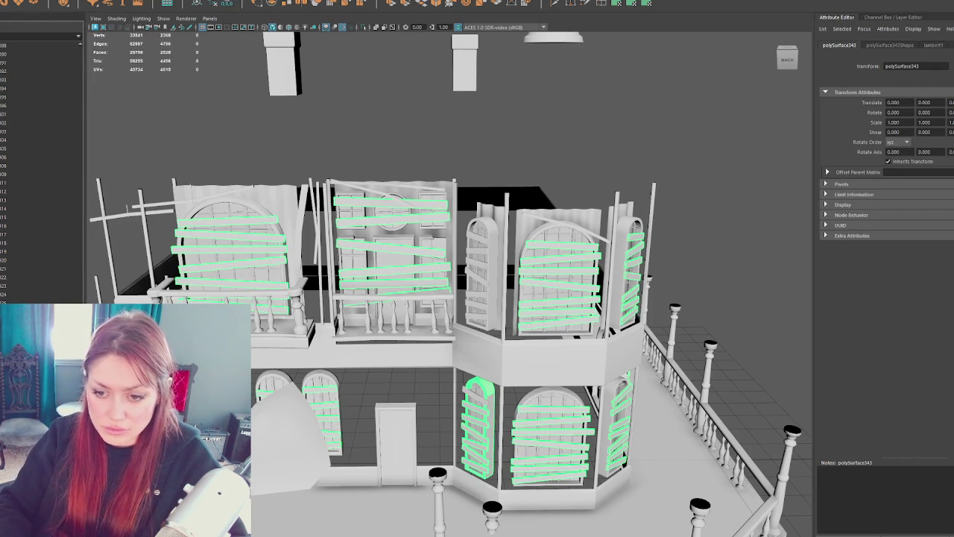
pyautogui.press('Delete')
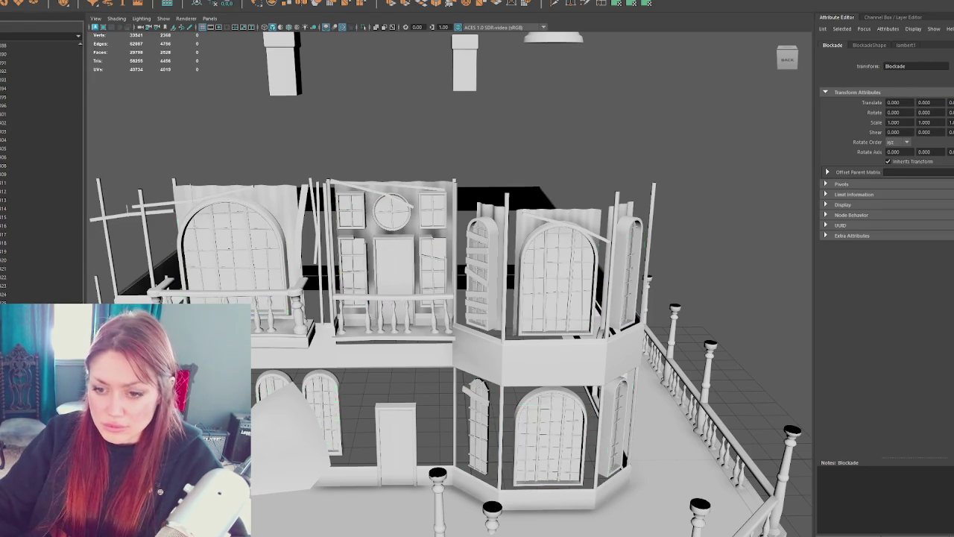
# Step: Hide the floor slab and select the base pieces, porch post, rails and a baluster
pyautogui.hotkey('ctrl', 'h')
pyautogui.click(296, 341)
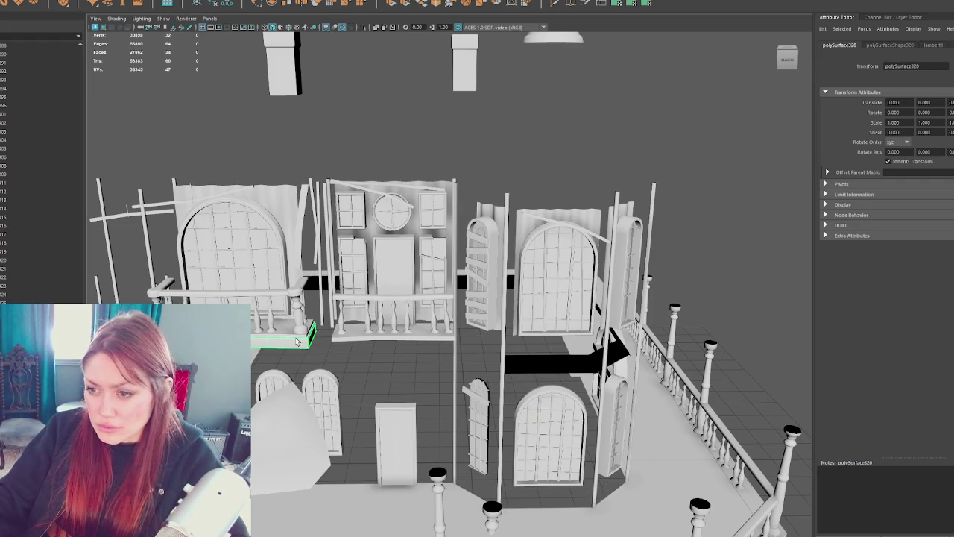
pyautogui.click(374, 337)
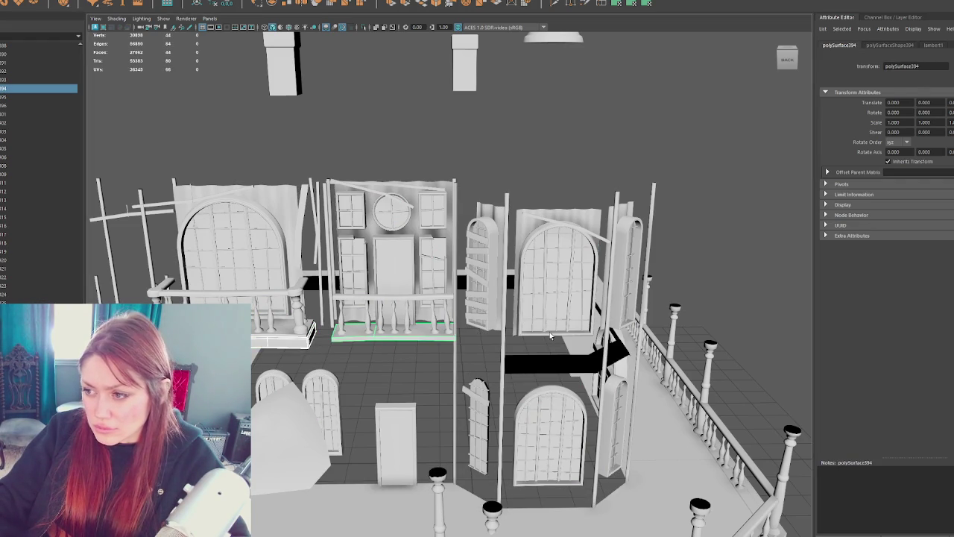
pyautogui.keyDown('alt'); pyautogui.moveTo(545, 441); pyautogui.dragTo(560, 295, button='middle'); pyautogui.keyUp('alt')
pyautogui.click(510, 431)
pyautogui.keyDown('shift'); pyautogui.click(524, 422); pyautogui.keyUp('shift')
pyautogui.keyDown('shift'); pyautogui.click(488, 414); pyautogui.keyUp('shift')
pyautogui.keyDown('shift'); pyautogui.click(456, 402); pyautogui.keyUp('shift')
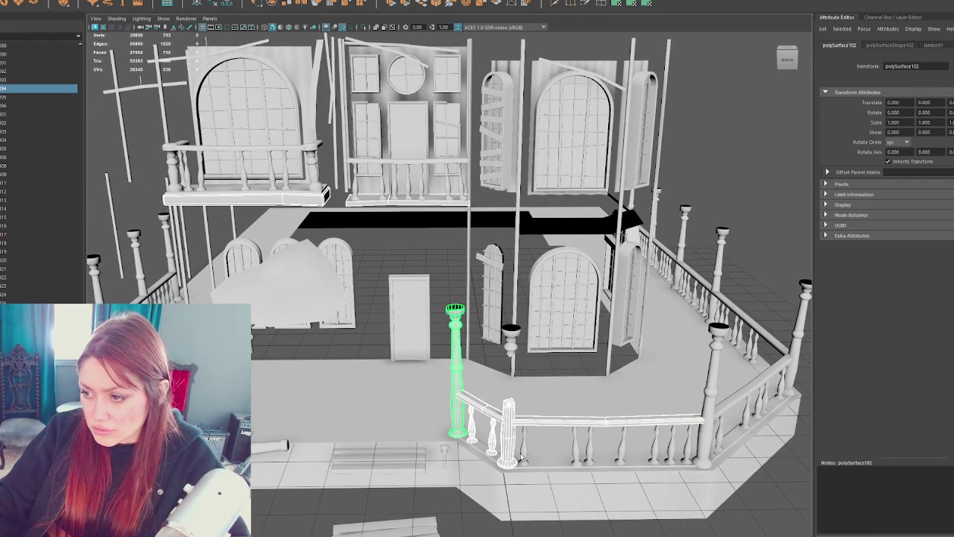
pyautogui.keyDown('shift'); pyautogui.click(522, 455); pyautogui.keyUp('shift')
# Step: Add the right and left porch balusters, columns and fallen baluster, then combine them
pyautogui.keyDown('alt'); pyautogui.moveTo(649, 387); pyautogui.dragTo(533, 370); pyautogui.keyUp('alt')
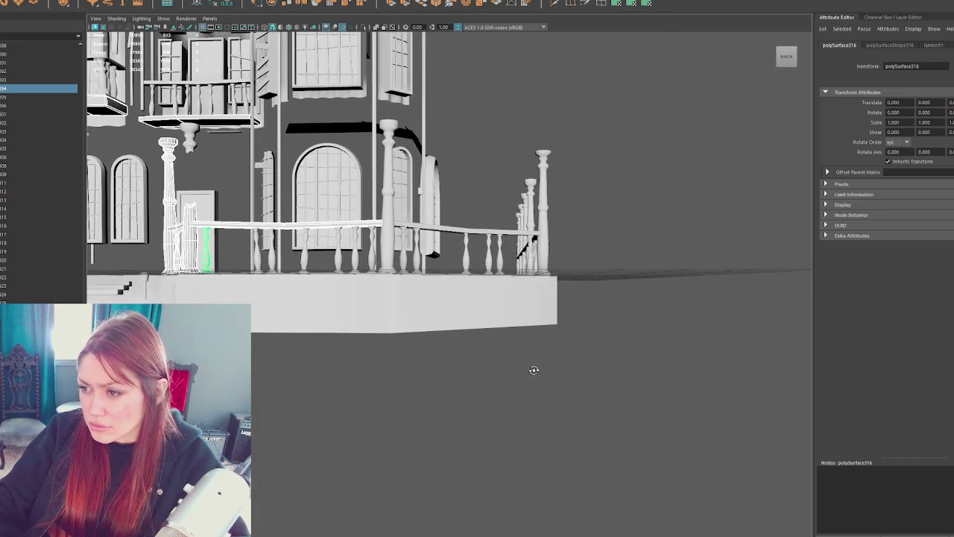
pyautogui.keyDown('shift'); pyautogui.moveTo(634, 120); pyautogui.dragTo(440, 261); pyautogui.keyUp('shift')
pyautogui.keyDown('shift'); pyautogui.click(408, 253); pyautogui.keyUp('shift')
pyautogui.keyDown('shift'); pyautogui.click(388, 224); pyautogui.keyUp('shift')
pyautogui.keyDown('shift'); pyautogui.click(371, 254); pyautogui.keyUp('shift')
pyautogui.keyDown('shift'); pyautogui.click(355, 253); pyautogui.keyUp('shift')
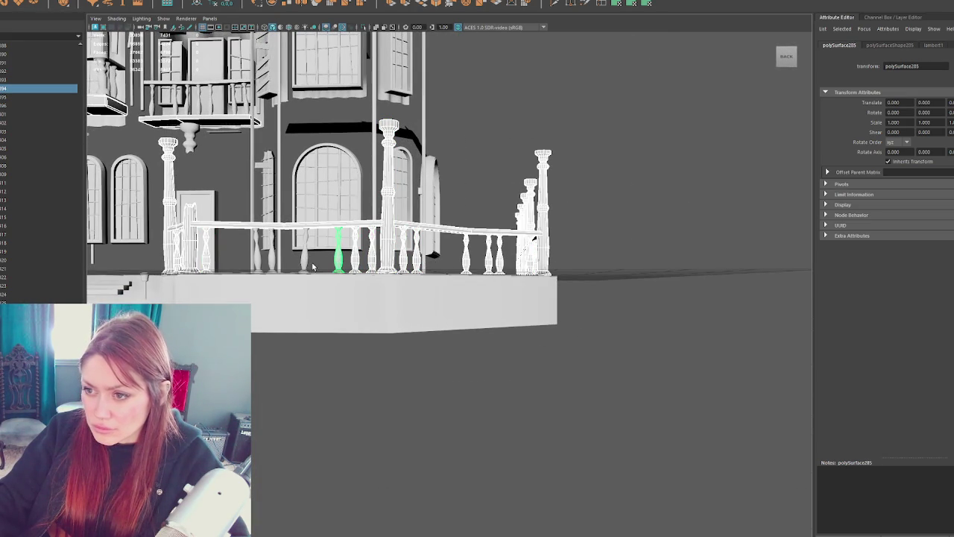
pyautogui.moveTo(260, 263)
pyautogui.keyDown('alt'); pyautogui.mouseDown()
pyautogui.moveTo(433, 286)
pyautogui.moveTo(318, 258)
pyautogui.moveTo(382, 276)
pyautogui.moveTo(366, 267)
pyautogui.moveTo(399, 239)
pyautogui.mouseUp(); pyautogui.keyUp('alt')
pyautogui.moveTo(332, 293); pyautogui.dragTo(277, 296)
pyautogui.keyDown('shift'); pyautogui.click(380, 341); pyautogui.keyUp('shift')
pyautogui.click(94, 1)
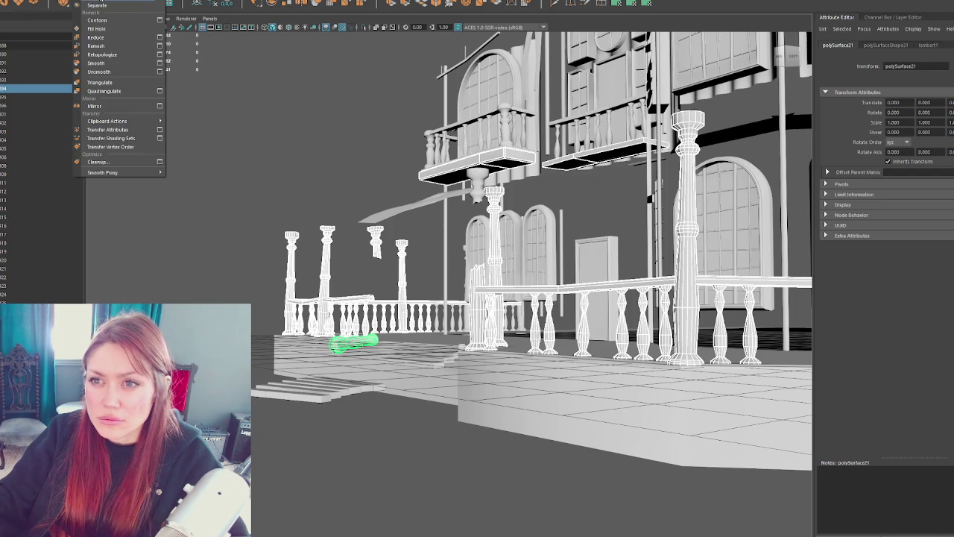
pyautogui.click(97, 1)
# Step: Combine the big column into the railing mesh and reselect the combined mesh
pyautogui.moveTo(149, 206)
pyautogui.keyDown('alt'); pyautogui.mouseDown()
pyautogui.moveTo(598, 276)
pyautogui.moveTo(331, 252)
pyautogui.moveTo(338, 342)
pyautogui.mouseUp(); pyautogui.keyUp('alt')
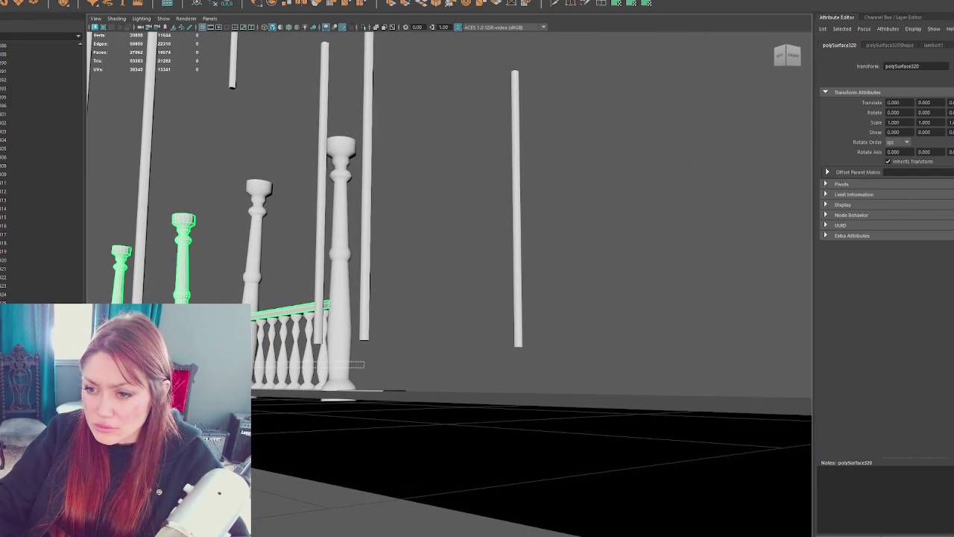
pyautogui.click(341, 246)
pyautogui.click(77, 3)
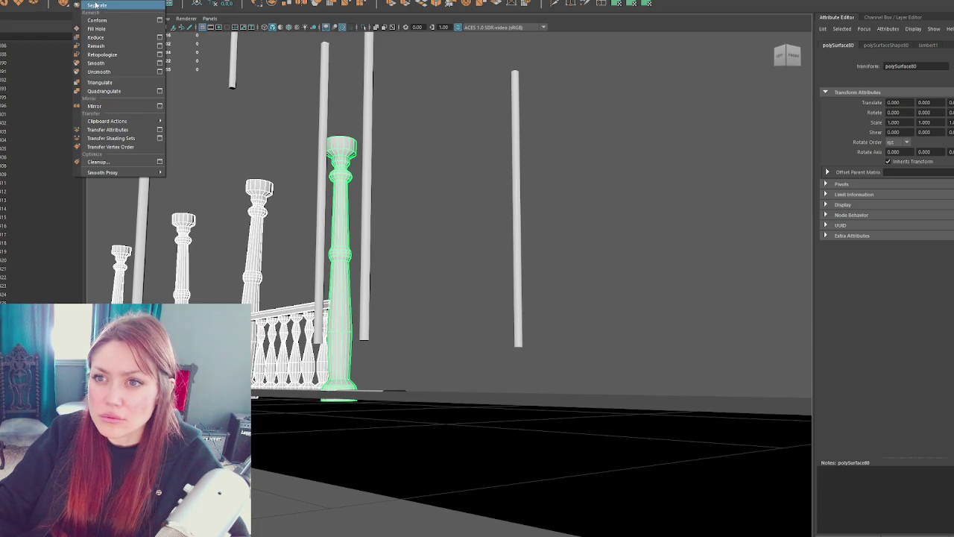
pyautogui.click(104, 60)
pyautogui.scroll(-10, 341, 142)
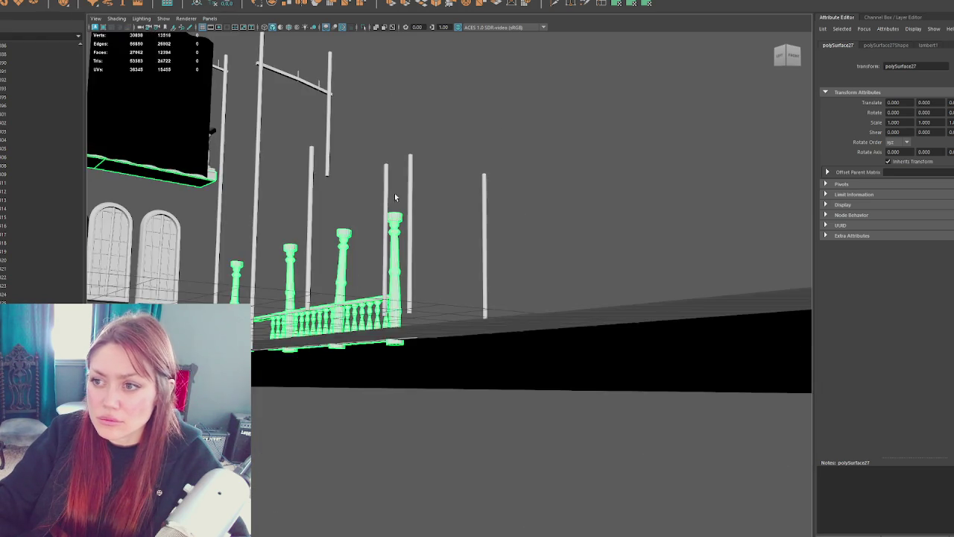
pyautogui.click(395, 198)
pyautogui.keyDown('alt'); pyautogui.moveTo(554, 189); pyautogui.dragTo(463, 231); pyautogui.keyUp('alt')
pyautogui.click(521, 292)
pyautogui.keyDown('alt'); pyautogui.moveTo(521, 293); pyautogui.dragTo(364, 257); pyautogui.keyUp('alt')
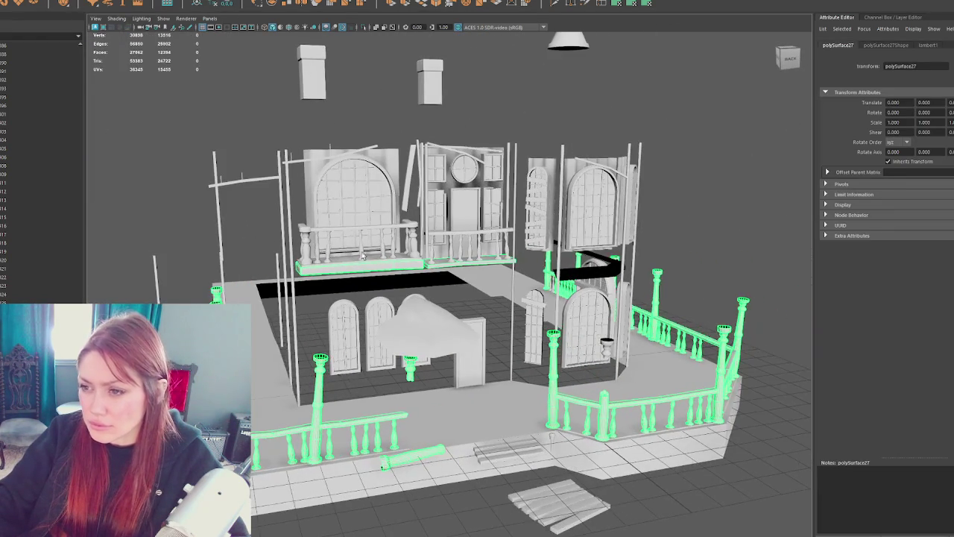
# Step: Select both balconies' balusters and handrails and combine them with the railings
pyautogui.click(363, 253)
pyautogui.click(344, 232)
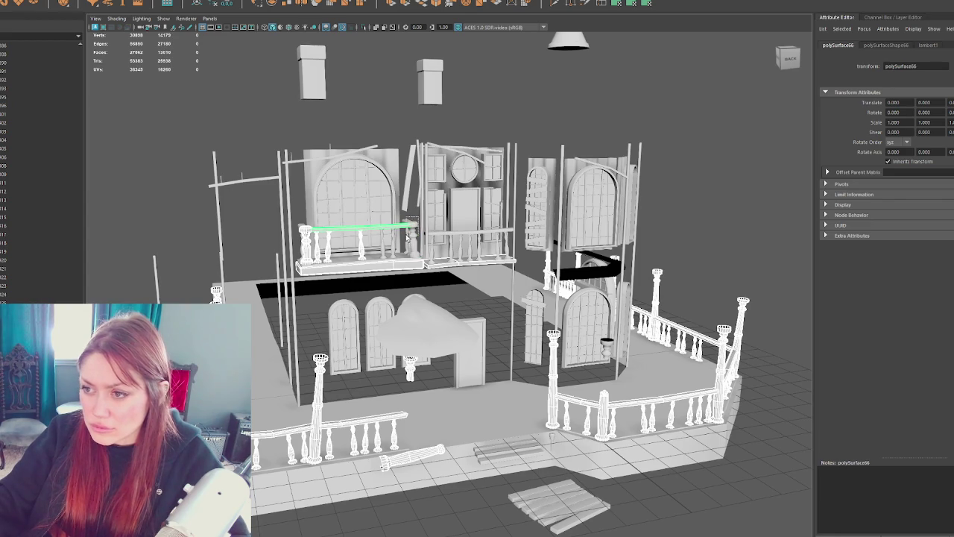
pyautogui.click(408, 237)
pyautogui.click(326, 254)
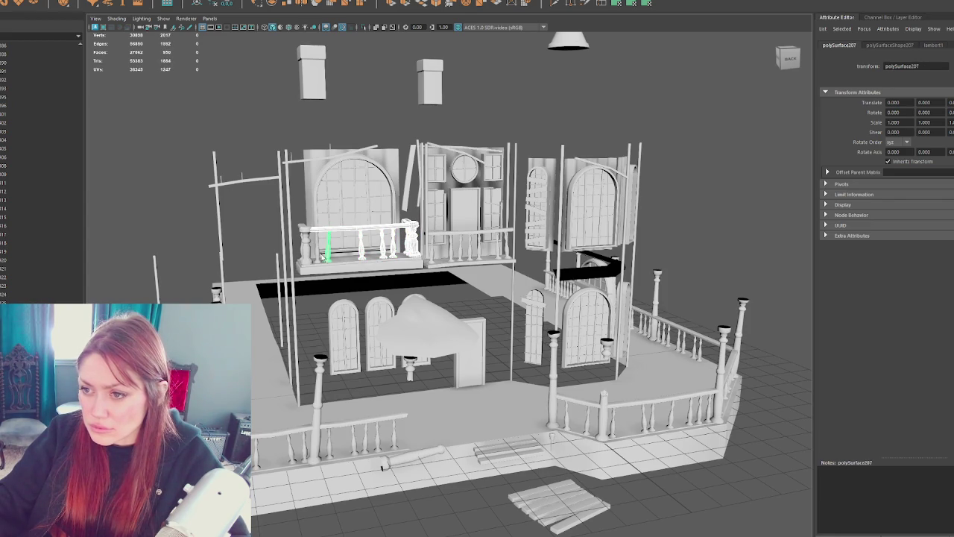
pyautogui.click(319, 258)
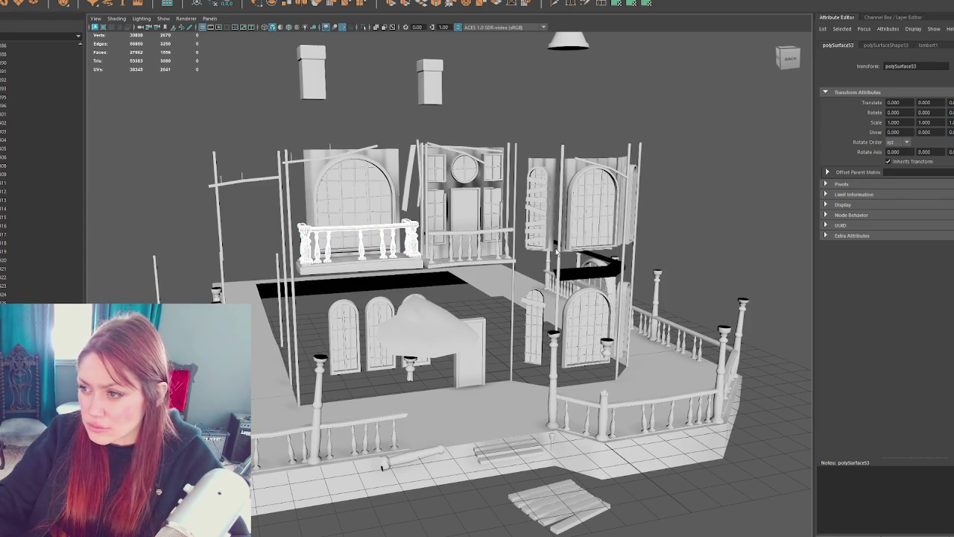
pyautogui.keyDown('alt'); pyautogui.moveTo(549, 253); pyautogui.dragTo(607, 245); pyautogui.keyUp('alt')
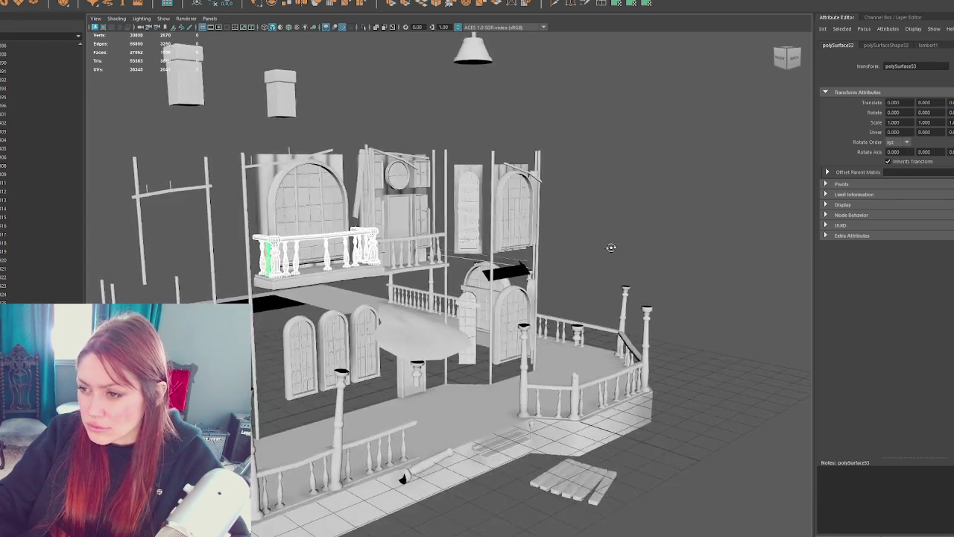
pyautogui.scroll(5, 435, 237)
pyautogui.scroll(3, 435, 237)
pyautogui.keyDown('shift'); pyautogui.click(331, 328); pyautogui.keyUp('shift')
pyautogui.press('Left')
pyautogui.press('Left')
pyautogui.press('Left')
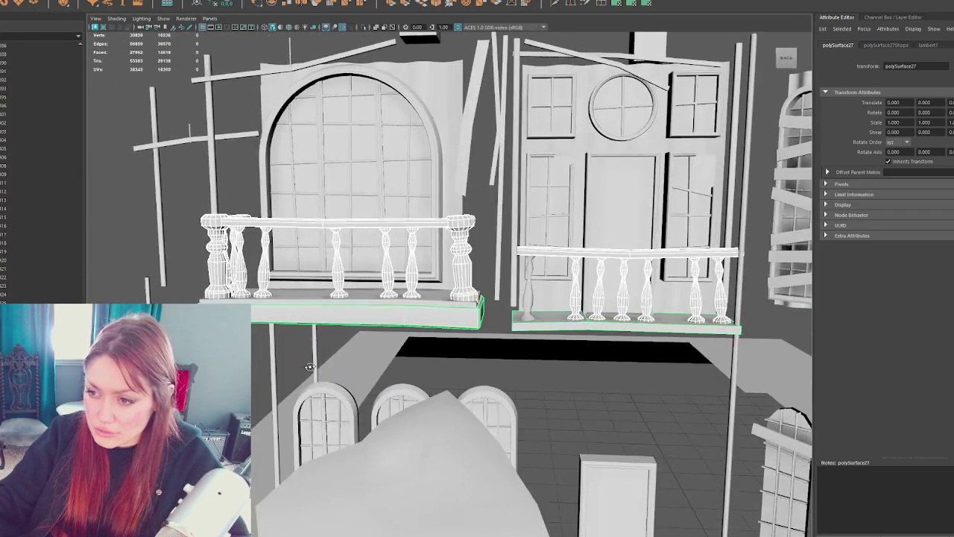
pyautogui.click(524, 294)
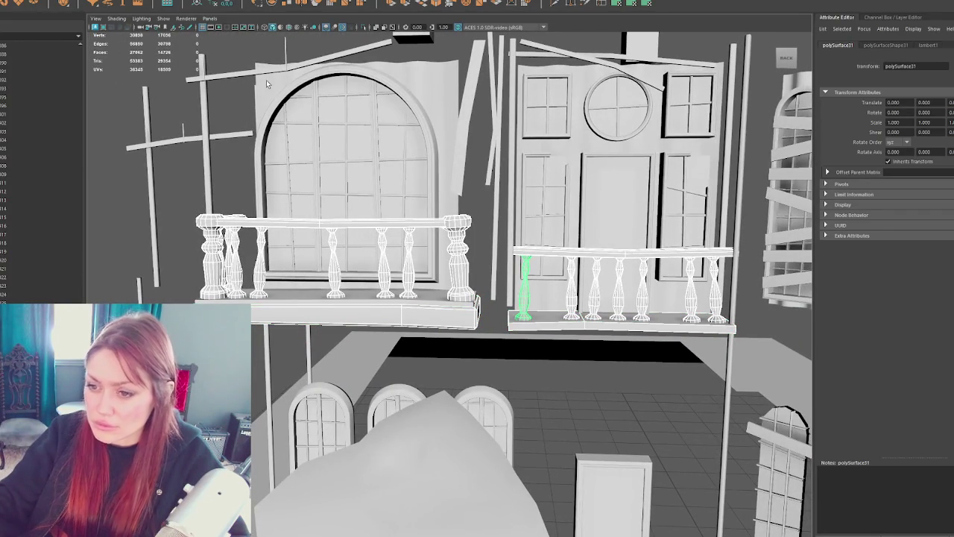
pyautogui.click(119, 45)
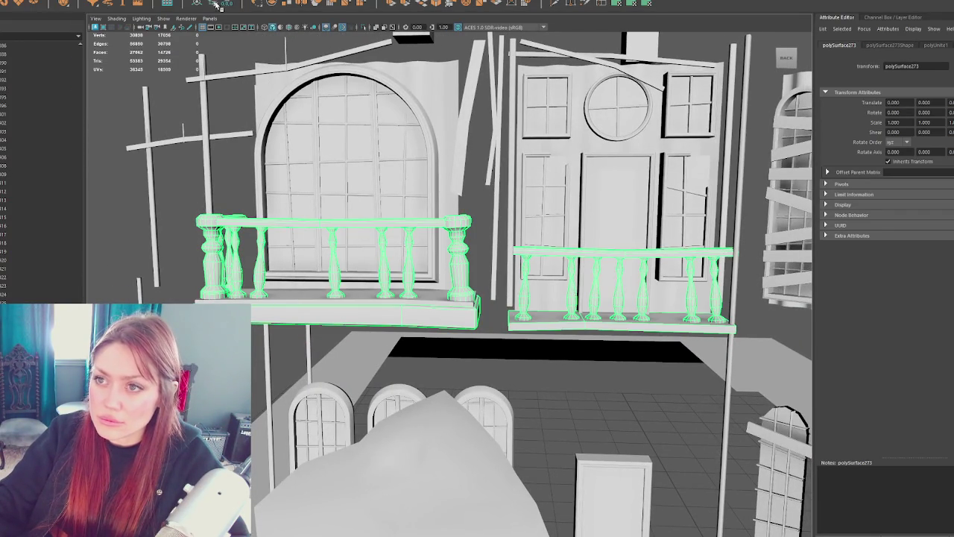
# Step: Name the combined object 'Railings' and hide it
pyautogui.scroll(-5, 351, 159)
pyautogui.scroll(-3, 508, 335)
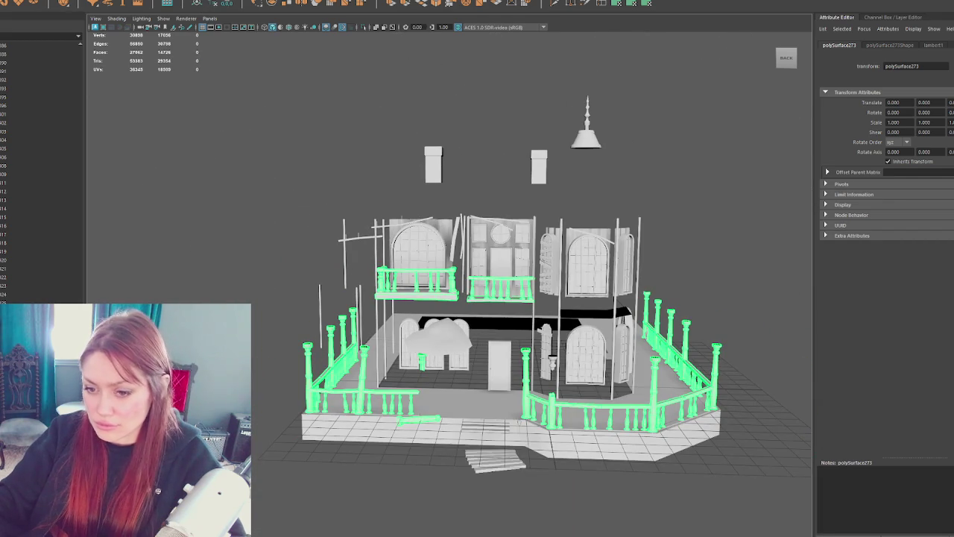
pyautogui.write('Railings')
pyautogui.press('Return')
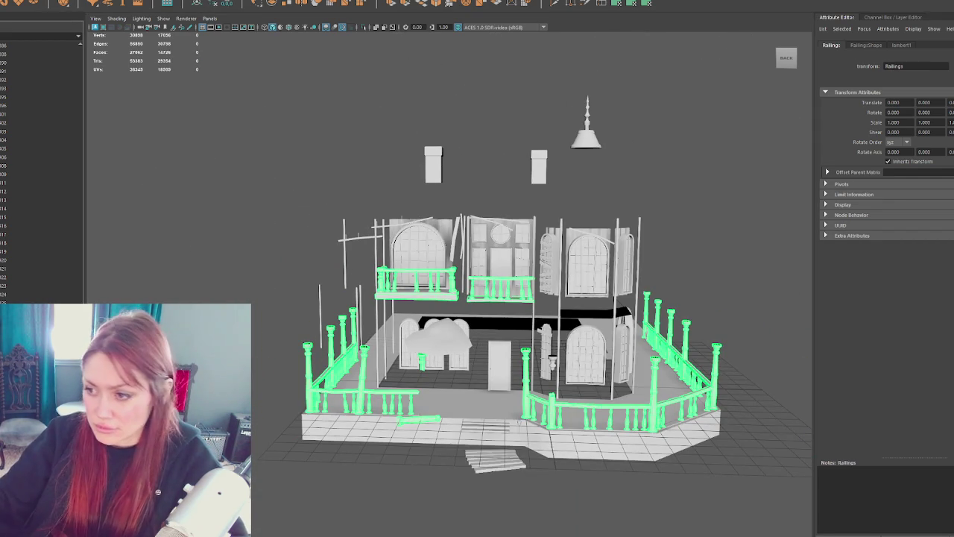
pyautogui.hotkey('ctrl', 'h')
pyautogui.scroll(2, 492, 320)
# Step: Select the balcony ledge, small post and floor trim pieces around the porch
pyautogui.scroll(3, 462, 299)
pyautogui.click(445, 289)
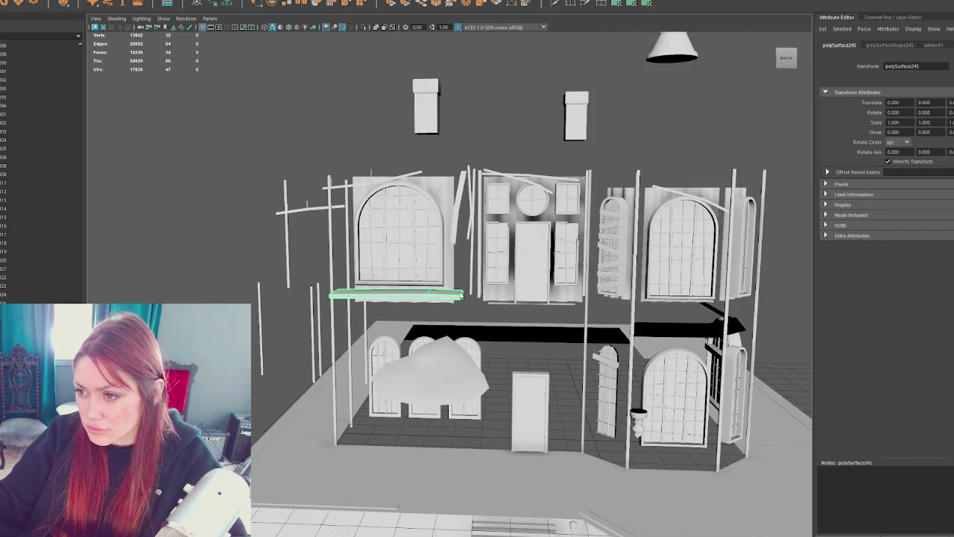
pyautogui.keyDown('alt'); pyautogui.moveTo(676, 360); pyautogui.dragTo(535, 192, button='middle'); pyautogui.keyUp('alt')
pyautogui.moveTo(545, 192)
pyautogui.keyDown('alt'); pyautogui.mouseDown()
pyautogui.moveTo(602, 343)
pyautogui.moveTo(443, 381)
pyautogui.moveTo(567, 241)
pyautogui.mouseUp(); pyautogui.keyUp('alt')
pyautogui.click(602, 343)
pyautogui.click(629, 334)
pyautogui.keyDown('alt'); pyautogui.moveTo(628, 333); pyautogui.dragTo(589, 406); pyautogui.keyUp('alt')
pyautogui.click(558, 448)
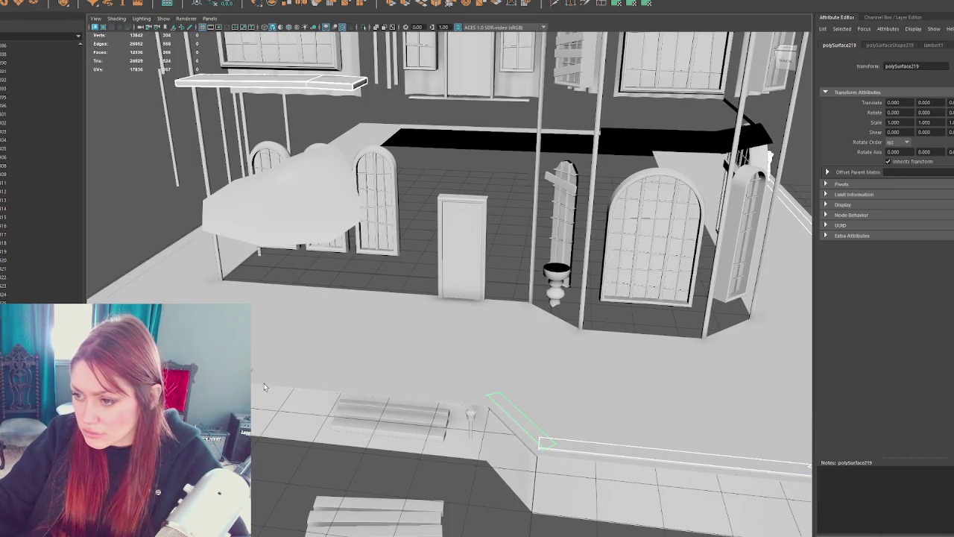
pyautogui.keyDown('alt'); pyautogui.moveTo(558, 448); pyautogui.dragTo(486, 374); pyautogui.keyUp('alt')
pyautogui.click(363, 366)
pyautogui.moveTo(363, 365)
pyautogui.keyDown('alt'); pyautogui.mouseDown()
pyautogui.moveTo(348, 347)
pyautogui.moveTo(394, 351)
pyautogui.moveTo(432, 336)
pyautogui.moveTo(490, 333)
pyautogui.moveTo(360, 335)
pyautogui.moveTo(588, 301)
pyautogui.moveTo(447, 329)
pyautogui.mouseUp(); pyautogui.keyUp('alt')
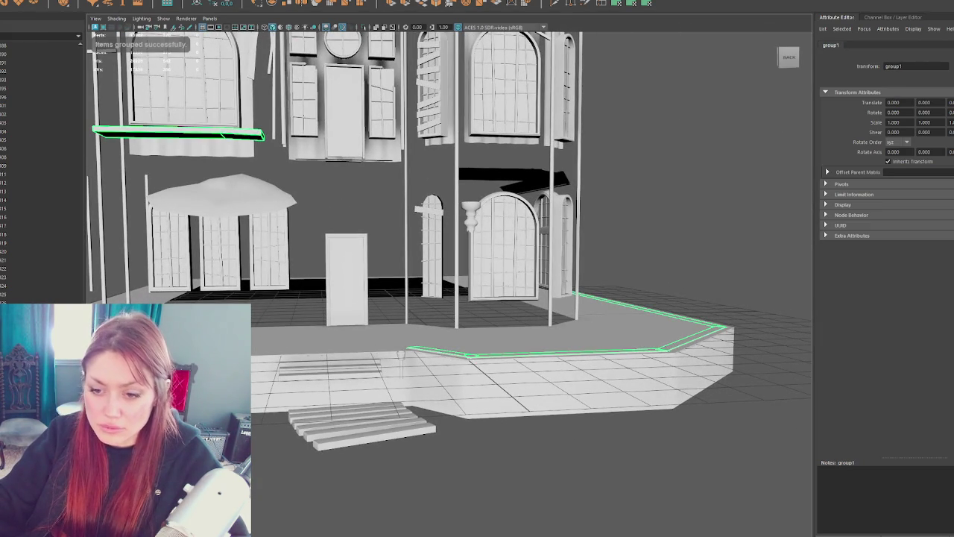
# Step: Group the trim with Railings, combine into one mesh named 'Railings', and hide it
pyautogui.hotkey('ctrl', 'g')
pyautogui.hotkey('ctrl', 'z')
pyautogui.hotkey('ctrl', 'g')
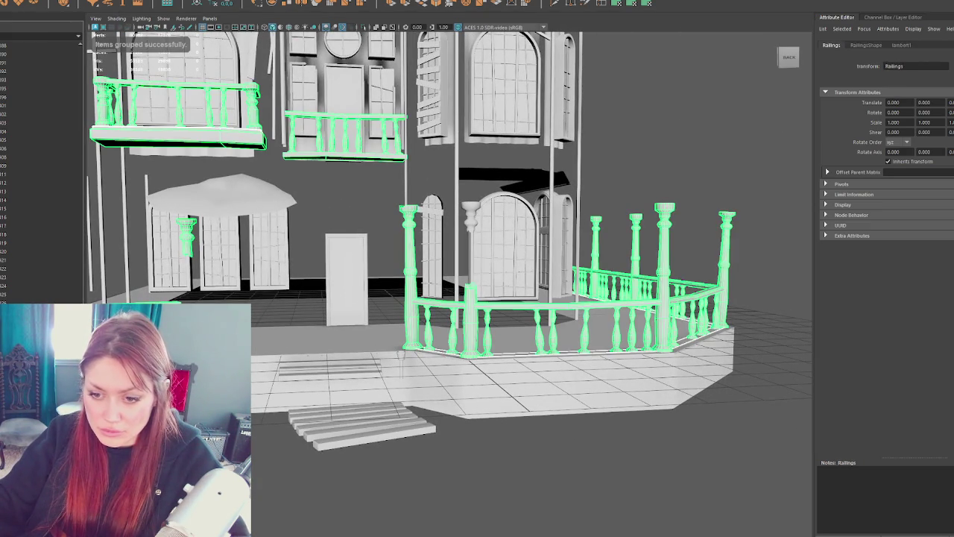
pyautogui.click(127, 2)
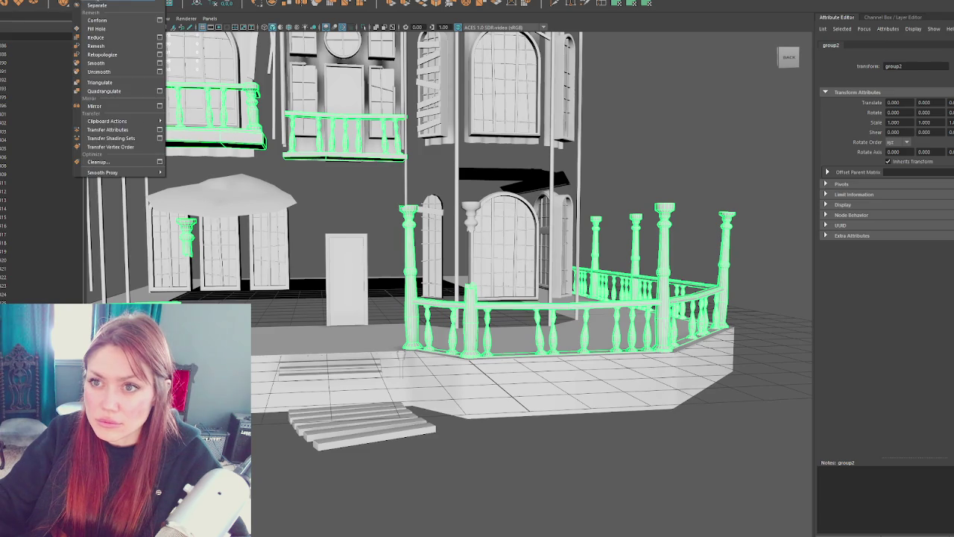
pyautogui.click(112, 15)
pyautogui.write('Railings')
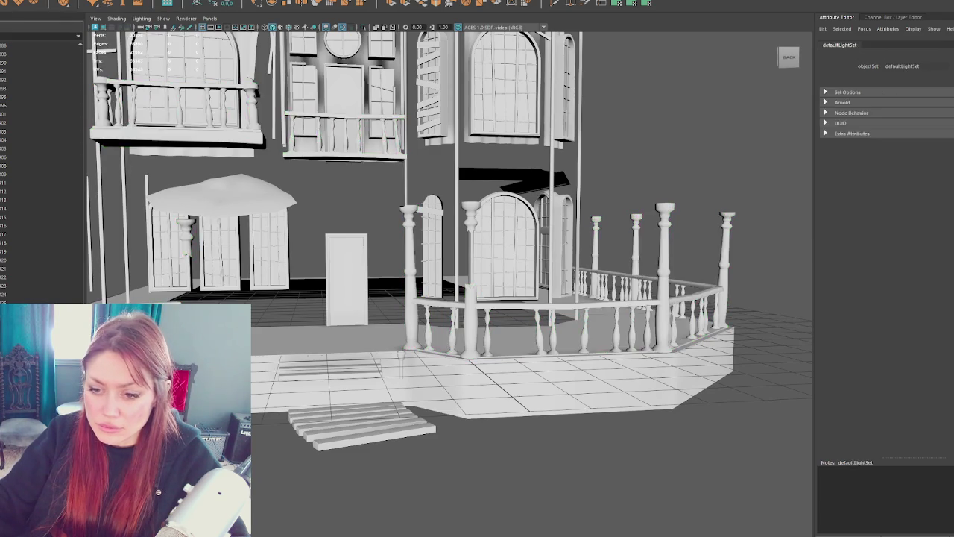
pyautogui.press('Return')
pyautogui.hotkey('ctrl', 'h')
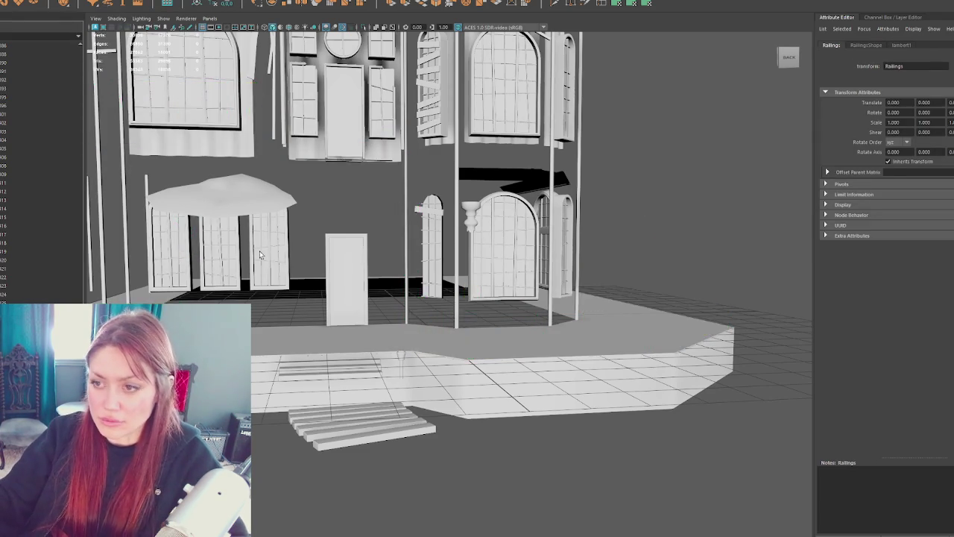
pyautogui.keyDown('alt'); pyautogui.moveTo(418, 268); pyautogui.dragTo(378, 260, button='right'); pyautogui.keyUp('alt')
pyautogui.click(369, 251)
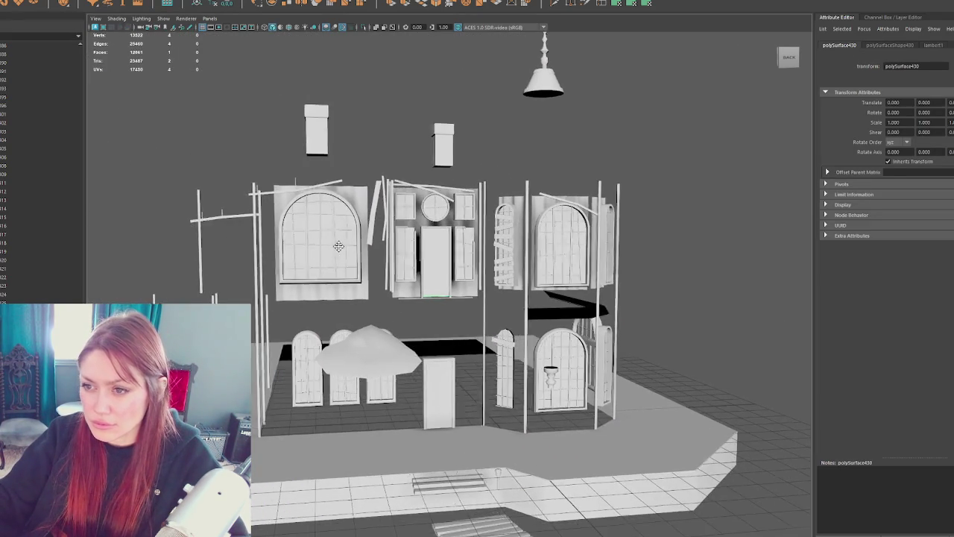
pyautogui.scroll(3, 276, 227)
pyautogui.click(263, 244)
pyautogui.click(613, 253)
pyautogui.click(533, 412)
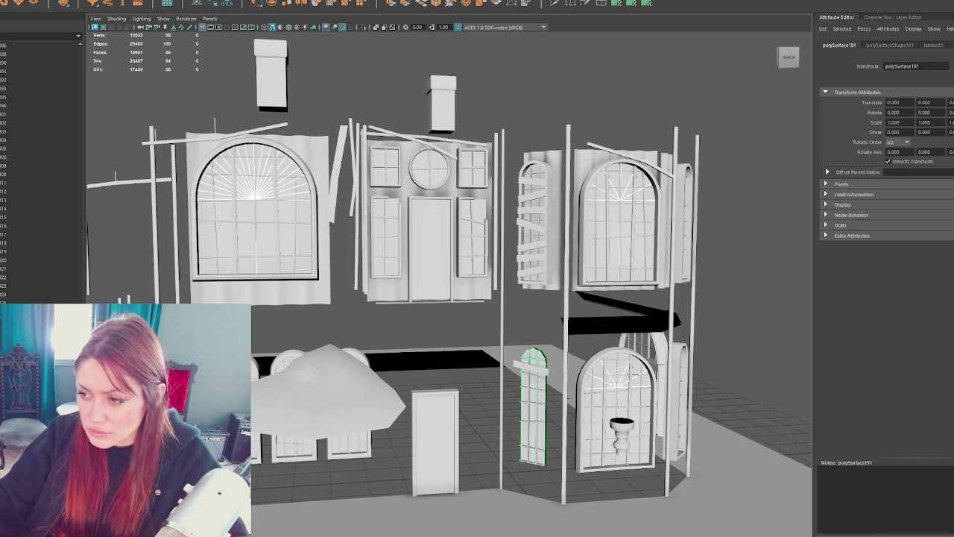
pyautogui.click(722, 242)
# Step: Isolate the Blockade planks at the lower arched windows and separate them into individual pieces
pyautogui.hotkey('ctrl', 'h')
pyautogui.hotkey('shift', 'h')
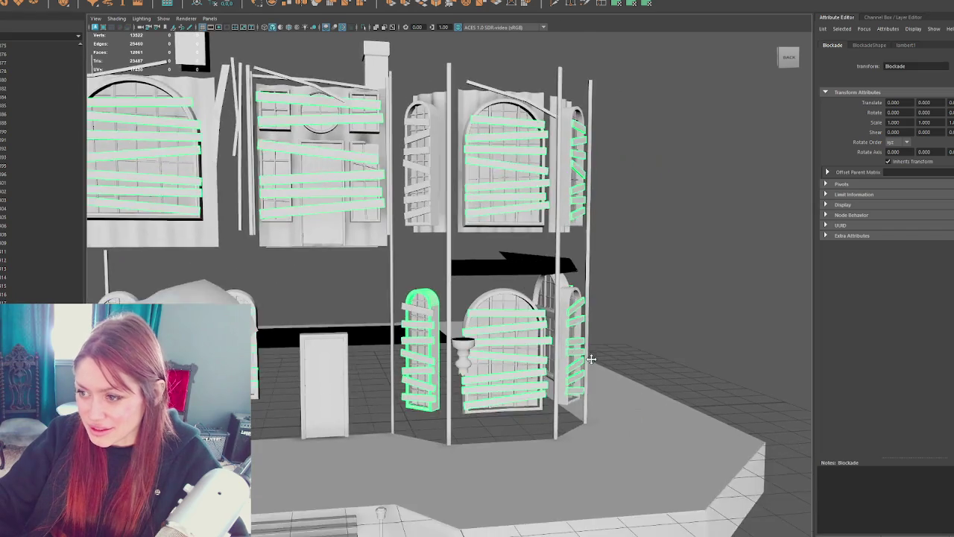
pyautogui.keyDown('alt'); pyautogui.moveTo(519, 503); pyautogui.dragTo(421, 311); pyautogui.keyUp('alt')
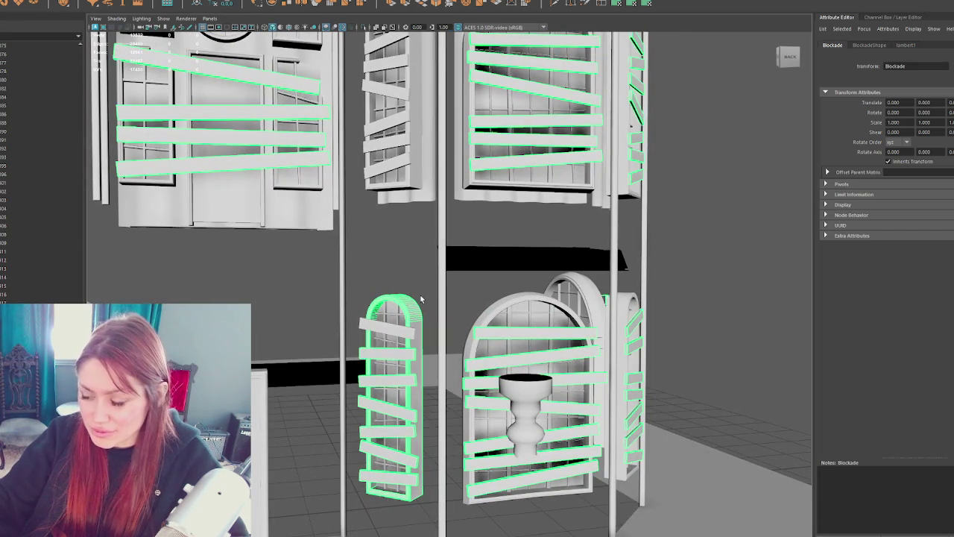
pyautogui.hotkey('alt', 'h')
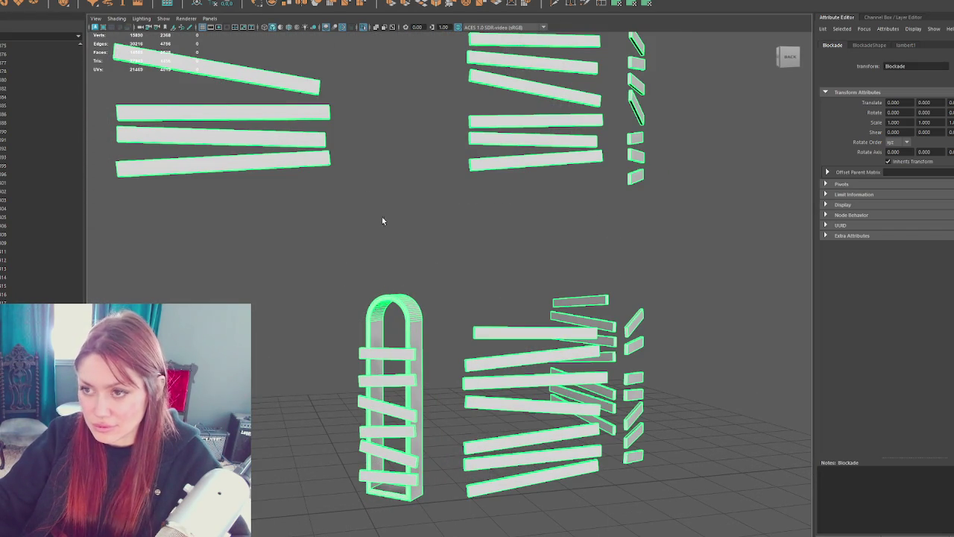
pyautogui.click(76, 3)
pyautogui.click(104, 5)
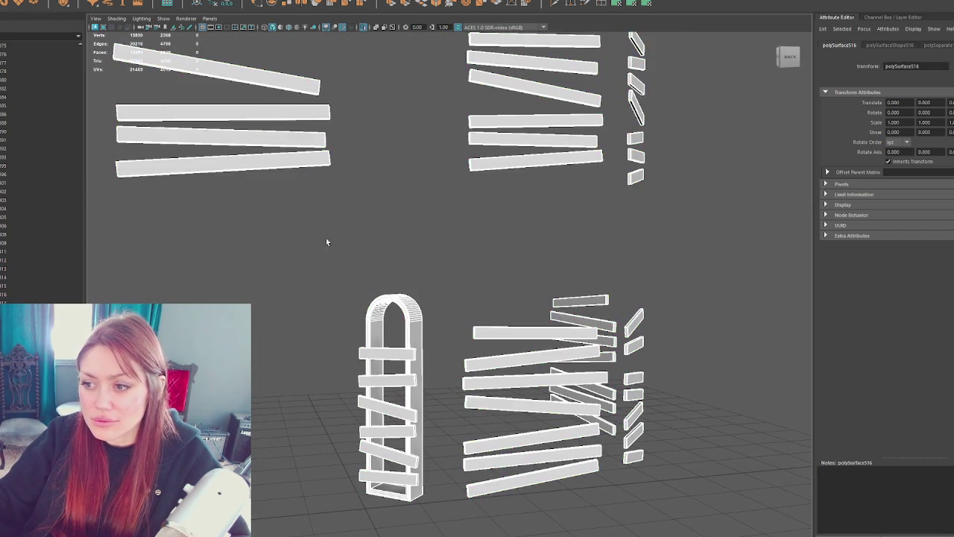
# Step: Combine the loose planks, excluding the arched frame, into one mesh and show the whole house
pyautogui.click(313, 228)
pyautogui.keyDown('alt'); pyautogui.moveTo(339, 248); pyautogui.dragTo(455, 289); pyautogui.keyUp('alt')
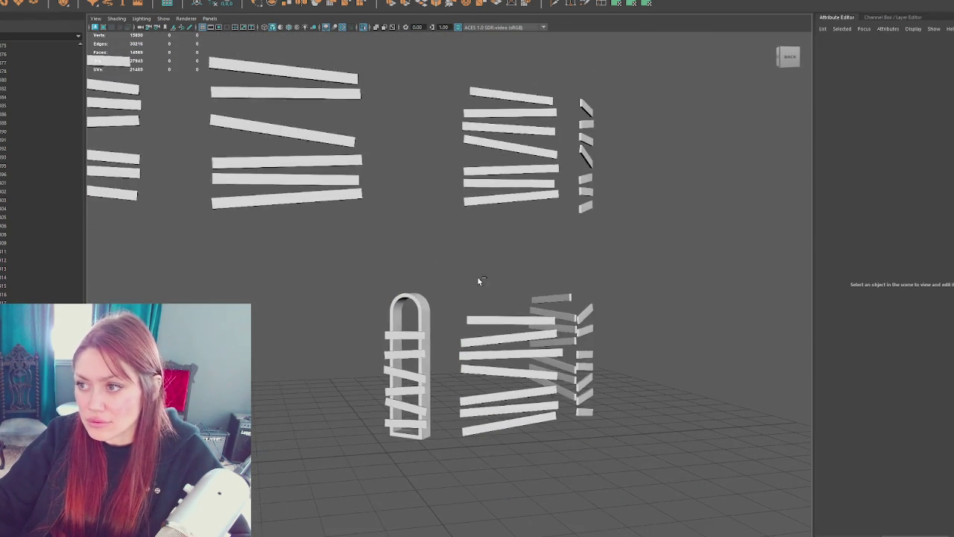
pyautogui.click(384, 363)
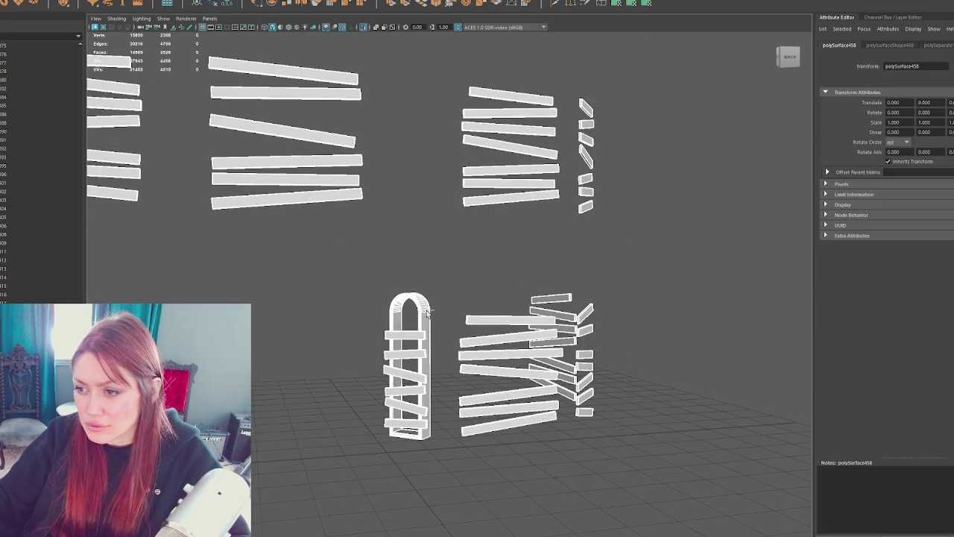
pyautogui.keyDown('shift'); pyautogui.click(427, 313); pyautogui.keyUp('shift')
pyautogui.click(77, 2)
pyautogui.click(104, 6)
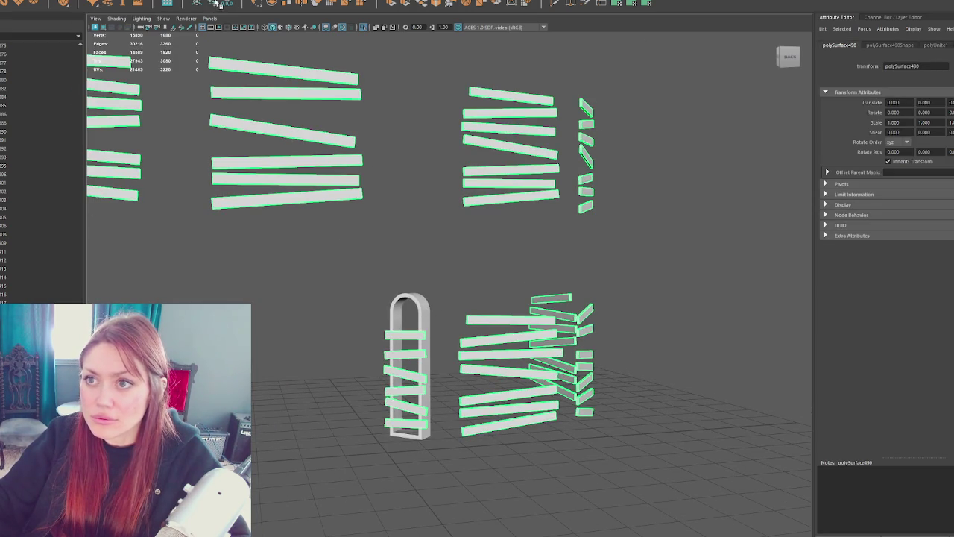
pyautogui.click(273, 278)
pyautogui.hotkey('ctrl', '1')
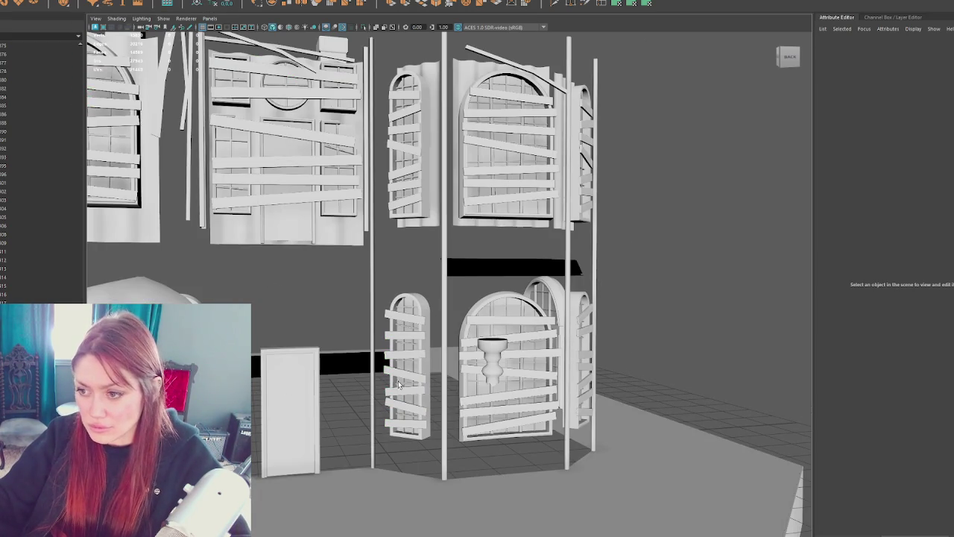
# Step: Combine the boarding planks on the upper windows into one mesh
pyautogui.click(413, 383)
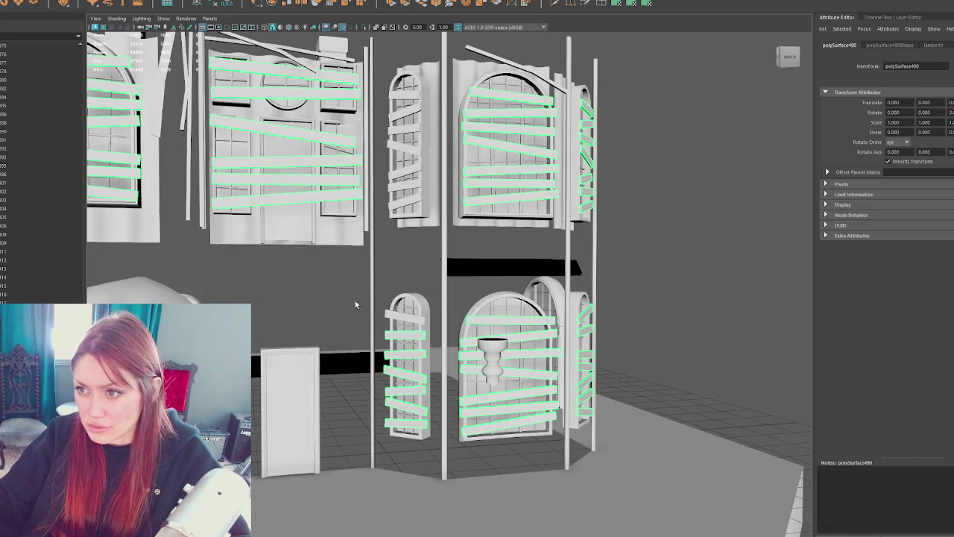
pyautogui.click(398, 173)
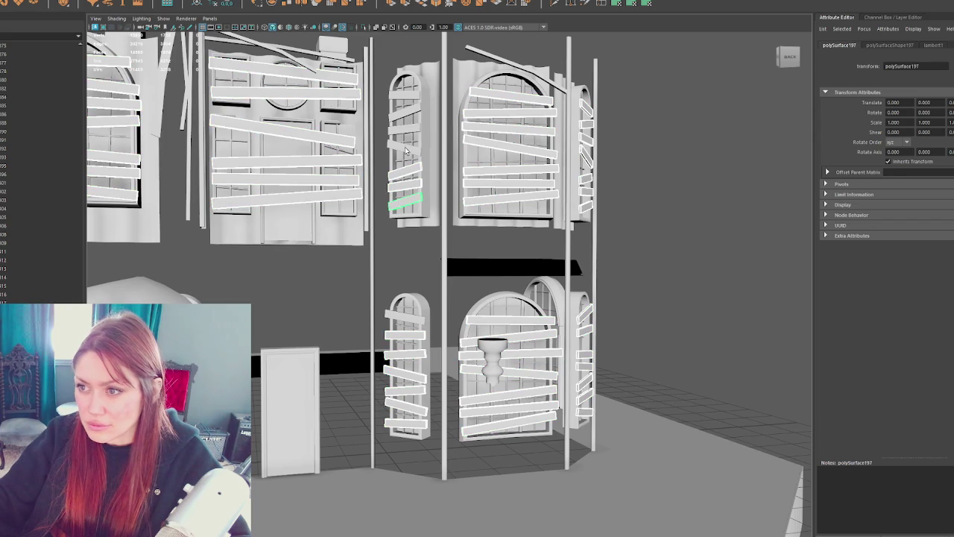
pyautogui.click(406, 122)
pyautogui.click(408, 107)
pyautogui.moveTo(408, 107)
pyautogui.keyDown('alt'); pyautogui.mouseDown()
pyautogui.moveTo(423, 149)
pyautogui.moveTo(493, 144)
pyautogui.mouseUp(); pyautogui.keyUp('alt')
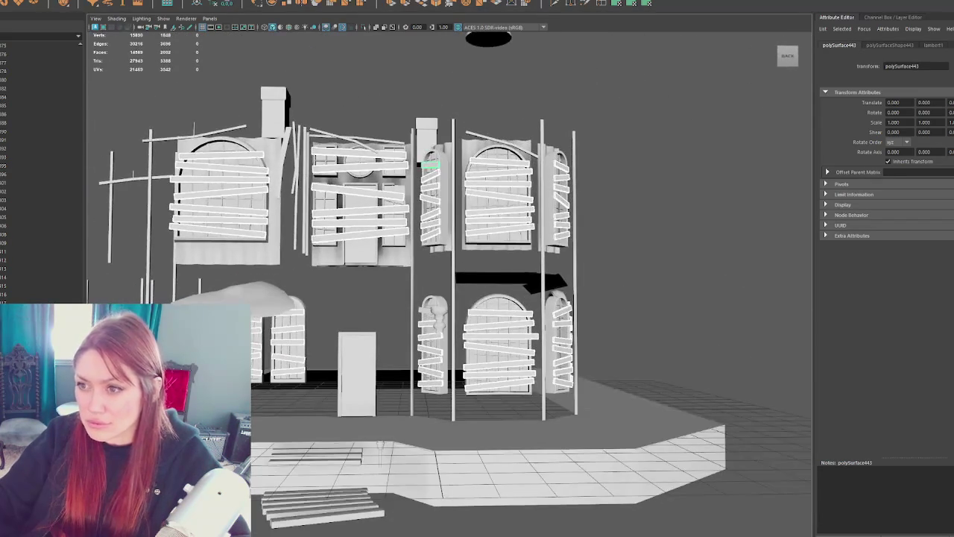
pyautogui.click(76, 4)
pyautogui.click(111, 74)
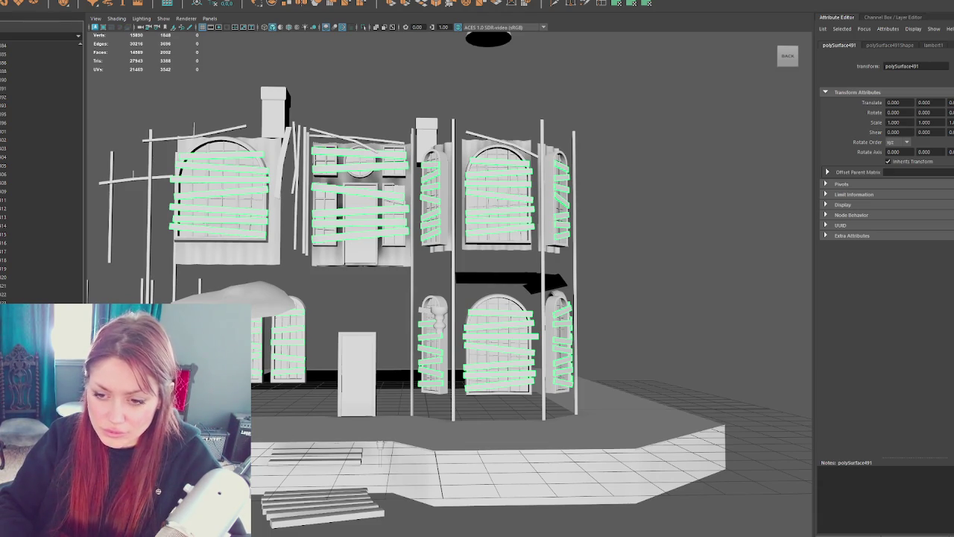
# Step: Reselect the Blockade plank group and step down to its child mesh
pyautogui.click(433, 343)
pyautogui.click(671, 187)
pyautogui.click(434, 343)
pyautogui.press('Down')
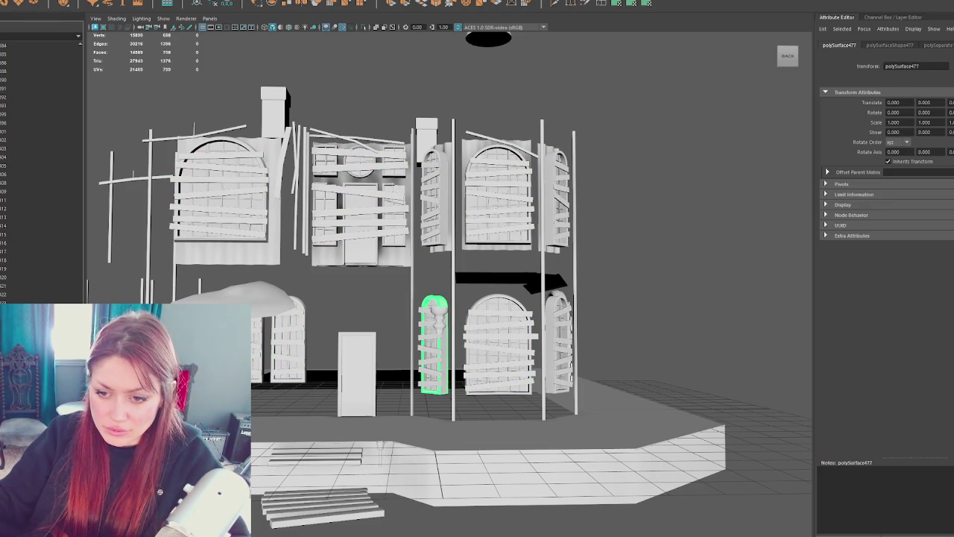
pyautogui.press('Escape')
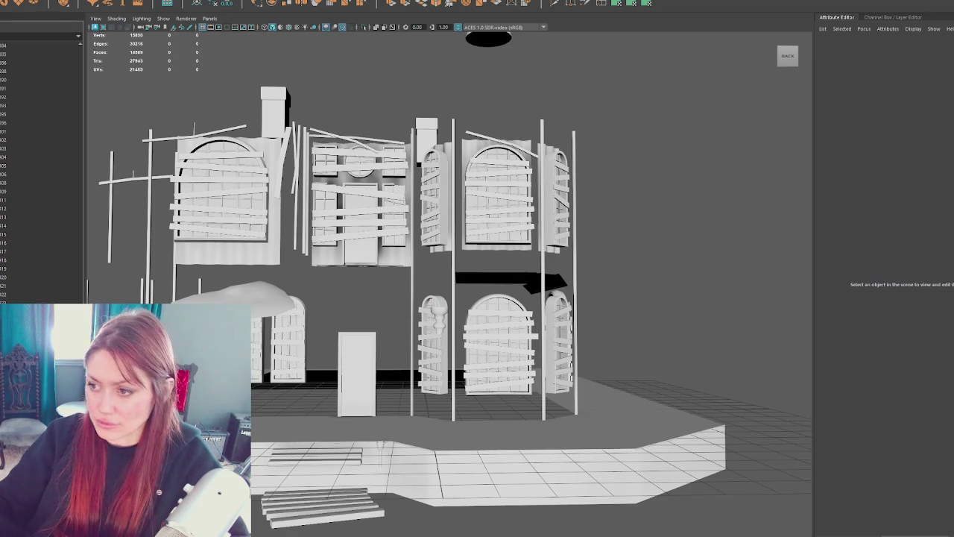
# Step: Select the lower window pieces, frame, column, arched window and its inner grille
pyautogui.click(258, 347)
pyautogui.click(288, 377)
pyautogui.click(447, 313)
pyautogui.click(501, 302)
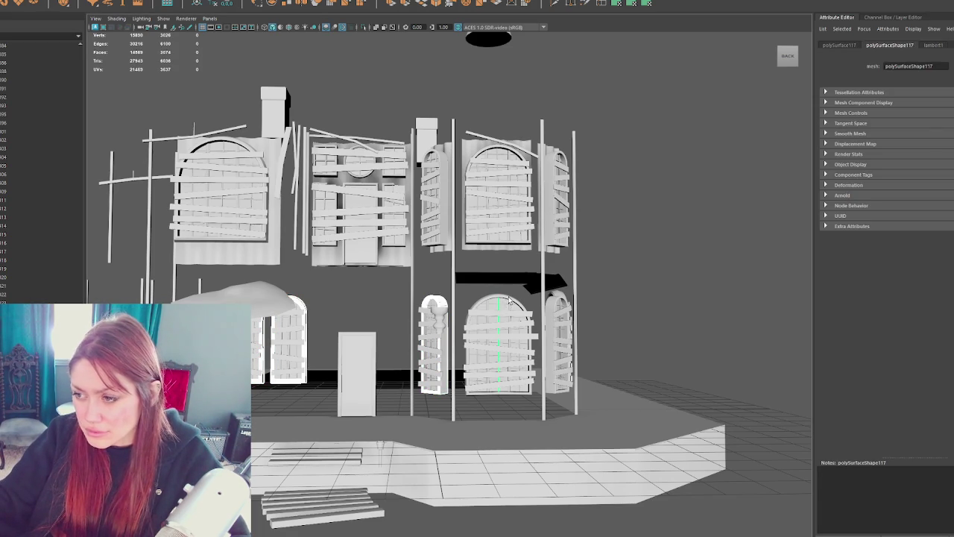
pyautogui.moveTo(458, 309); pyautogui.dragTo(442, 308)
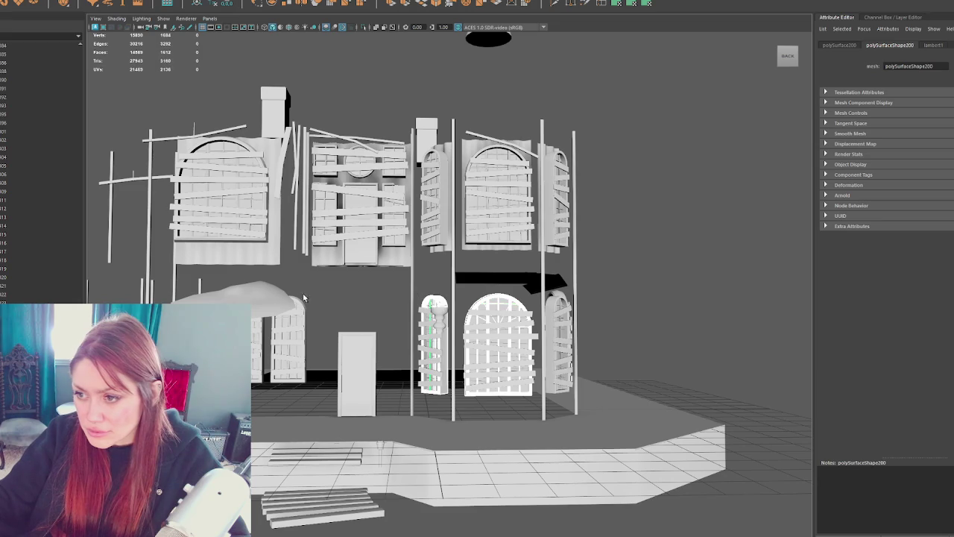
pyautogui.keyDown('alt'); pyautogui.moveTo(351, 301); pyautogui.dragTo(252, 315); pyautogui.keyUp('alt')
pyautogui.click(593, 342)
pyautogui.moveTo(592, 342)
pyautogui.keyDown('alt'); pyautogui.mouseDown()
pyautogui.moveTo(436, 301)
pyautogui.moveTo(450, 348)
pyautogui.mouseUp(); pyautogui.keyUp('alt')
# Step: Add the right arched door and narrow upper window, then combine the window frames into one mesh
pyautogui.click(542, 319)
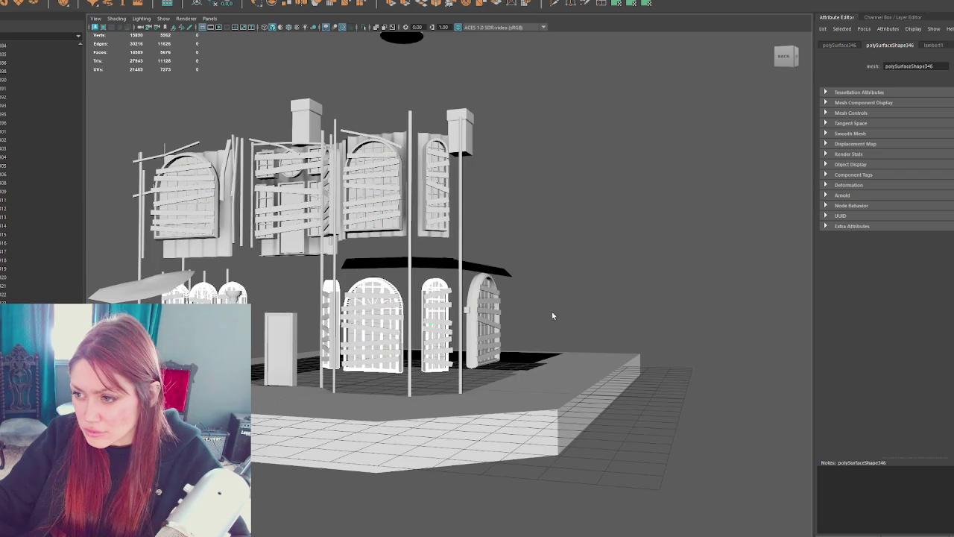
pyautogui.keyDown('alt'); pyautogui.moveTo(543, 319); pyautogui.dragTo(538, 288); pyautogui.keyUp('alt')
pyautogui.click(525, 322)
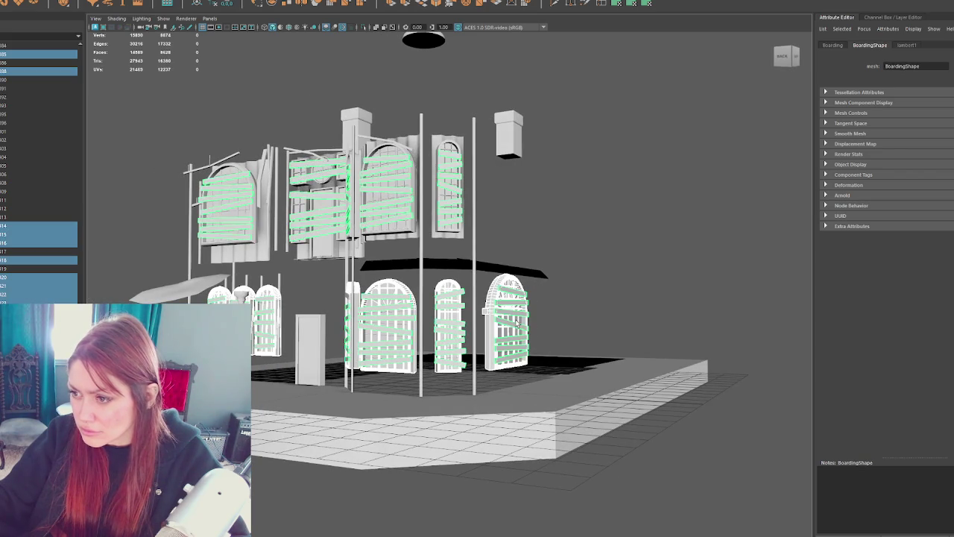
pyautogui.click(442, 176)
pyautogui.keyDown('alt'); pyautogui.moveTo(444, 192); pyautogui.dragTo(343, 158); pyautogui.keyUp('alt')
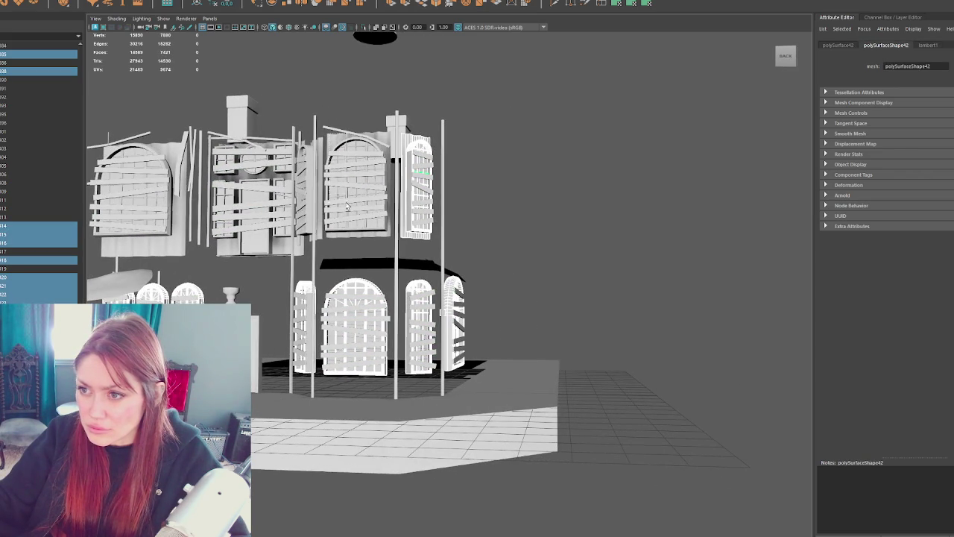
pyautogui.click(346, 231)
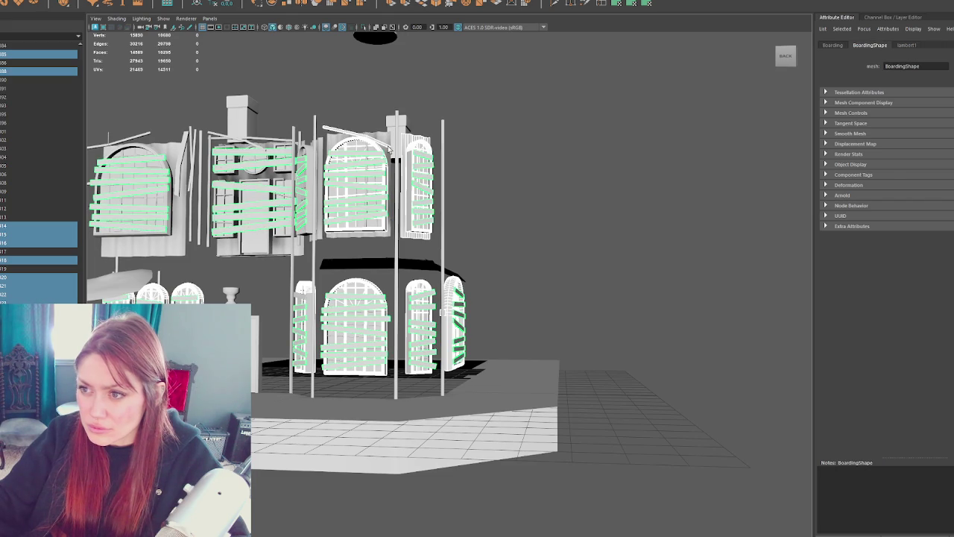
pyautogui.press('f')
pyautogui.press('Down')
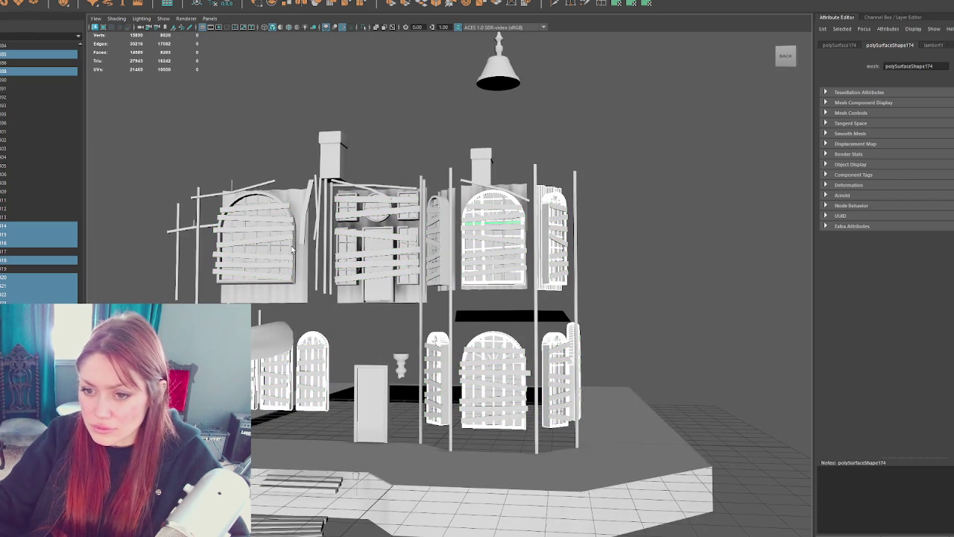
pyautogui.click(97, 15)
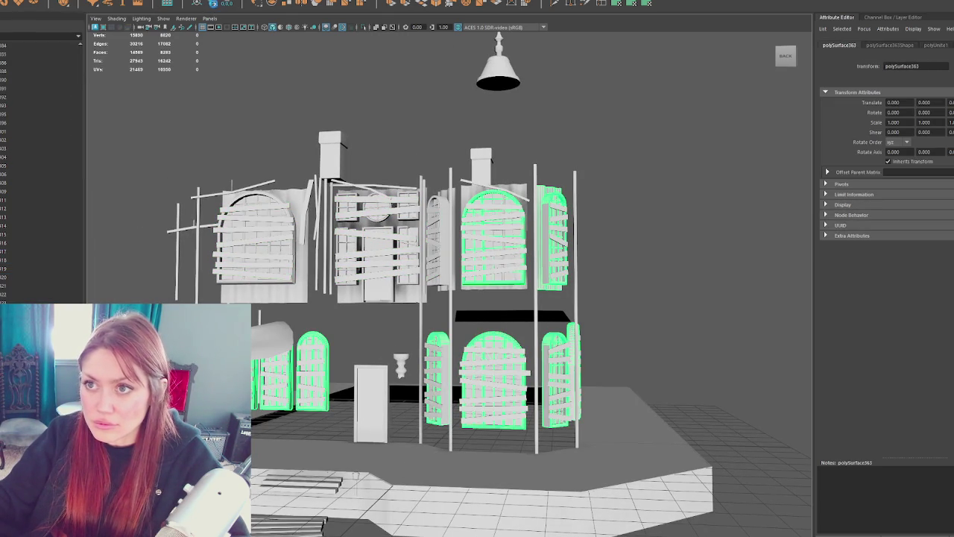
# Step: Hide the Boarding planks so the bare arched window frames show
pyautogui.click(149, 246)
pyautogui.click(308, 365)
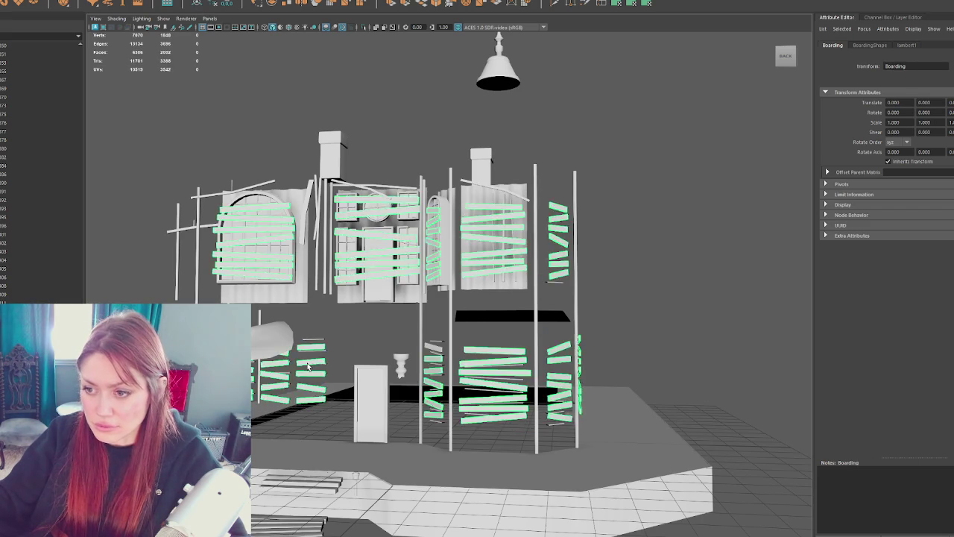
pyautogui.hotkey('ctrl', 'h')
pyautogui.keyDown('alt'); pyautogui.moveTo(321, 329); pyautogui.dragTo(477, 280); pyautogui.keyUp('alt')
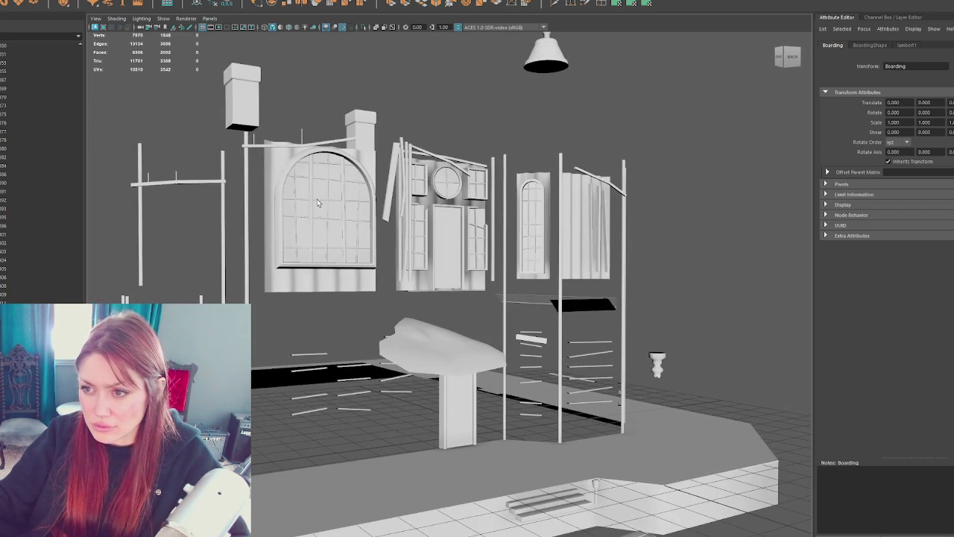
pyautogui.click(304, 212)
# Step: Select the arched side window, the curtain and the small pieces beside it
pyautogui.keyDown('alt'); pyautogui.moveTo(304, 211); pyautogui.dragTo(423, 290); pyautogui.keyUp('alt')
pyautogui.moveTo(456, 203)
pyautogui.keyDown('alt'); pyautogui.mouseDown()
pyautogui.moveTo(447, 195)
pyautogui.moveTo(513, 316)
pyautogui.mouseUp(); pyautogui.keyUp('alt')
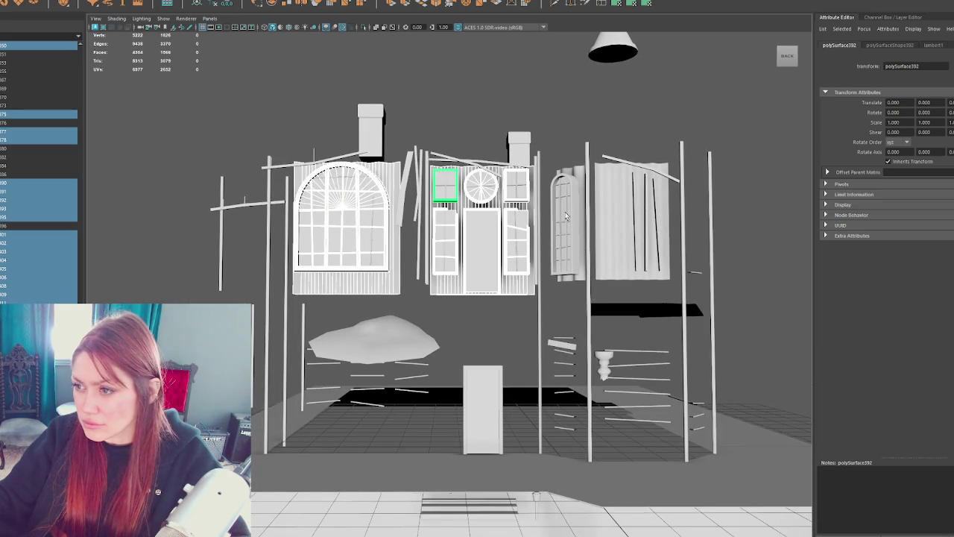
pyautogui.moveTo(554, 172); pyautogui.dragTo(573, 289)
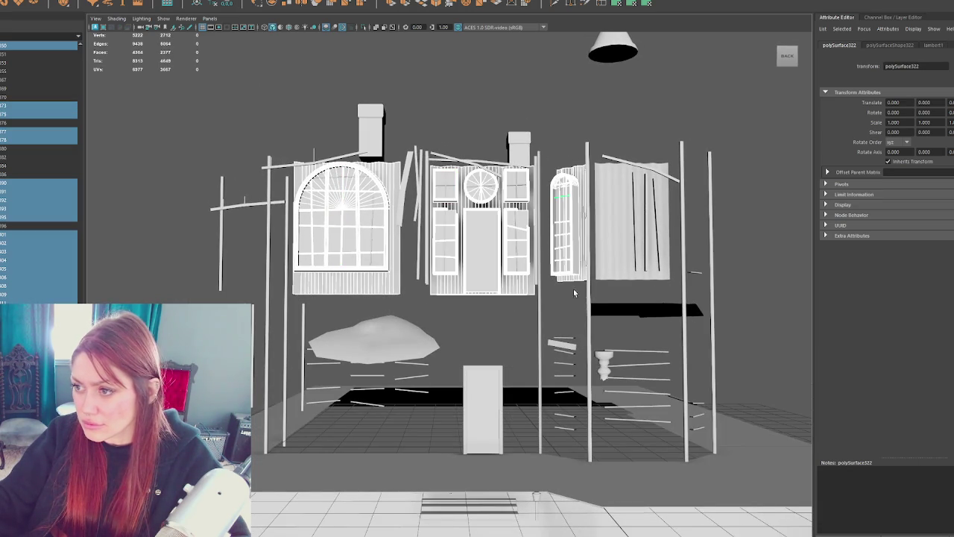
pyautogui.moveTo(624, 236); pyautogui.dragTo(625, 239)
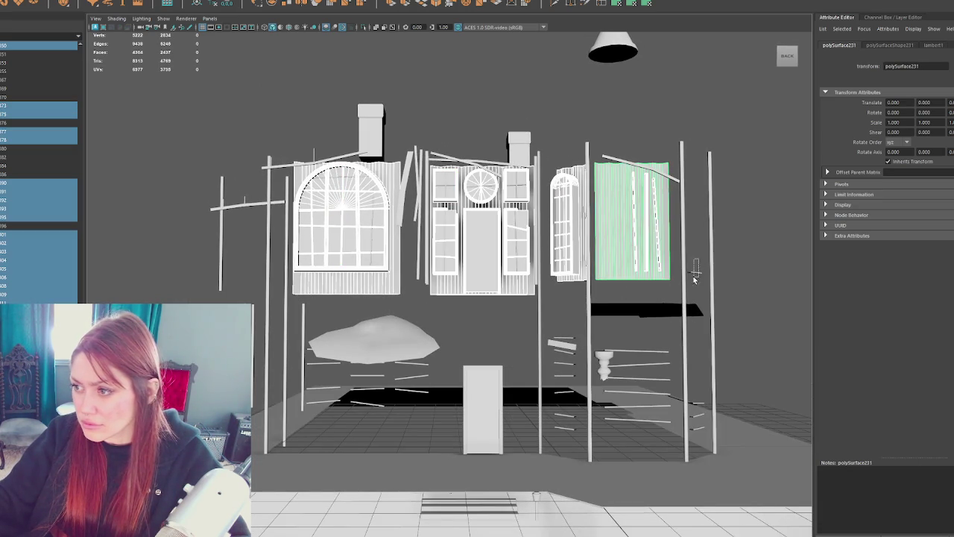
pyautogui.keyDown('alt'); pyautogui.moveTo(656, 321); pyautogui.dragTo(700, 381); pyautogui.keyUp('alt')
pyautogui.moveTo(700, 435); pyautogui.dragTo(706, 440)
# Step: Add the right, middle and left slat columns and group everything with Ctrl+G
pyautogui.moveTo(610, 350); pyautogui.dragTo(605, 428)
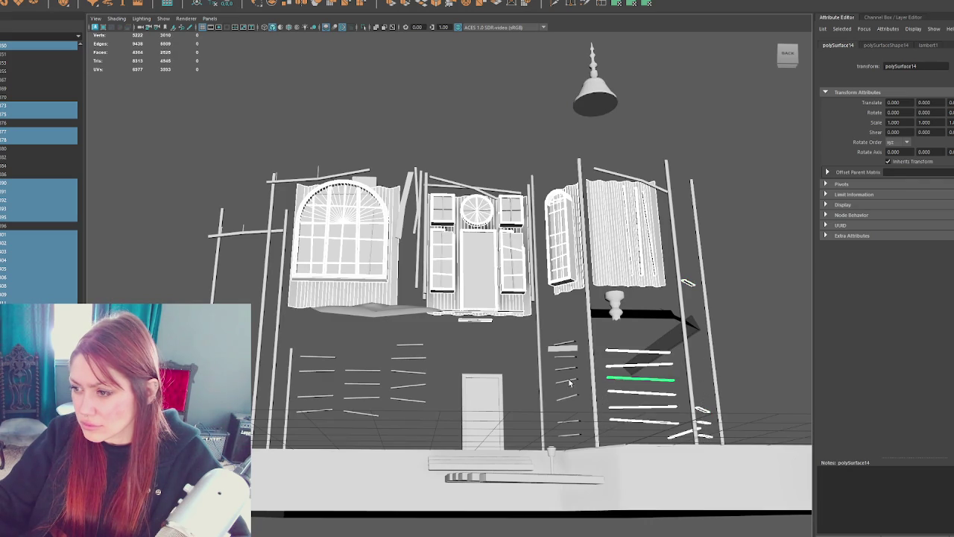
pyautogui.moveTo(565, 337); pyautogui.dragTo(571, 439)
pyautogui.moveTo(392, 339); pyautogui.dragTo(416, 393)
pyautogui.keyDown('shift'); pyautogui.moveTo(293, 348); pyautogui.dragTo(384, 419); pyautogui.keyUp('shift')
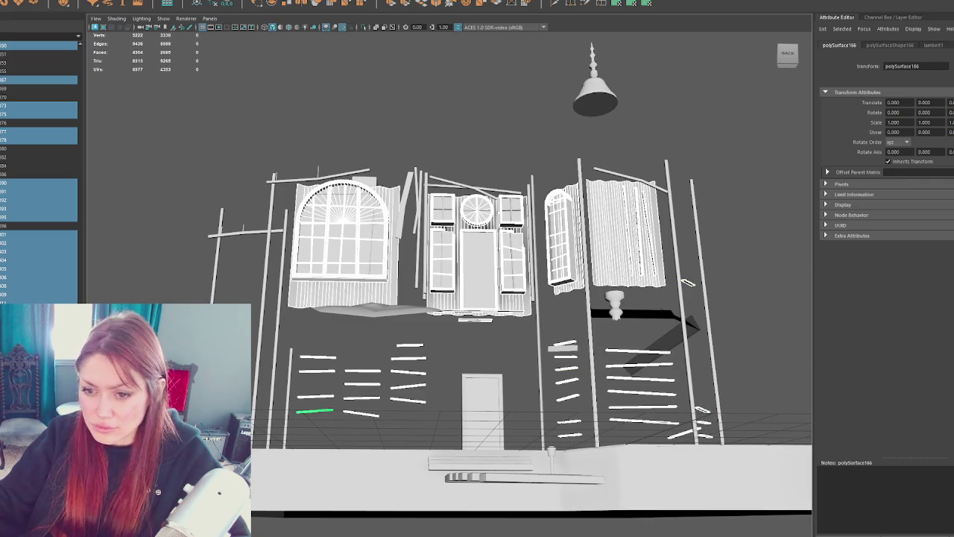
pyautogui.hotkey('ctrl', 'g')
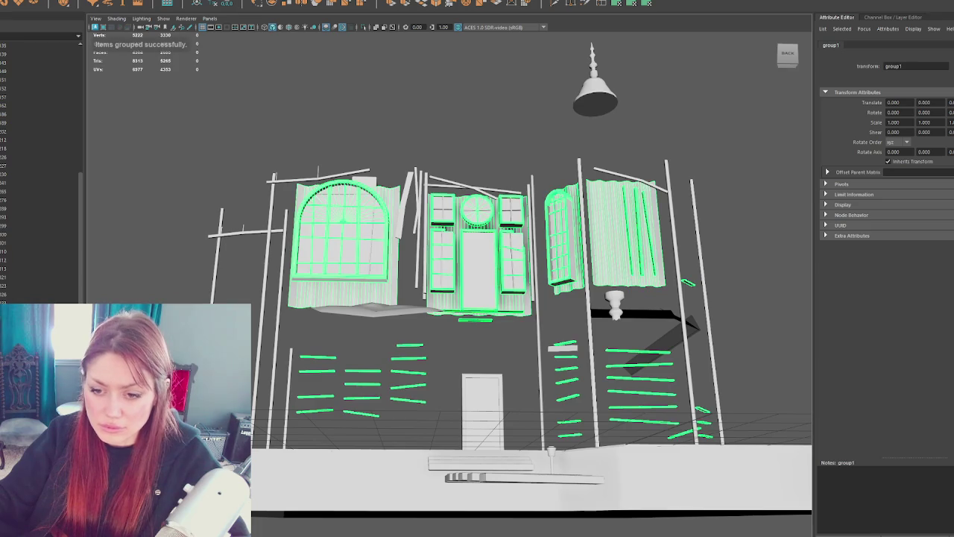
pyautogui.hotkey('ctrl', 'g')
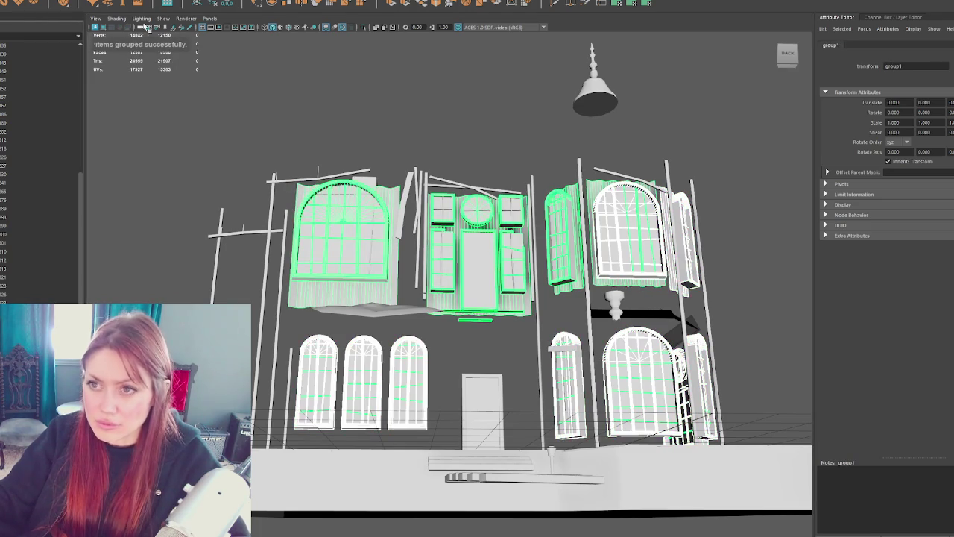
# Step: Combine the selected arched windows into one mesh and hide it
pyautogui.click(119, 45)
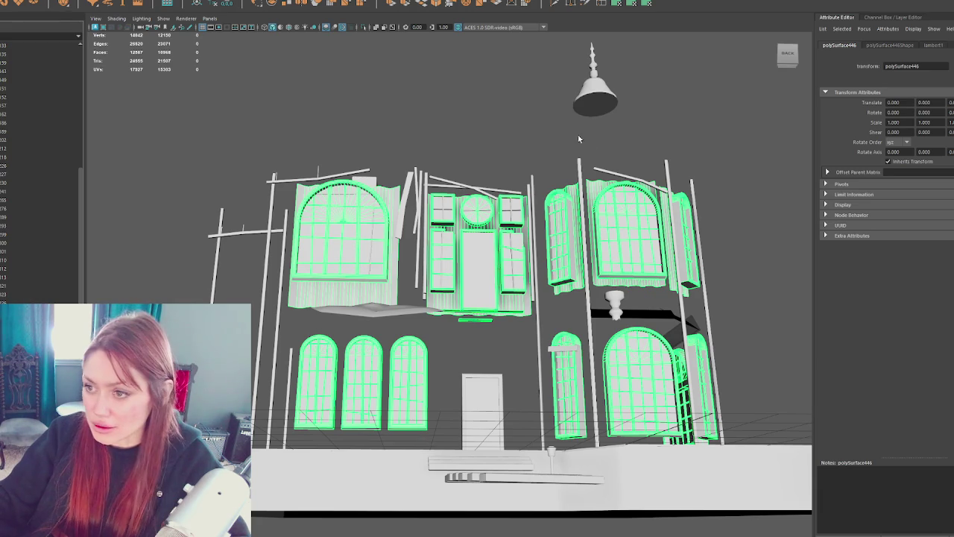
pyautogui.hotkey('ctrl', 'h')
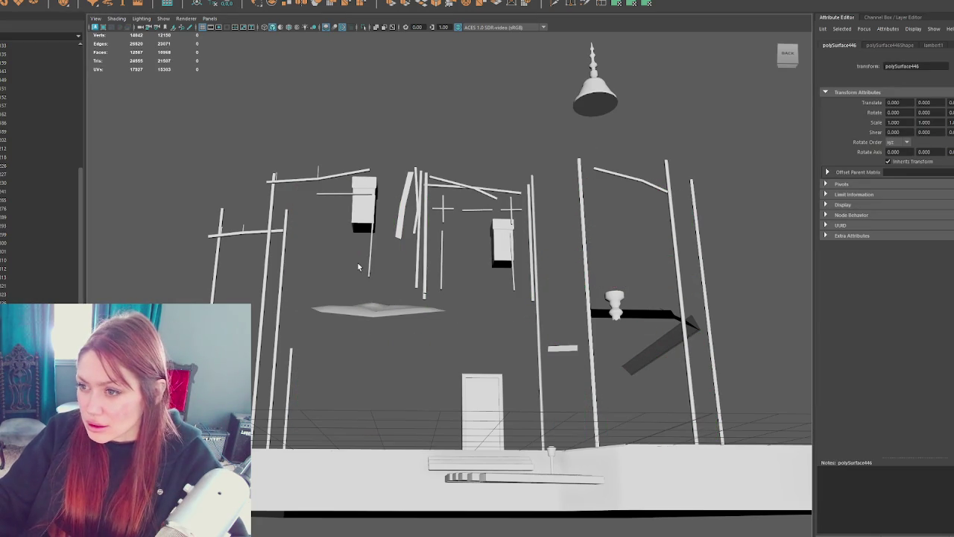
pyautogui.moveTo(373, 262)
pyautogui.keyDown('alt'); pyautogui.mouseDown()
pyautogui.moveTo(499, 267)
pyautogui.moveTo(462, 211)
pyautogui.moveTo(432, 255)
pyautogui.moveTo(469, 248)
pyautogui.moveTo(499, 271)
pyautogui.moveTo(537, 258)
pyautogui.moveTo(517, 254)
pyautogui.moveTo(358, 319)
pyautogui.mouseUp(); pyautogui.keyUp('alt')
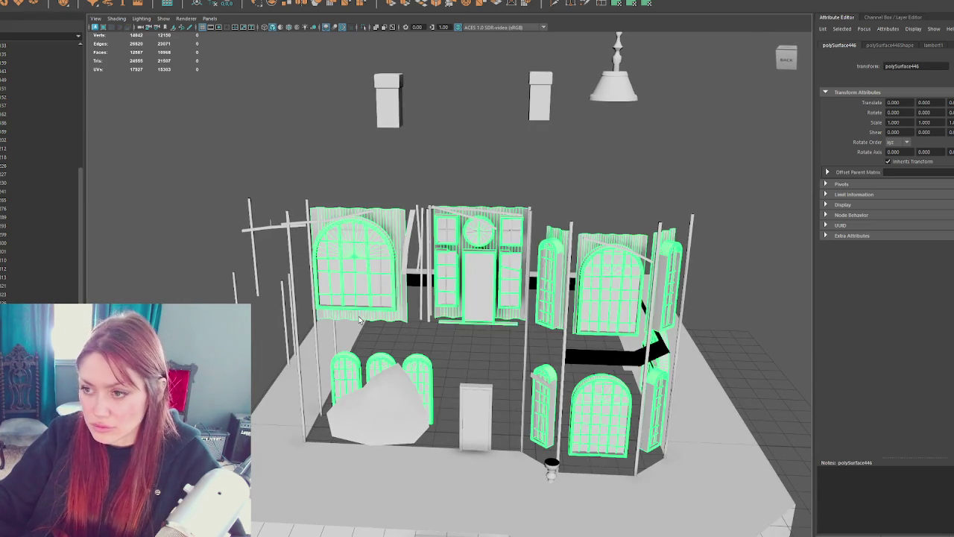
pyautogui.keyDown('alt'); pyautogui.moveTo(371, 301); pyautogui.dragTo(372, 234, button='right'); pyautogui.keyUp('alt')
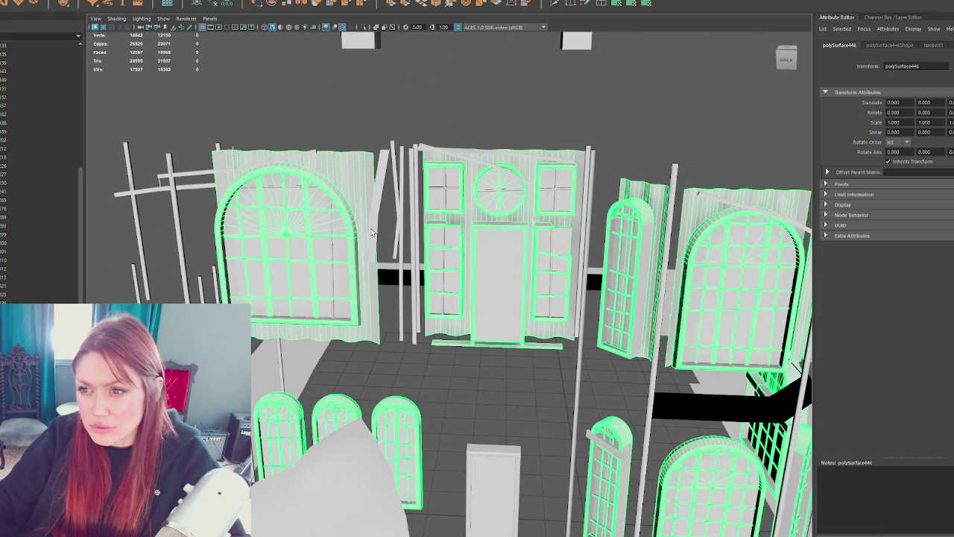
pyautogui.click(298, 189)
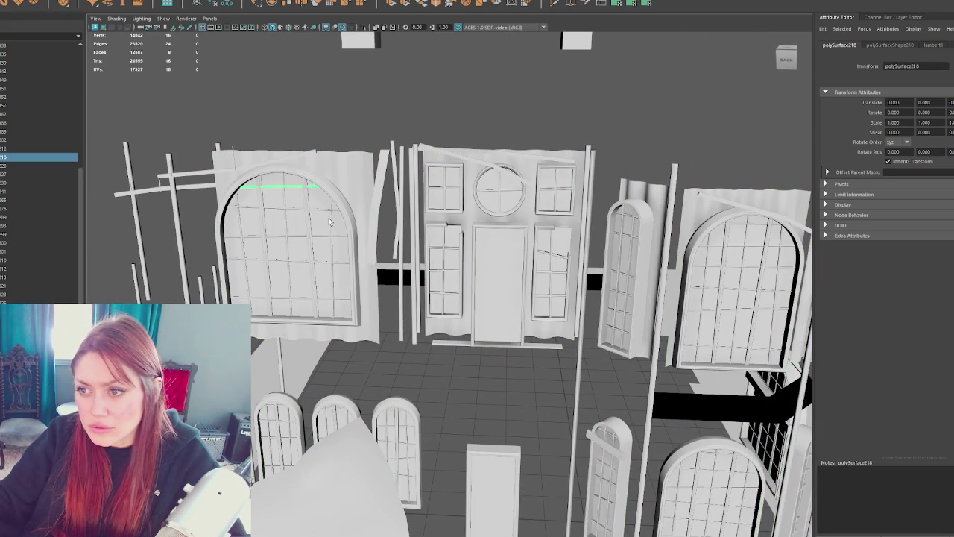
pyautogui.click(325, 218)
pyautogui.hotkey('ctrl', 'h')
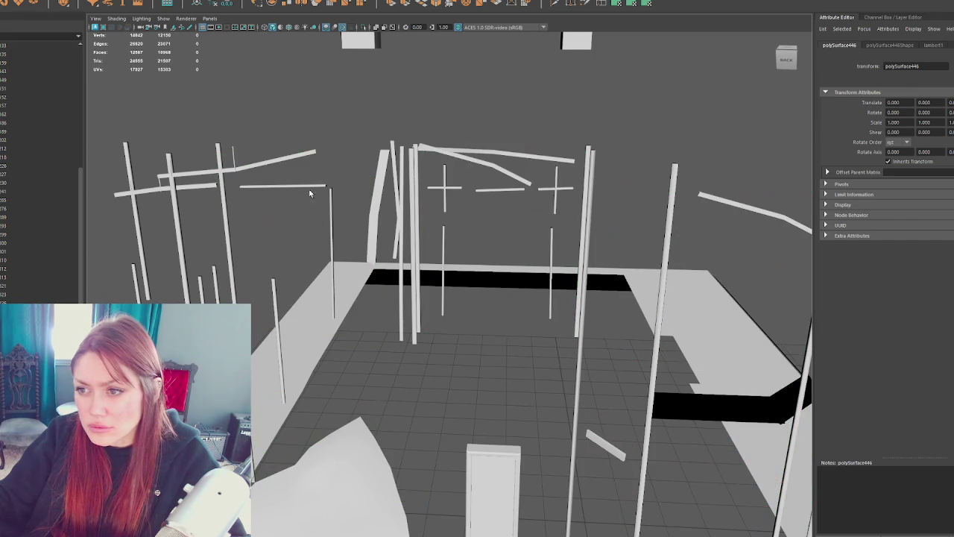
# Step: Group the loose thin bars, vertical bars and cross pieces together
pyautogui.click(310, 187)
pyautogui.keyDown('shift'); pyautogui.moveTo(436, 179); pyautogui.dragTo(481, 209); pyautogui.keyUp('shift')
pyautogui.keyDown('shift'); pyautogui.click(443, 269); pyautogui.keyUp('shift')
pyautogui.keyDown('shift'); pyautogui.click(551, 272); pyautogui.keyUp('shift')
pyautogui.keyDown('shift'); pyautogui.click(555, 186); pyautogui.keyUp('shift')
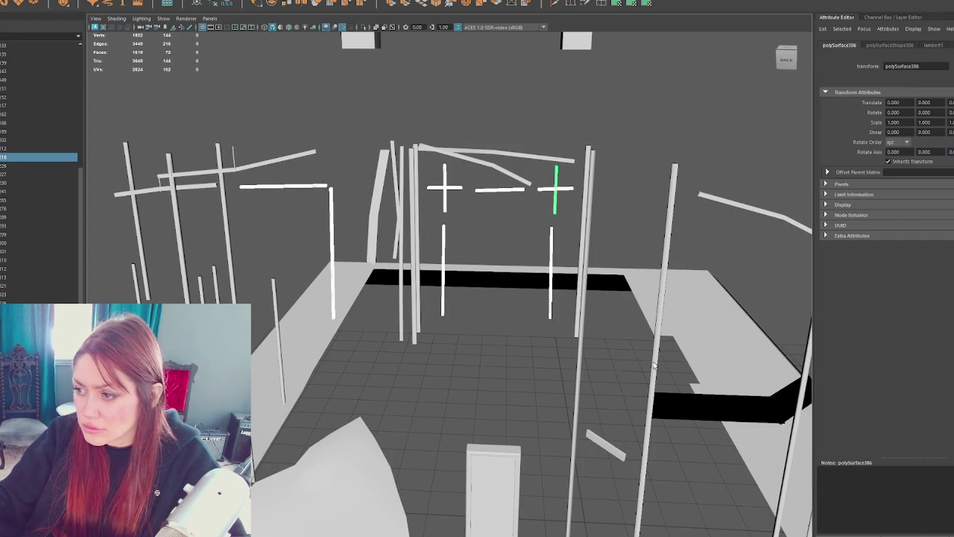
pyautogui.scroll(-5, 730, 219)
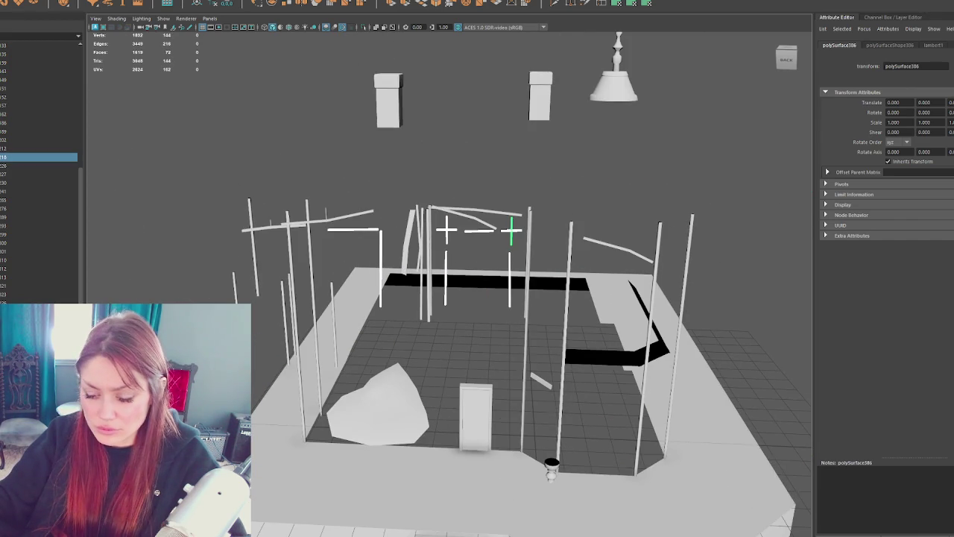
pyautogui.hotkey('ctrl', 'g')
# Step: Show the windows again, merge the whole group into a single mesh, and hide it
pyautogui.press('Down')
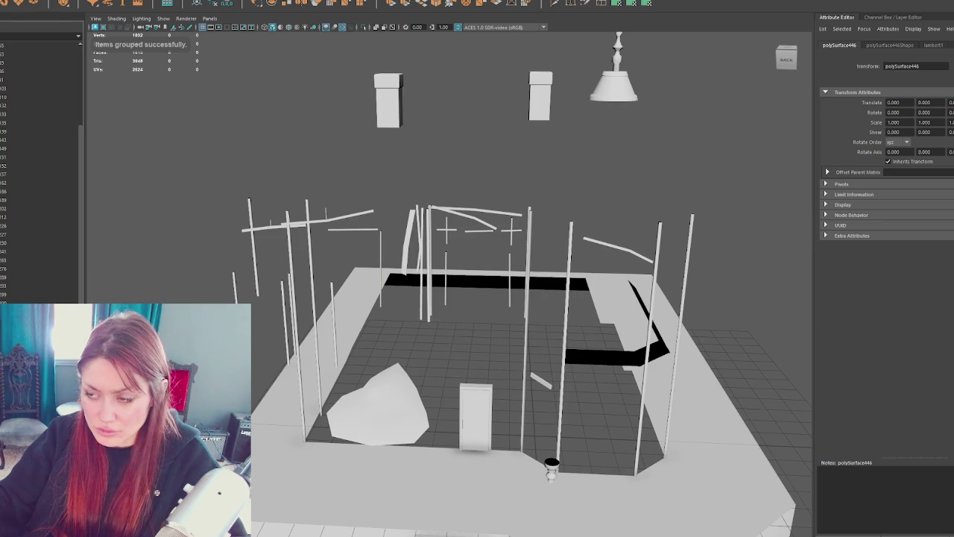
pyautogui.hotkey('shift', 'h')
pyautogui.press('Up')
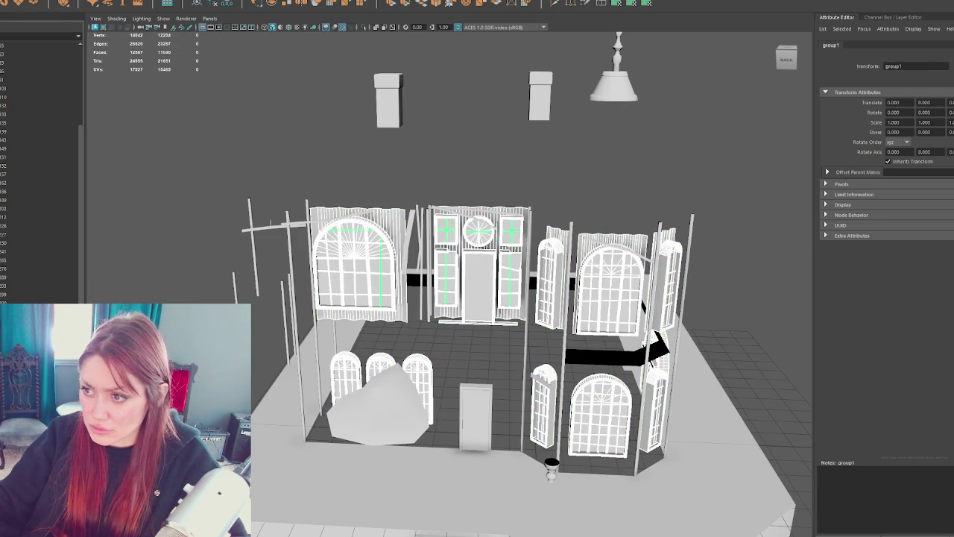
pyautogui.click(102, 1)
pyautogui.click(99, 5)
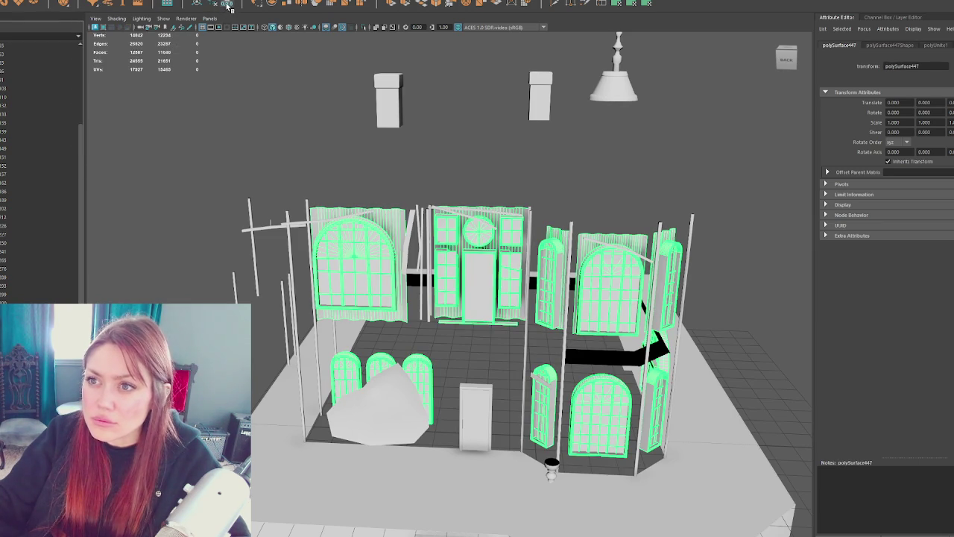
pyautogui.press('h')
pyautogui.press('h')
pyautogui.press('h')
pyautogui.press('h')
pyautogui.press('h')
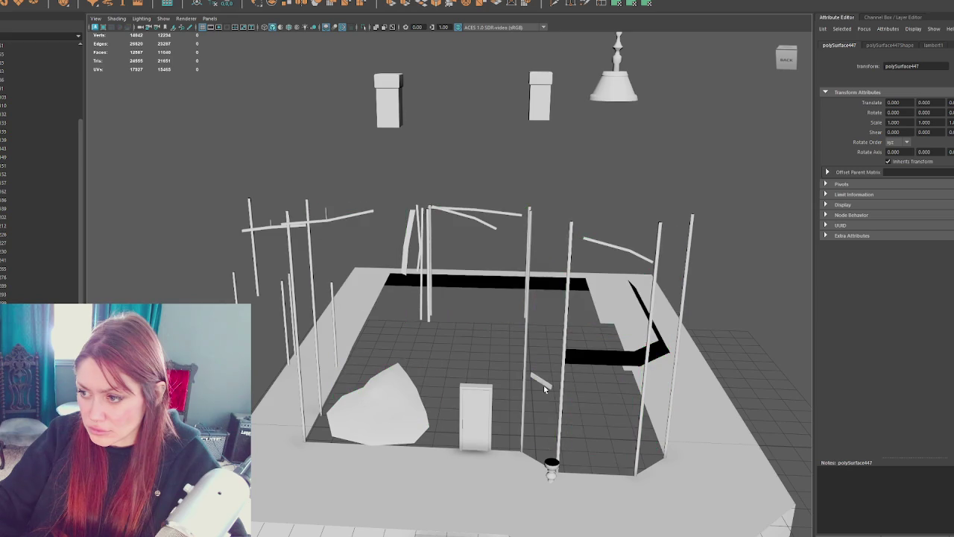
pyautogui.press('h')
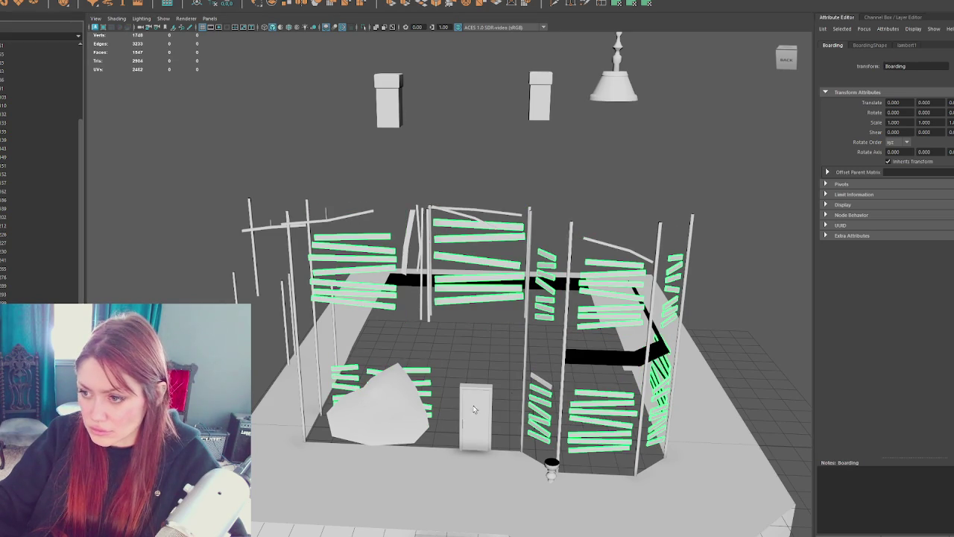
# Step: Combine the stray plank into the Boarding mesh, delete its history, and hide it
pyautogui.click(98, 4)
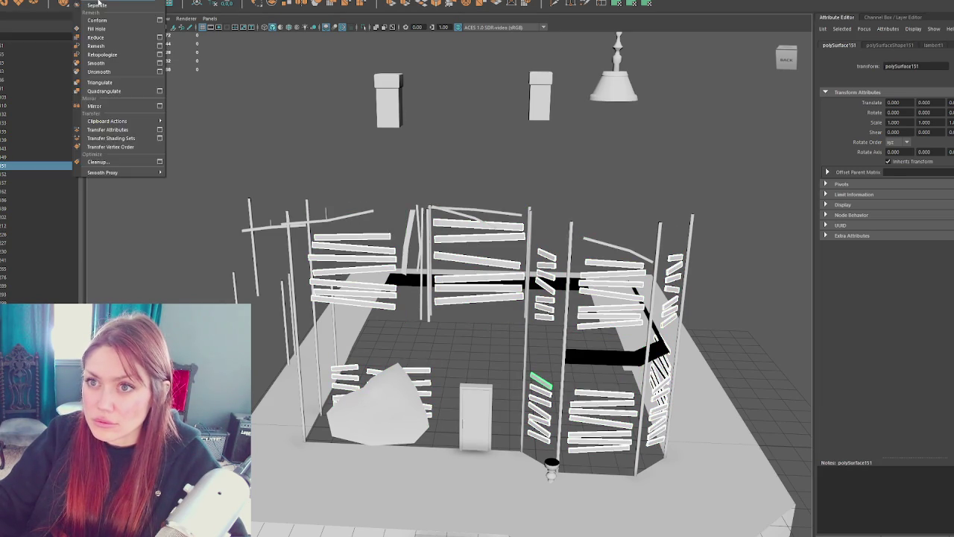
pyautogui.click(112, 21)
pyautogui.click(213, 4)
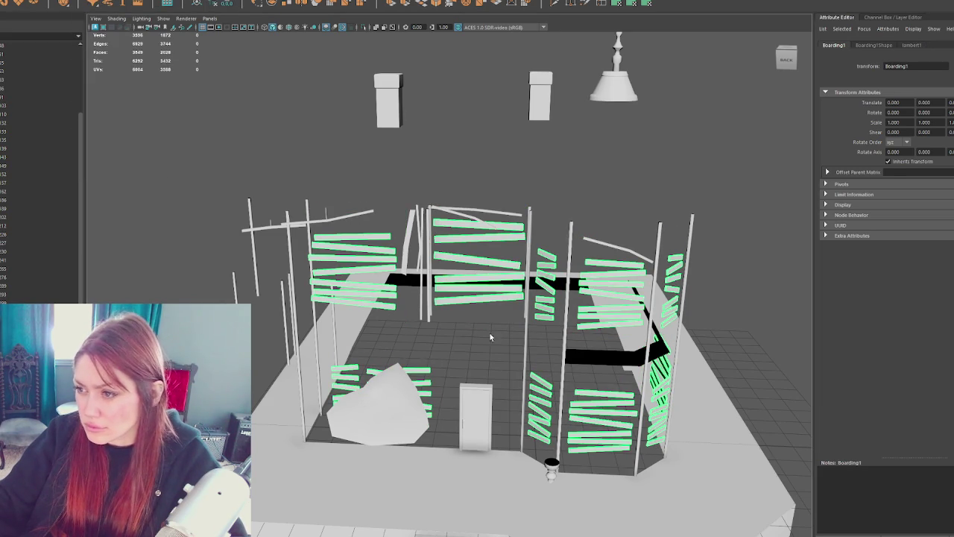
pyautogui.hotkey('ctrl', 'h')
# Step: Select the rock mesh and the black floor strip
pyautogui.click(397, 388)
pyautogui.moveTo(481, 363)
pyautogui.keyDown('alt'); pyautogui.mouseDown()
pyautogui.moveTo(466, 342)
pyautogui.moveTo(480, 331)
pyautogui.mouseUp(); pyautogui.keyUp('alt')
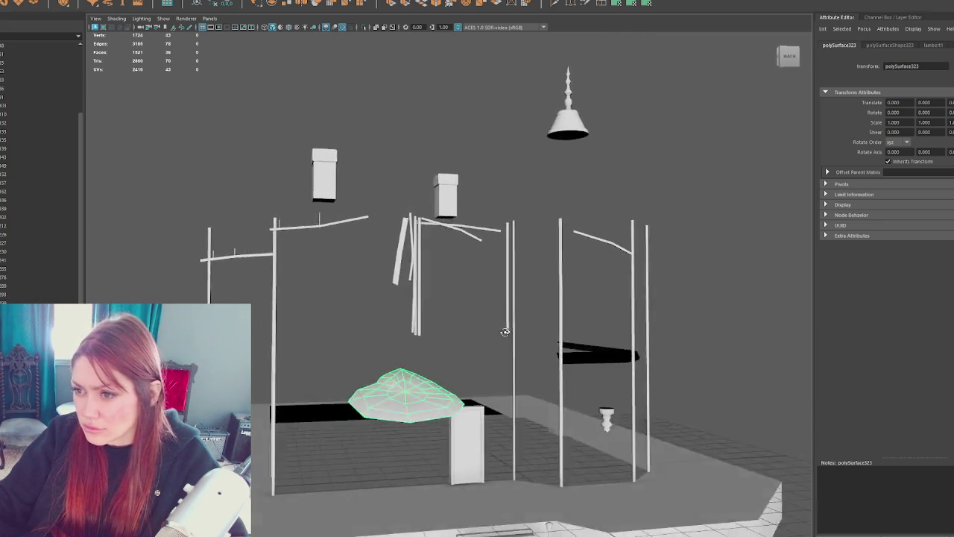
pyautogui.click(610, 371)
pyautogui.moveTo(610, 371)
pyautogui.keyDown('alt'); pyautogui.mouseDown()
pyautogui.moveTo(587, 309)
pyautogui.moveTo(390, 323)
pyautogui.mouseUp(); pyautogui.keyUp('alt')
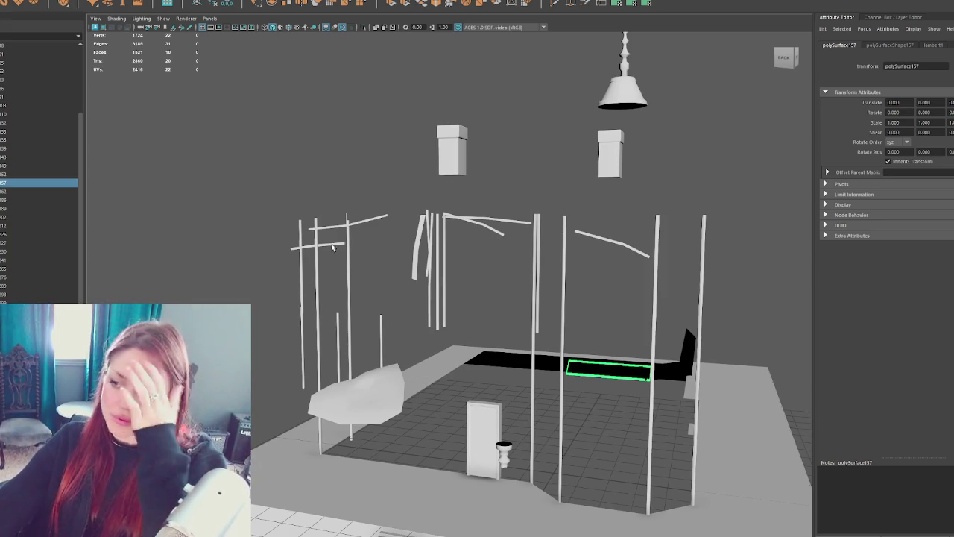
# Step: Combine the hanging lamp's pieces into one mesh and name it Spire
pyautogui.click(623, 94)
pyautogui.keyDown('alt'); pyautogui.moveTo(641, 181); pyautogui.dragTo(491, 211); pyautogui.keyUp('alt')
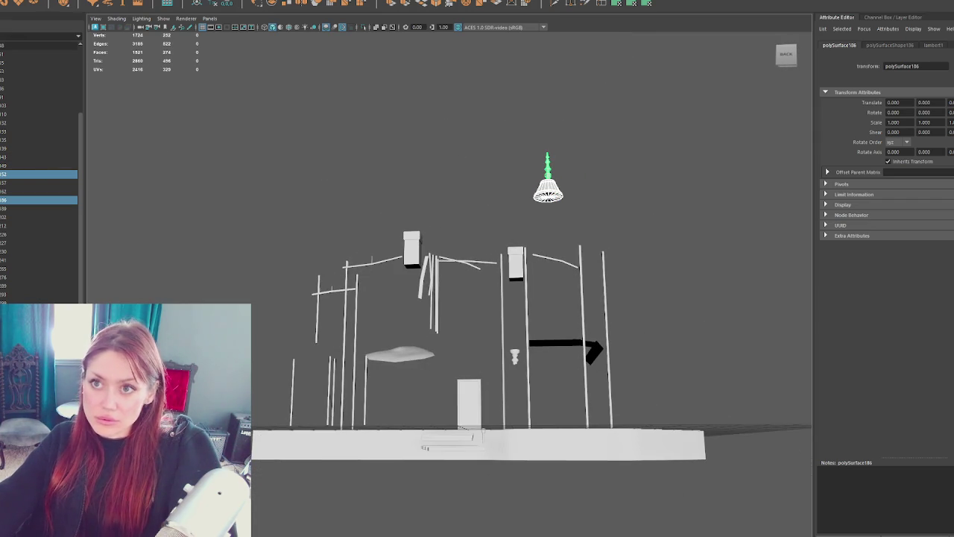
pyautogui.click(233, 8)
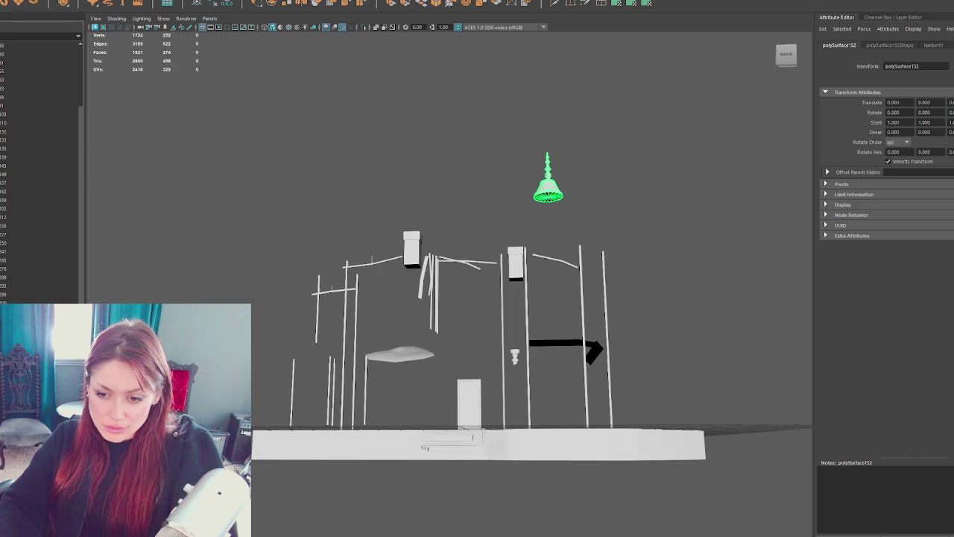
pyautogui.write('Spire')
pyautogui.press('Return')
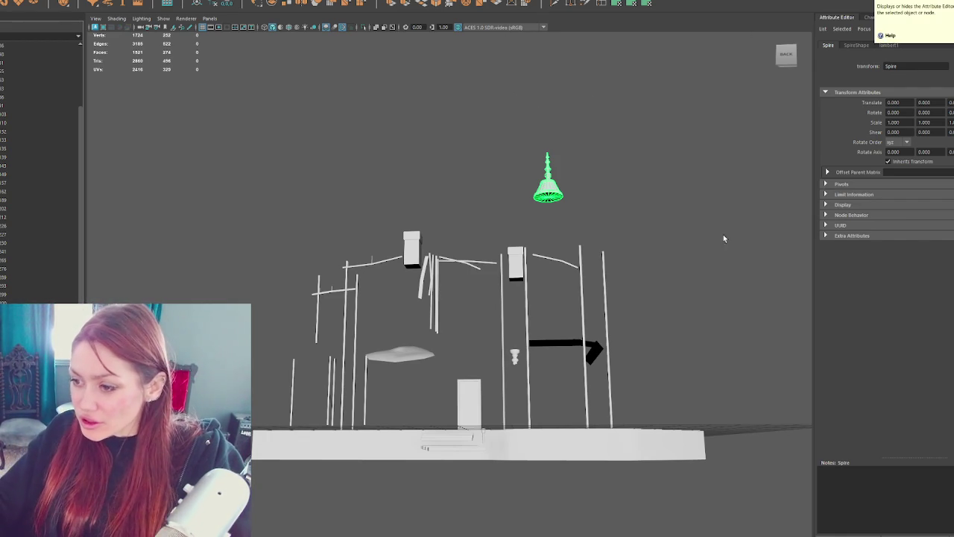
pyautogui.moveTo(751, 320)
pyautogui.keyDown('alt'); pyautogui.mouseDown()
pyautogui.moveTo(633, 276)
pyautogui.moveTo(581, 293)
pyautogui.moveTo(574, 349)
pyautogui.mouseUp(); pyautogui.keyUp('alt')
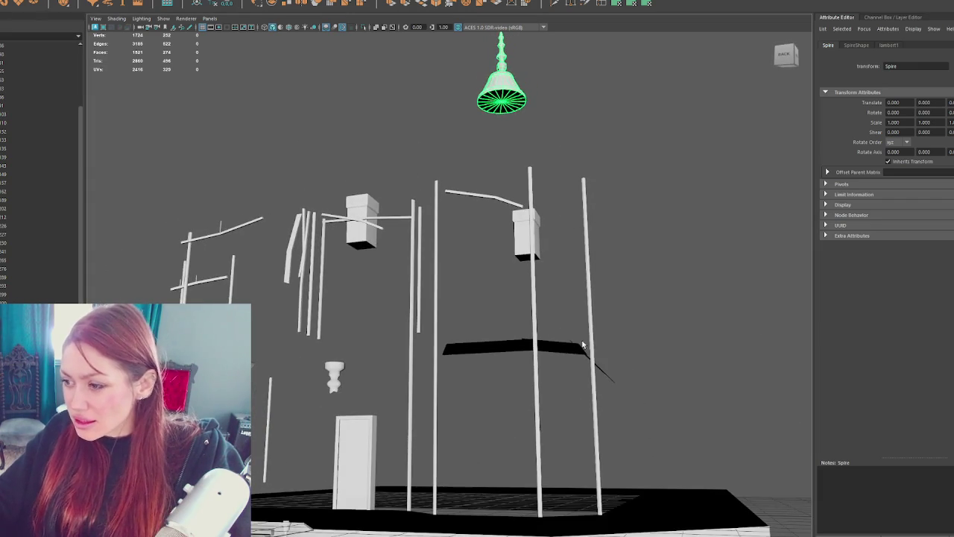
# Step: Delete the floating black plane
pyautogui.click(575, 349)
pyautogui.click(488, 351)
pyautogui.press('Delete')
pyautogui.moveTo(492, 385)
pyautogui.keyDown('alt'); pyautogui.mouseDown()
pyautogui.moveTo(526, 283)
pyautogui.moveTo(598, 249)
pyautogui.mouseUp(); pyautogui.keyUp('alt')
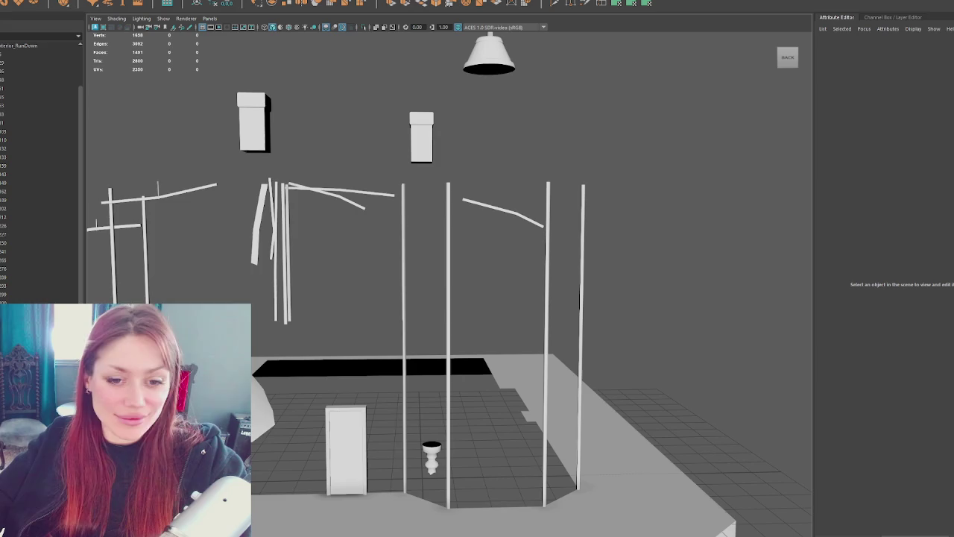
# Step: Combine all the tall vertical poles into a single mesh
pyautogui.scroll(-2, 317, 215)
pyautogui.moveTo(132, 221)
pyautogui.keyDown('alt'); pyautogui.mouseDown()
pyautogui.moveTo(176, 206)
pyautogui.moveTo(222, 211)
pyautogui.mouseUp(); pyautogui.keyUp('alt')
pyautogui.moveTo(348, 334)
pyautogui.mouseDown()
pyautogui.moveTo(366, 335)
pyautogui.moveTo(288, 332)
pyautogui.moveTo(451, 331)
pyautogui.moveTo(263, 305)
pyautogui.mouseUp()
pyautogui.keyDown('shift'); pyautogui.click(288, 332); pyautogui.keyUp('shift')
pyautogui.click(77, 3)
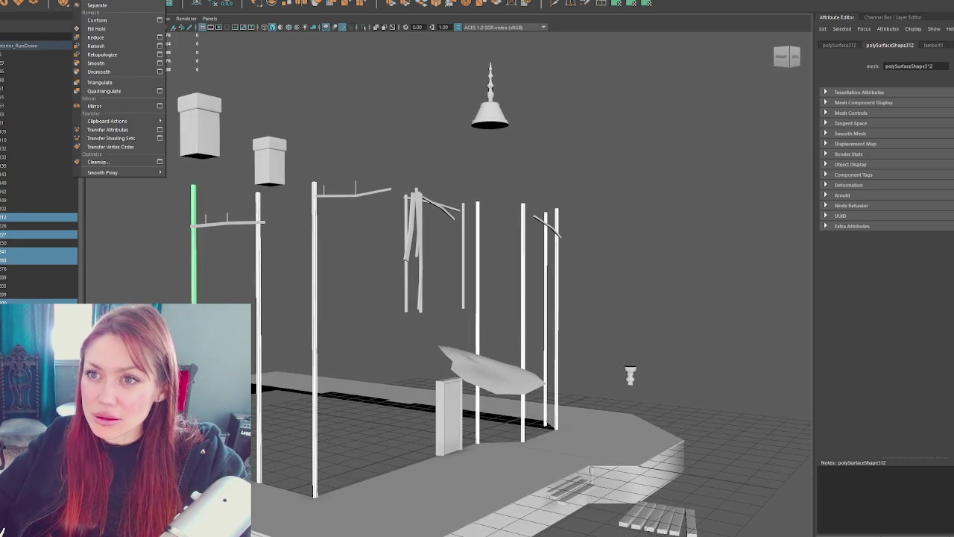
pyautogui.click(112, 45)
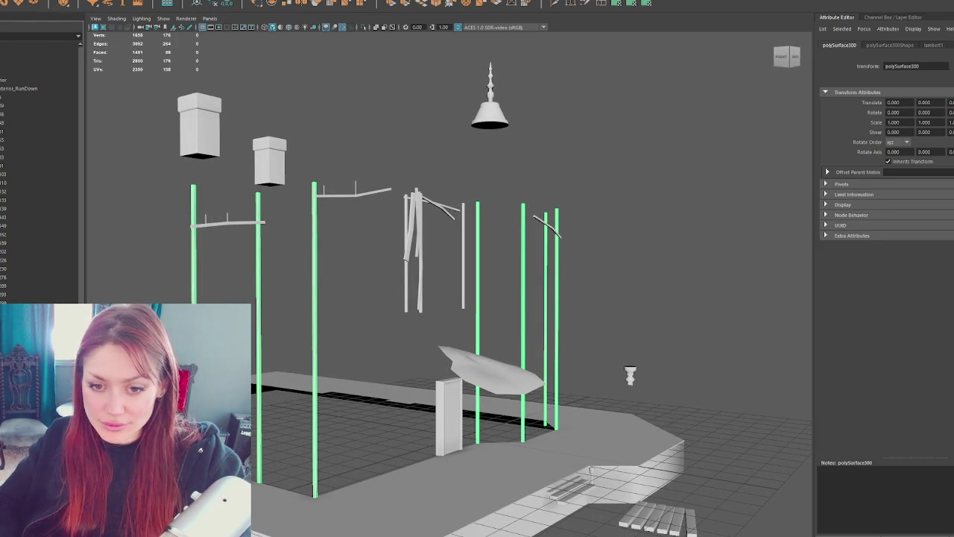
pyautogui.click(332, 309)
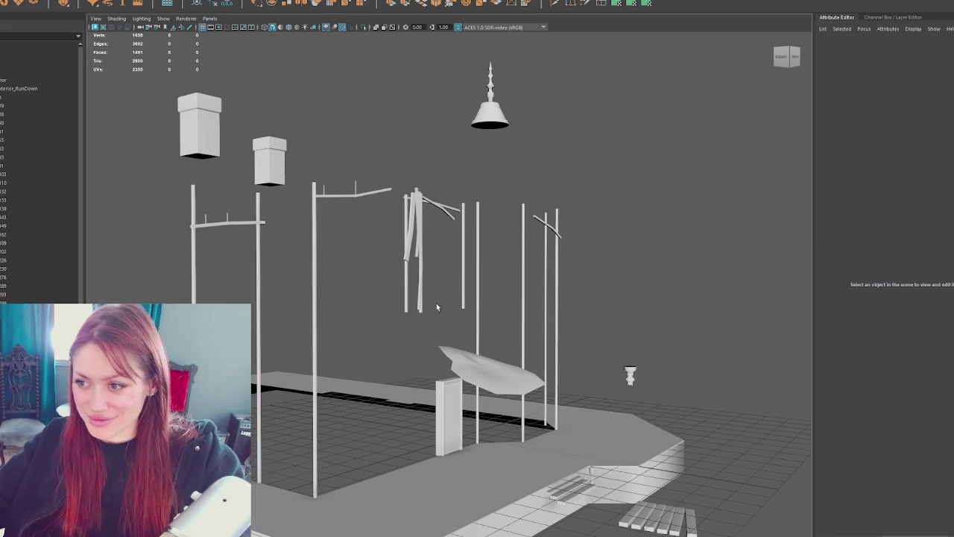
pyautogui.keyDown('alt'); pyautogui.moveTo(673, 268); pyautogui.dragTo(596, 269); pyautogui.keyUp('alt')
# Step: Combine the two chimney boxes into one object named Chimneys and hide it
pyautogui.click(4, 268)
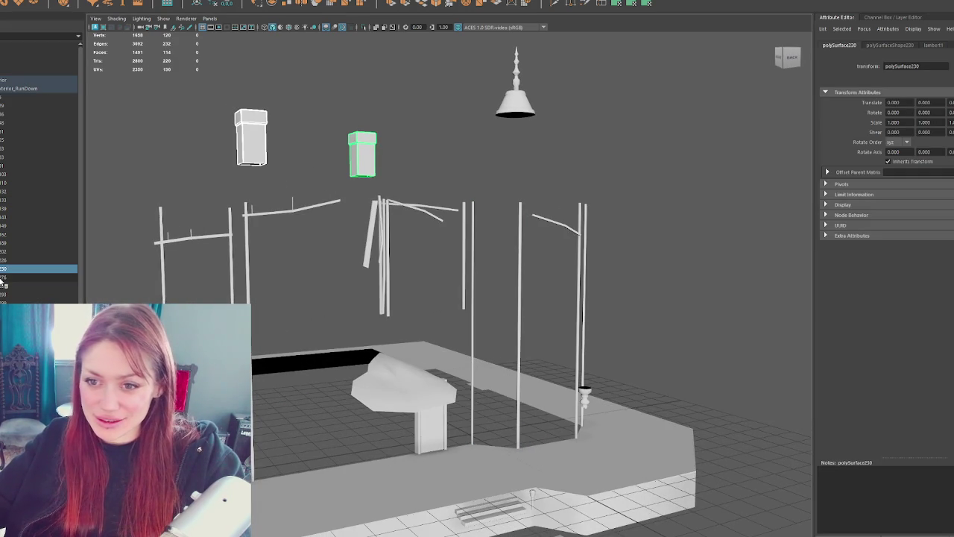
pyautogui.click(82, 2)
pyautogui.click(111, 89)
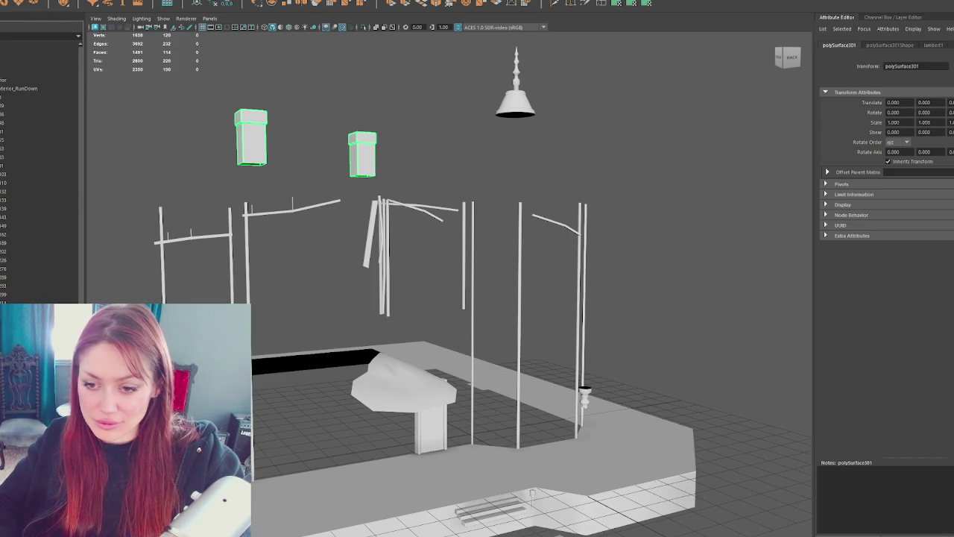
pyautogui.write('Chimneys')
pyautogui.press('Return')
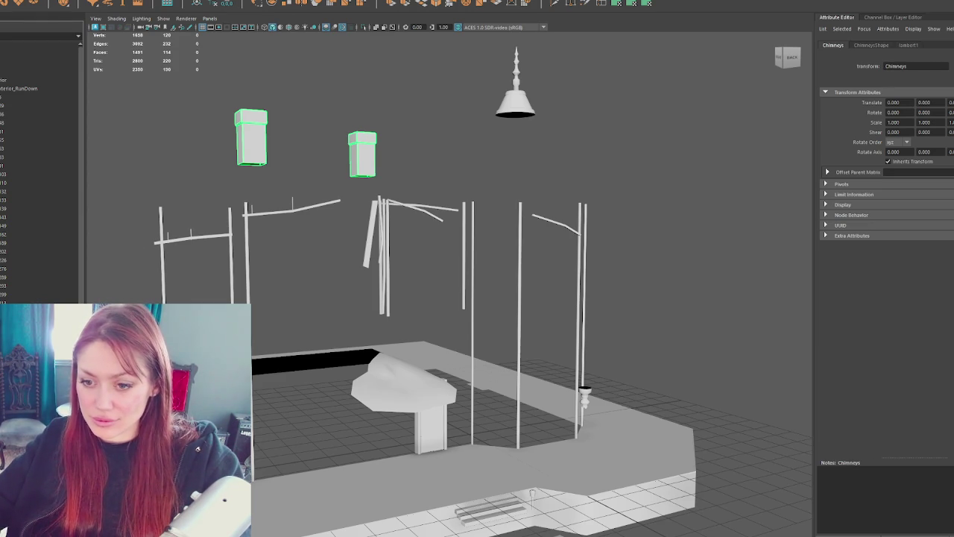
pyautogui.hotkey('ctrl', 'h')
pyautogui.hotkey('ctrl', 'h')
pyautogui.hotkey('ctrl', 'h')
# Step: Combine all the floating plank lines into one object named Debris
pyautogui.keyDown('alt'); pyautogui.moveTo(343, 305); pyautogui.dragTo(545, 254); pyautogui.keyUp('alt')
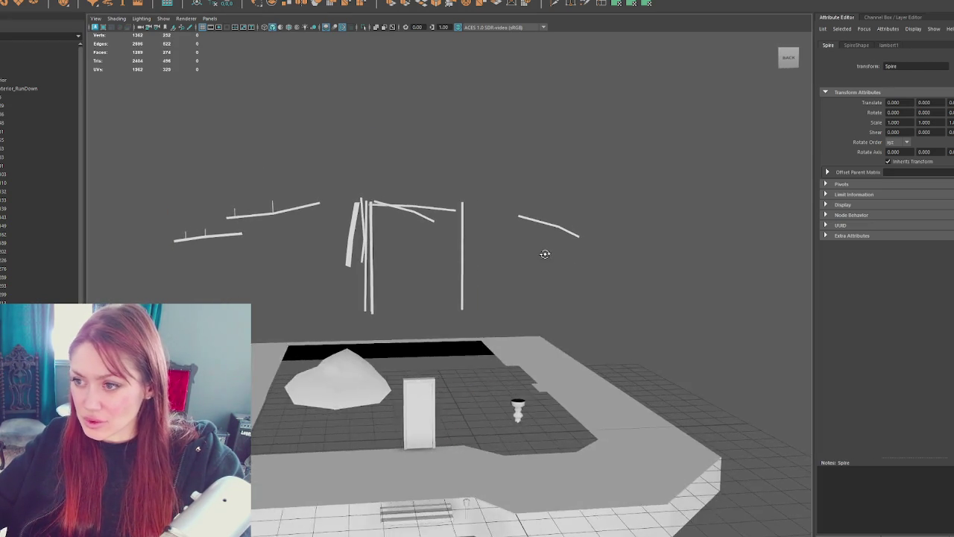
pyautogui.moveTo(662, 162); pyautogui.dragTo(171, 288)
pyautogui.scroll(-2, 409, 255)
pyautogui.click(96, 2)
pyautogui.click(95, 2)
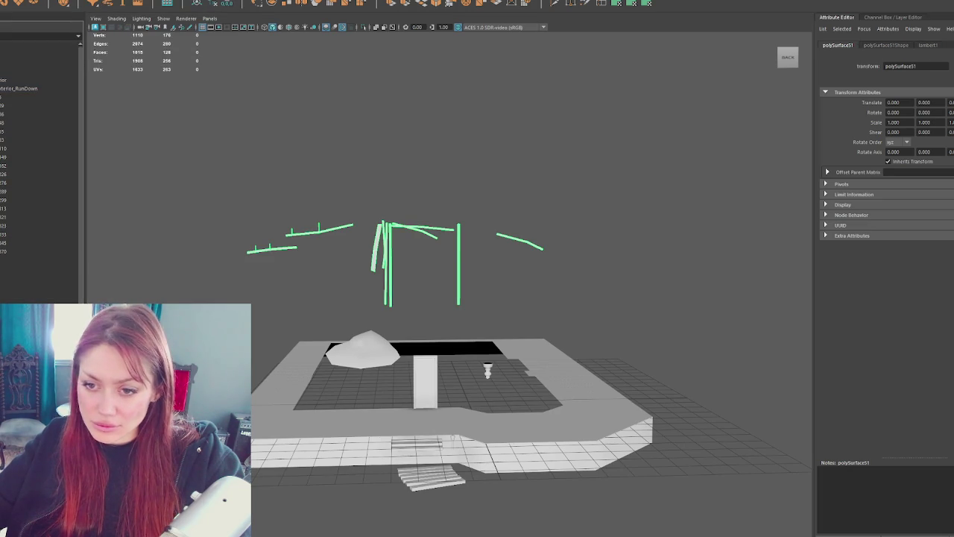
pyautogui.write('Debris')
pyautogui.press('Return')
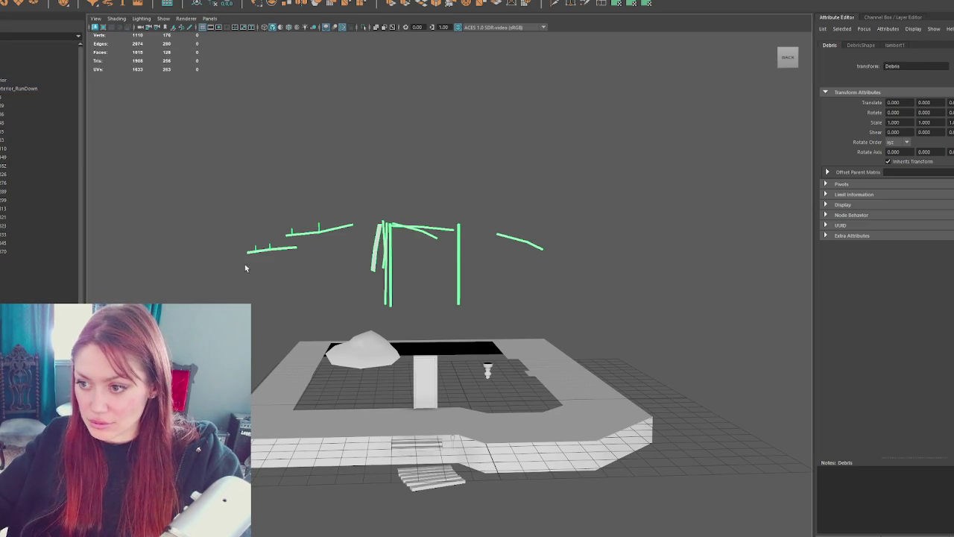
# Step: Rename the rock mound to Dirt and delete the white pillar
pyautogui.click(361, 352)
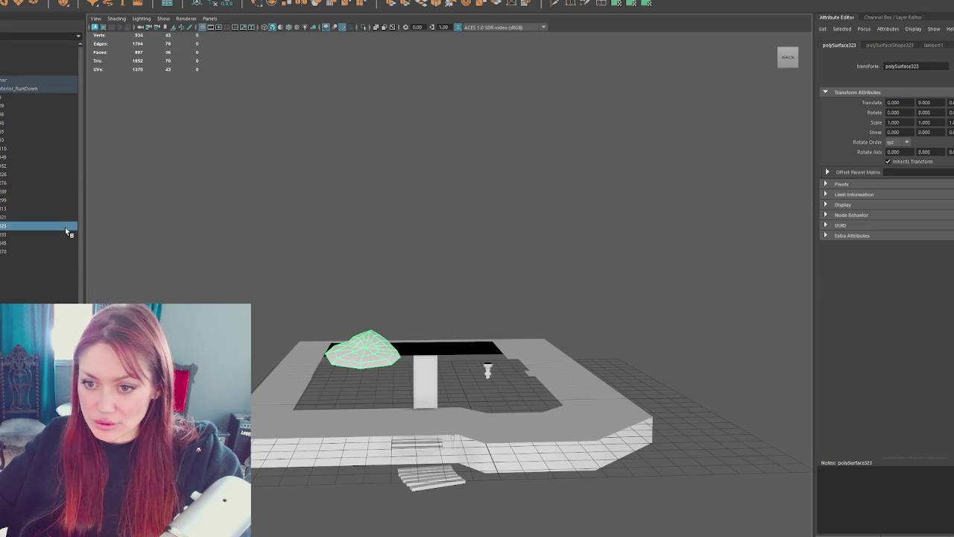
pyautogui.write('Dirt')
pyautogui.press('Return')
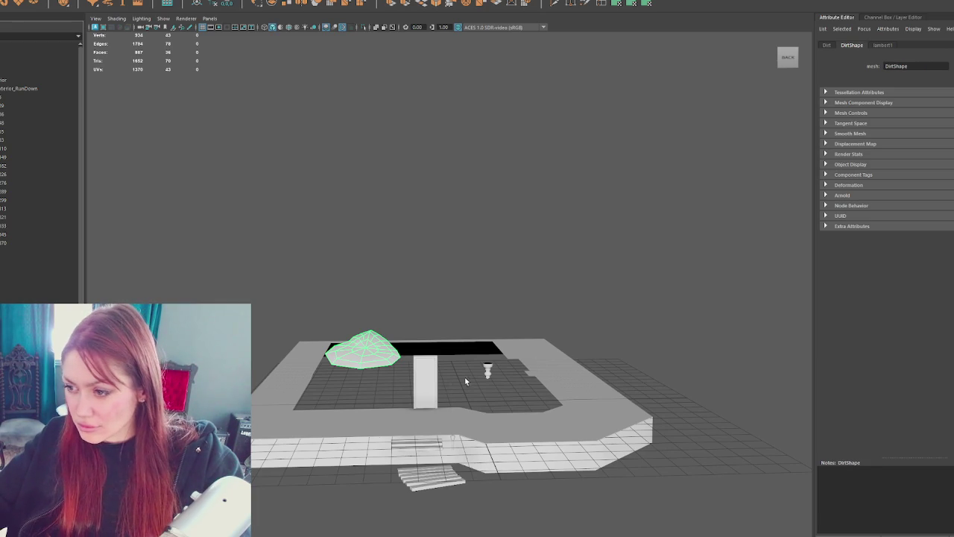
pyautogui.click(430, 379)
pyautogui.press('Delete')
# Step: Delete the two small stray leftover pieces
pyautogui.click(416, 408)
pyautogui.press('Delete')
pyautogui.click(416, 407)
pyautogui.press('Delete')
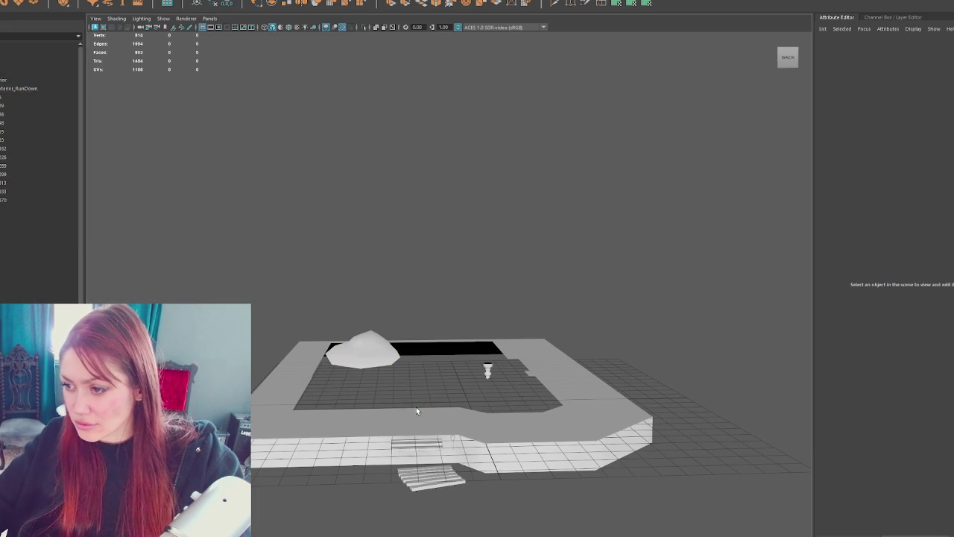
# Step: Group the front strip and steps, name the group Archive, and hide it
pyautogui.click(533, 378)
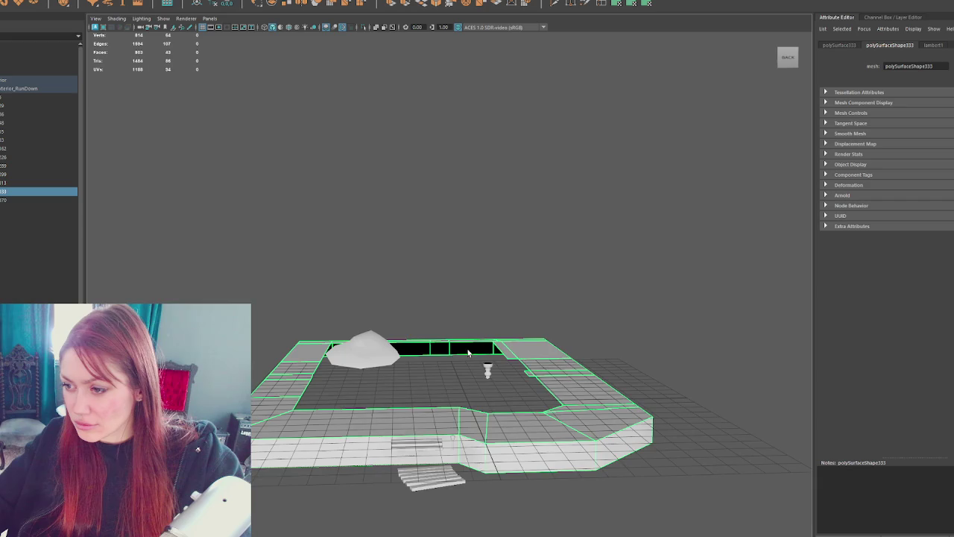
pyautogui.keyDown('alt'); pyautogui.moveTo(469, 352); pyautogui.dragTo(458, 375); pyautogui.keyUp('alt')
pyautogui.moveTo(550, 366)
pyautogui.keyDown('alt'); pyautogui.mouseDown()
pyautogui.moveTo(586, 316)
pyautogui.moveTo(672, 329)
pyautogui.moveTo(488, 411)
pyautogui.moveTo(343, 370)
pyautogui.moveTo(337, 418)
pyautogui.mouseUp(); pyautogui.keyUp('alt')
pyautogui.click(338, 401)
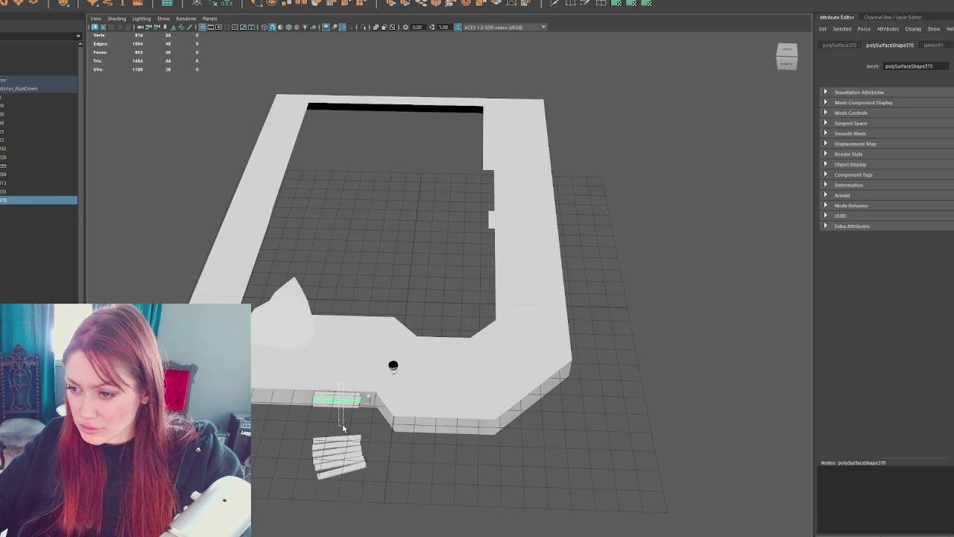
pyautogui.hotkey('ctrl', 'g')
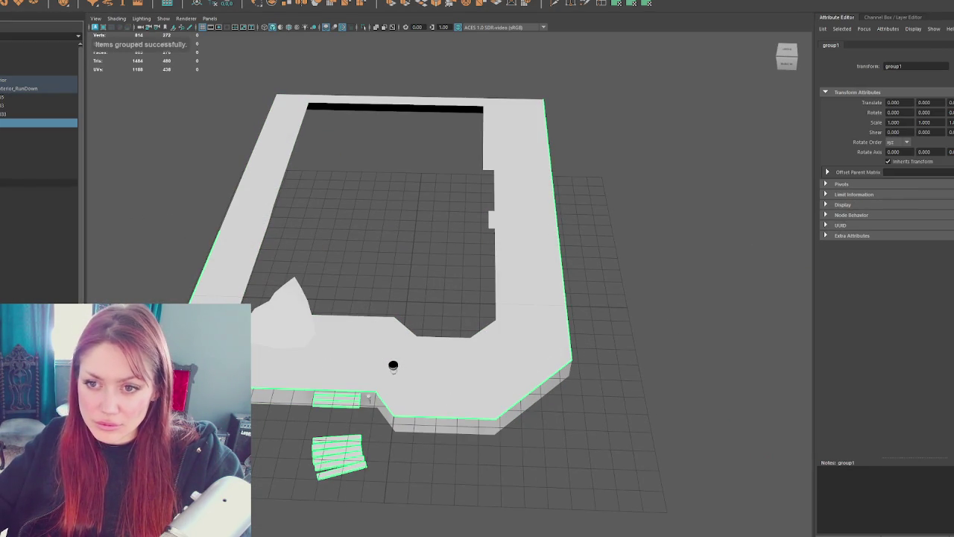
pyautogui.doubleClick(37, 217)
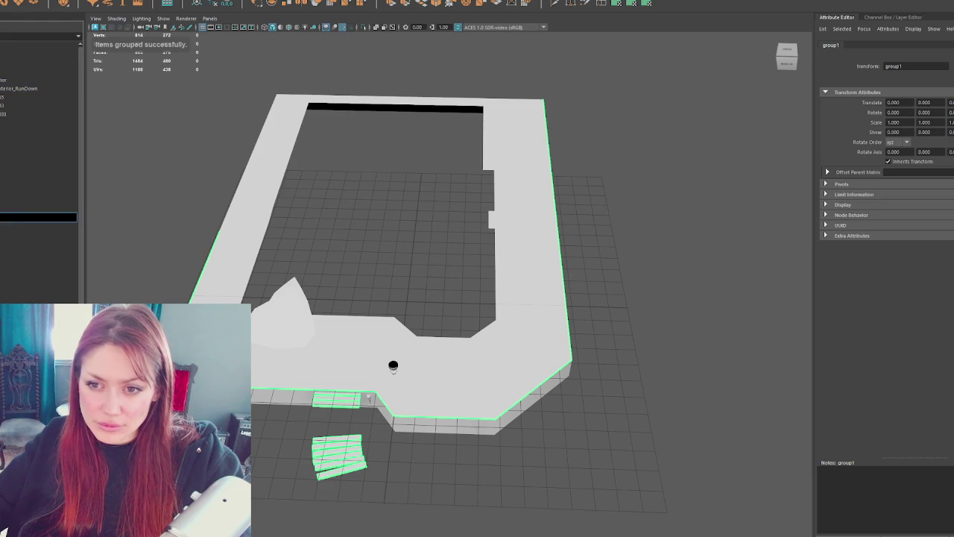
pyautogui.press('Escape')
pyautogui.press('Delete')
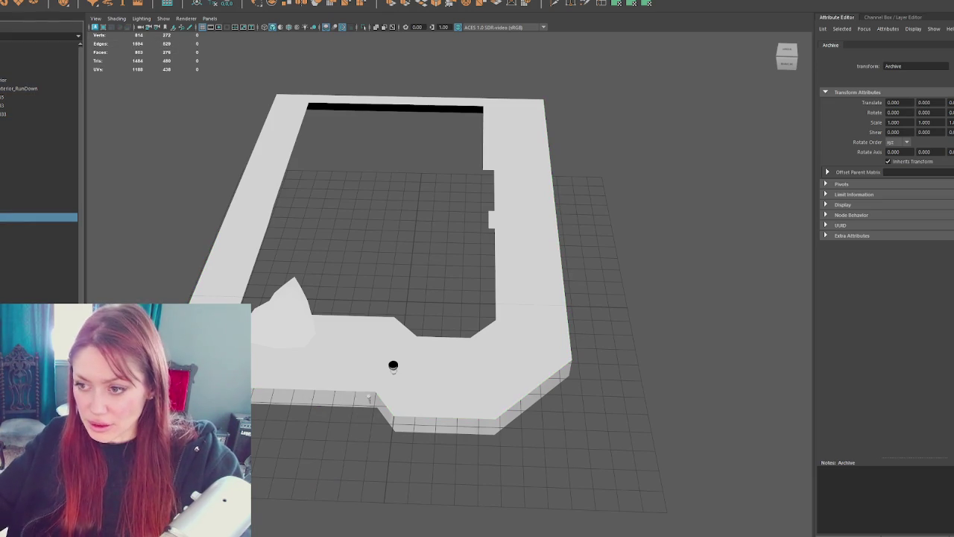
# Step: Select the small lantern piece by the floor
pyautogui.click(394, 369)
pyautogui.click(394, 369)
pyautogui.keyDown('alt'); pyautogui.moveTo(395, 373); pyautogui.dragTo(390, 346); pyautogui.keyUp('alt')
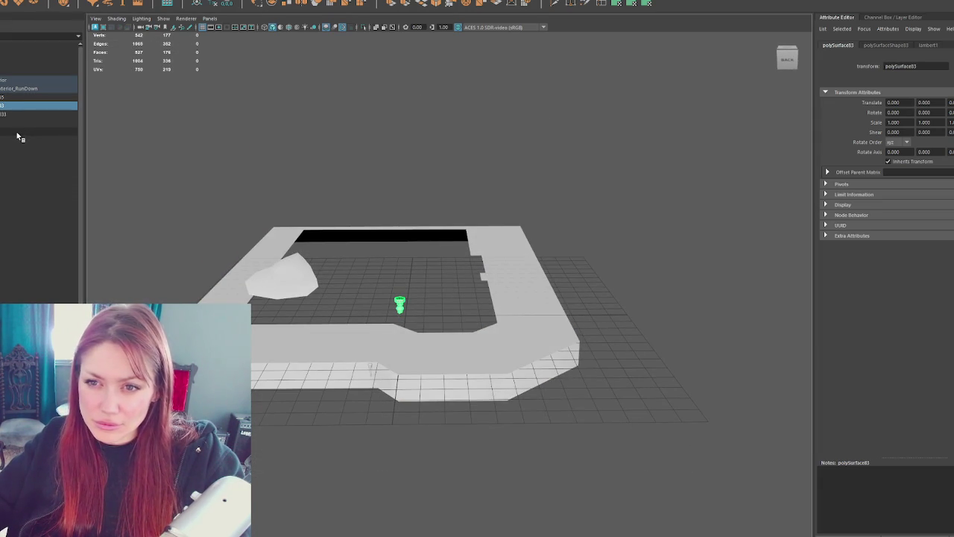
# Step: Unhide the block of hidden house parts and orbit to a near-front view
pyautogui.click(3, 209)
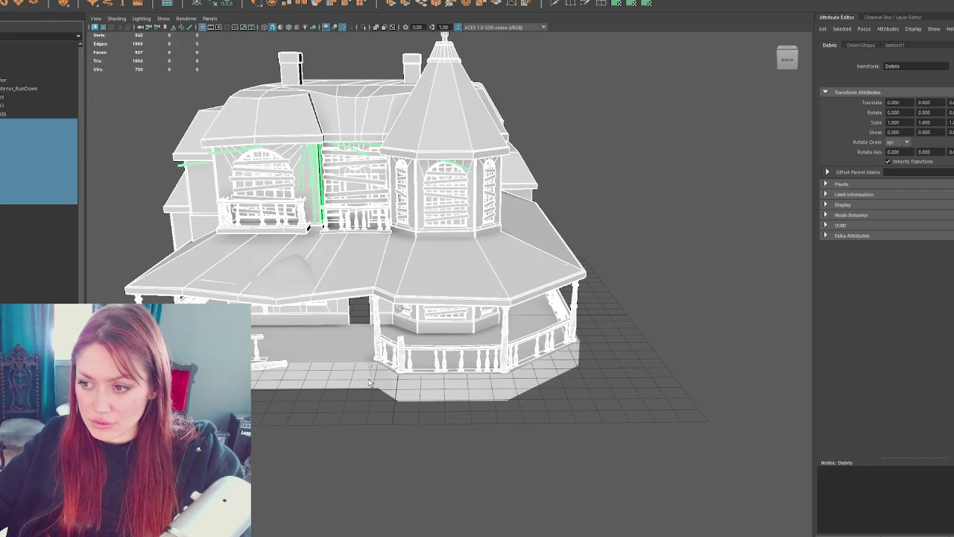
pyautogui.click(399, 368)
pyautogui.keyDown('alt'); pyautogui.moveTo(400, 368); pyautogui.dragTo(430, 264); pyautogui.keyUp('alt')
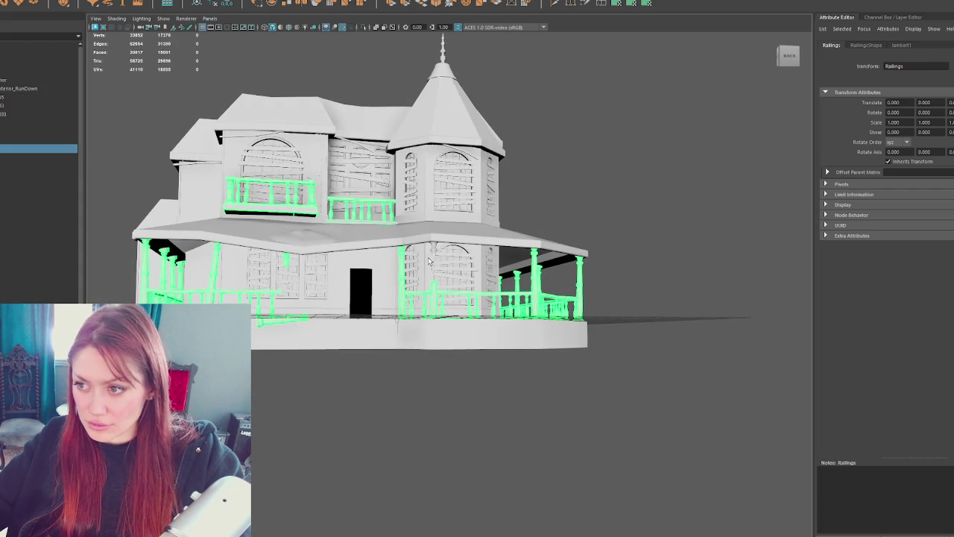
pyautogui.click(434, 256)
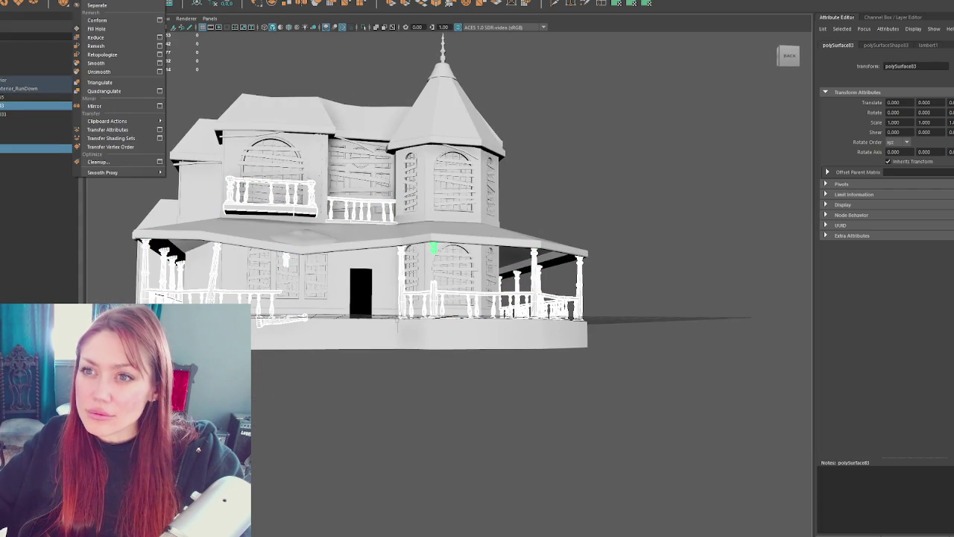
pyautogui.hotkey('ctrl', 'z')
# Step: Rename the Railings1 object to Railings
pyautogui.click(26, 208)
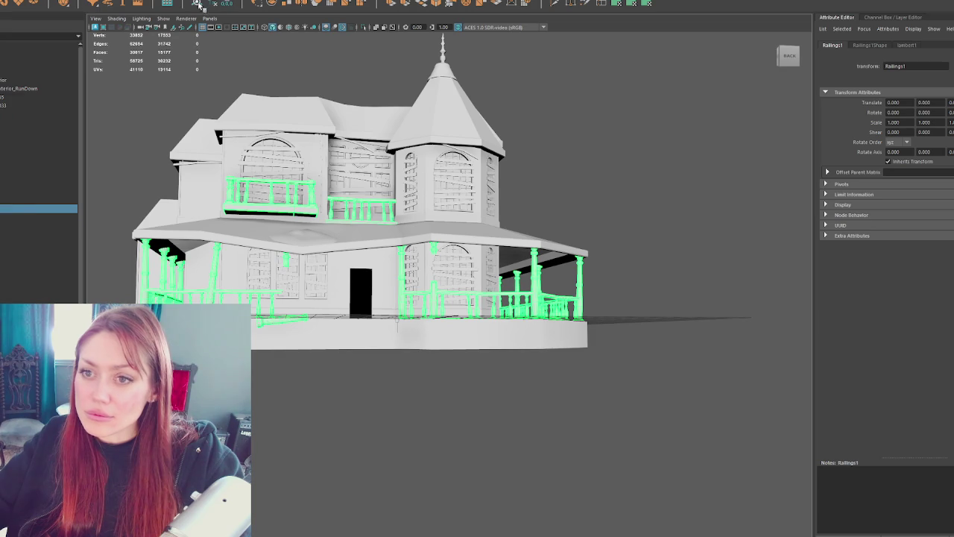
pyautogui.doubleClick(27, 206)
pyautogui.write('Railings')
pyautogui.press('Return')
# Step: Hide the house walls, roof and railings, leaving the floor and lantern visible
pyautogui.click(11, 98)
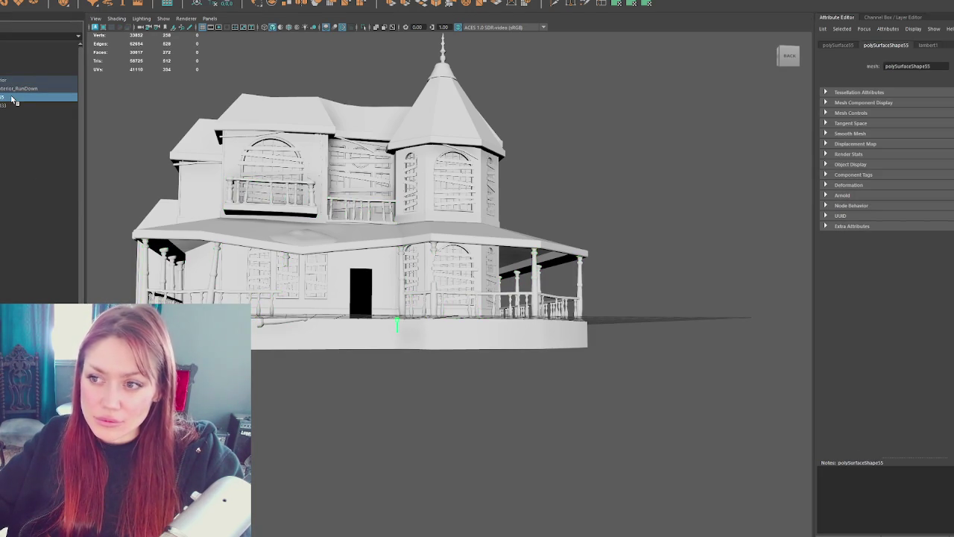
pyautogui.click(30, 178)
pyautogui.click(30, 138)
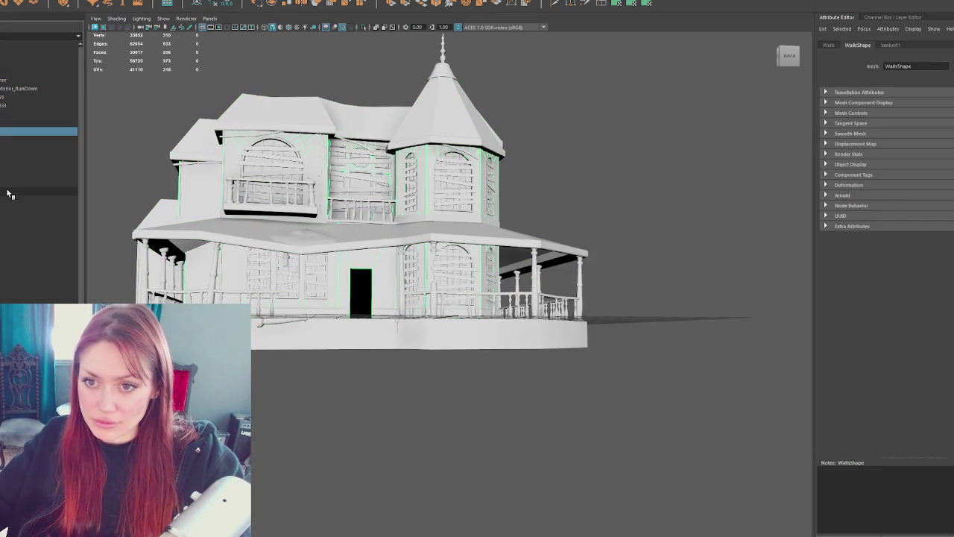
pyautogui.keyDown('shift'); pyautogui.click(10, 205); pyautogui.keyUp('shift')
pyautogui.hotkey('ctrl', 'h')
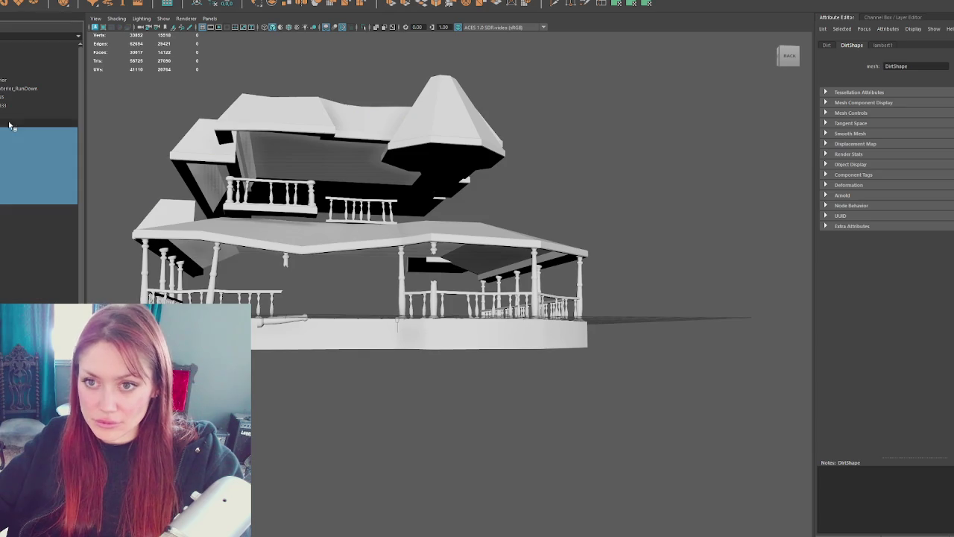
pyautogui.hotkey('ctrl', 'h')
pyautogui.click(30, 113)
pyautogui.press('f')
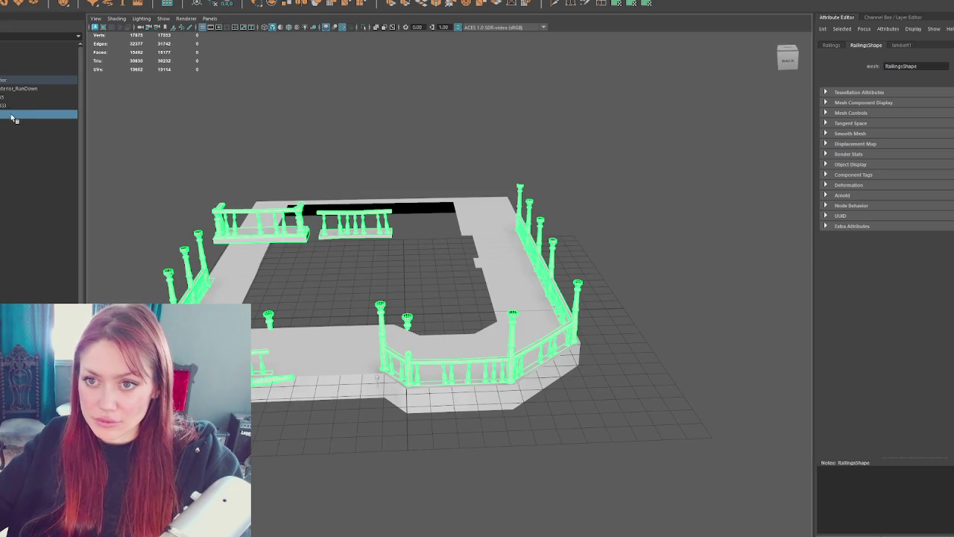
pyautogui.hotkey('ctrl', 'h')
# Step: Rename the misnamed 'antern' object to Lantern and move it to the bottom of the hierarchy
pyautogui.click(15, 105)
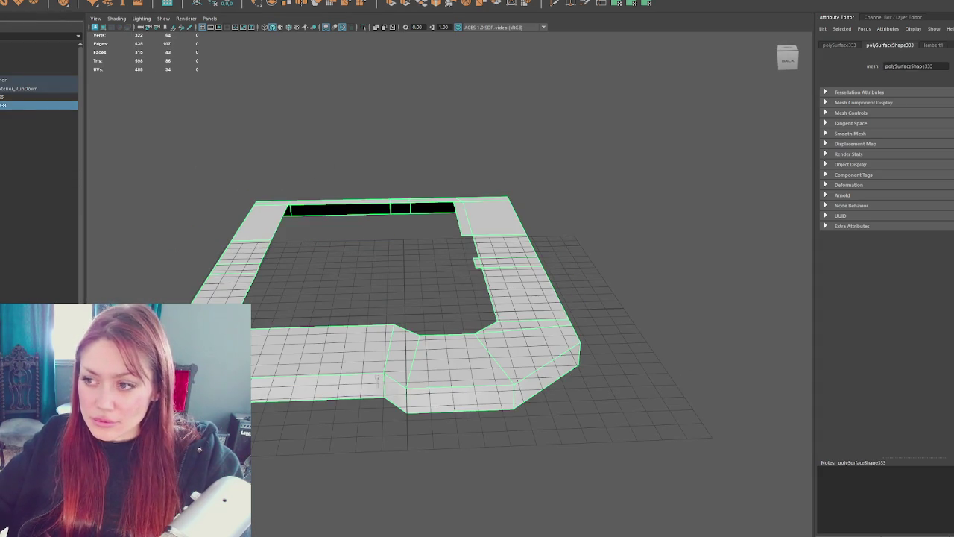
pyautogui.click(3, 98)
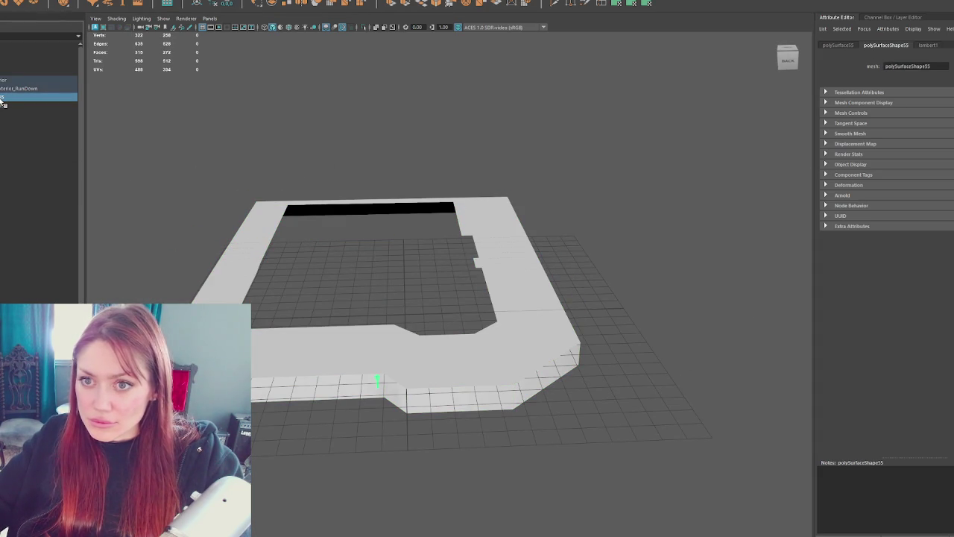
pyautogui.click(3, 97)
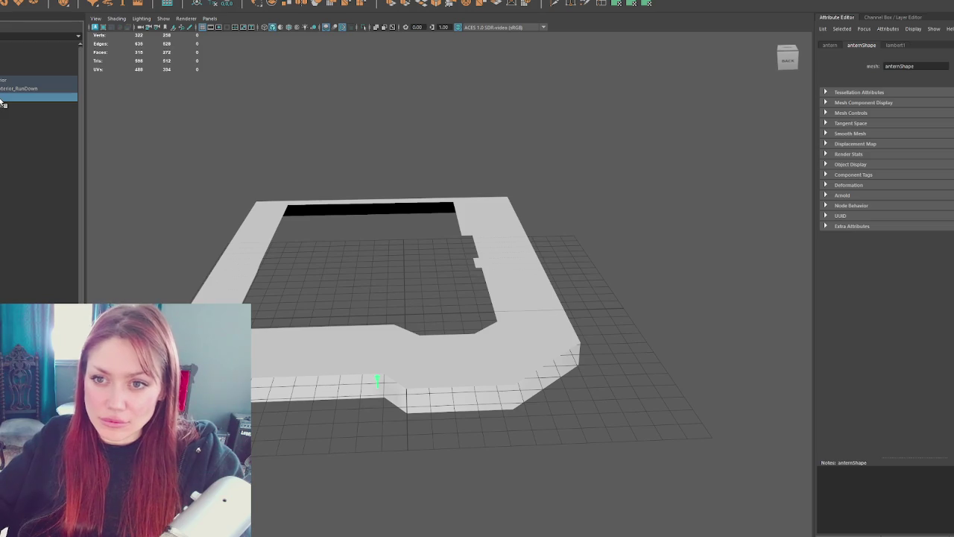
pyautogui.doubleClick(3, 98)
pyautogui.write('Lantern')
pyautogui.press('Return')
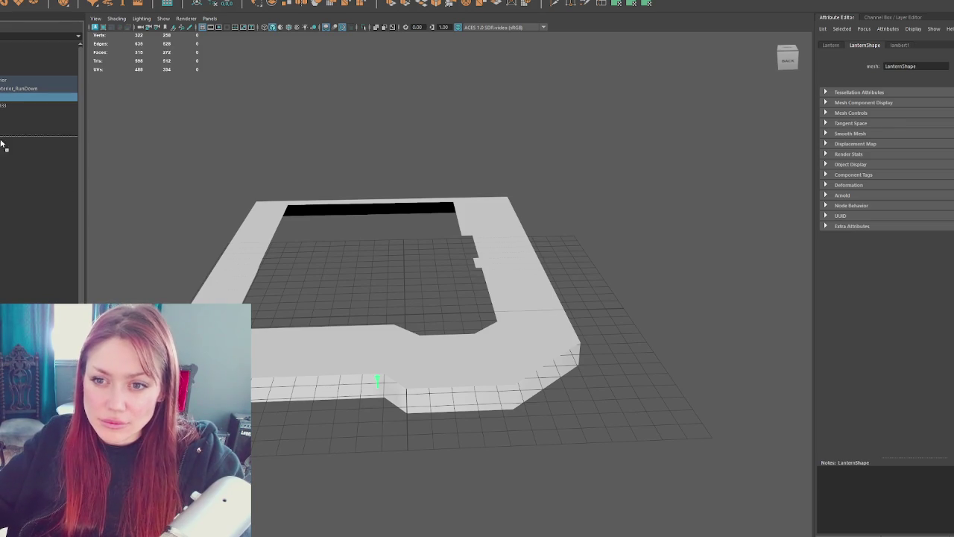
pyautogui.moveTo(1, 219); pyautogui.dragTo(3, 208)
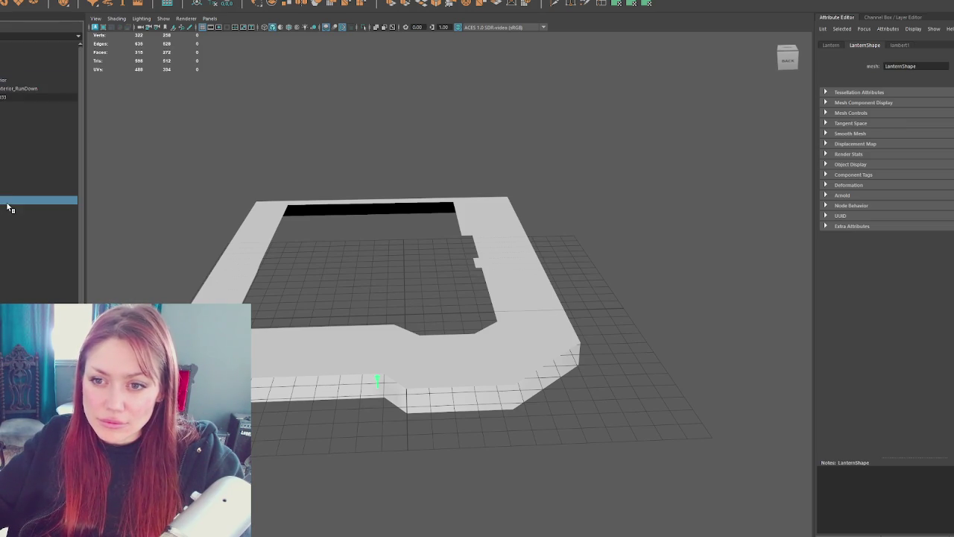
# Step: Rename the floor mesh to Porch
pyautogui.click(424, 379)
pyautogui.doubleClick(28, 98)
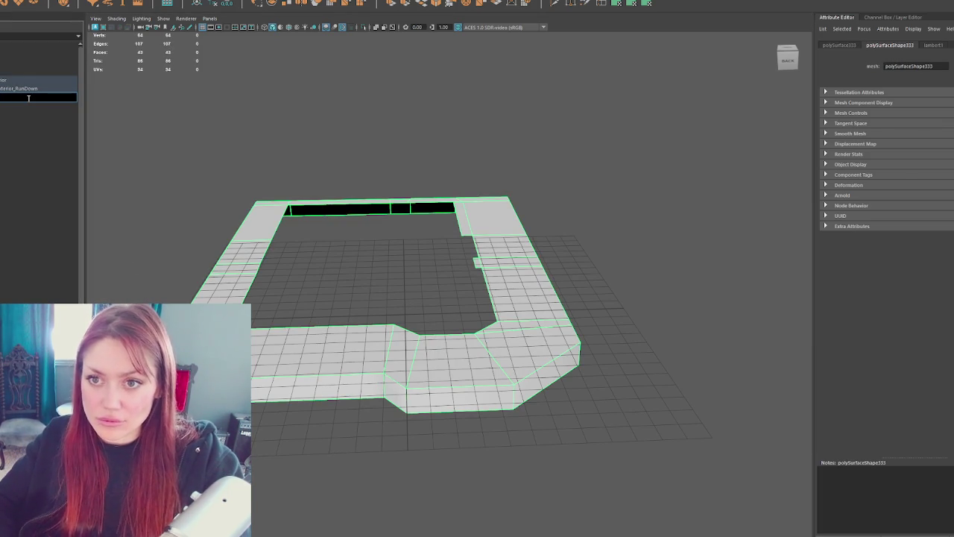
pyautogui.write('Porch')
pyautogui.press('Return')
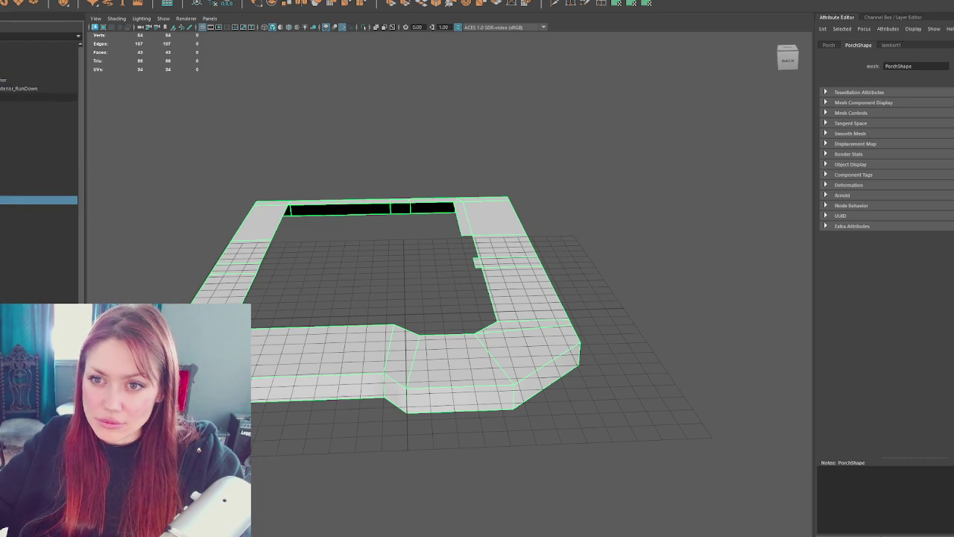
# Step: Unhide all remaining house parts with Shift+H and clear the selection
pyautogui.keyDown('shift'); pyautogui.click(2, 193); pyautogui.keyUp('shift')
pyautogui.hotkey('shift', 'h')
pyautogui.click(1, 90)
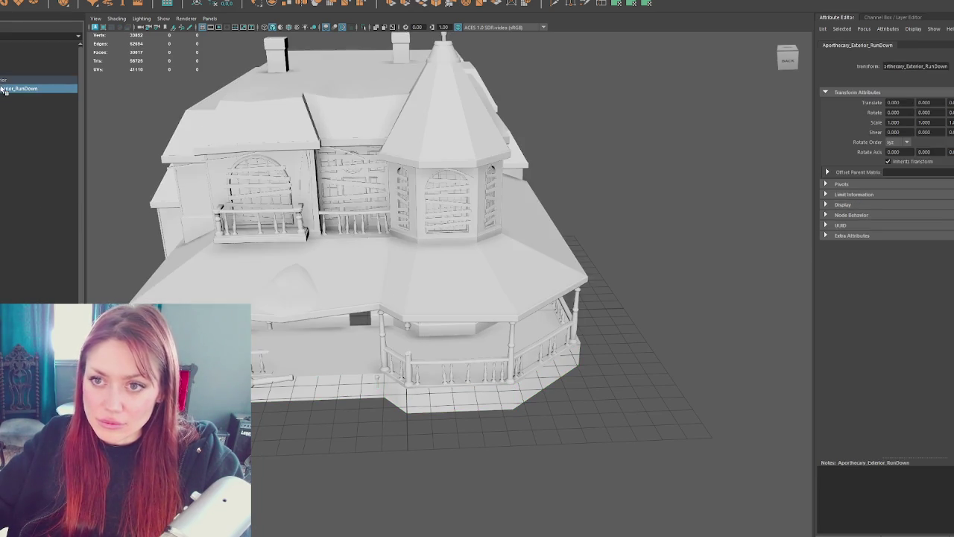
pyautogui.moveTo(1, 90); pyautogui.dragTo(1, 194)
pyautogui.scroll(-2, 2, 86)
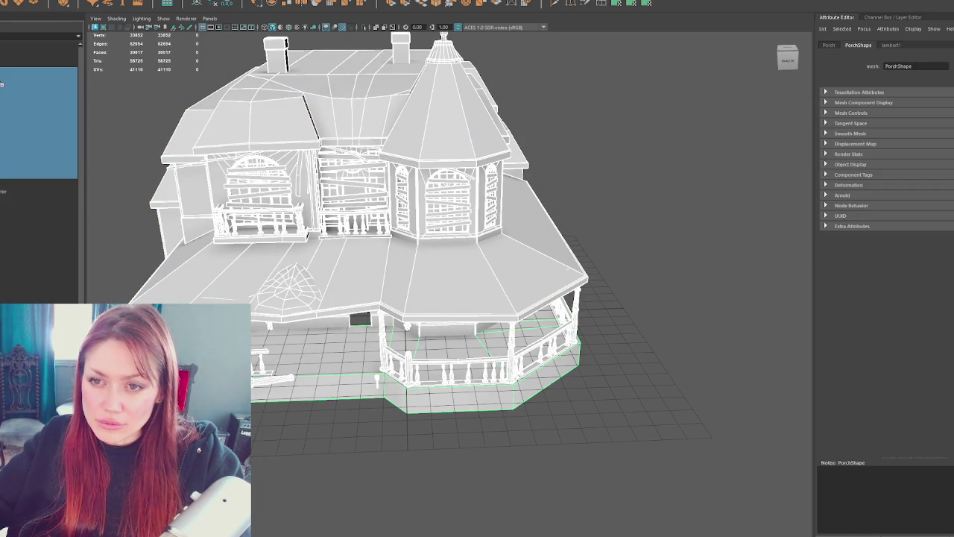
pyautogui.click(4, 89)
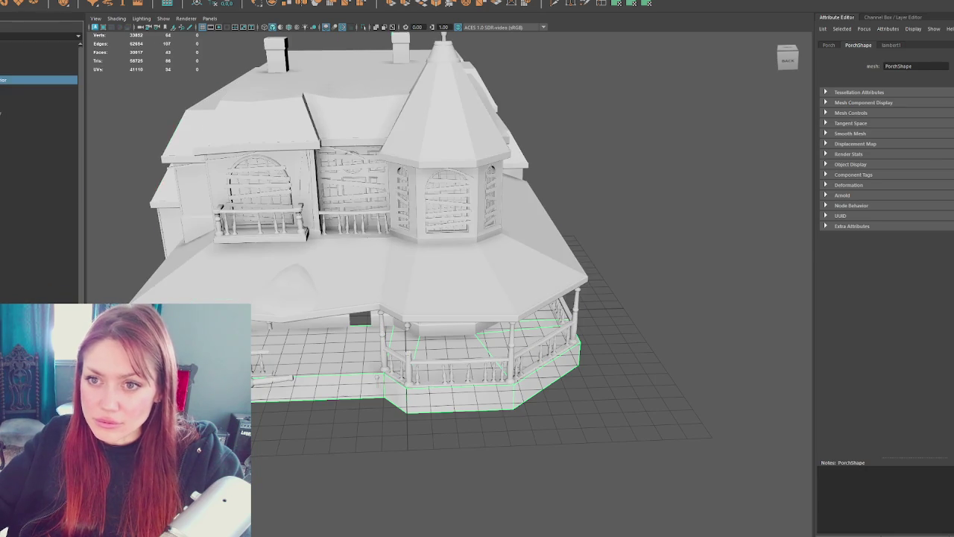
pyautogui.click(4, 181)
pyautogui.click(633, 247)
pyautogui.scroll(3, 633, 247)
pyautogui.keyDown('alt'); pyautogui.moveTo(614, 267); pyautogui.dragTo(623, 266); pyautogui.keyUp('alt')
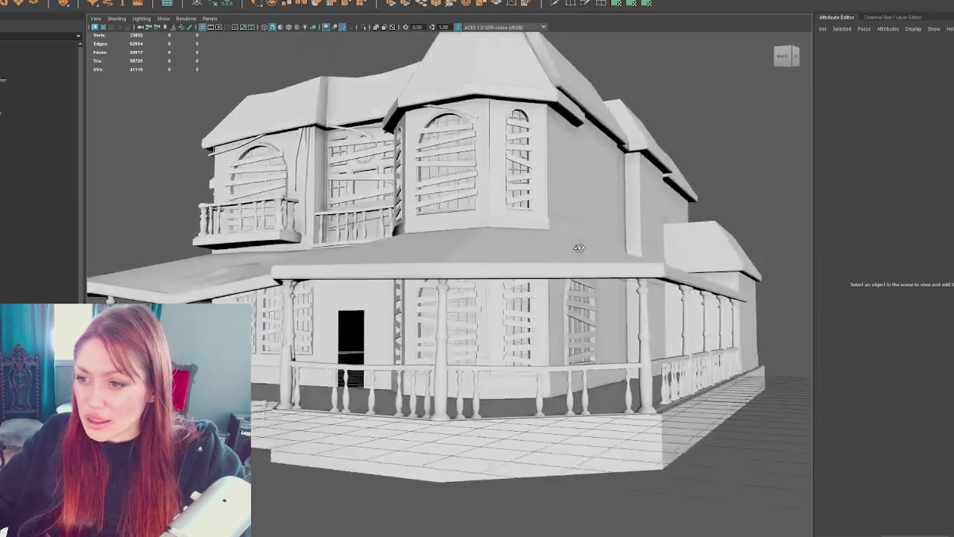
pyautogui.scroll(3, 623, 267)
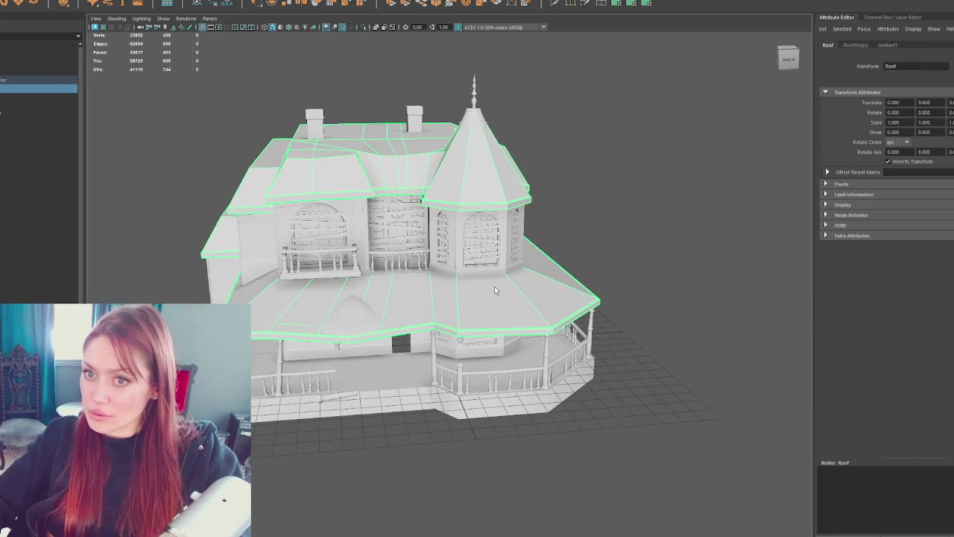
pyautogui.click(580, 246)
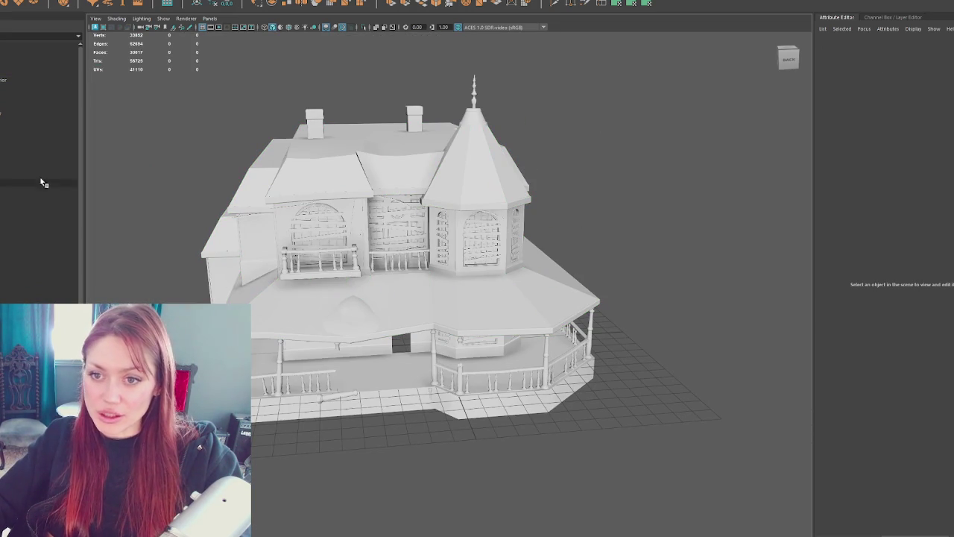
pyautogui.click(45, 199)
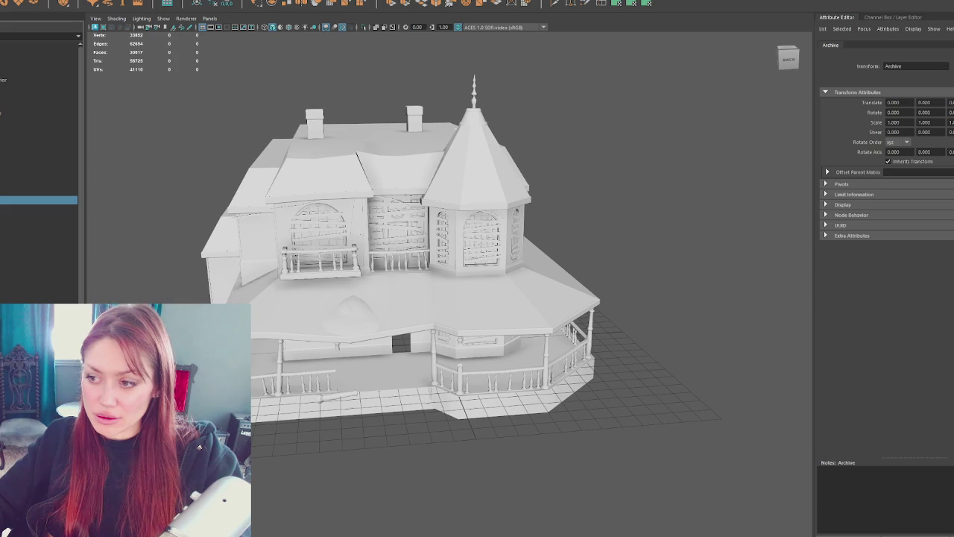
pyautogui.click(176, 212)
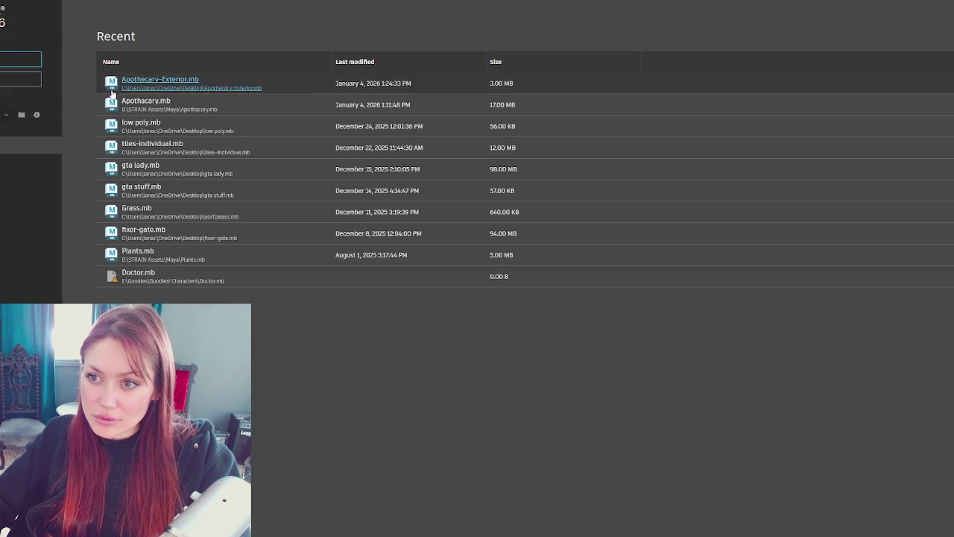
pyautogui.doubleClick(142, 84)
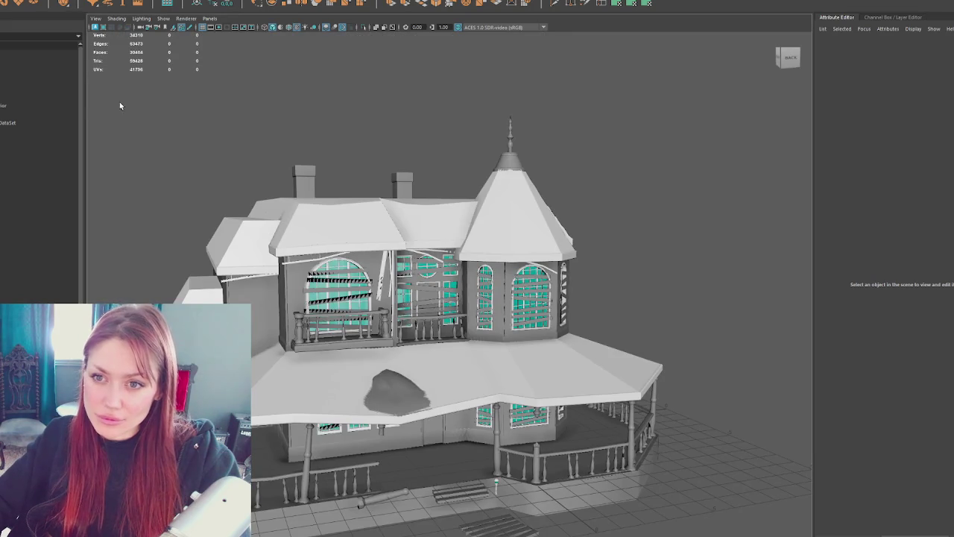
# Step: Delete the Apothecary_Exterior_RunDown group and bring the hidden house parts back
pyautogui.click(73, 106)
pyautogui.moveTo(33, 109); pyautogui.dragTo(30, 205)
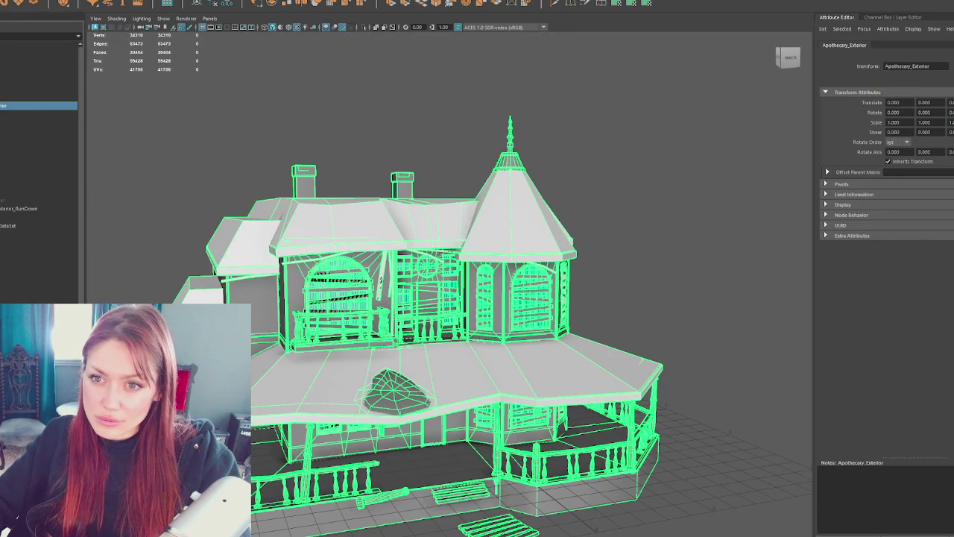
pyautogui.click(34, 208)
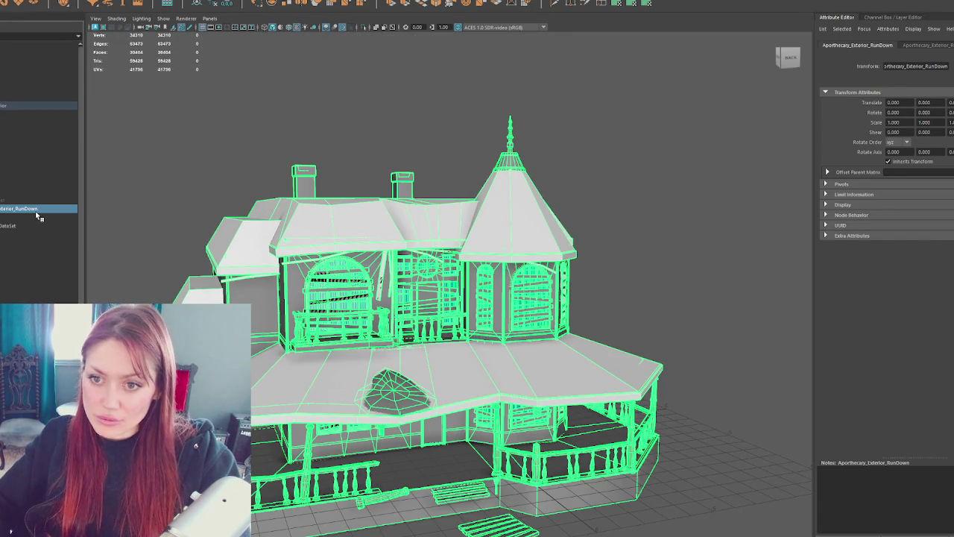
pyautogui.press('Delete')
pyautogui.click(41, 202)
pyautogui.keyDown('shift'); pyautogui.click(27, 121); pyautogui.keyUp('shift')
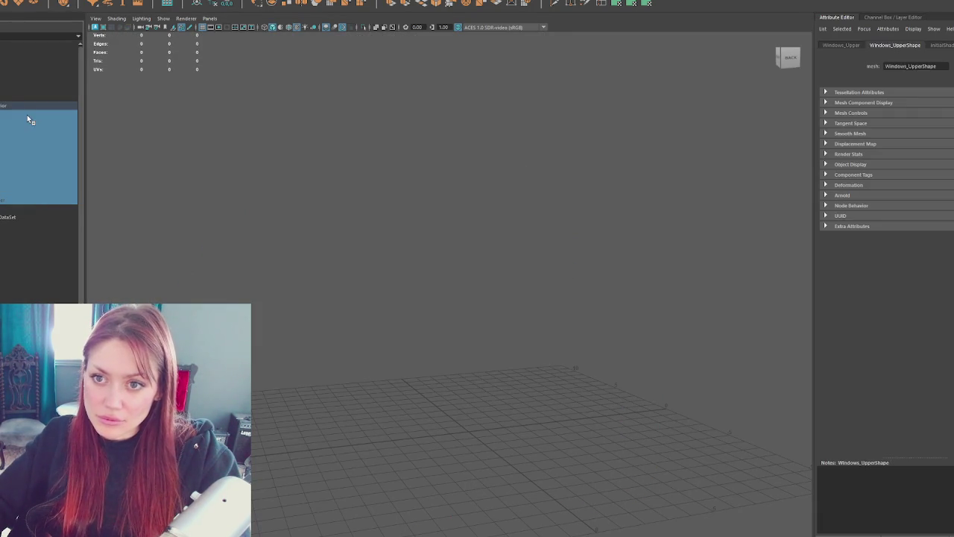
pyautogui.hotkey('ctrl', 'z')
# Step: Rename the Apothecary_Exterior group to Apothecary_Exterior_InTact
pyautogui.doubleClick(56, 105)
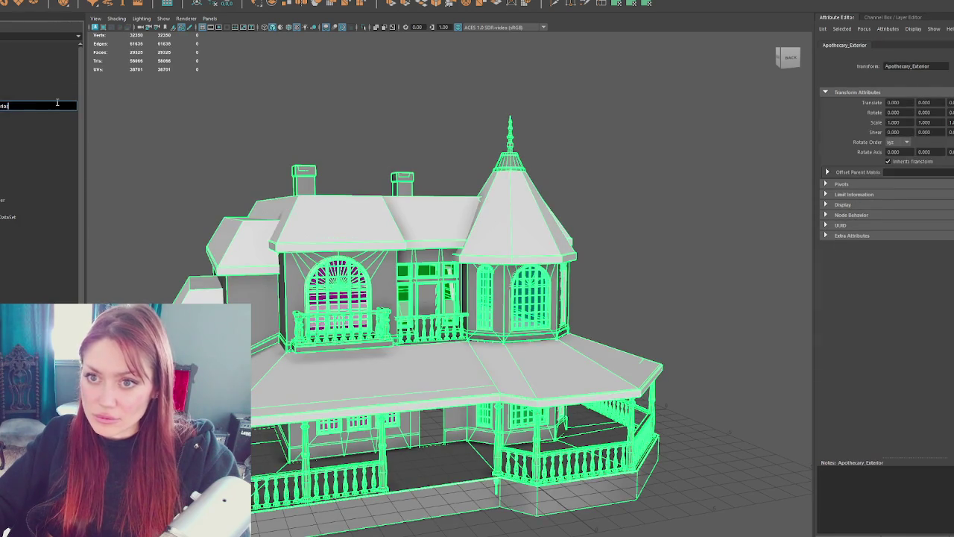
pyautogui.write('_')
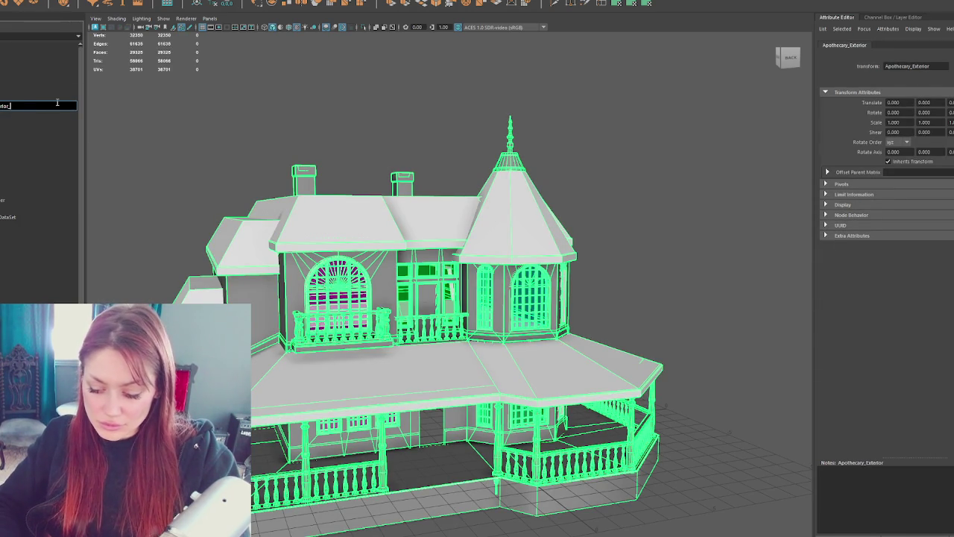
pyautogui.write('G')
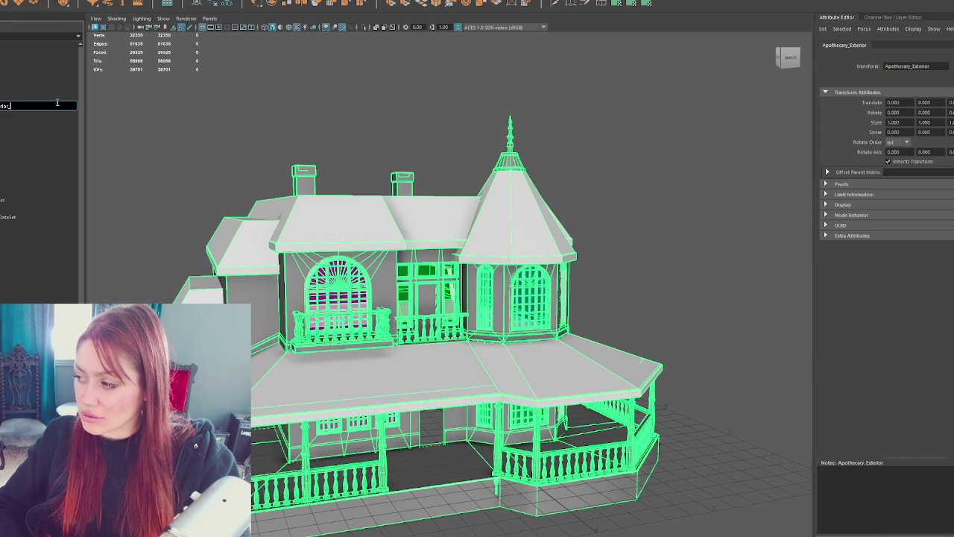
pyautogui.write('In')
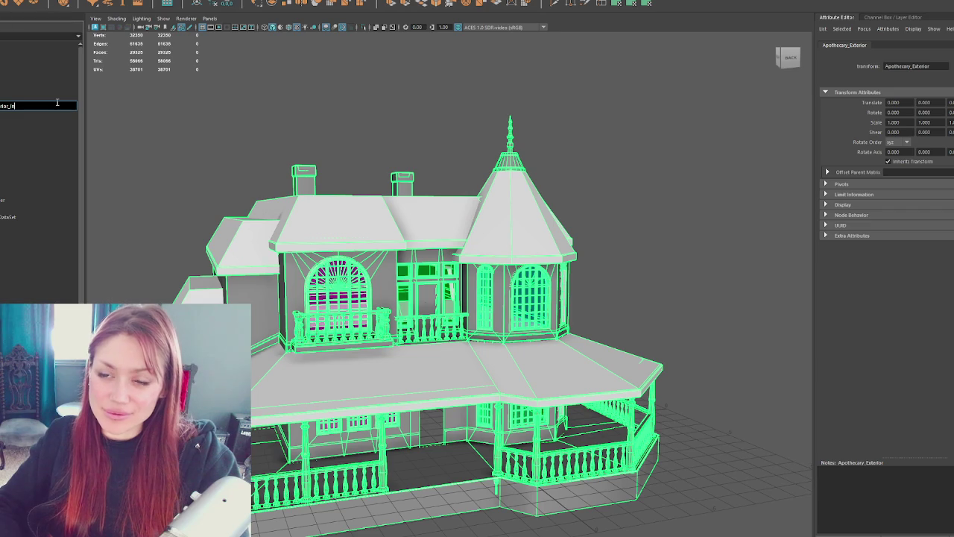
pyautogui.write('Tact')
pyautogui.press('Return')
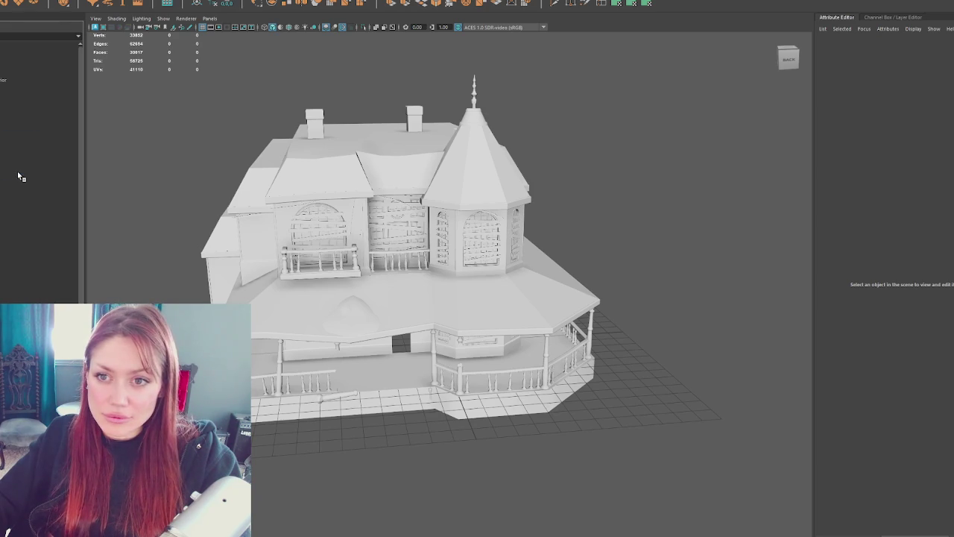
# Step: Import the intact house file, select the Apothecary_Exterior_InTact group, and close Maya without saving
pyautogui.moveTo(18, 176); pyautogui.dragTo(6, 176)
pyautogui.click(15, 100)
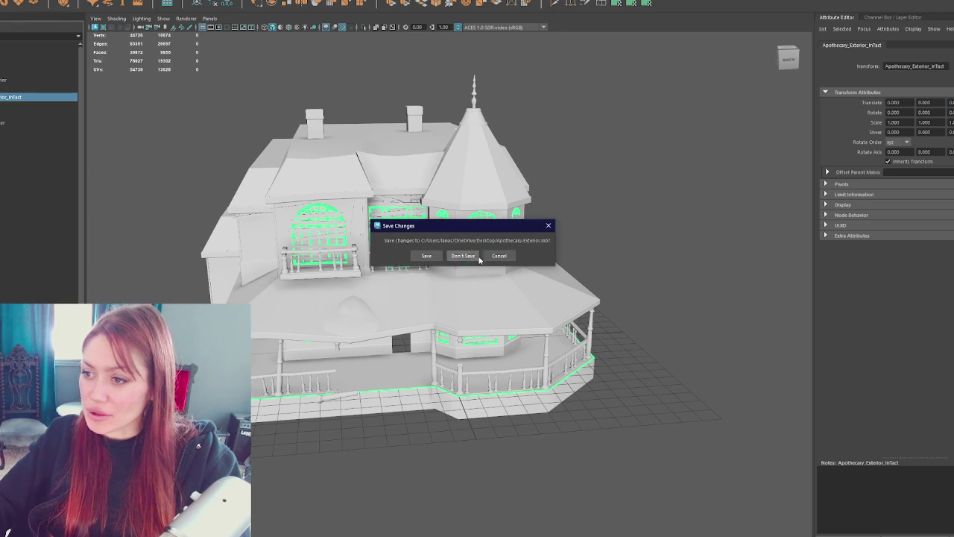
pyautogui.click(479, 256)
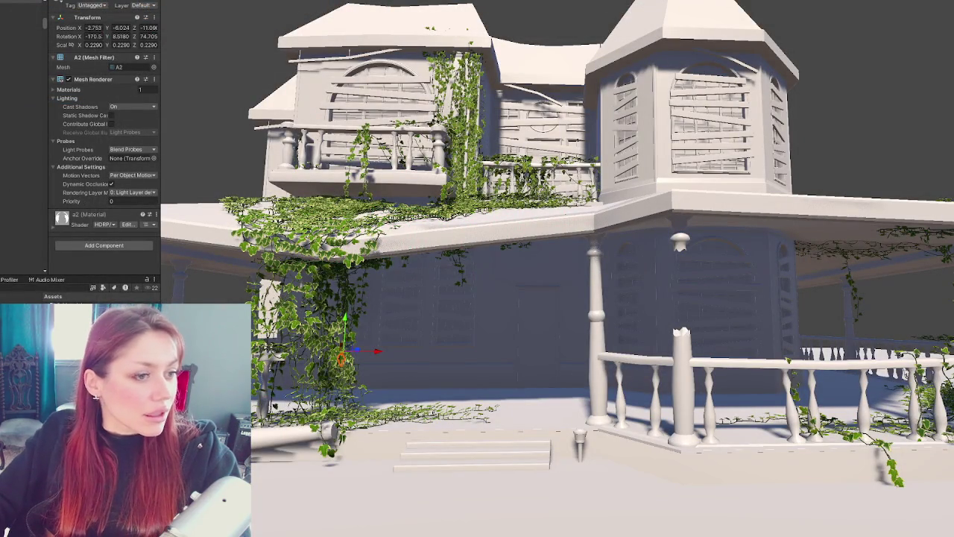
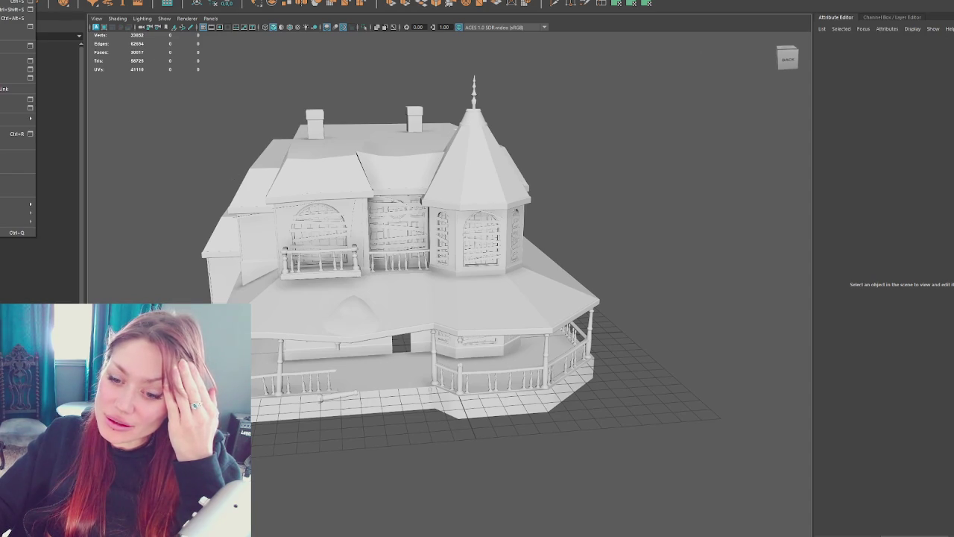
# Step: Add the _InTact suffix to the intact house's parts, such as Chimneys_InTact and Trim_InTact
pyautogui.press('Escape')
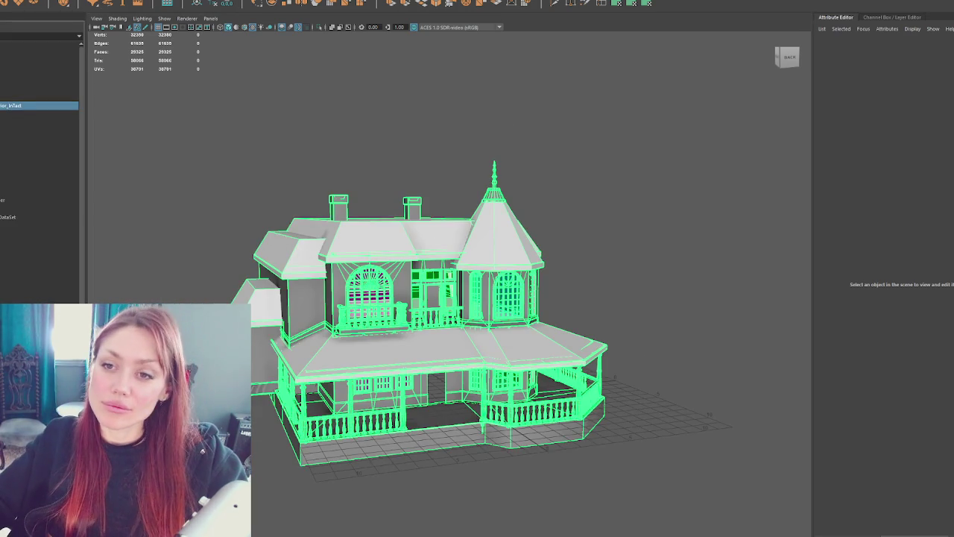
pyautogui.doubleClick(1, 116)
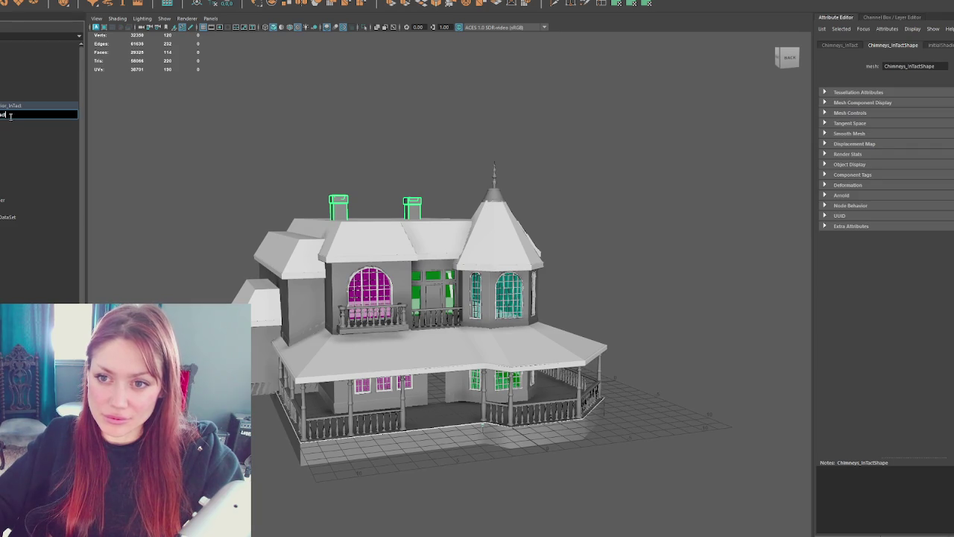
pyautogui.click(16, 131)
pyautogui.click(17, 158)
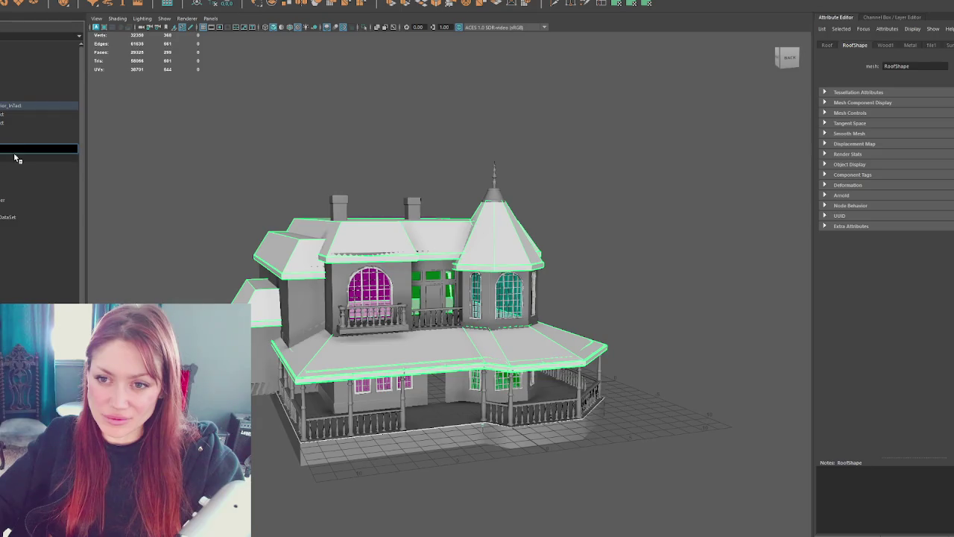
pyautogui.click(22, 166)
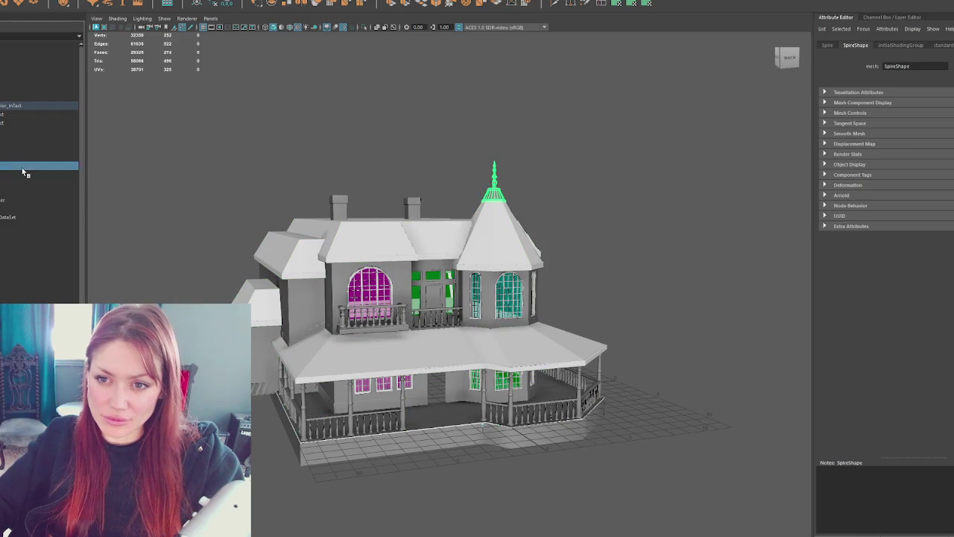
pyautogui.click(21, 176)
pyautogui.click(31, 183)
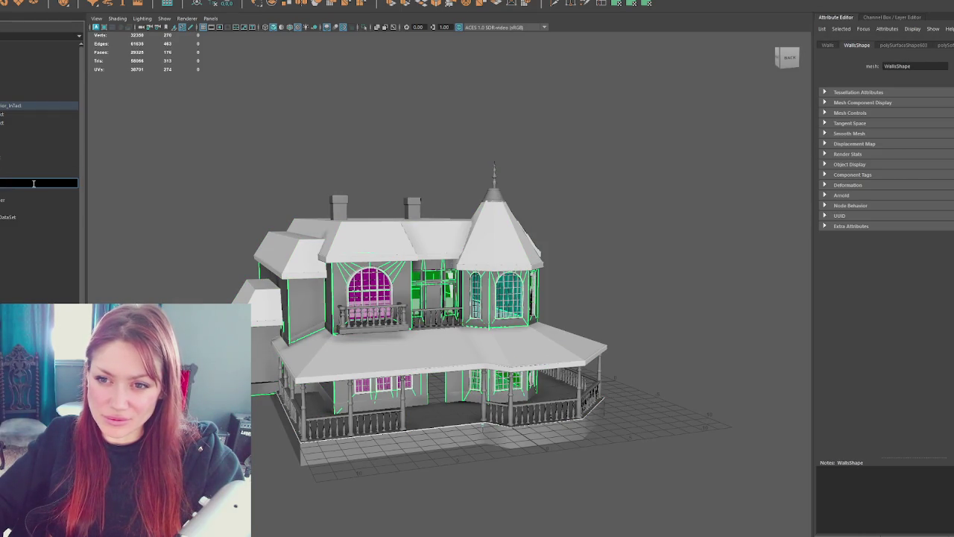
pyautogui.click(28, 192)
pyautogui.click(40, 200)
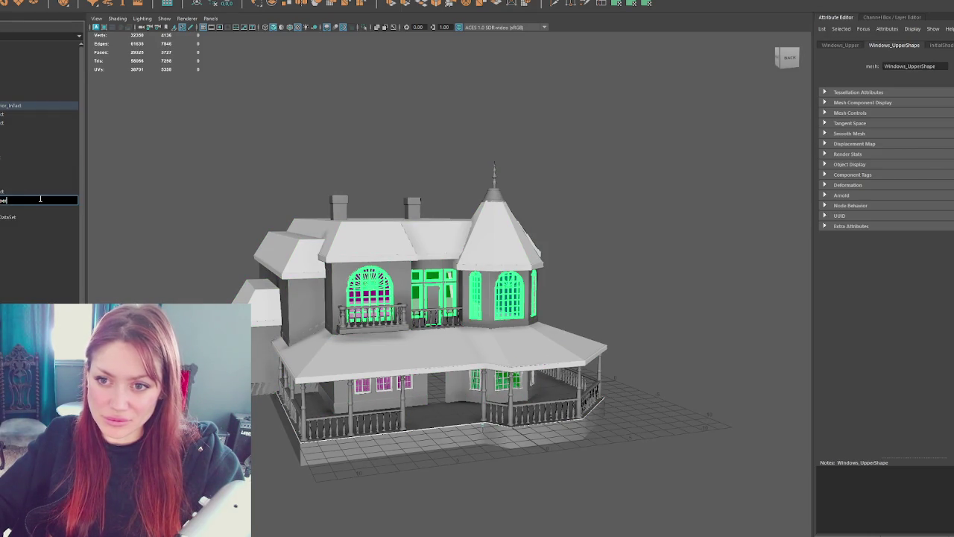
pyautogui.press('Return')
pyautogui.click(45, 174)
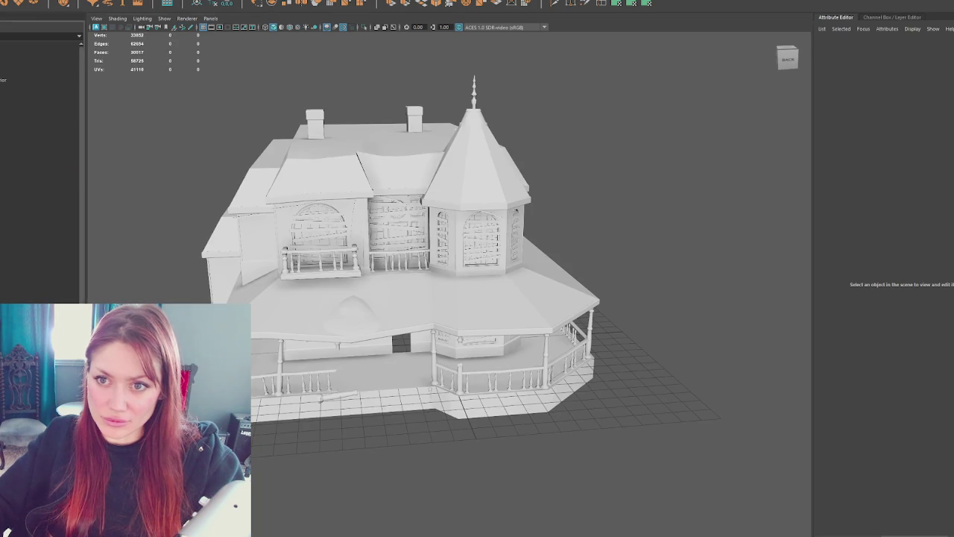
pyautogui.click(22, 90)
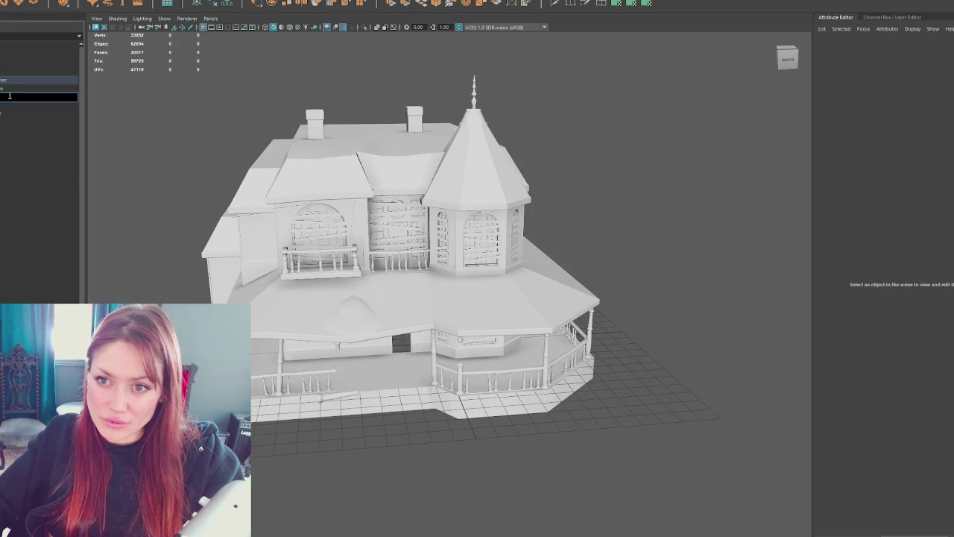
# Step: Rename the first run-down part, switch to wireframe, and frame the windows object
pyautogui.doubleClick(21, 114)
pyautogui.press('Return')
pyautogui.press('4')
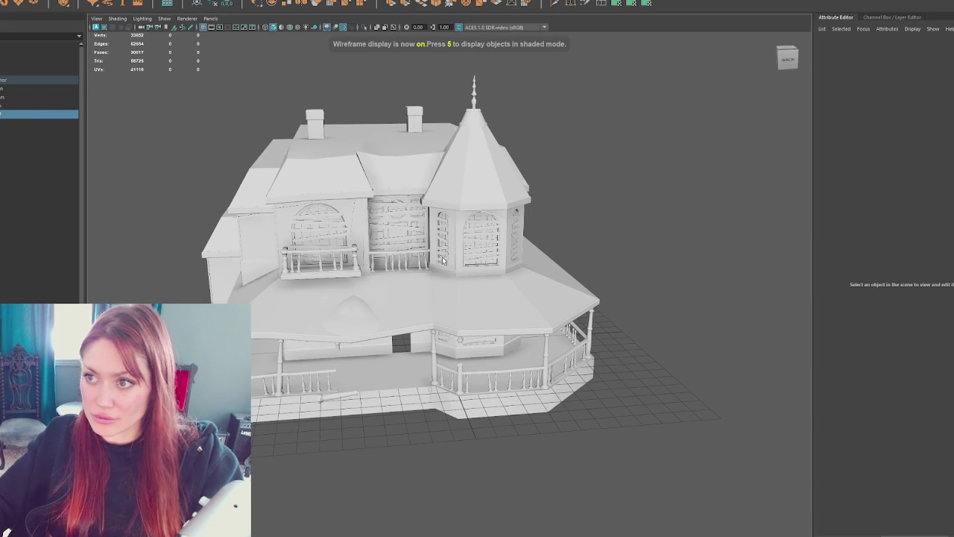
pyautogui.press('Down')
pyautogui.press('f')
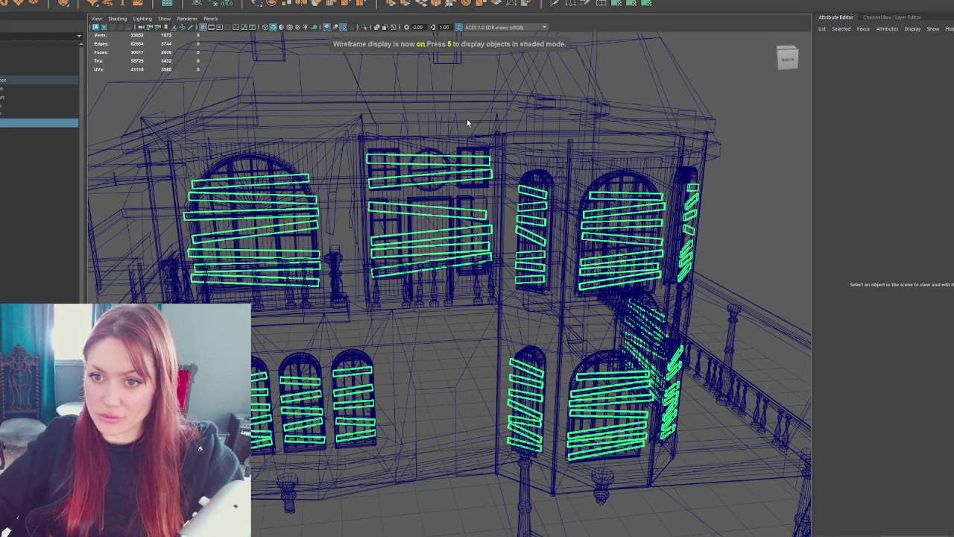
pyautogui.scroll(-4, 469, 123)
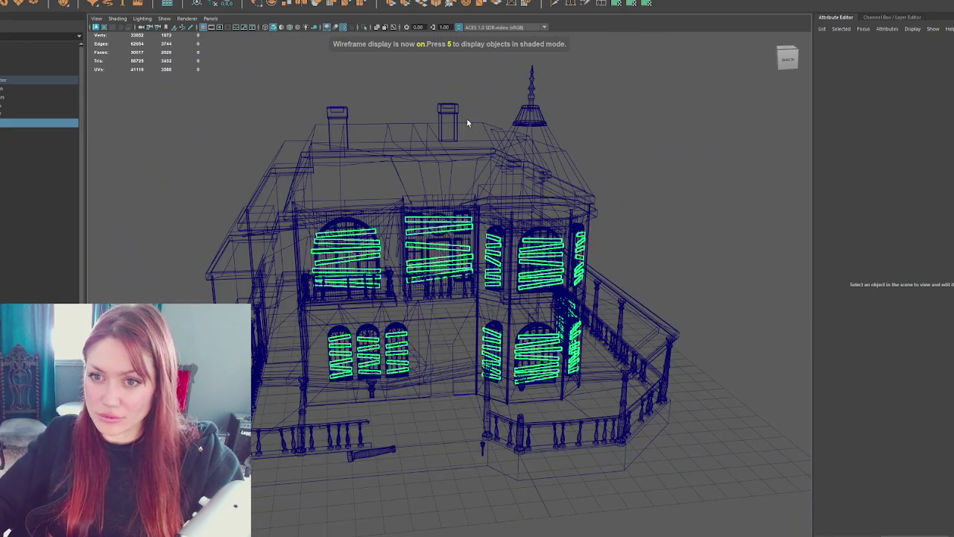
# Step: Add the _Down suffix to windows, boarding, spire, corners, debris, lantern and porch
pyautogui.doubleClick(55, 112)
pyautogui.write('Down')
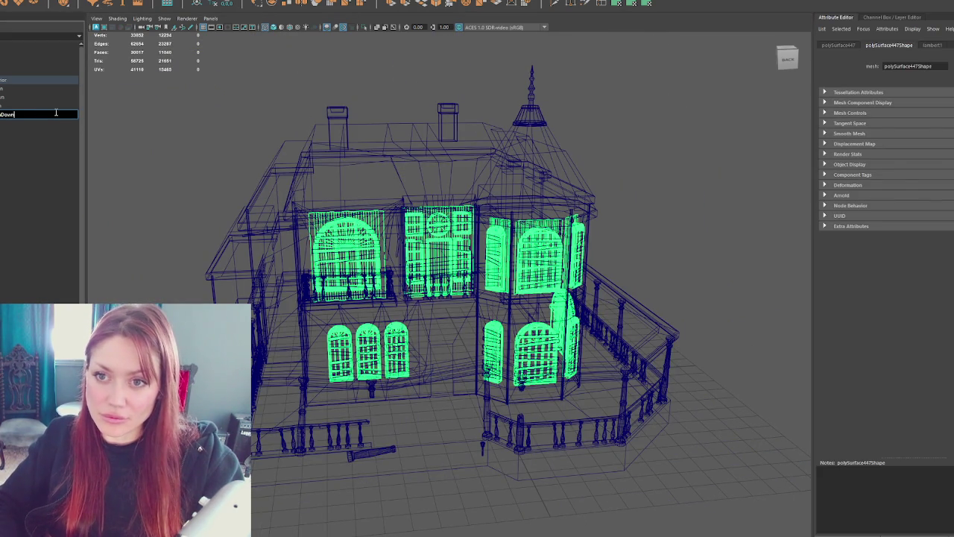
pyautogui.press('Tab')
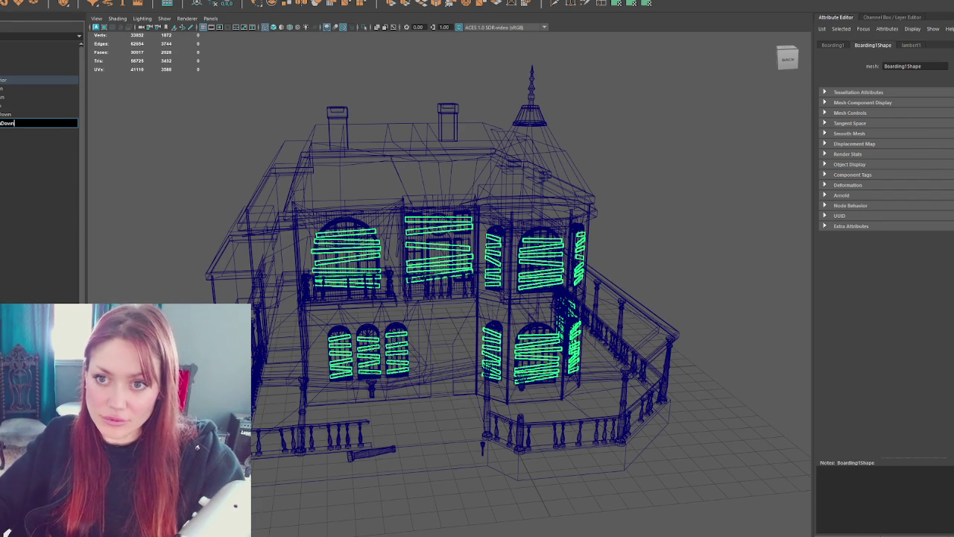
pyautogui.press('Tab')
pyautogui.press('Tab')
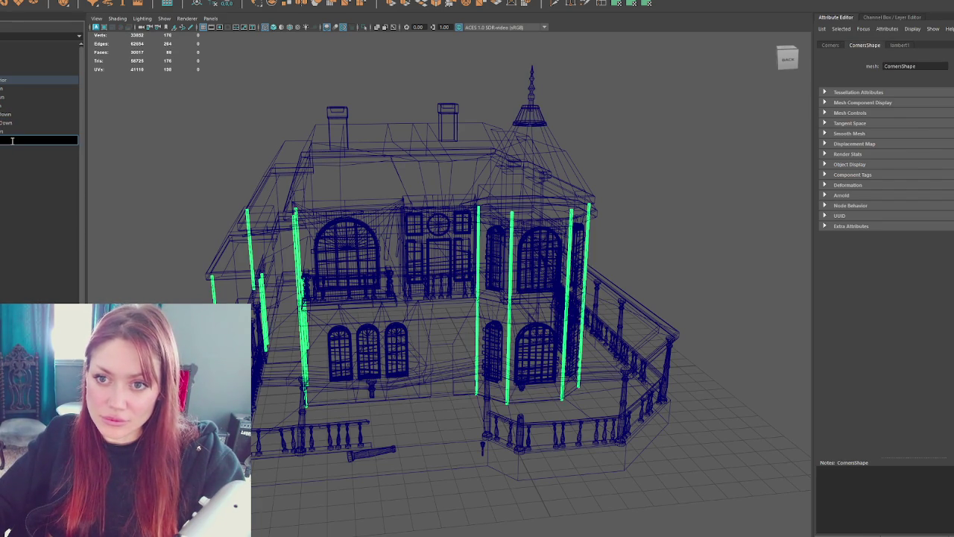
pyautogui.press('Tab')
pyautogui.press('Tab')
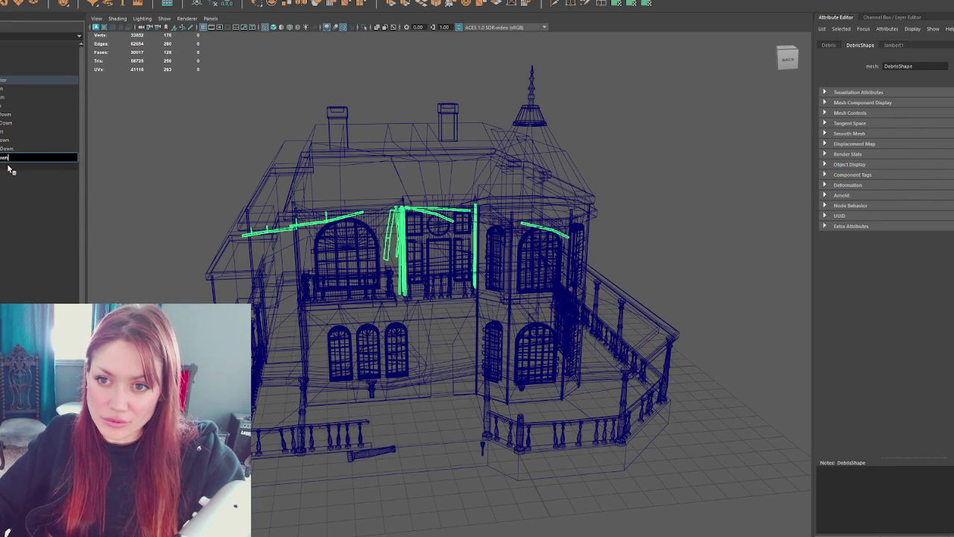
pyautogui.press('Tab')
pyautogui.press('Tab')
pyautogui.press('Tab')
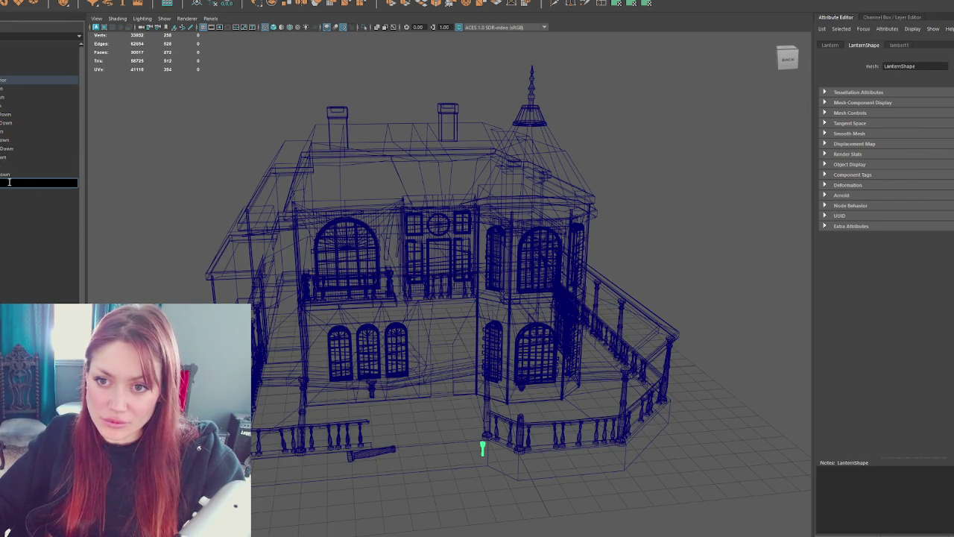
pyautogui.press('Tab')
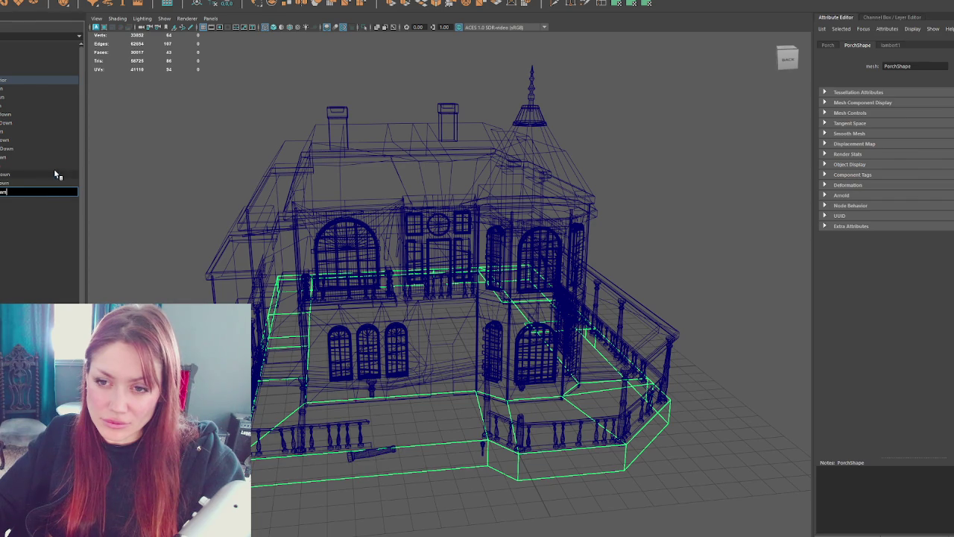
pyautogui.press('Tab')
pyautogui.click(129, 177)
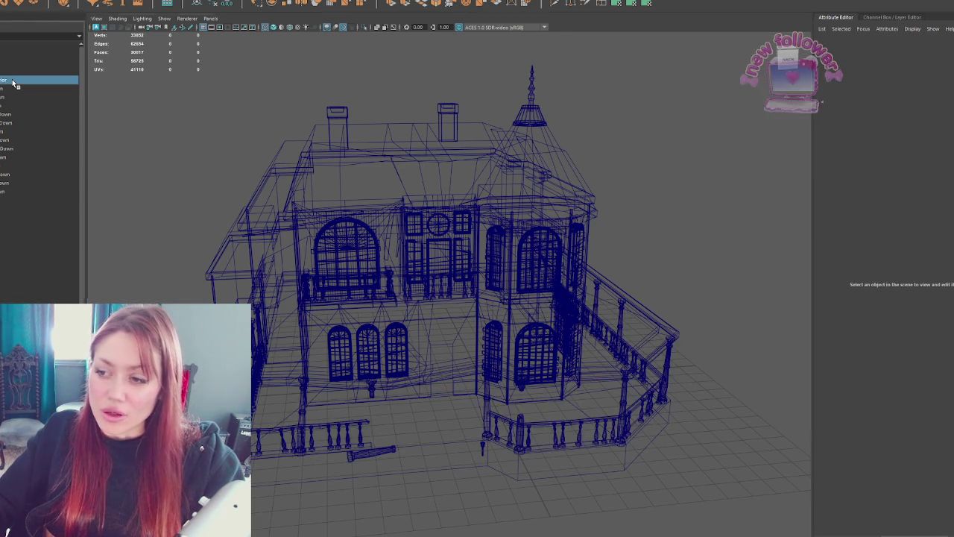
pyautogui.click(12, 80)
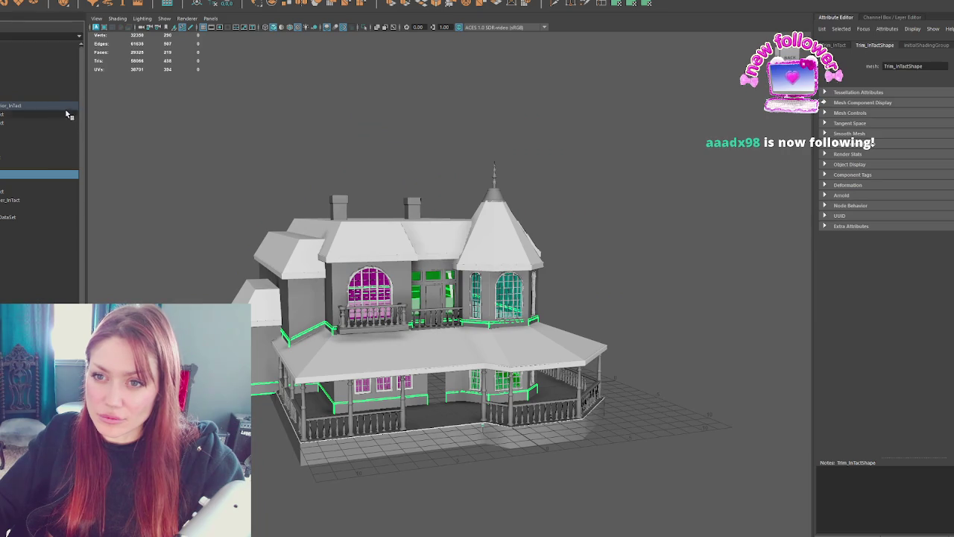
pyautogui.click(67, 113)
pyautogui.press('Escape')
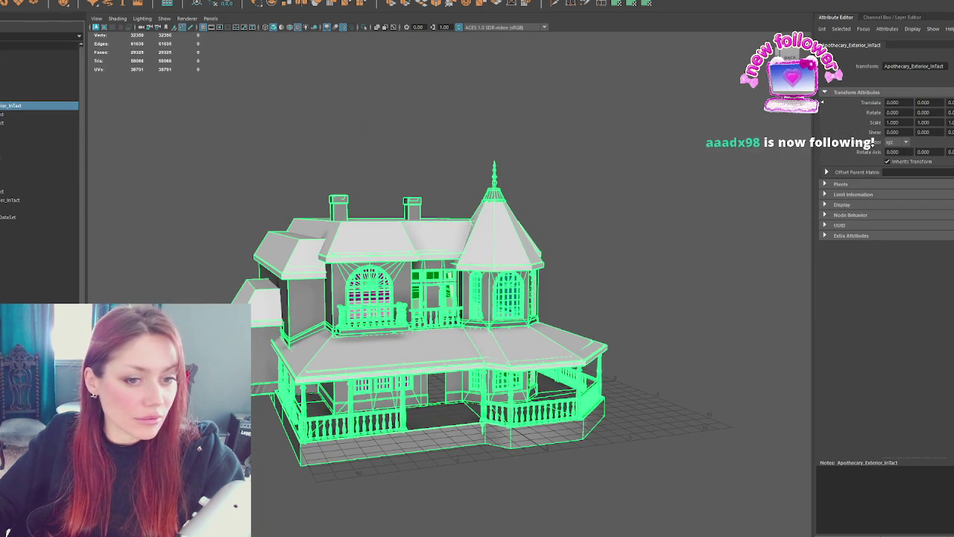
pyautogui.press('Escape')
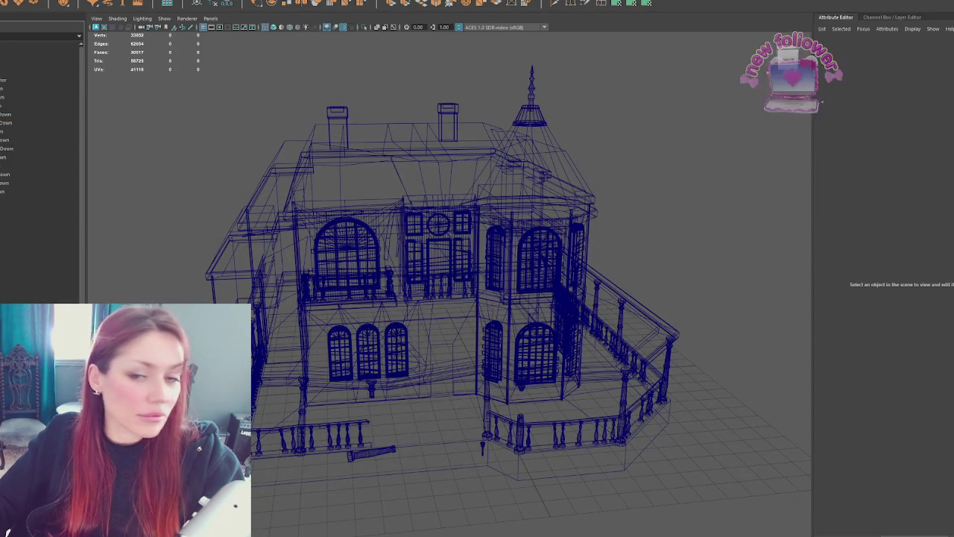
pyautogui.moveTo(200, 255); pyautogui.dragTo(199, 148)
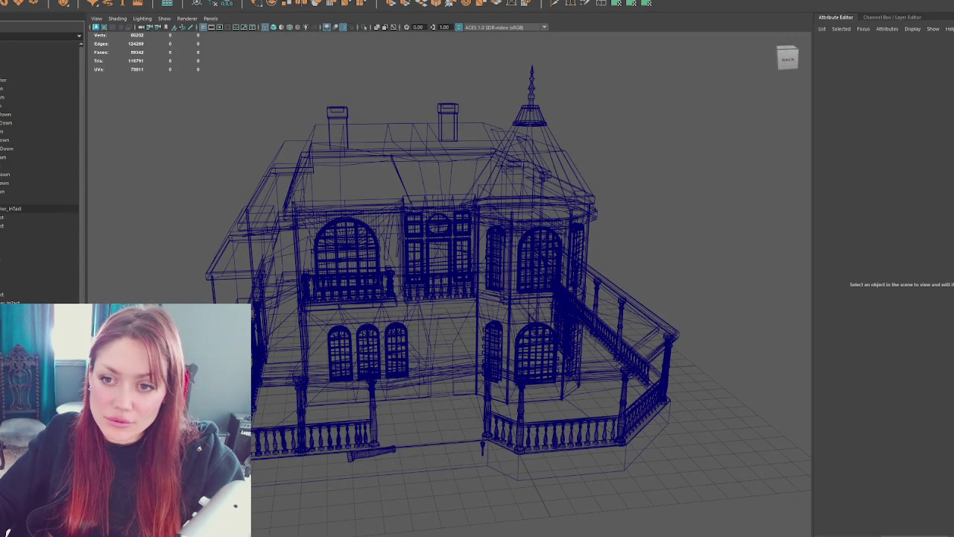
# Step: Select the run-down house's porch deck rim and duplicate it
pyautogui.click(13, 211)
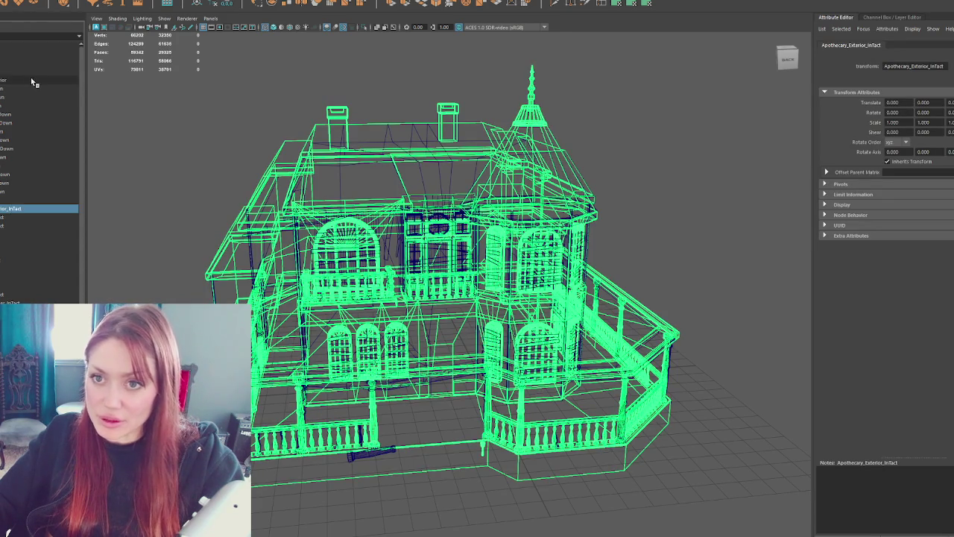
pyautogui.click(30, 80)
pyautogui.scroll(3, 500, 297)
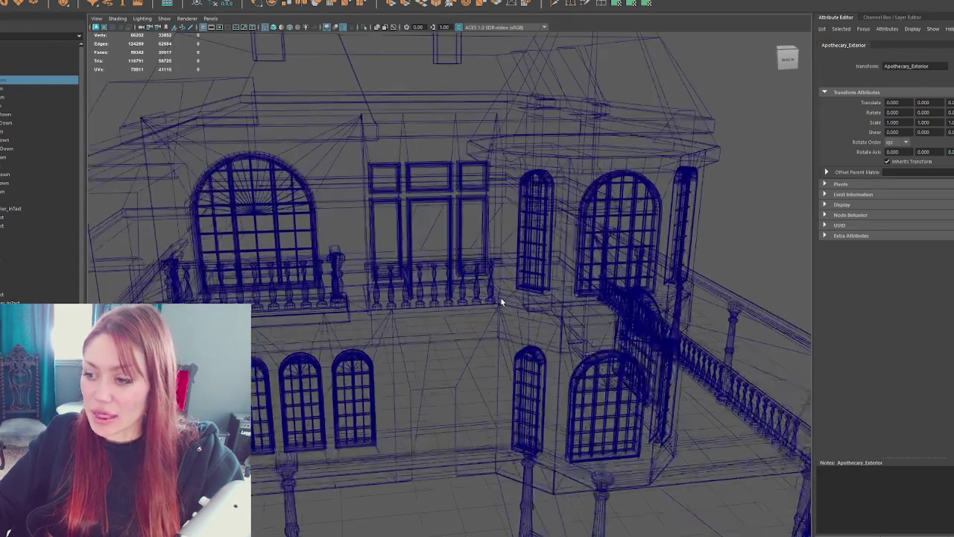
pyautogui.keyDown('alt'); pyautogui.moveTo(418, 402); pyautogui.dragTo(372, 245, button='middle'); pyautogui.keyUp('alt')
pyautogui.scroll(2, 354, 307)
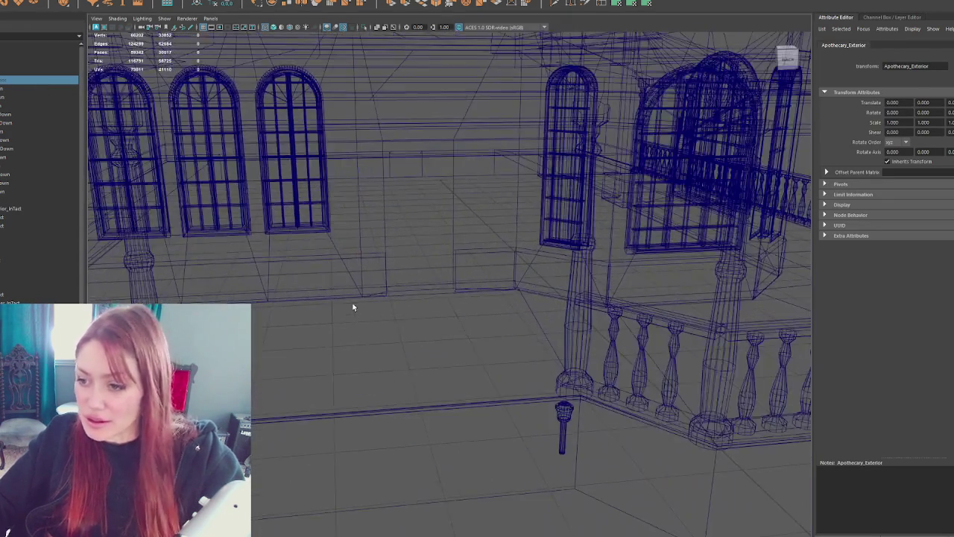
pyautogui.click(395, 411)
pyautogui.scroll(-4, 406, 361)
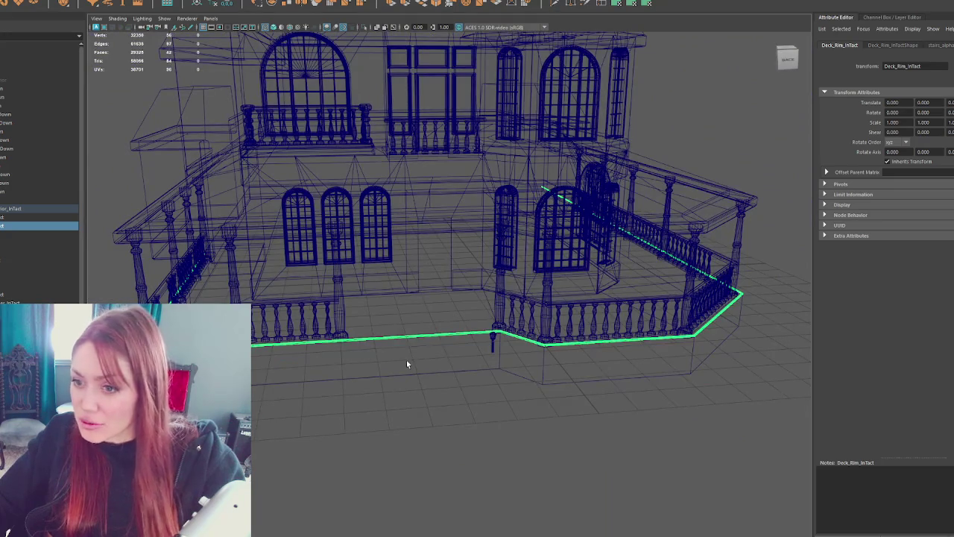
pyautogui.keyDown('alt'); pyautogui.moveTo(407, 364); pyautogui.dragTo(172, 280); pyautogui.keyUp('alt')
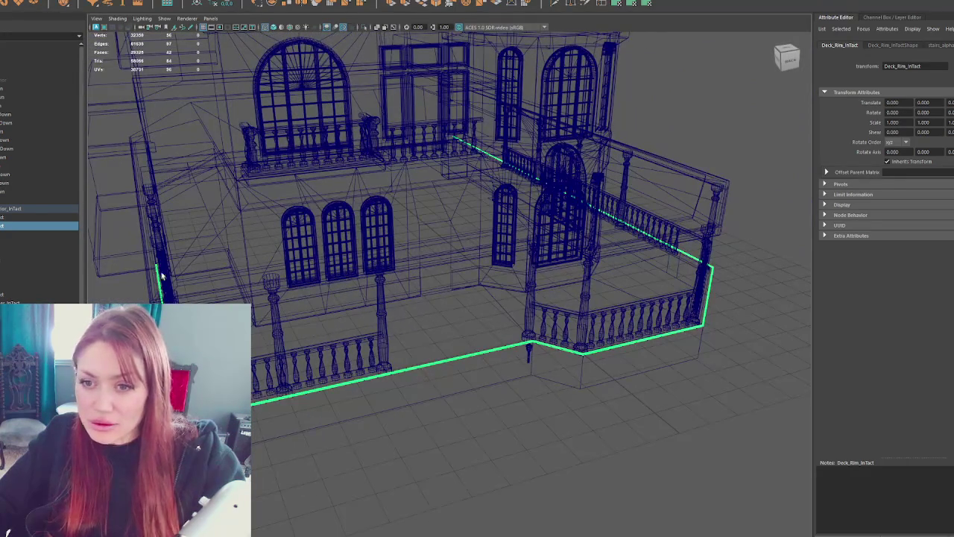
pyautogui.hotkey('ctrl', 'd')
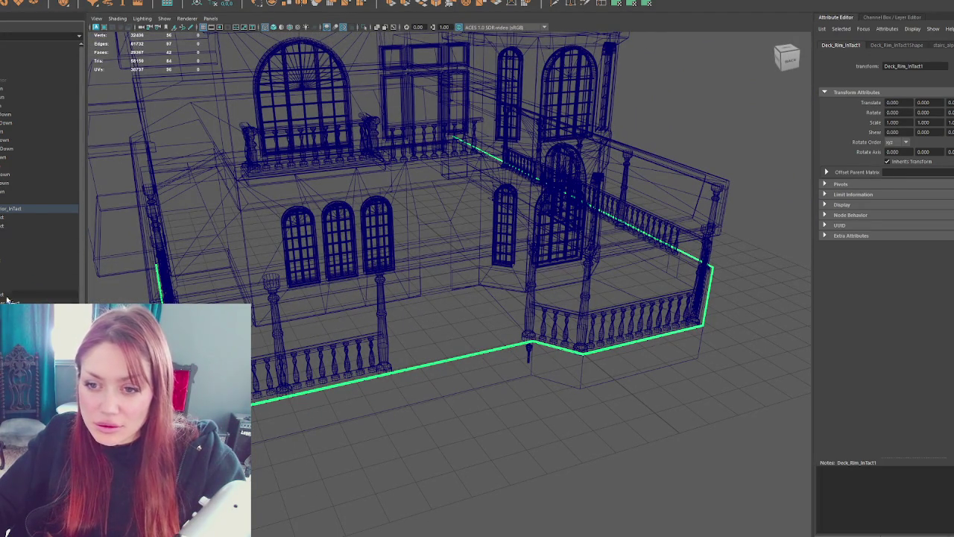
# Step: Isolate the house groups and duplicate the Corners_RunDown pillars into another group
pyautogui.click(24, 80)
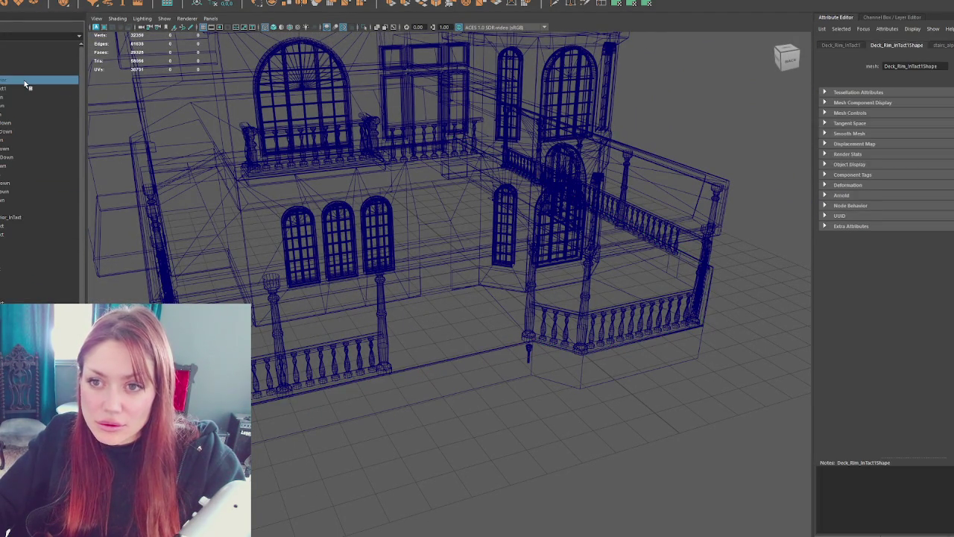
pyautogui.click(13, 218)
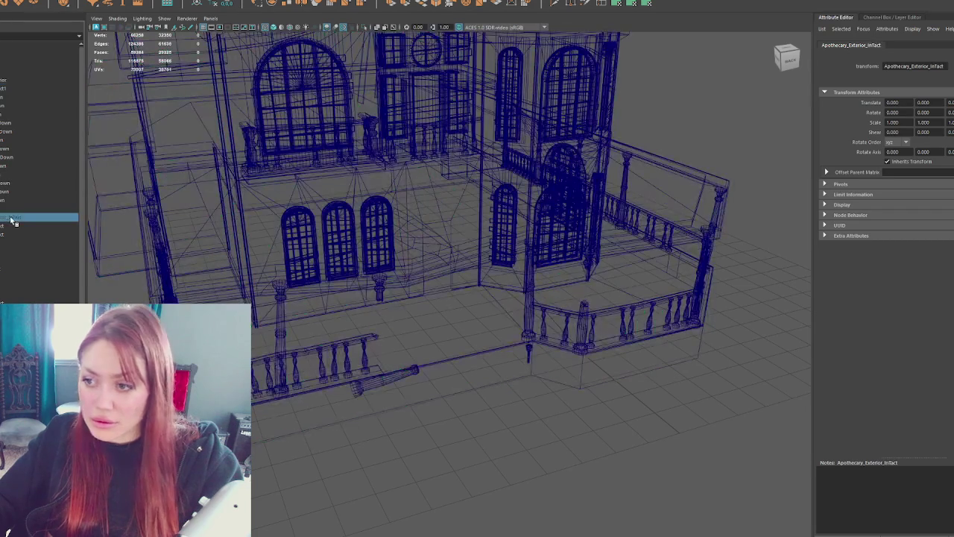
pyautogui.click(23, 80)
pyautogui.hotkey('ctrl', 'h')
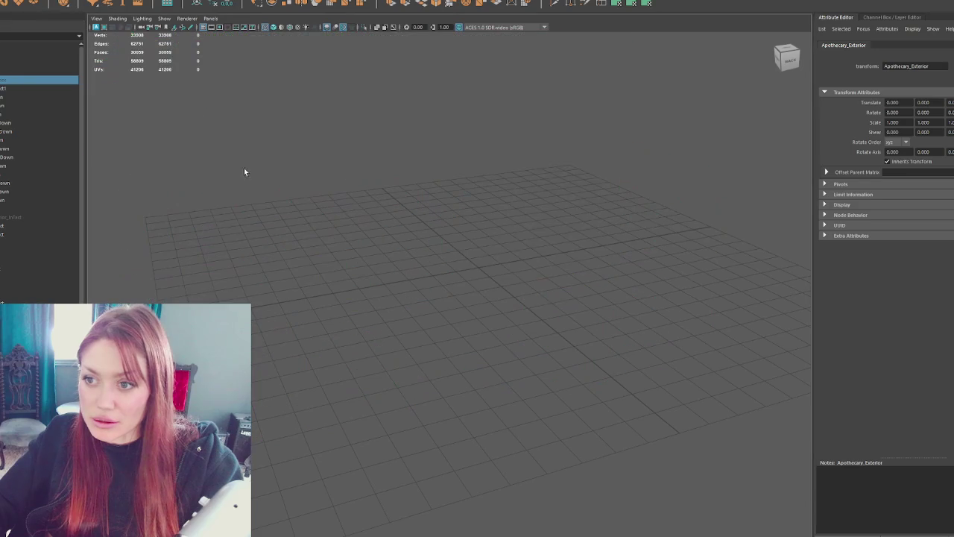
pyautogui.hotkey('shift', 'h')
pyautogui.click(54, 219)
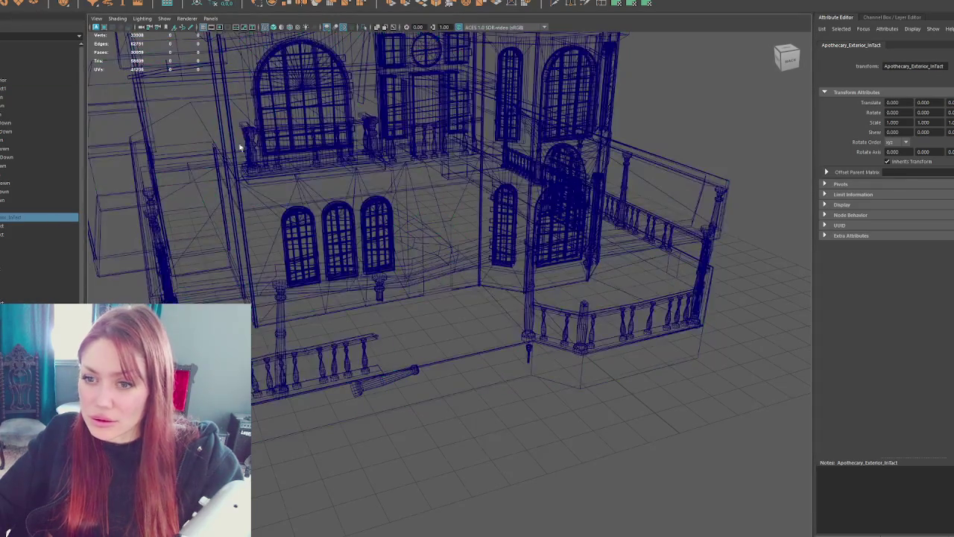
pyautogui.press('f')
pyautogui.keyDown('alt'); pyautogui.moveTo(313, 259); pyautogui.dragTo(301, 258); pyautogui.keyUp('alt')
pyautogui.click(290, 265)
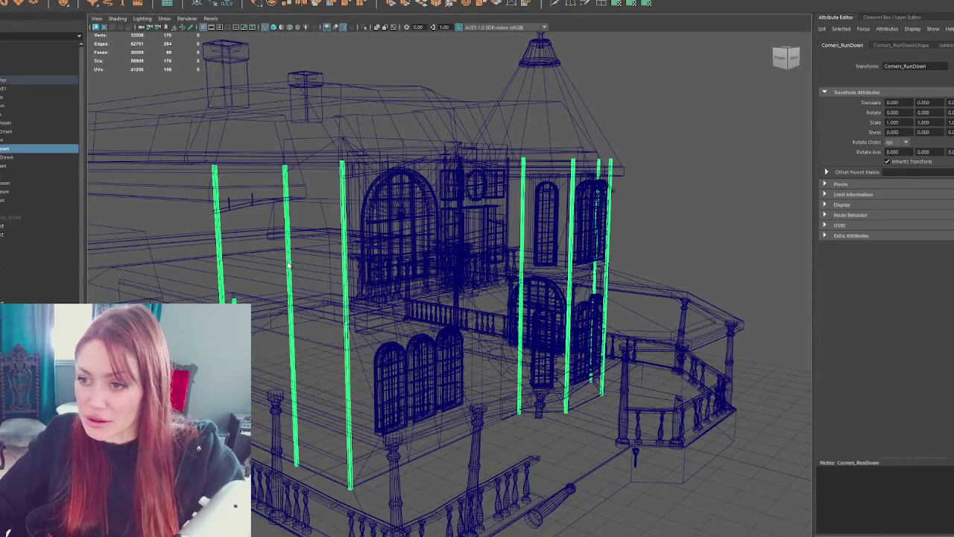
pyautogui.hotkey('ctrl', 'd')
pyautogui.moveTo(21, 231); pyautogui.dragTo(21, 232)
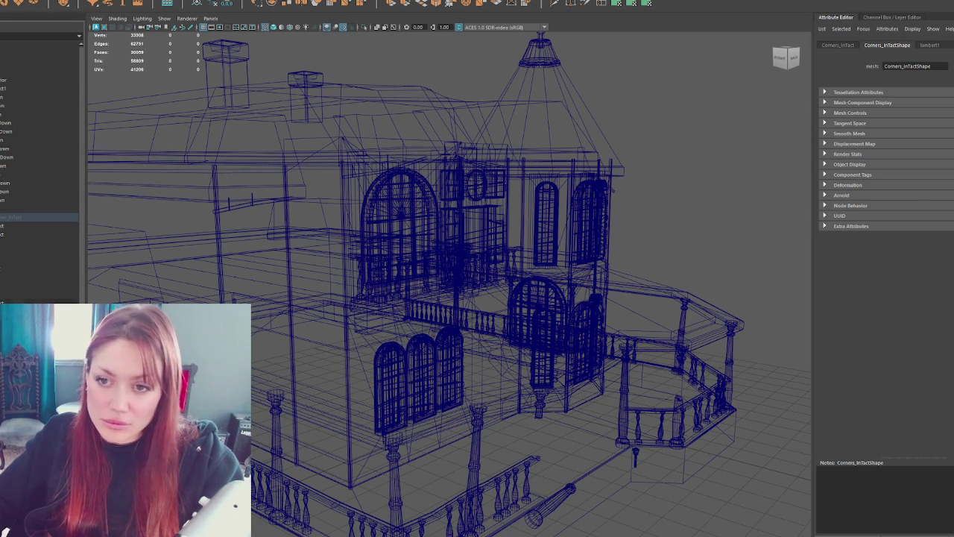
# Step: Rename the Deck_Rim_InTact1 mesh to Deck_Rim_RunDown
pyautogui.click(20, 90)
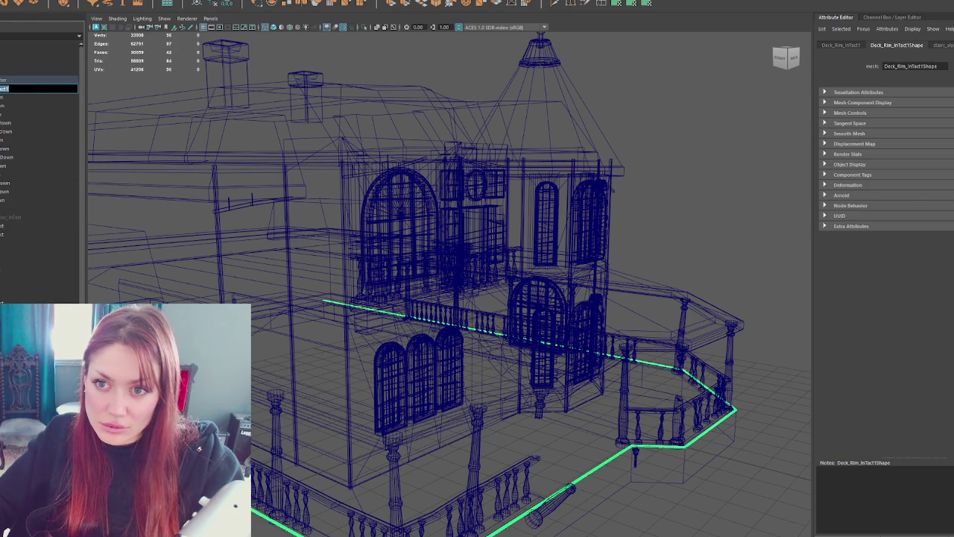
pyautogui.write('Deck_Rim_RunDown')
pyautogui.press('Return')
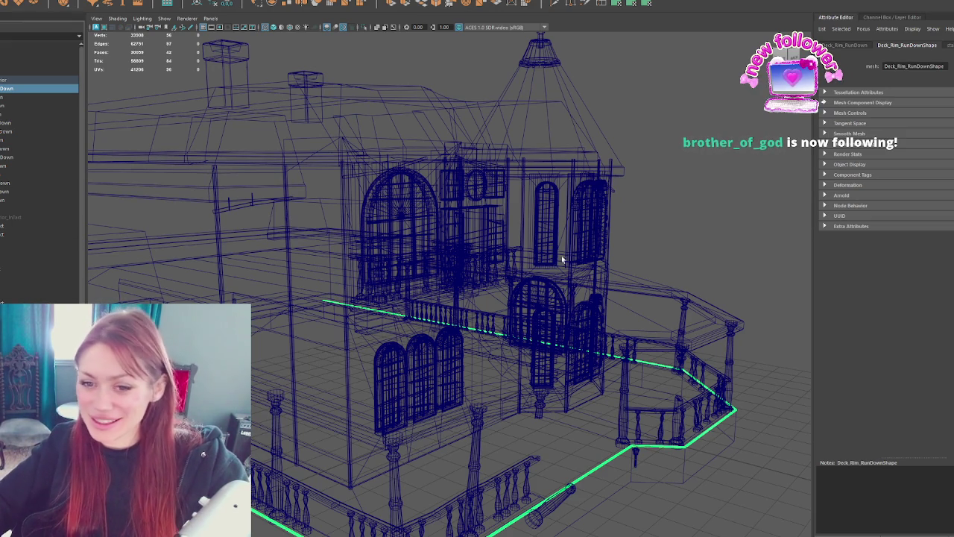
pyautogui.click(669, 225)
# Step: Switch to shaded display and frame the boarded upper windows
pyautogui.press('5')
pyautogui.keyDown('alt'); pyautogui.moveTo(669, 222); pyautogui.dragTo(514, 237); pyautogui.keyUp('alt')
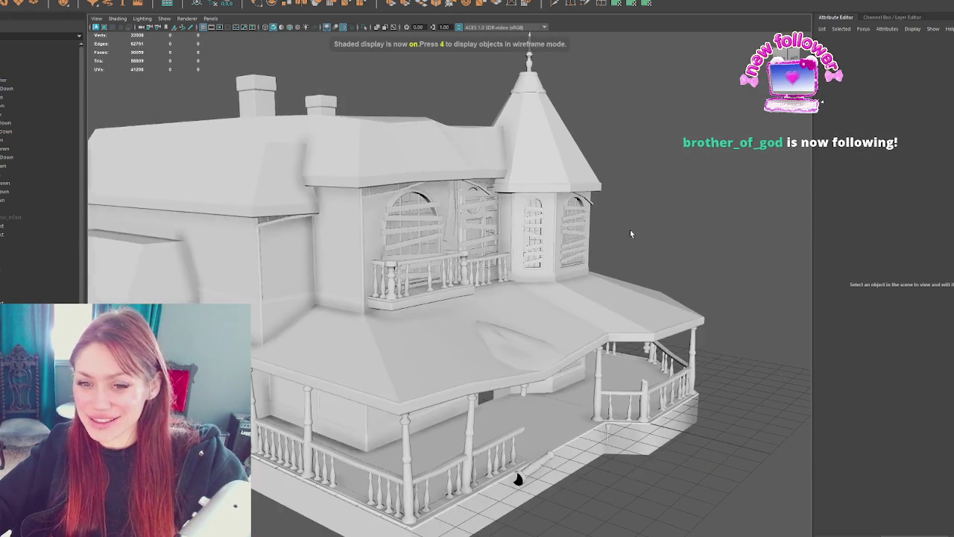
pyautogui.click(511, 235)
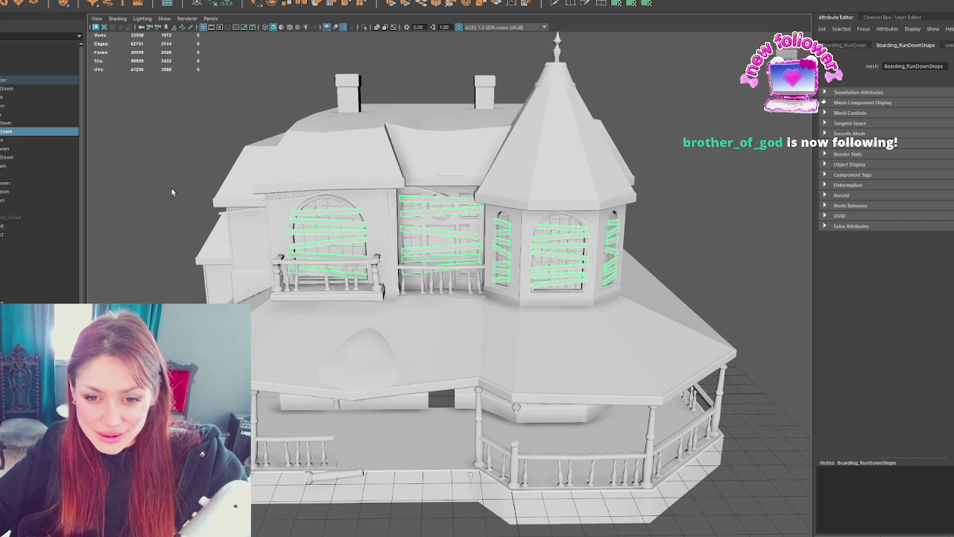
pyautogui.moveTo(171, 188)
pyautogui.keyDown('alt'); pyautogui.mouseDown()
pyautogui.moveTo(319, 206)
pyautogui.moveTo(415, 199)
pyautogui.mouseUp(); pyautogui.keyUp('alt')
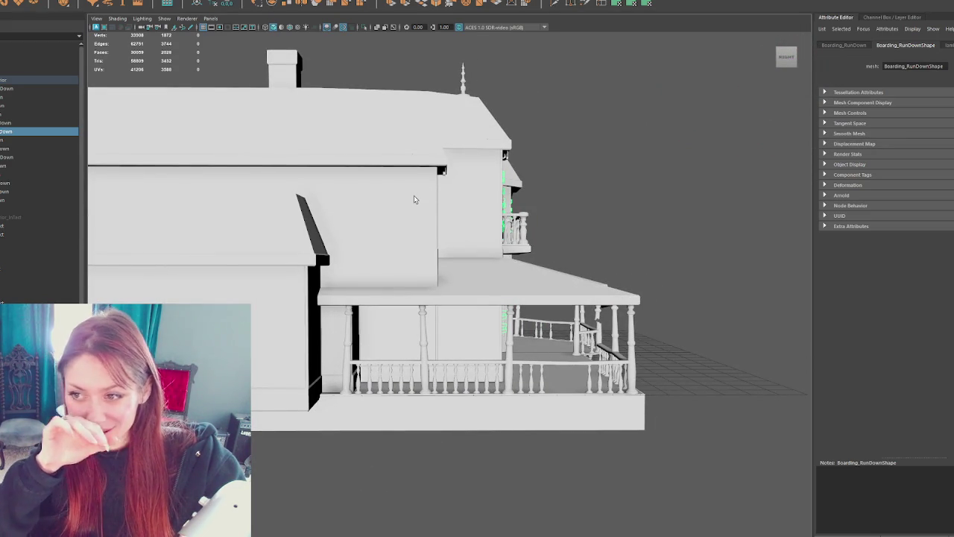
pyautogui.keyDown('alt'); pyautogui.moveTo(416, 199); pyautogui.dragTo(395, 232); pyautogui.keyUp('alt')
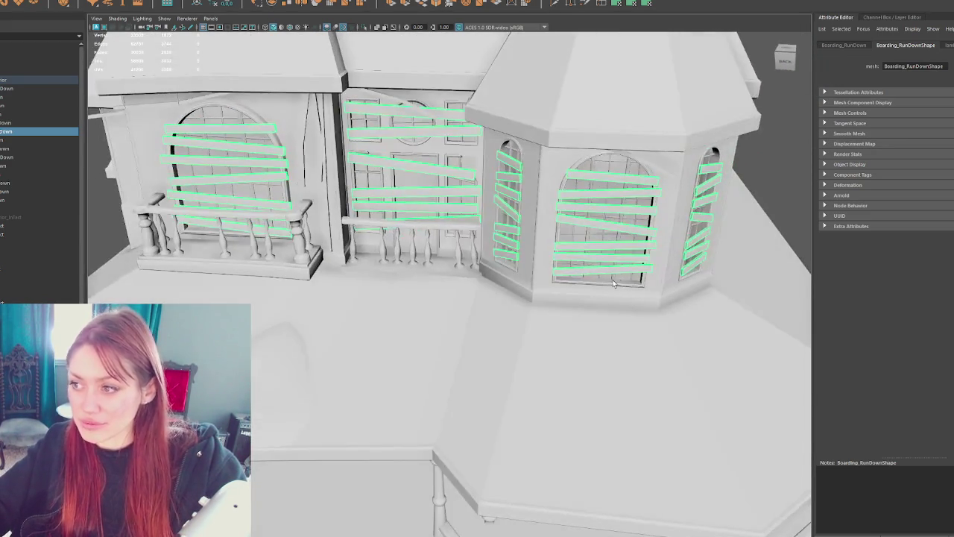
pyautogui.moveTo(613, 284)
pyautogui.keyDown('alt'); pyautogui.mouseDown()
pyautogui.moveTo(516, 177)
pyautogui.moveTo(534, 178)
pyautogui.mouseUp(); pyautogui.keyUp('alt')
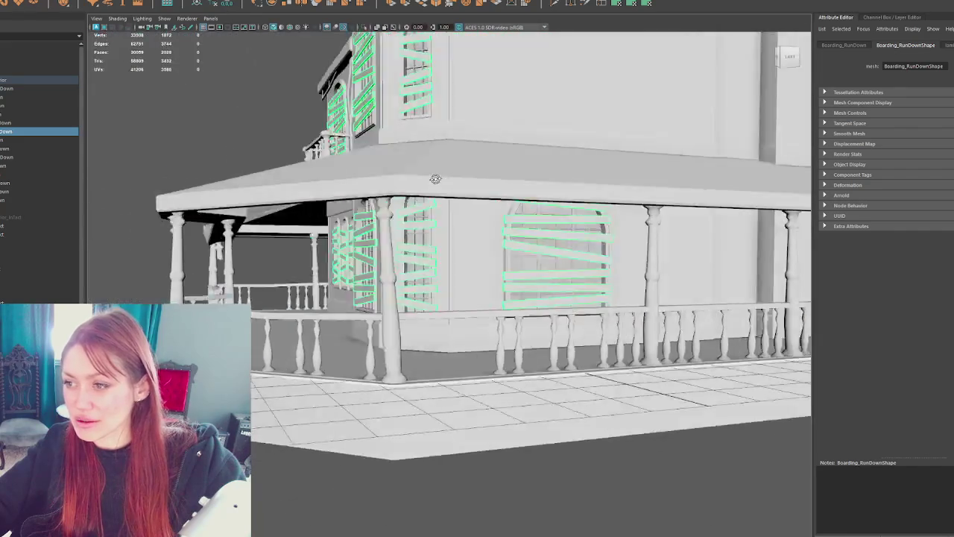
pyautogui.press('f')
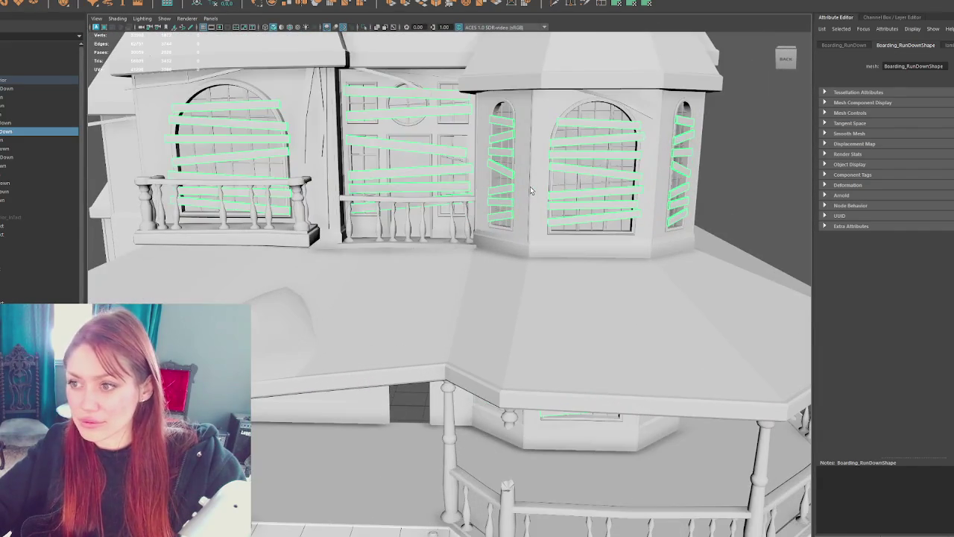
# Step: Select and frame the Roof_RunDown mesh, then clear the selection
pyautogui.keyDown('alt'); pyautogui.moveTo(531, 191); pyautogui.dragTo(521, 150); pyautogui.keyUp('alt')
pyautogui.click(551, 92)
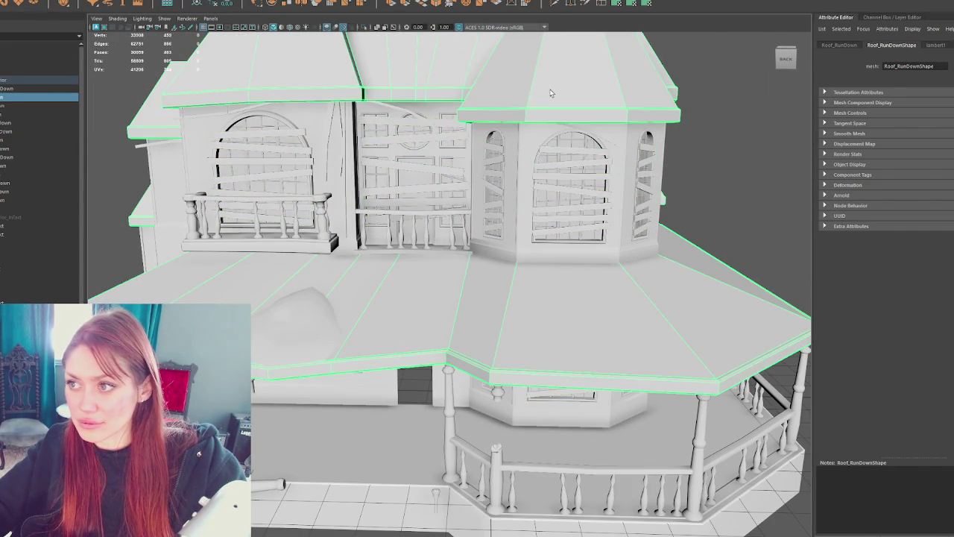
pyautogui.press('f')
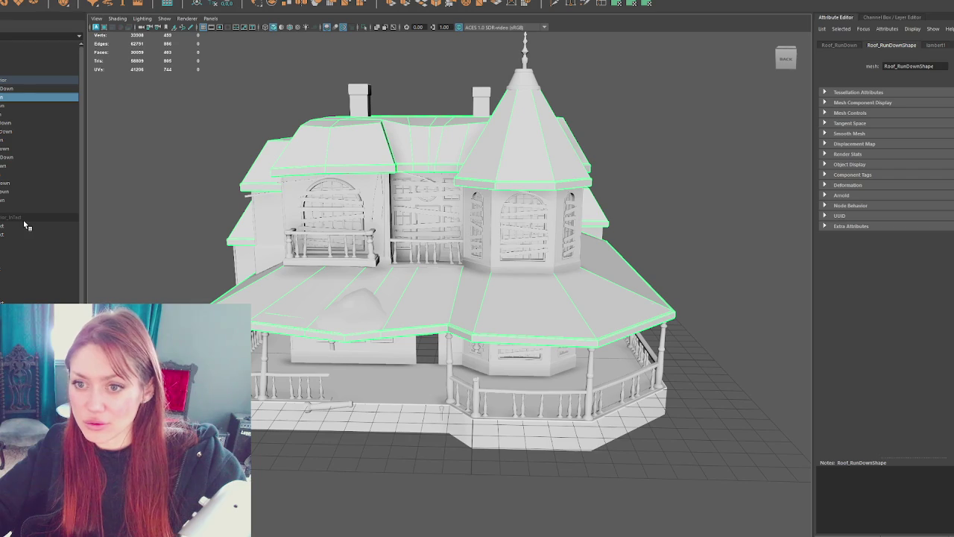
pyautogui.click(552, 181)
pyautogui.click(538, 158)
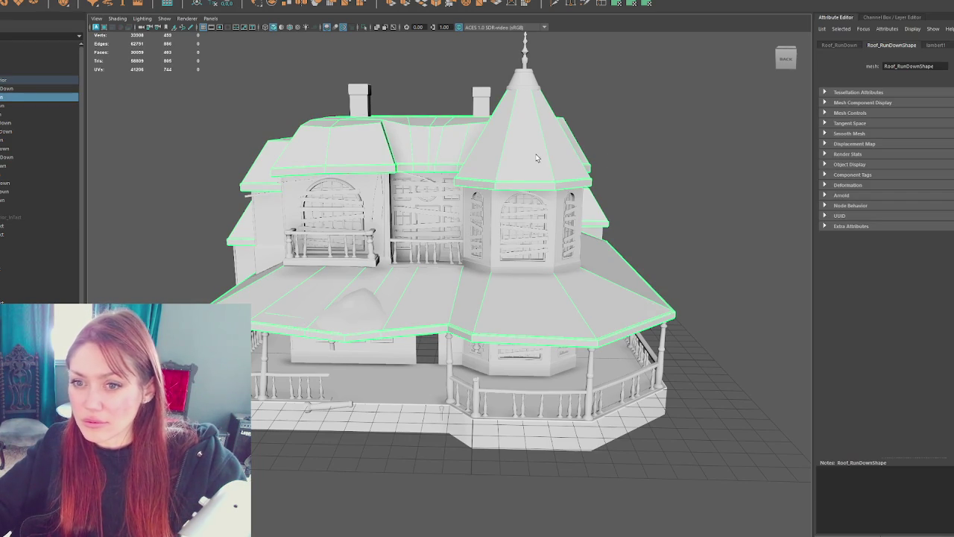
pyautogui.click(709, 223)
pyautogui.scroll(3, 580, 125)
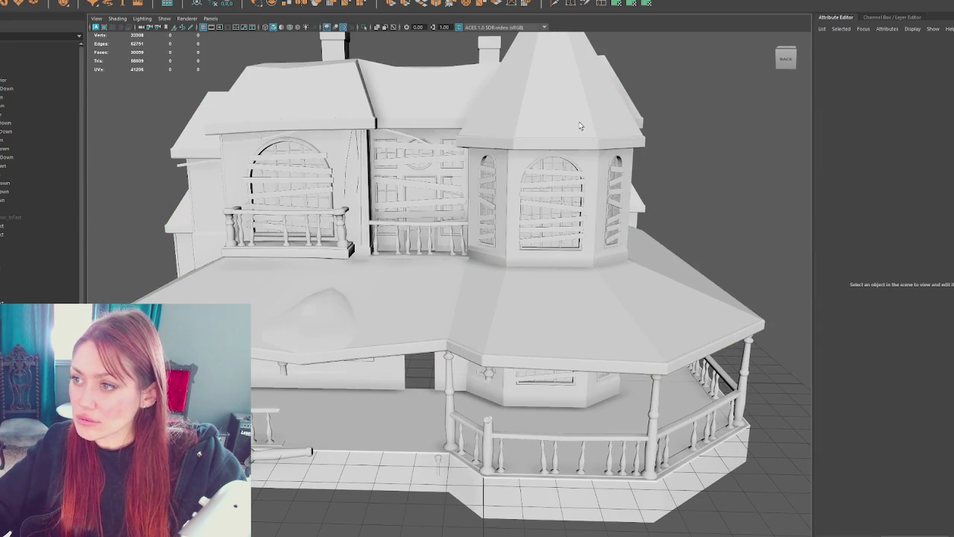
# Step: Isolate the Roof_RunDown pieces and close their material options without assigning anything
pyautogui.click(580, 125)
pyautogui.hotkey('ctrl', '1')
pyautogui.scroll(-3, 583, 126)
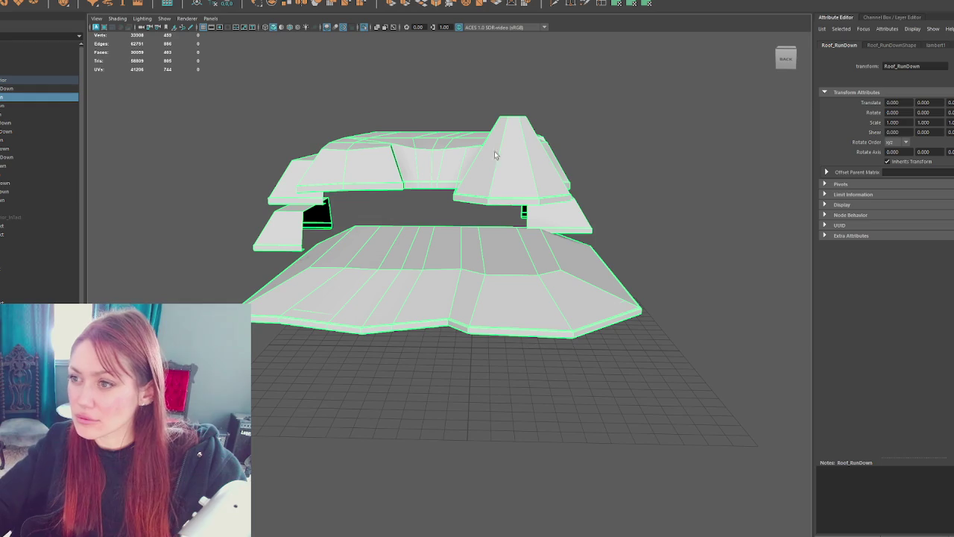
pyautogui.rightClick(550, 98)
pyautogui.moveTo(551, 331)
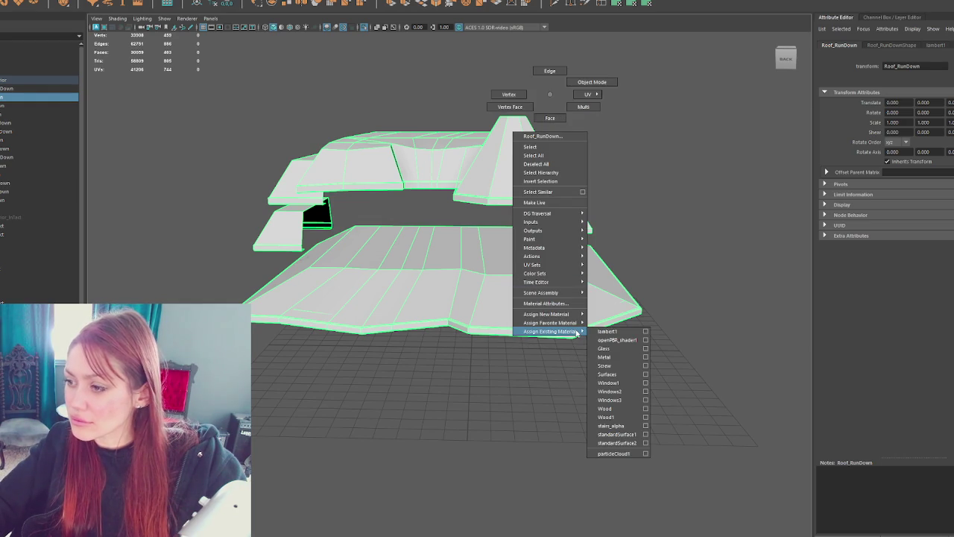
pyautogui.click(188, 256)
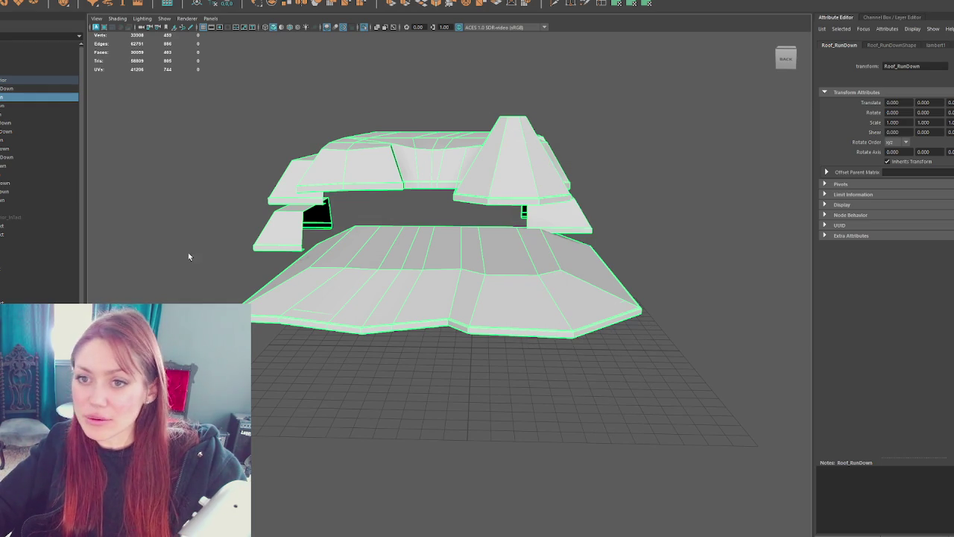
# Step: Reselect the Apothecary_Exterior groups and frame all of the house geometry
pyautogui.click(24, 217)
pyautogui.click(174, 183)
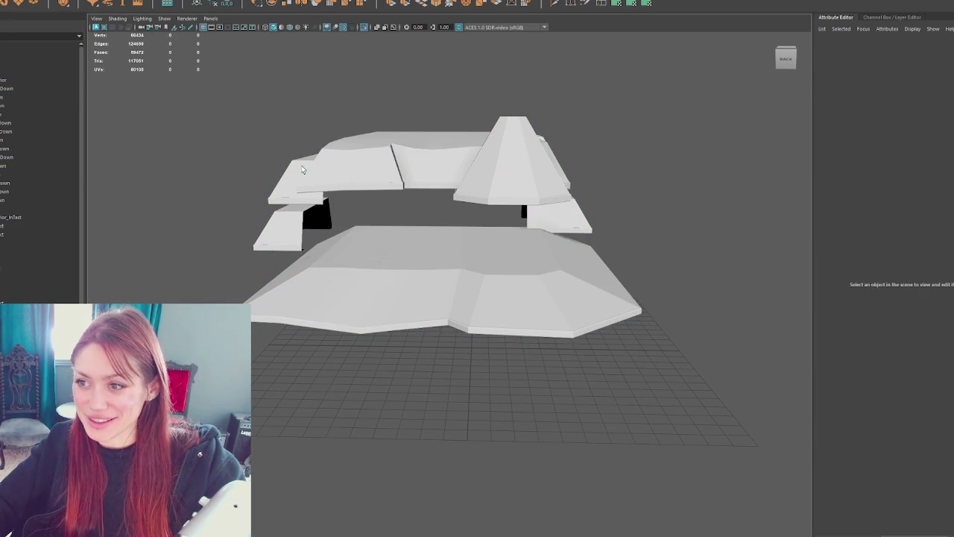
pyautogui.click(302, 170)
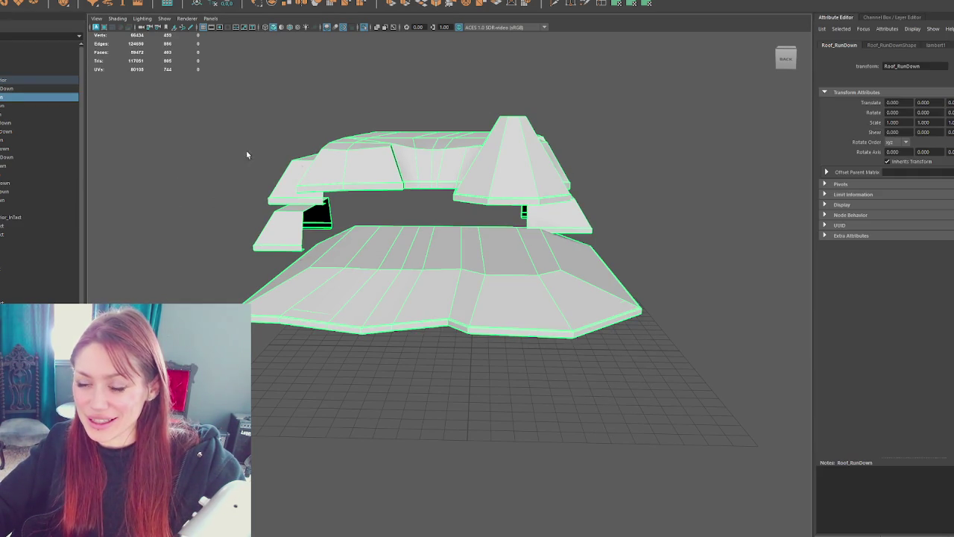
pyautogui.click(192, 142)
pyautogui.click(66, 220)
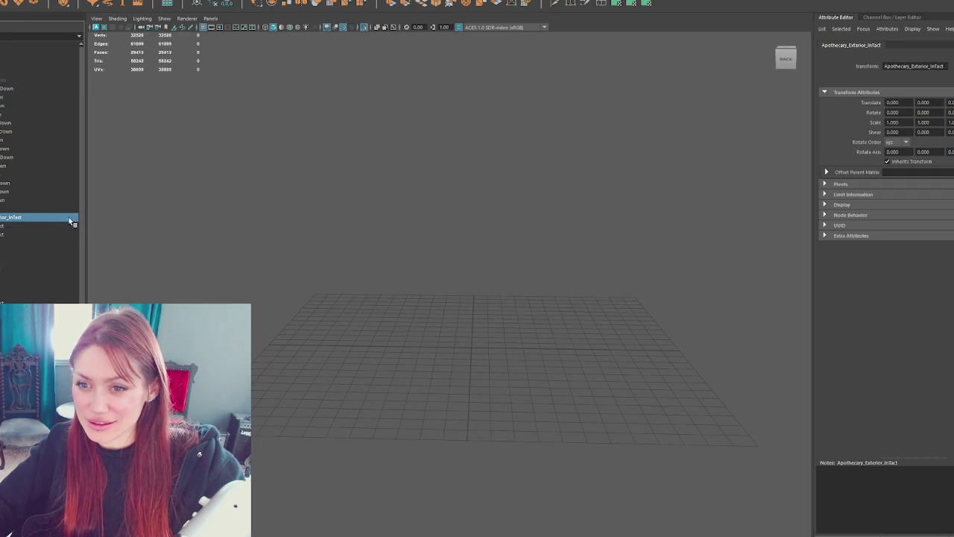
pyautogui.click(21, 80)
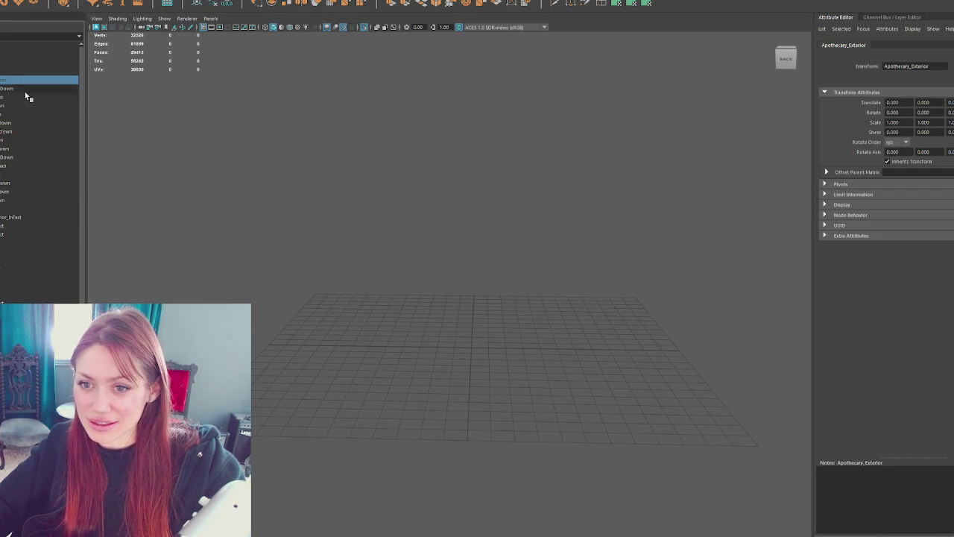
pyautogui.press('f')
# Step: Select the whole house and assign it the lambert1 material
pyautogui.click(235, 147)
pyautogui.moveTo(263, 138); pyautogui.dragTo(264, 156, button='right')
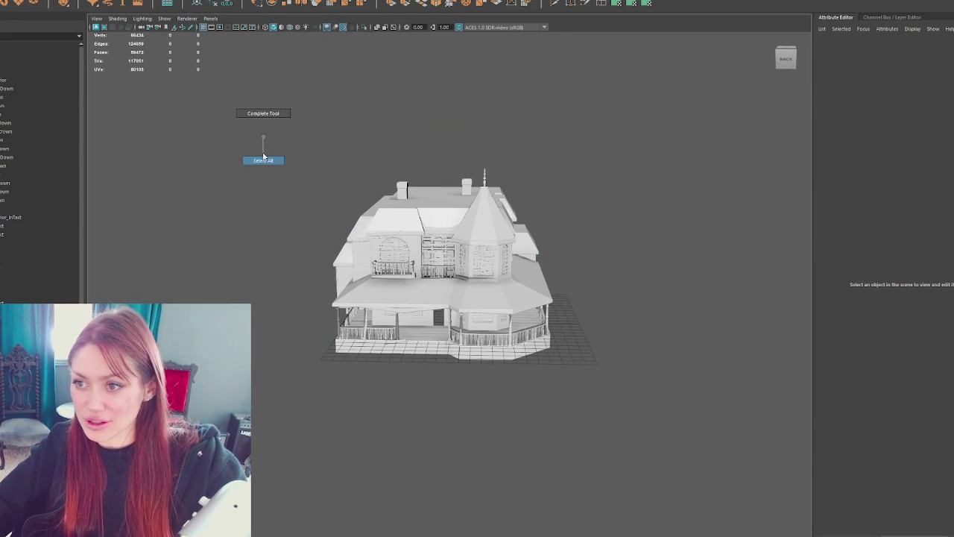
pyautogui.rightClick(384, 141)
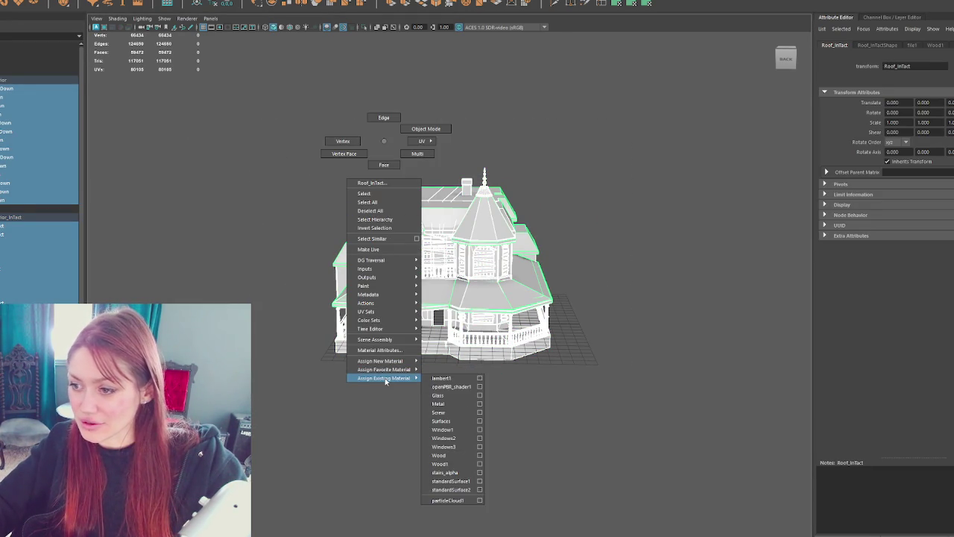
pyautogui.click(441, 381)
pyautogui.click(407, 94)
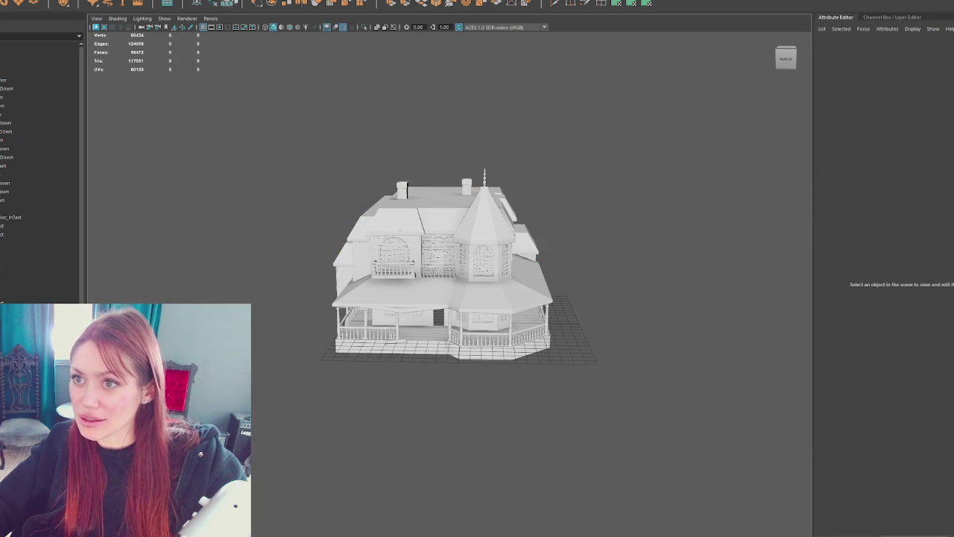
pyautogui.click(111, 0)
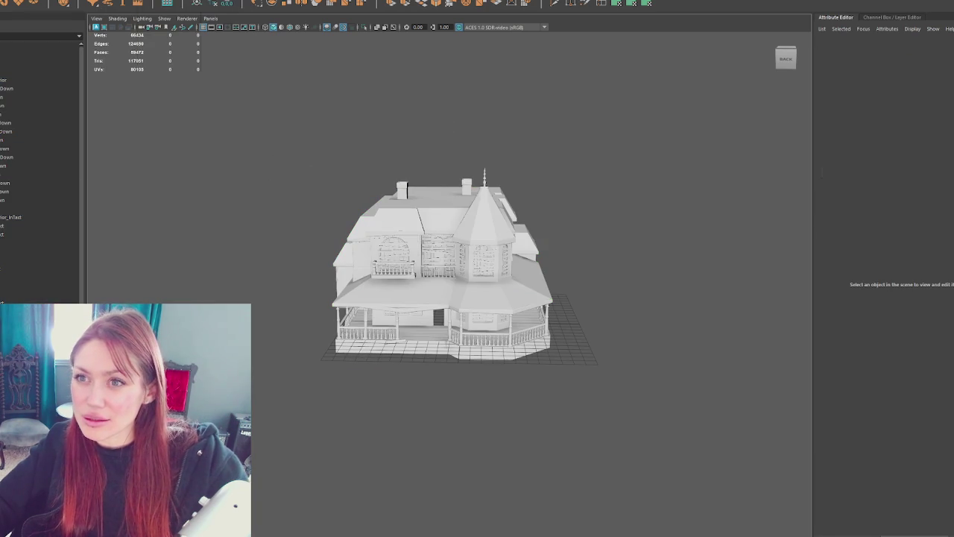
pyautogui.click(44, 0)
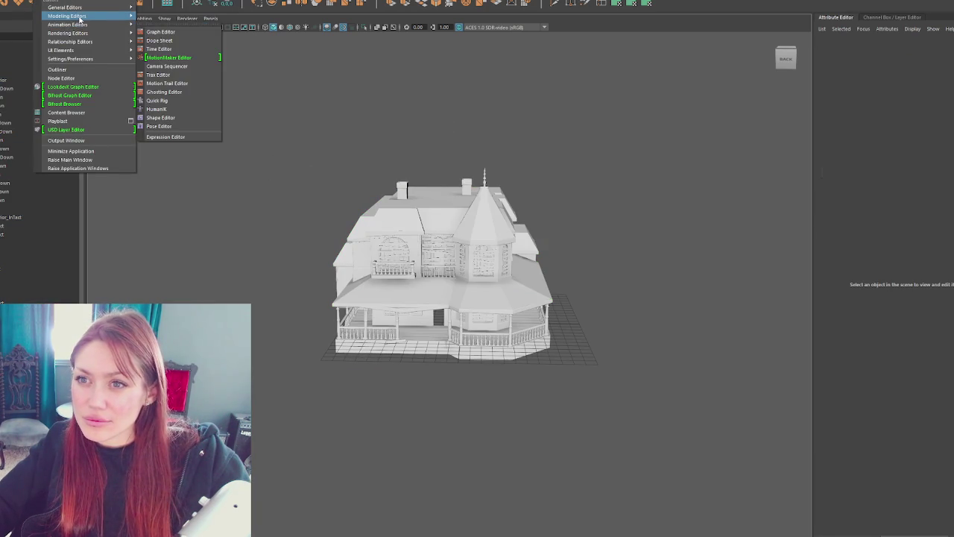
pyautogui.moveTo(68, 33)
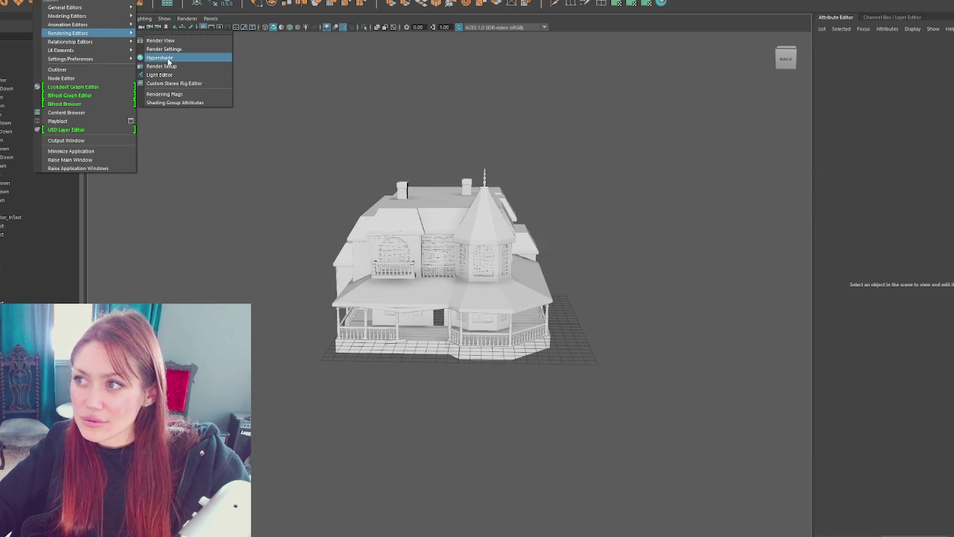
# Step: In Hypershade, delete the Glass and Wood1 materials
pyautogui.click(168, 60)
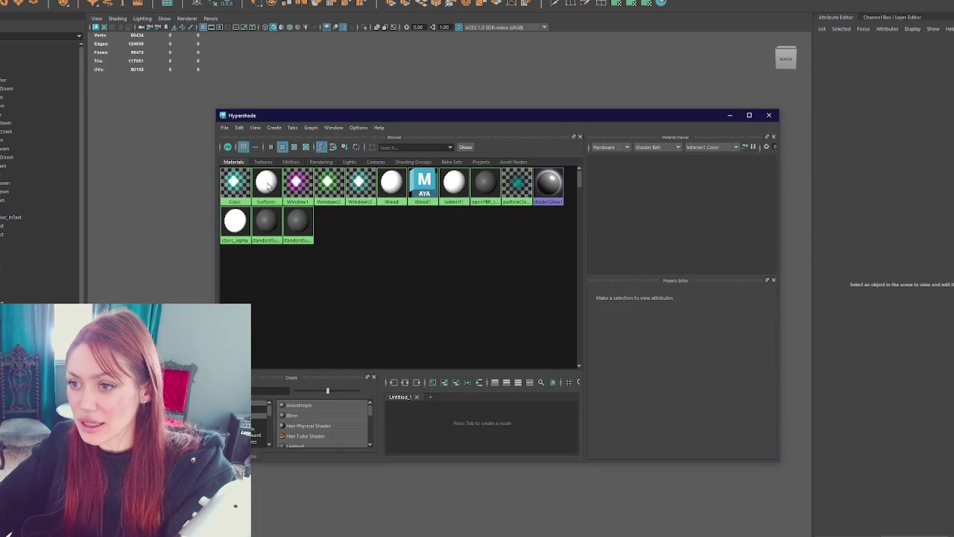
pyautogui.click(272, 189)
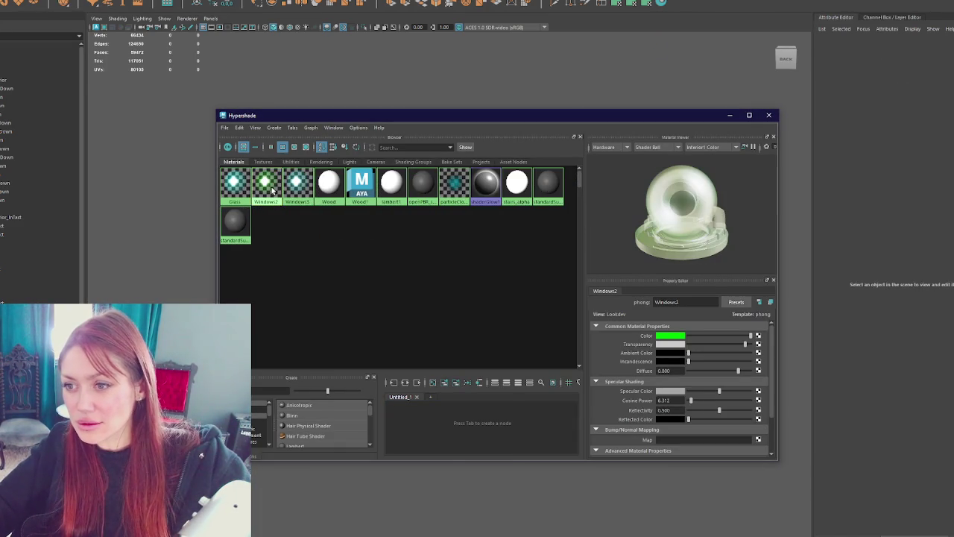
pyautogui.click(273, 191)
pyautogui.click(236, 187)
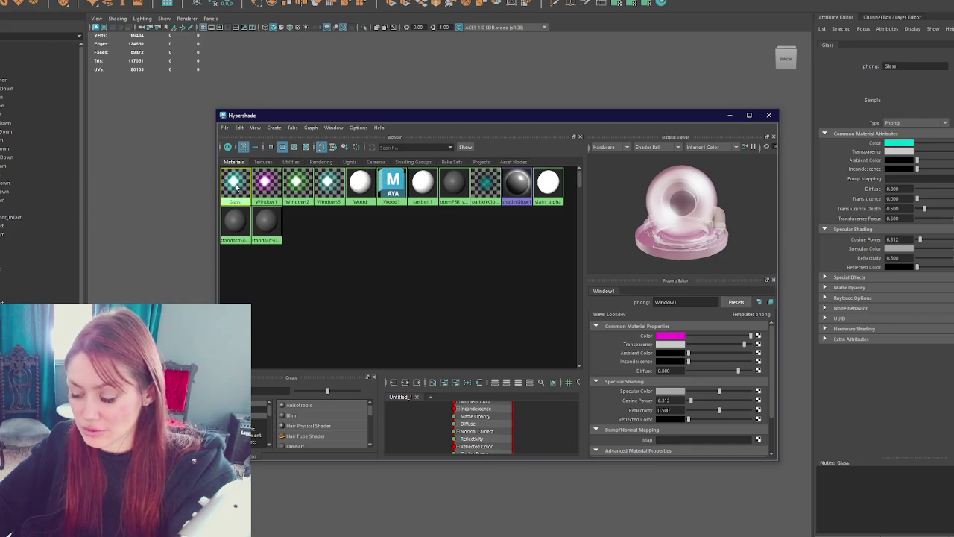
pyautogui.press('Delete')
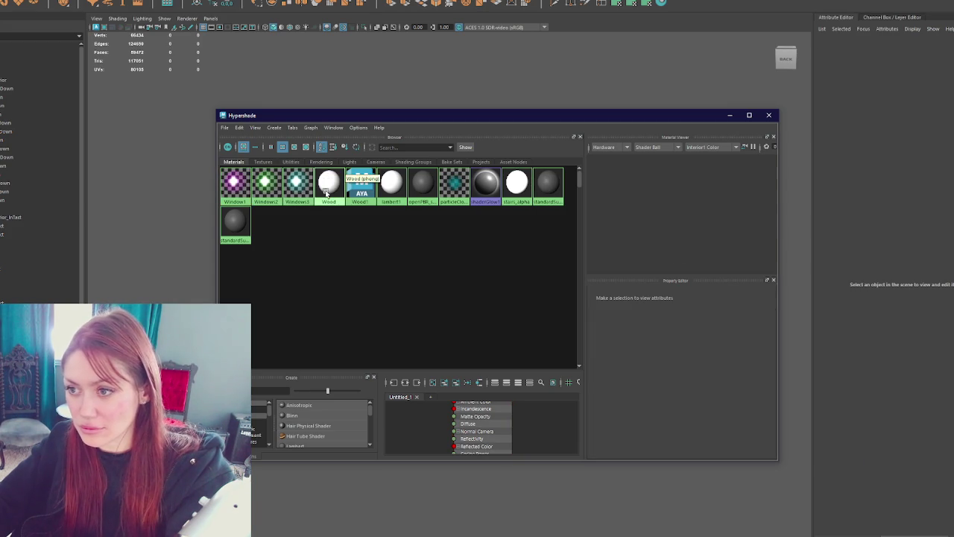
pyautogui.click(330, 187)
pyautogui.press('Delete')
# Step: Delete the stars_alpha material and the spare standardSurface materials
pyautogui.click(359, 186)
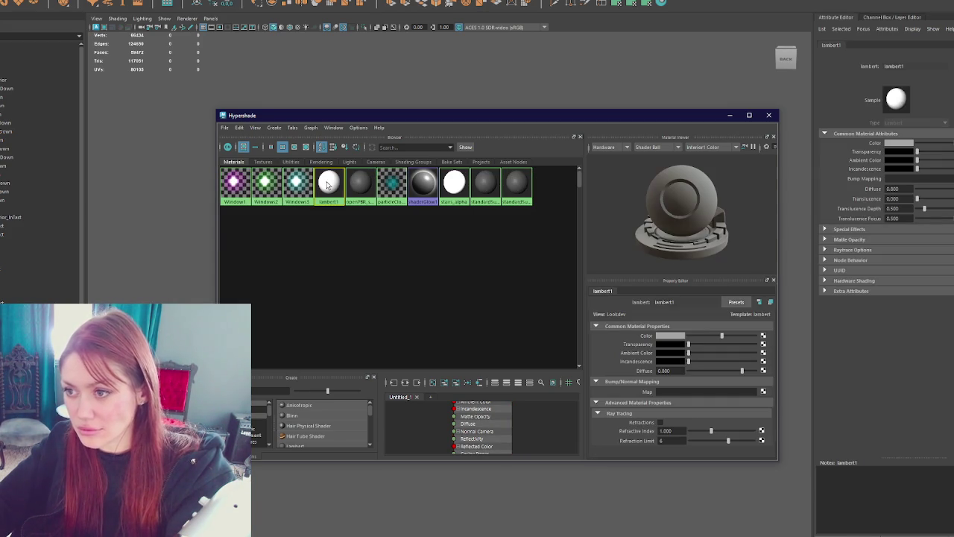
pyautogui.click(393, 190)
pyautogui.click(517, 186)
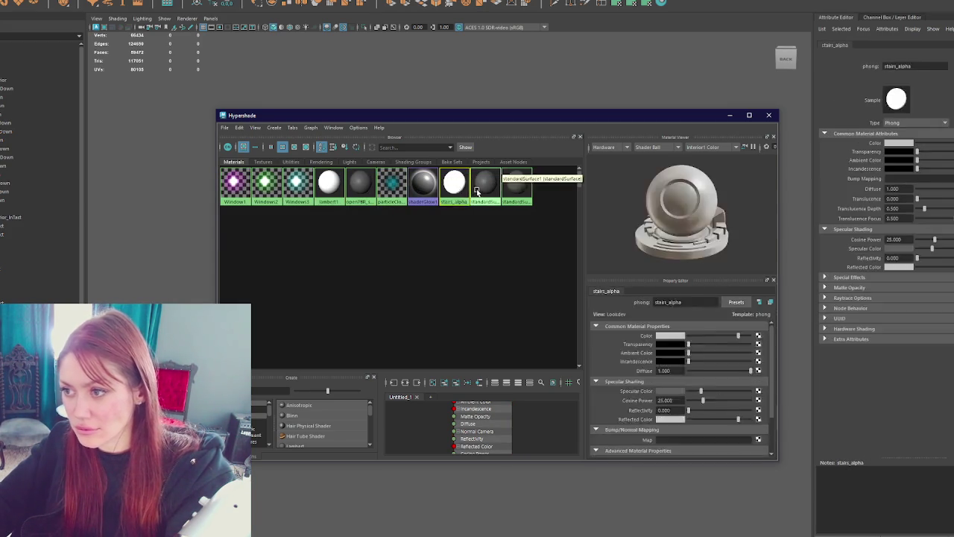
pyautogui.press('Delete')
pyautogui.click(455, 187)
pyautogui.press('Delete')
pyautogui.click(458, 193)
# Step: Review the remaining materials, including shaderGlow1 and lambert1, and close Hypershade
pyautogui.click(422, 187)
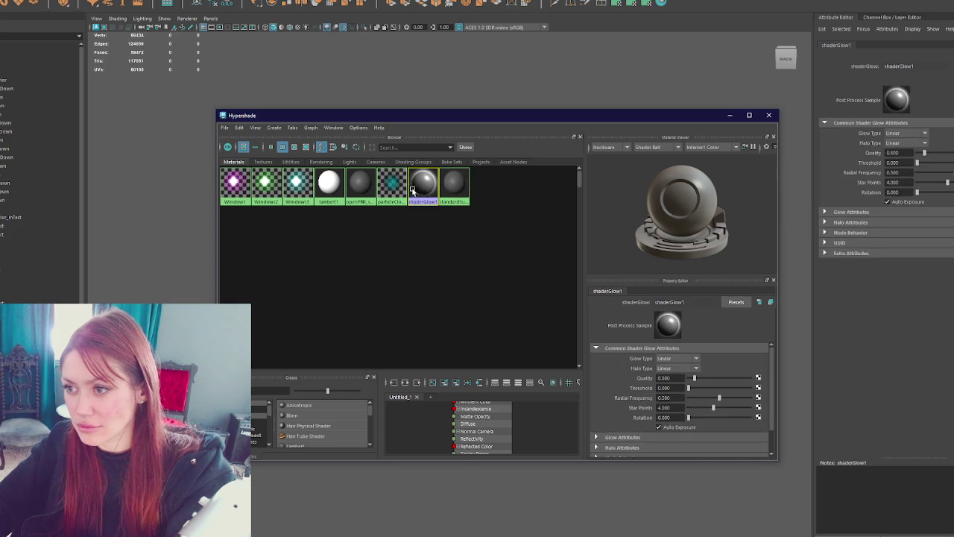
pyautogui.click(391, 186)
pyautogui.click(359, 186)
pyautogui.click(328, 186)
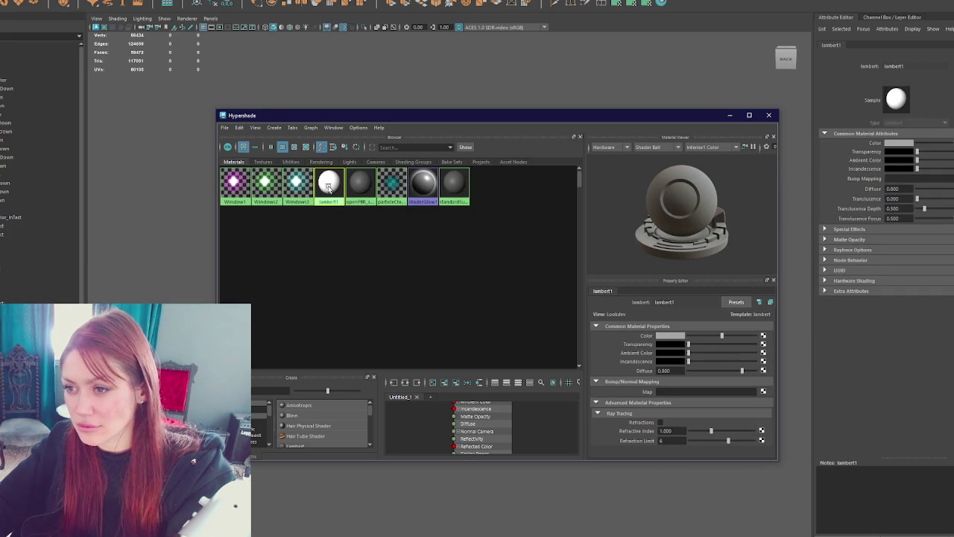
pyautogui.click(360, 186)
pyautogui.click(391, 186)
pyautogui.click(422, 186)
pyautogui.click(455, 186)
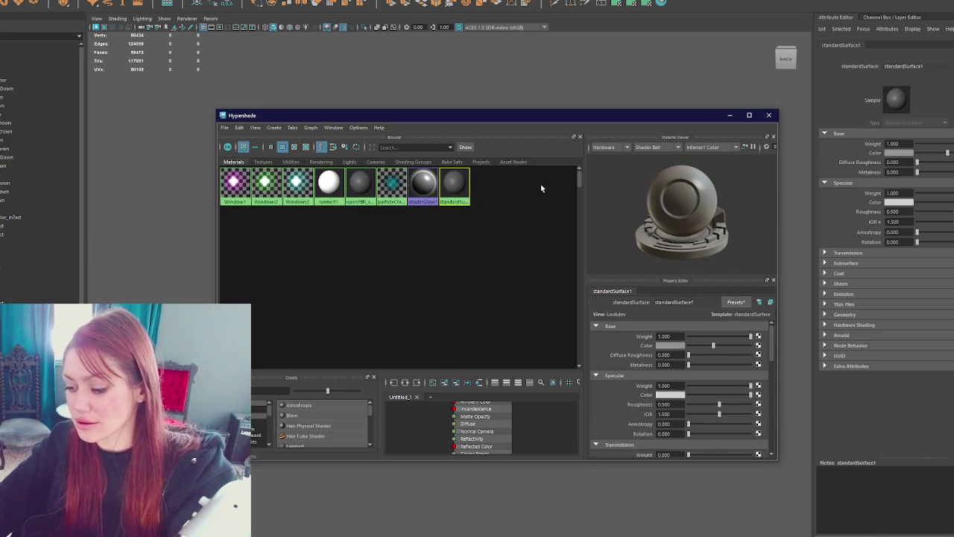
pyautogui.click(768, 115)
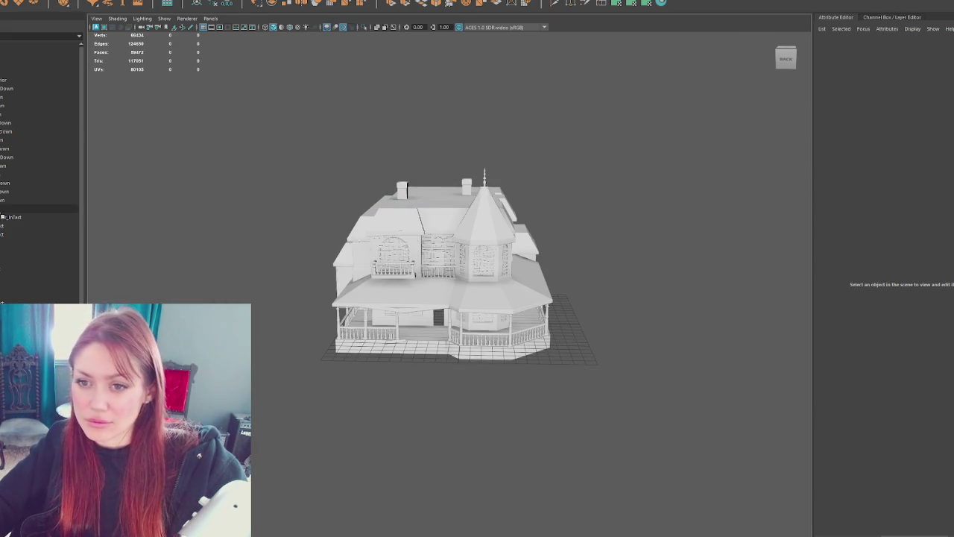
pyautogui.click(11, 217)
# Step: Select the run-down porch, boarding and Roof_RunDown, and isolate them with Ctrl+1
pyautogui.press('f')
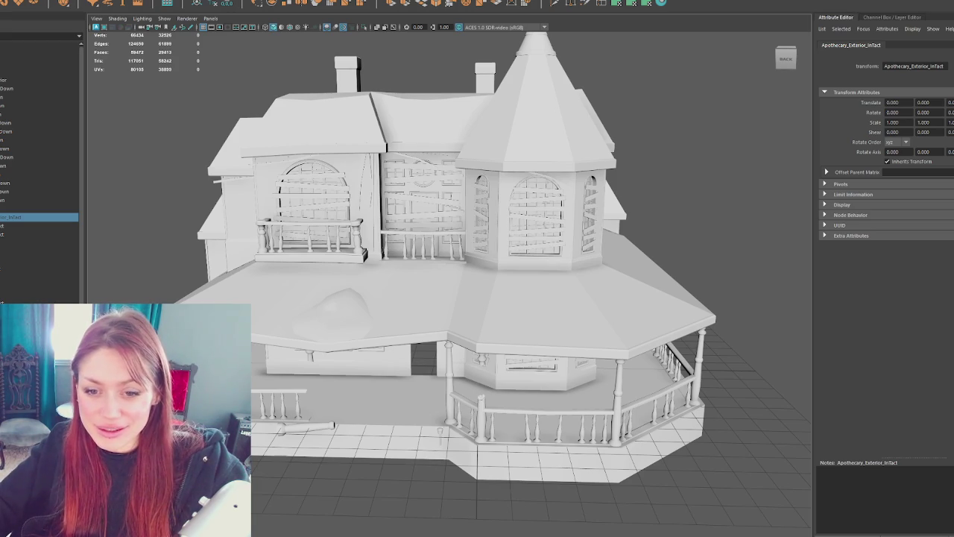
pyautogui.click(347, 223)
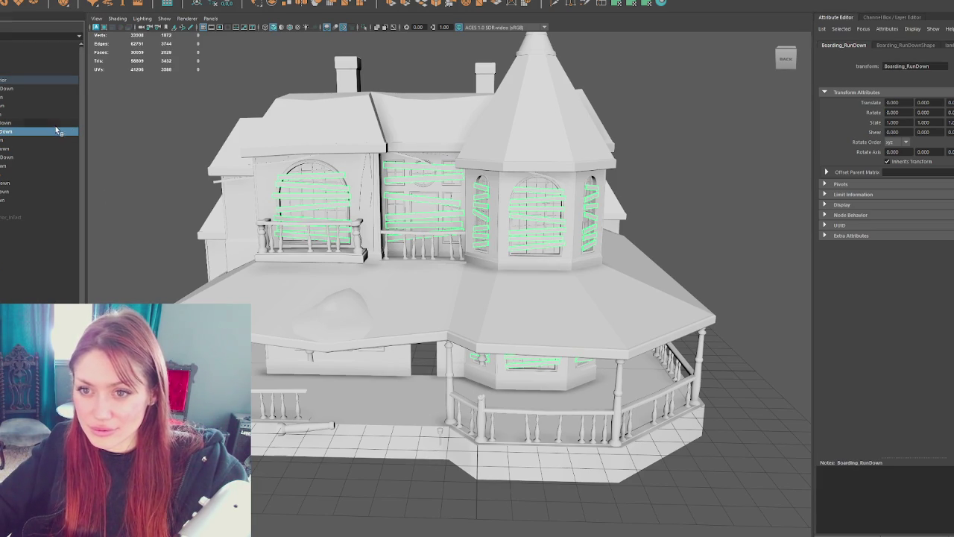
pyautogui.click(22, 200)
pyautogui.keyDown('ctrl'); pyautogui.click(32, 97); pyautogui.keyUp('ctrl')
pyautogui.hotkey('ctrl', '1')
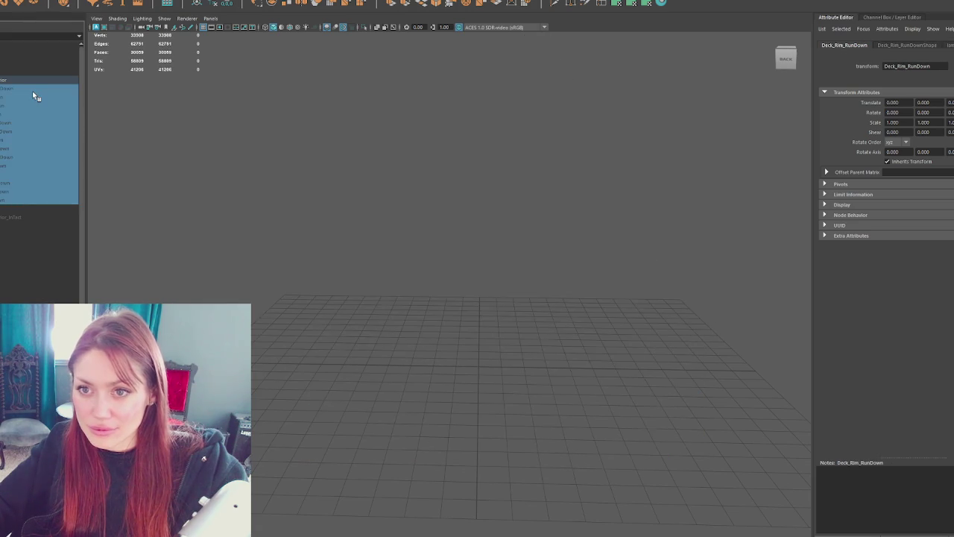
# Step: Assign a new Blinn material named Roof to the run-down roof
pyautogui.rightClick(638, 142)
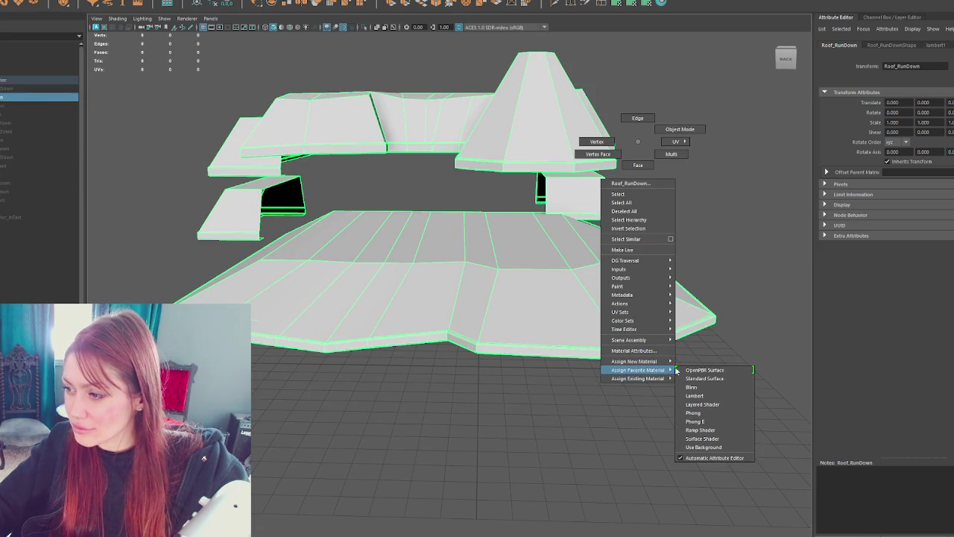
pyautogui.moveTo(634, 361)
pyautogui.click(698, 385)
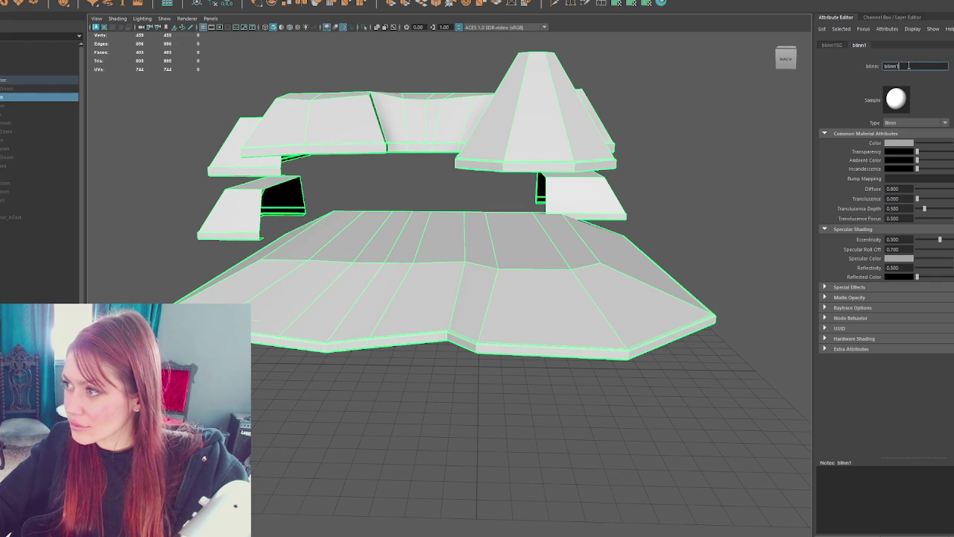
pyautogui.write('Roof')
pyautogui.press('Return')
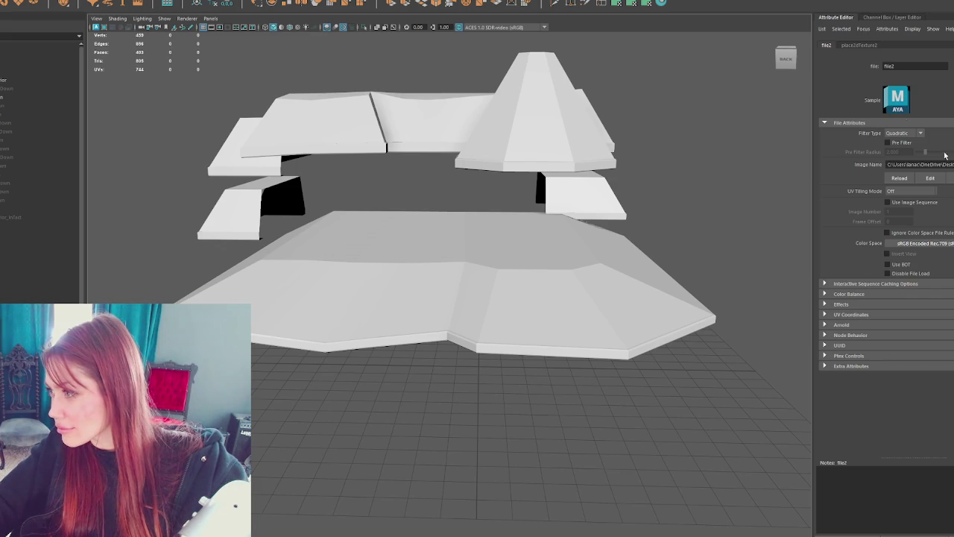
pyautogui.click(741, 96)
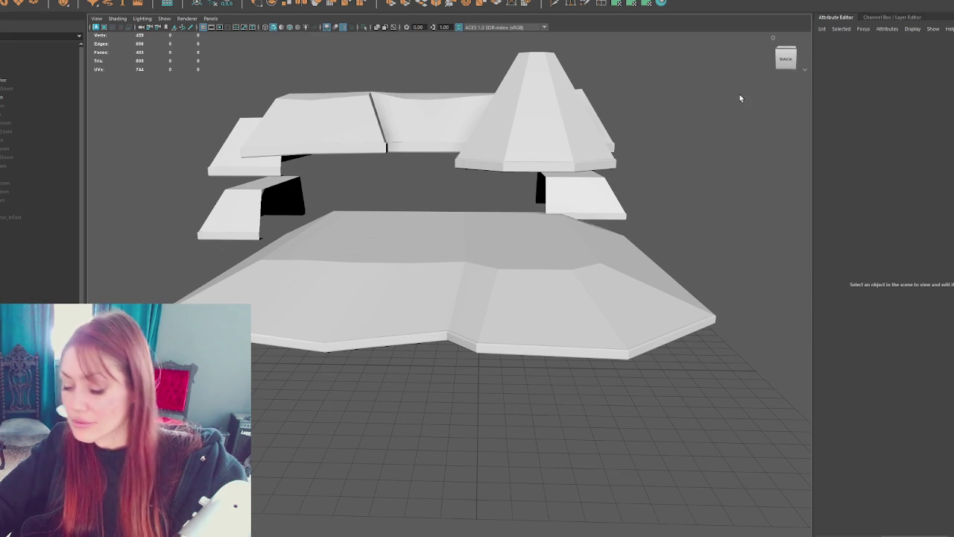
# Step: Switch the viewport to textured display to show the roof's checker texture
pyautogui.press('7')
pyautogui.press('5')
pyautogui.press('6')
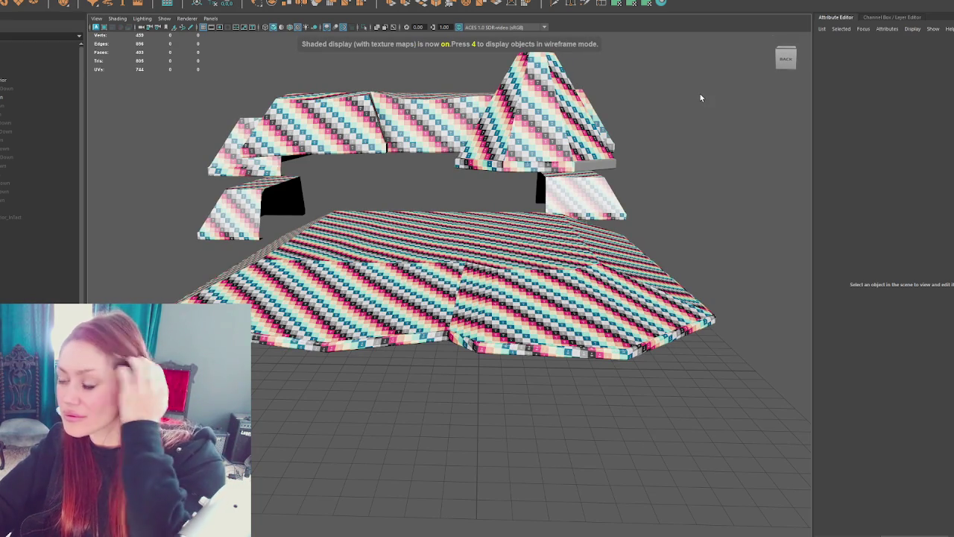
pyautogui.click(590, 142)
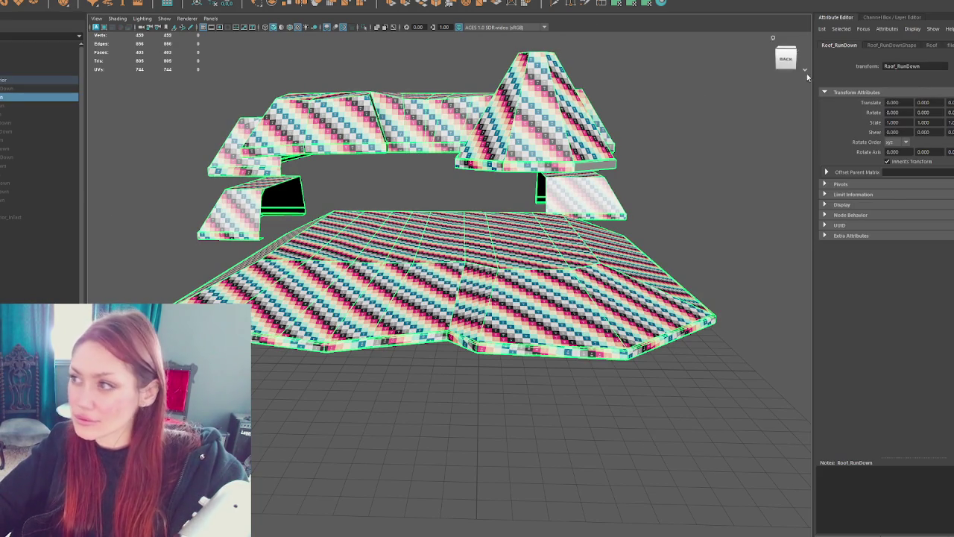
pyautogui.click(652, 6)
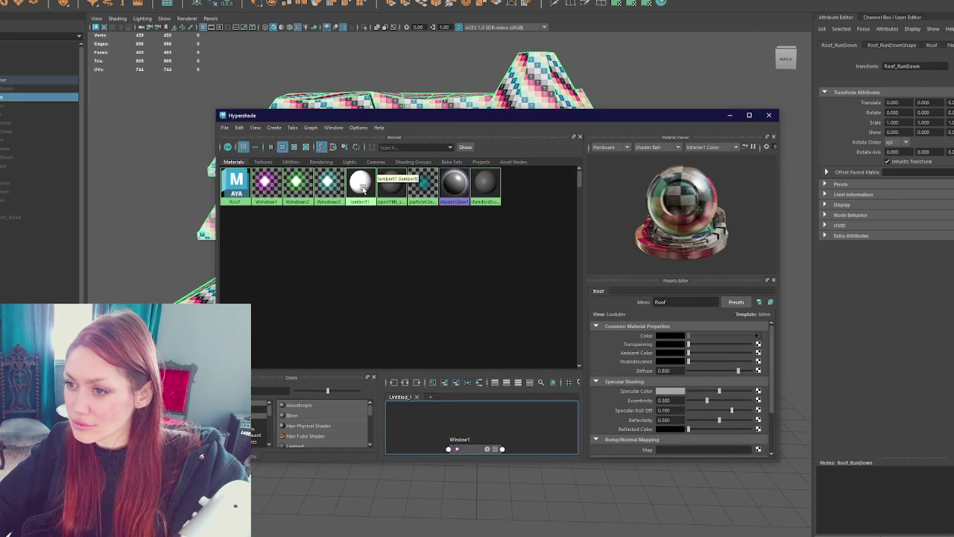
# Step: Try a red specular colour on the Roof material, then undo it back to grey
pyautogui.click(235, 182)
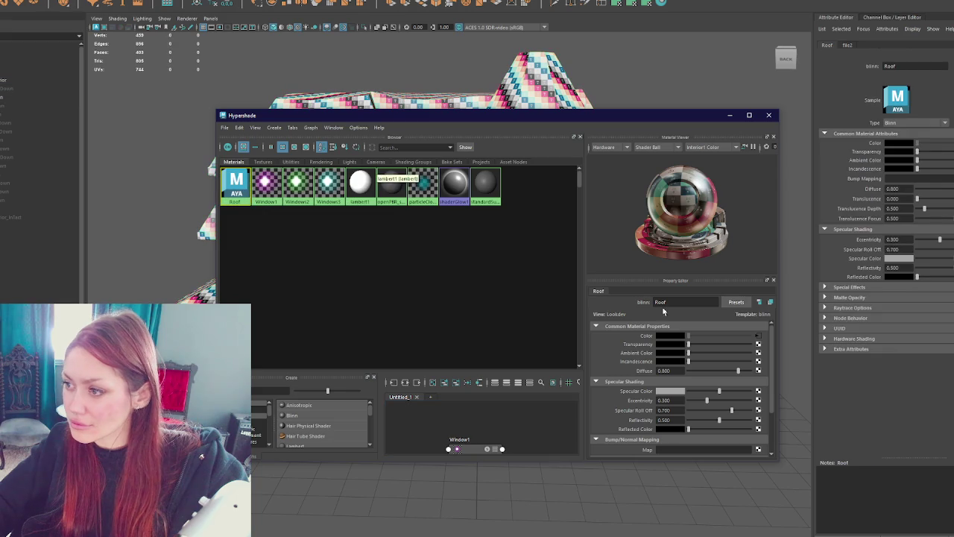
pyautogui.click(672, 392)
pyautogui.click(639, 371)
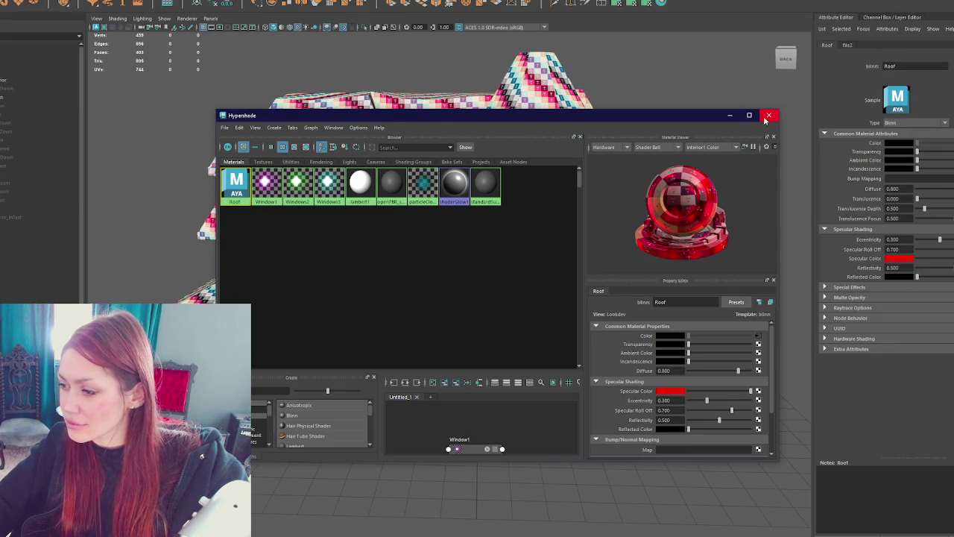
pyautogui.hotkey('ctrl', 'z')
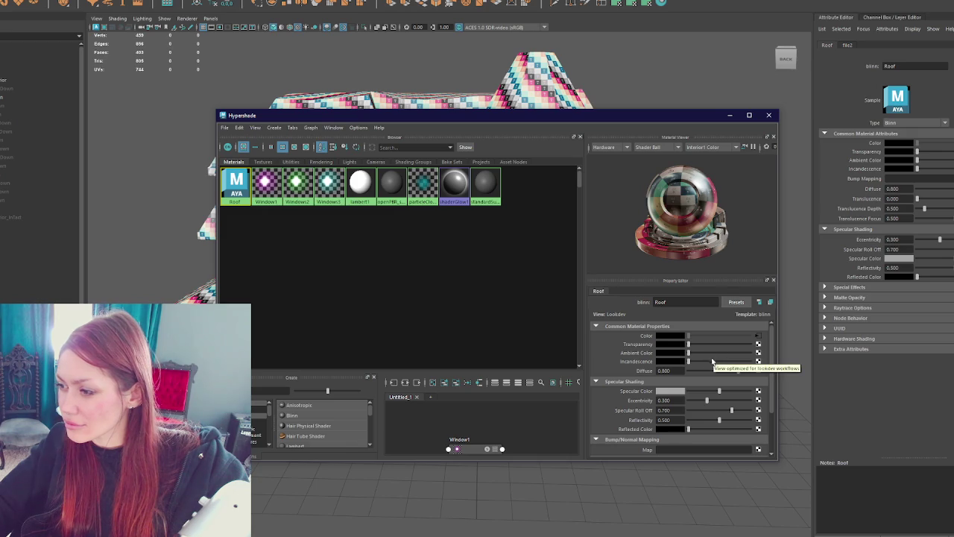
# Step: Close Hypershade and orbit around the checker-textured roof, then select it
pyautogui.scroll(-1, 746, 393)
pyautogui.scroll(-2, 759, 366)
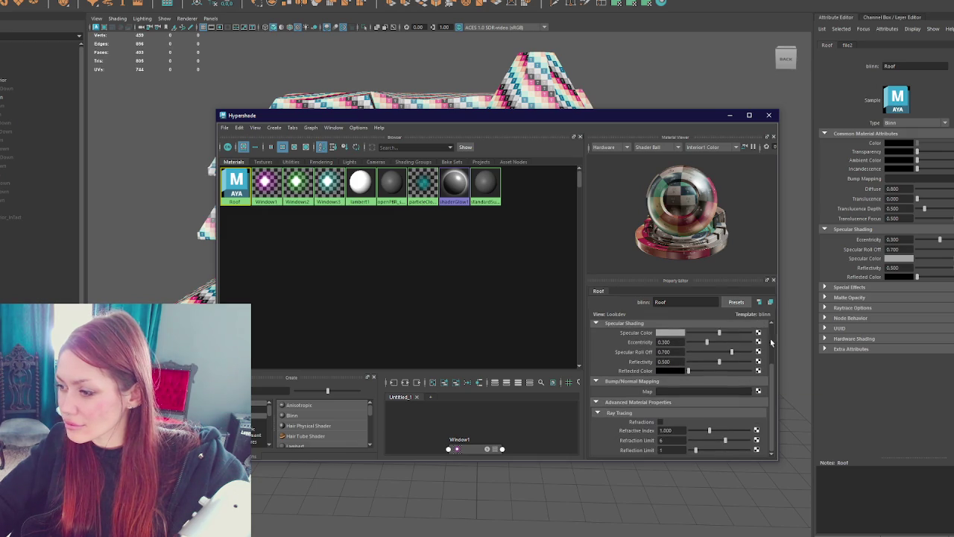
pyautogui.click(774, 116)
pyautogui.scroll(2, 649, 254)
pyautogui.scroll(2, 648, 254)
pyautogui.scroll(2, 654, 256)
pyautogui.scroll(-5, 654, 255)
pyautogui.moveTo(574, 282)
pyautogui.keyDown('alt'); pyautogui.mouseDown()
pyautogui.moveTo(496, 258)
pyautogui.moveTo(469, 142)
pyautogui.moveTo(518, 122)
pyautogui.moveTo(440, 141)
pyautogui.moveTo(263, 154)
pyautogui.mouseUp(); pyautogui.keyUp('alt')
pyautogui.scroll(3, 544, 276)
pyautogui.scroll(-3, 522, 268)
pyautogui.click(469, 142)
pyautogui.click(263, 154)
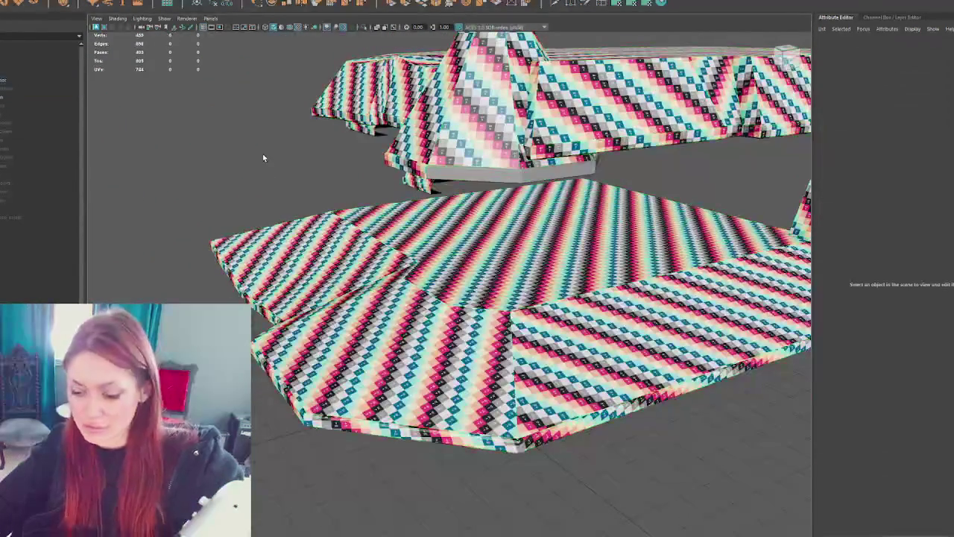
pyautogui.hotkey('ctrl', 'shift', 'a')
pyautogui.moveTo(263, 154); pyautogui.dragTo(457, 176, button='right')
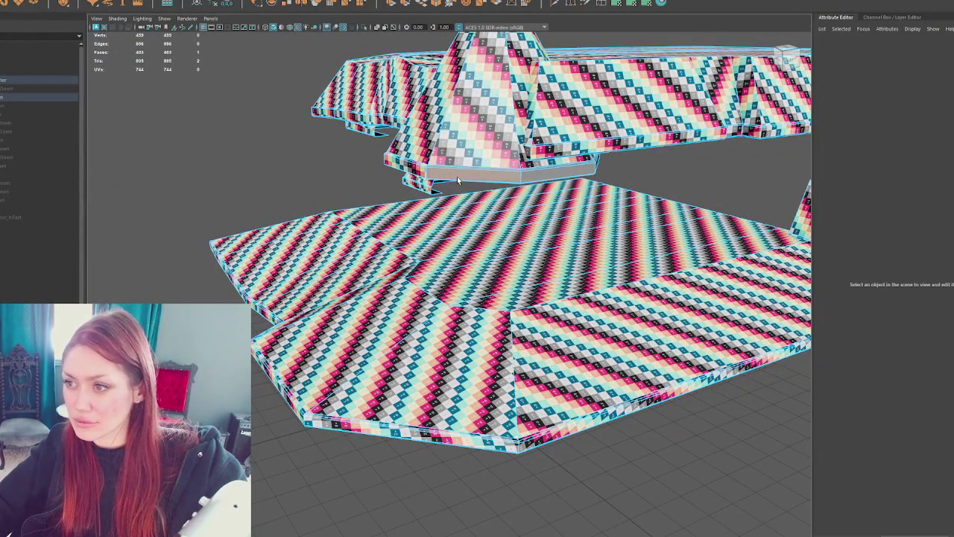
pyautogui.click(457, 176)
pyautogui.press('f')
pyautogui.click(254, 0)
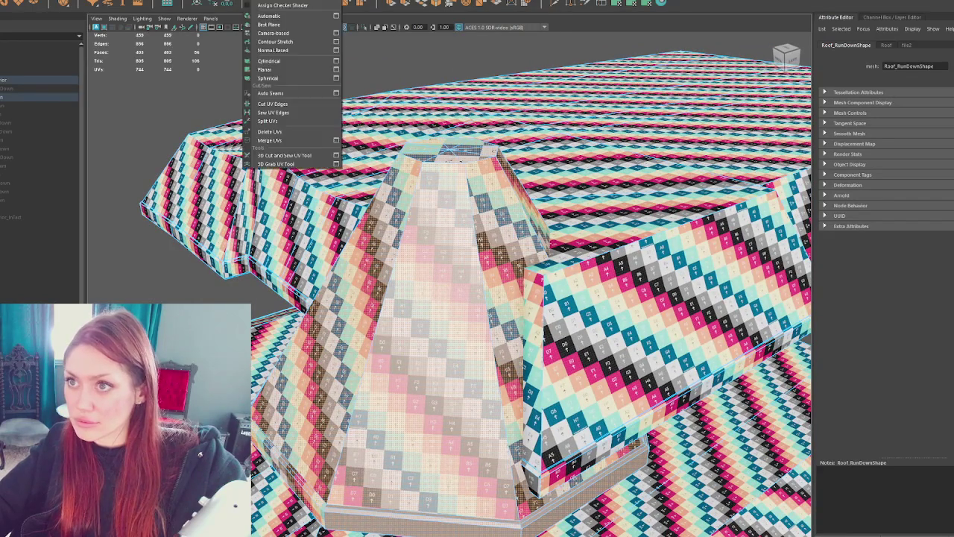
pyautogui.click(248, 4)
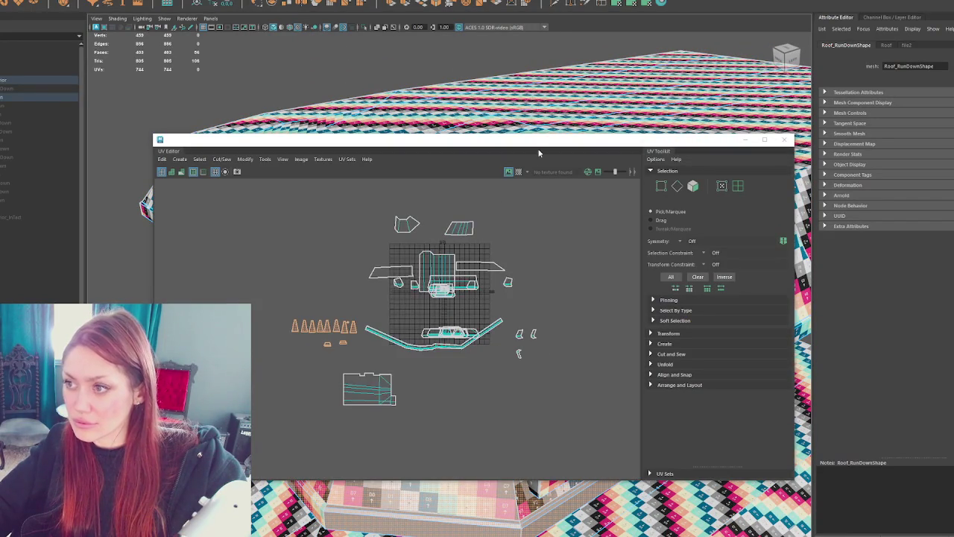
pyautogui.moveTo(592, 145); pyautogui.dragTo(0, 149)
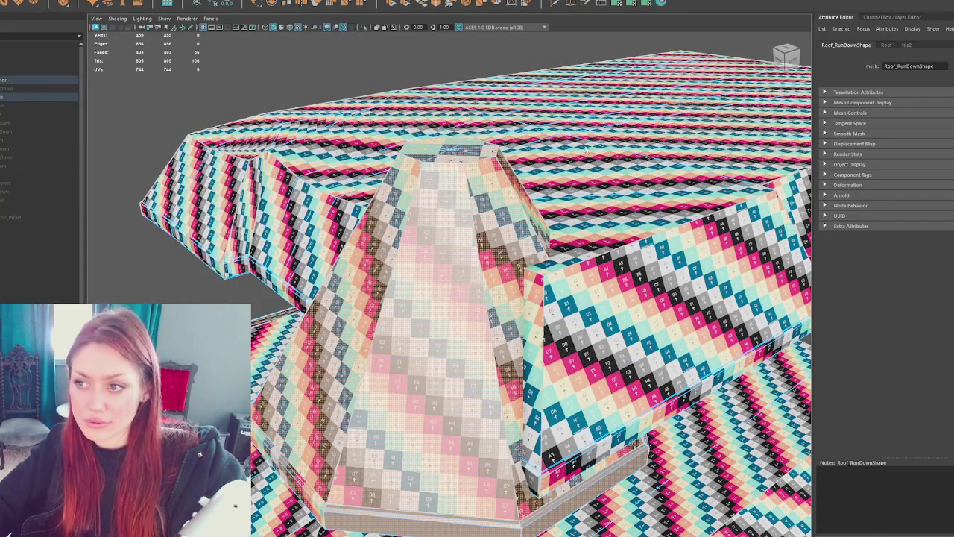
pyautogui.scroll(-5, 477, 299)
pyautogui.moveTo(248, 121); pyautogui.dragTo(274, 178)
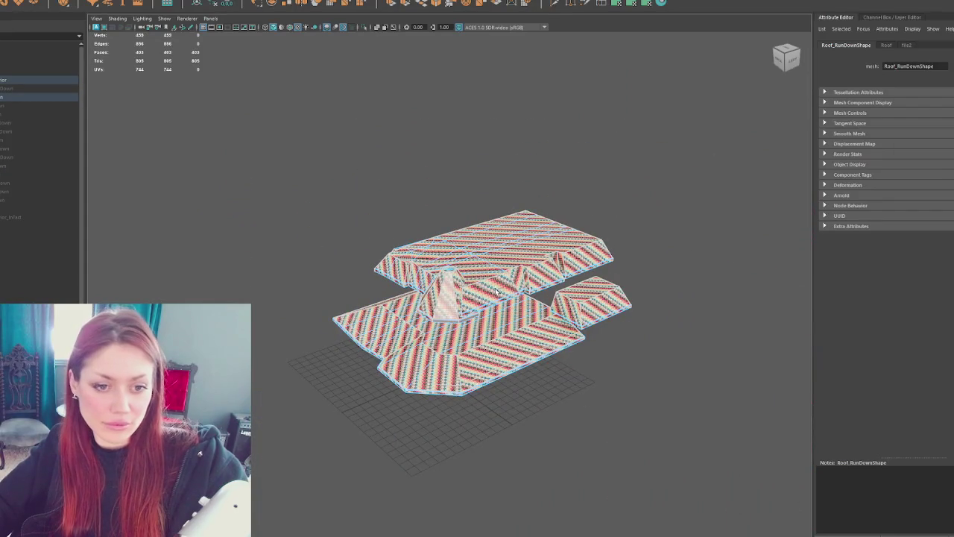
pyautogui.hotkey('ctrl', 'a')
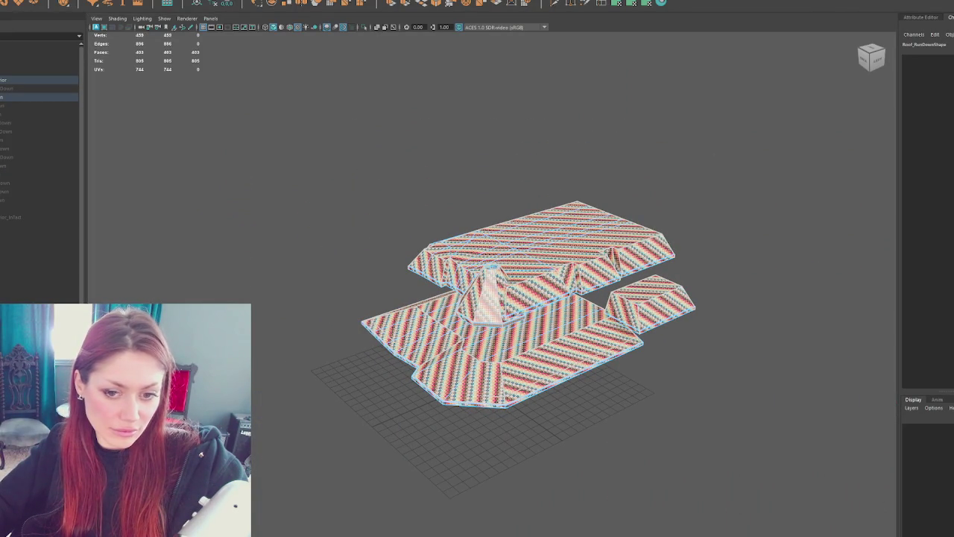
pyautogui.hotkey('ctrl', 'F12')
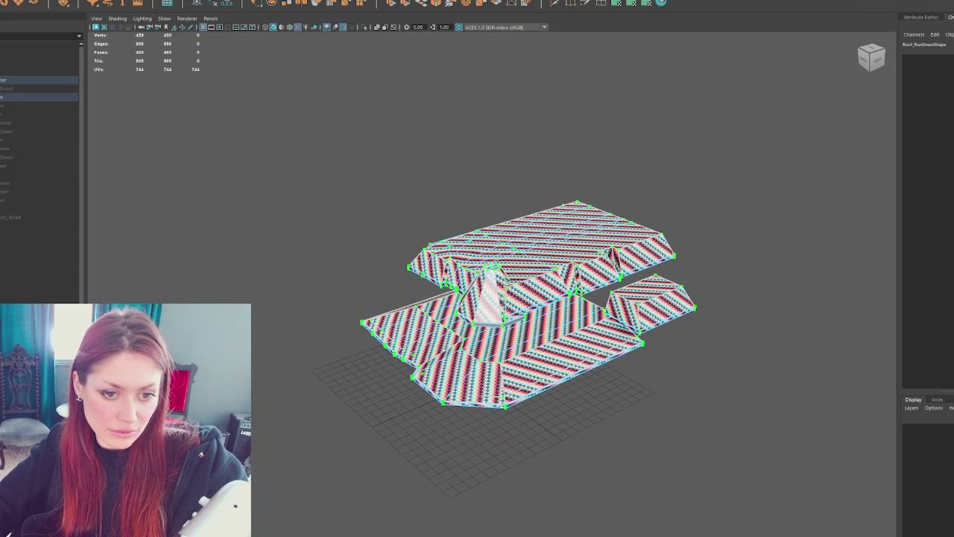
pyautogui.click(314, 188)
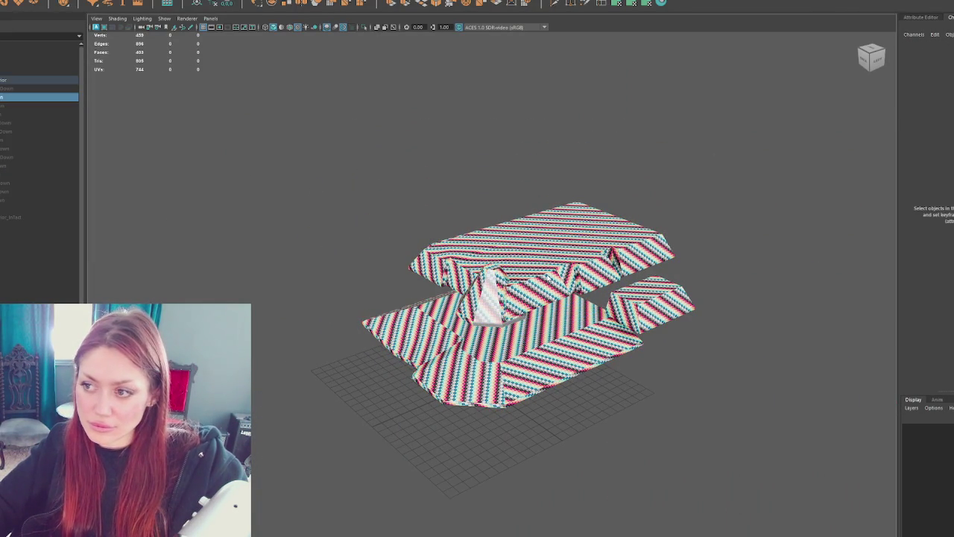
pyautogui.press('F8')
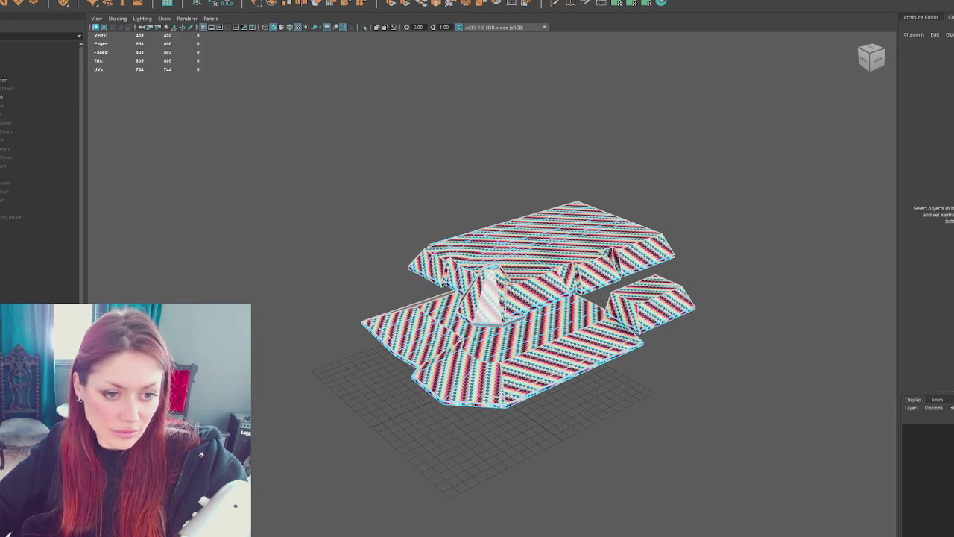
# Step: Planar-map UVs onto the bottom strip face of the spire base on Roof_RunDownShape
pyautogui.click(37, 80)
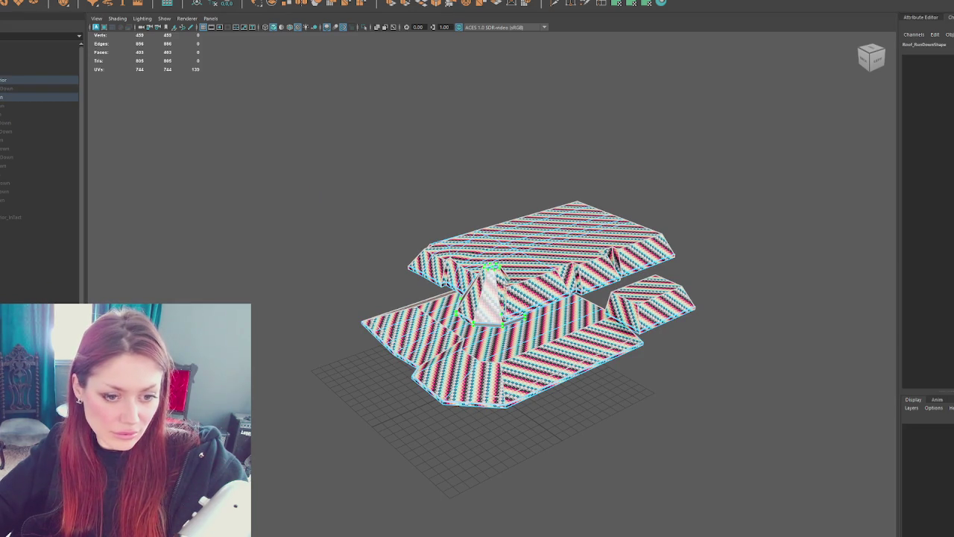
pyautogui.hotkey('ctrl', 'F11')
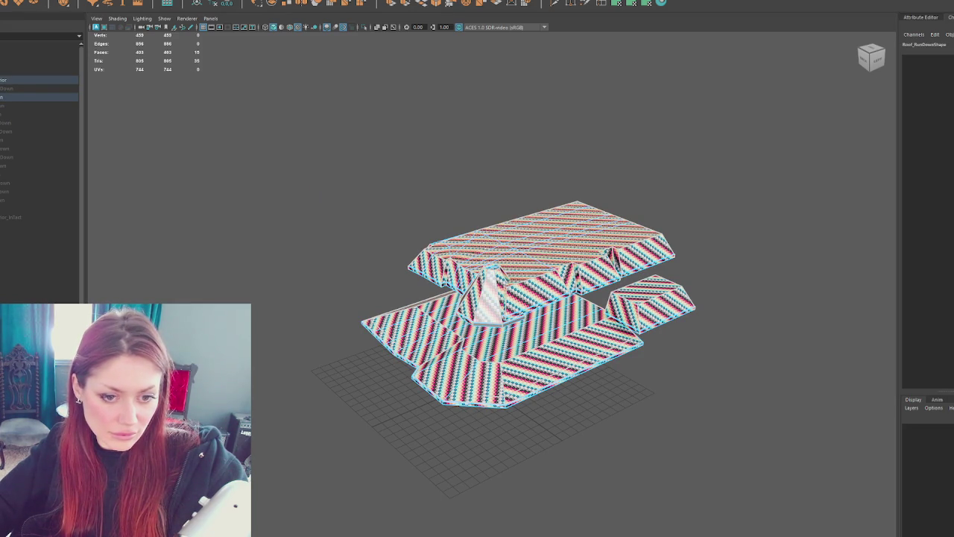
pyautogui.scroll(5, 563, 278)
pyautogui.keyDown('alt'); pyautogui.moveTo(564, 278); pyautogui.dragTo(522, 256); pyautogui.keyUp('alt')
pyautogui.keyDown('shift'); pyautogui.click(517, 311); pyautogui.keyUp('shift')
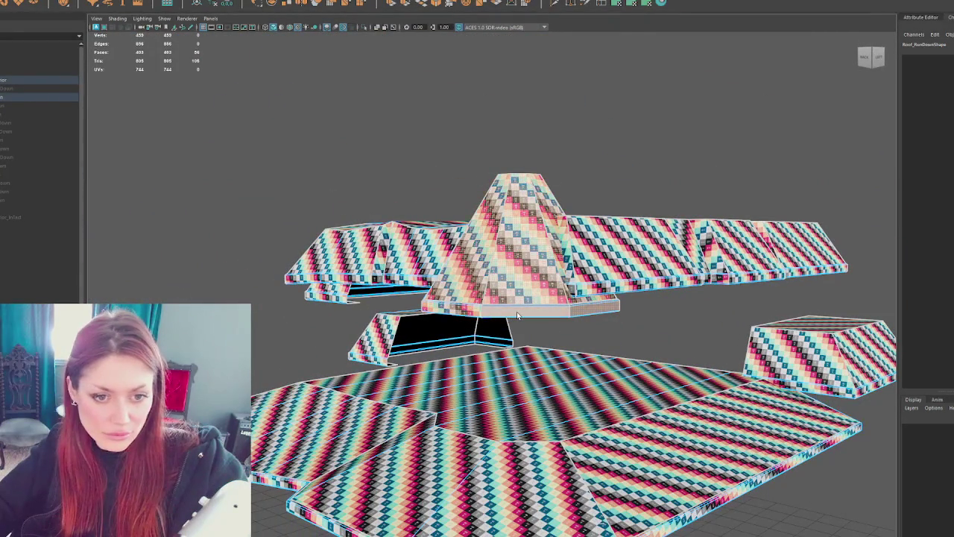
pyautogui.keyDown('ctrl'); pyautogui.click(517, 311); pyautogui.keyUp('ctrl')
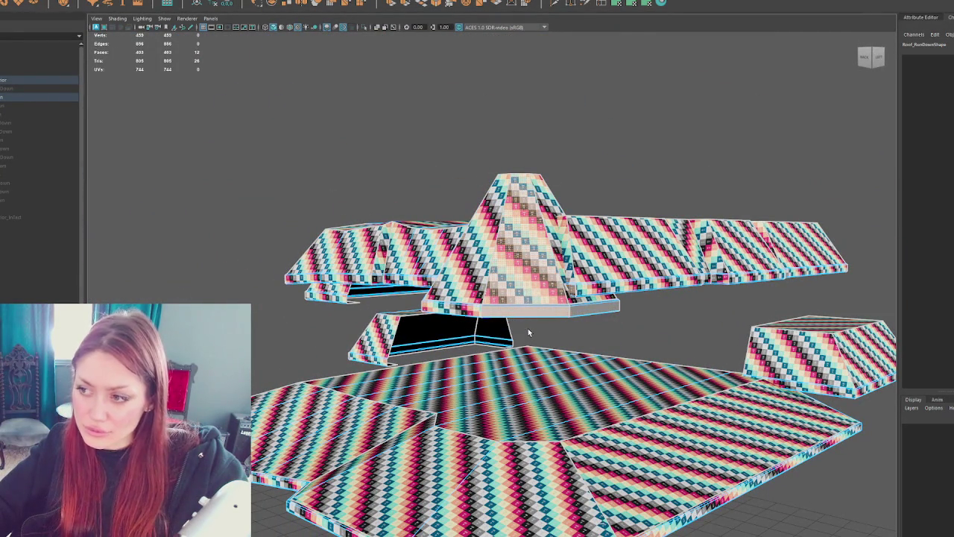
pyautogui.keyDown('ctrl'); pyautogui.click(533, 286); pyautogui.keyUp('ctrl')
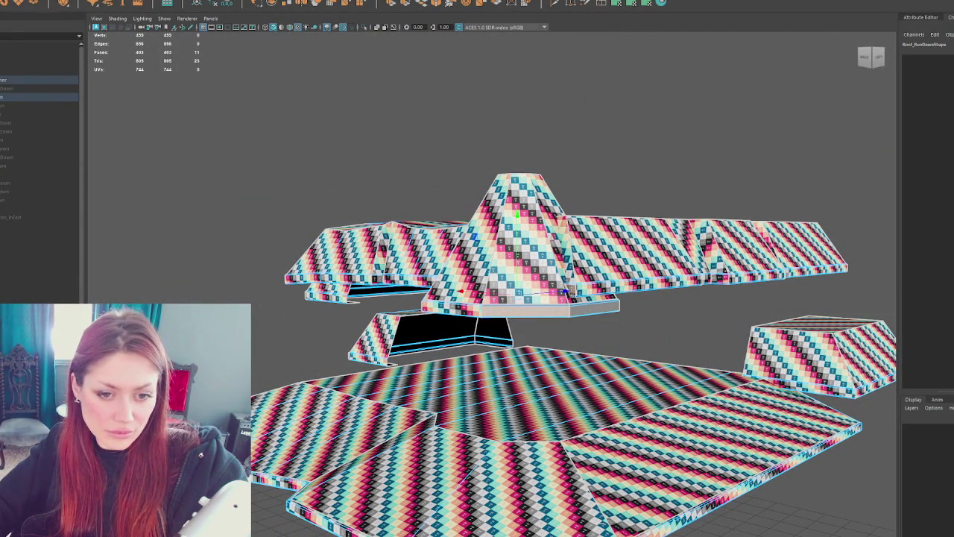
pyautogui.moveTo(534, 285)
pyautogui.keyDown('alt'); pyautogui.mouseDown()
pyautogui.moveTo(626, 300)
pyautogui.moveTo(581, 287)
pyautogui.moveTo(631, 313)
pyautogui.moveTo(691, 286)
pyautogui.moveTo(784, 291)
pyautogui.moveTo(563, 341)
pyautogui.mouseUp(); pyautogui.keyUp('alt')
pyautogui.press('4')
pyautogui.click(471, 363)
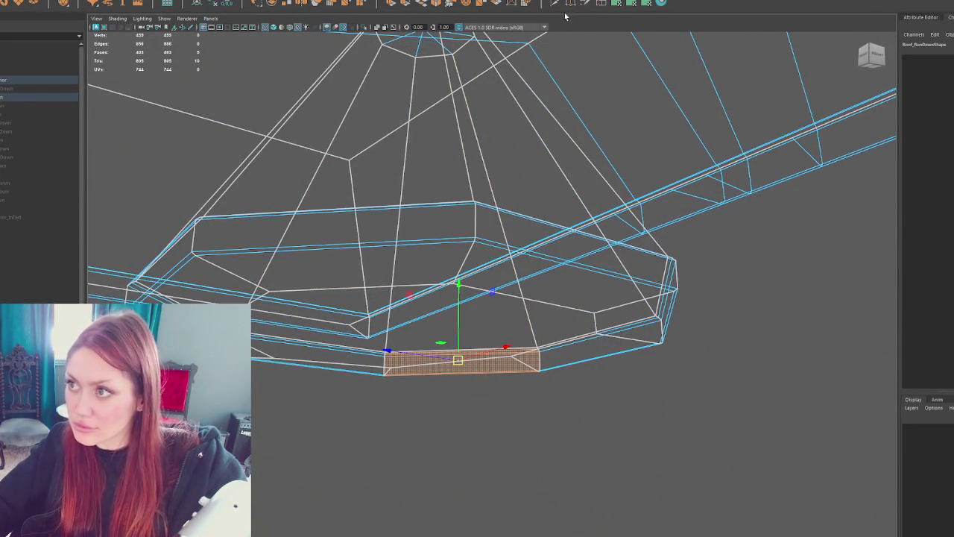
pyautogui.click(617, 4)
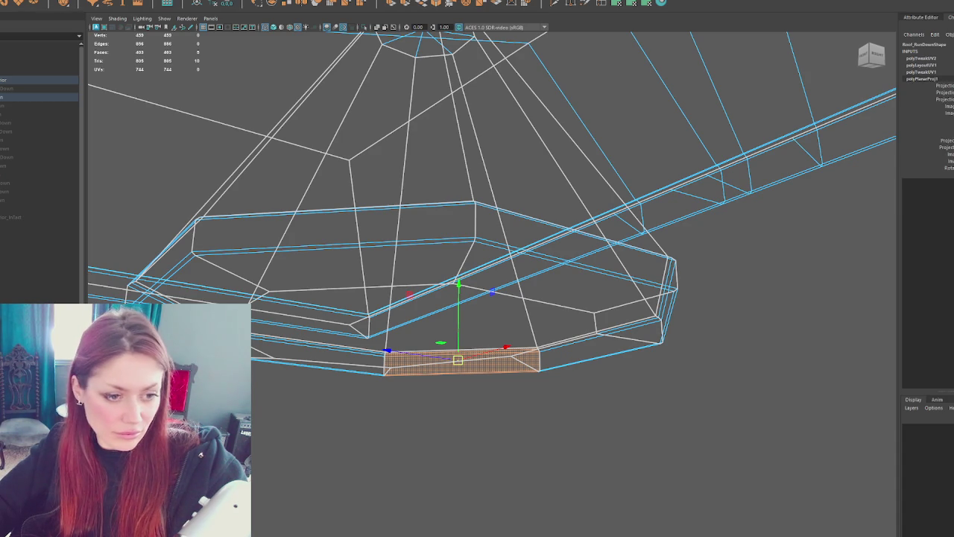
# Step: Select a tall face of the spire cone and give it a planar UV projection
pyautogui.click(358, 186)
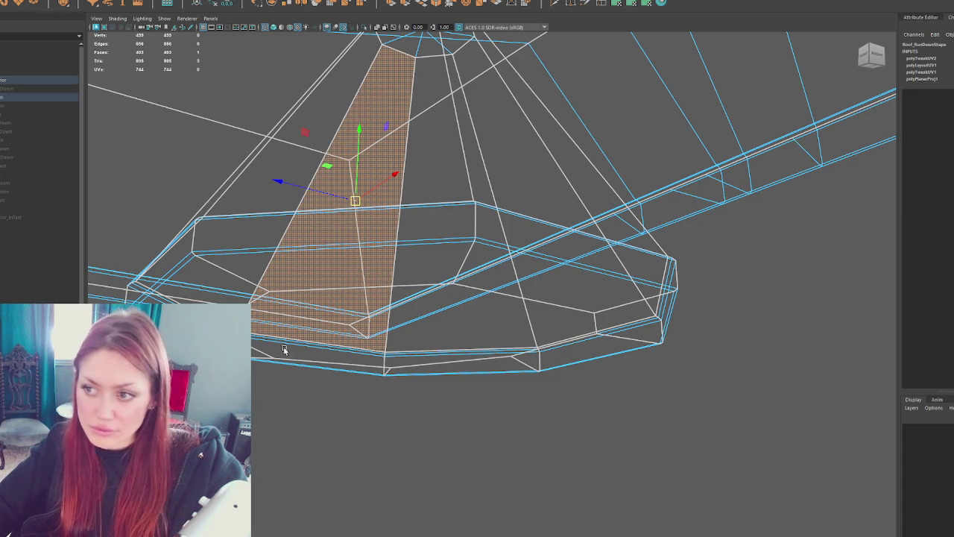
pyautogui.scroll(-2, 522, 388)
pyautogui.press('6')
pyautogui.scroll(3, 631, 363)
pyautogui.scroll(3, 575, 314)
pyautogui.press('f')
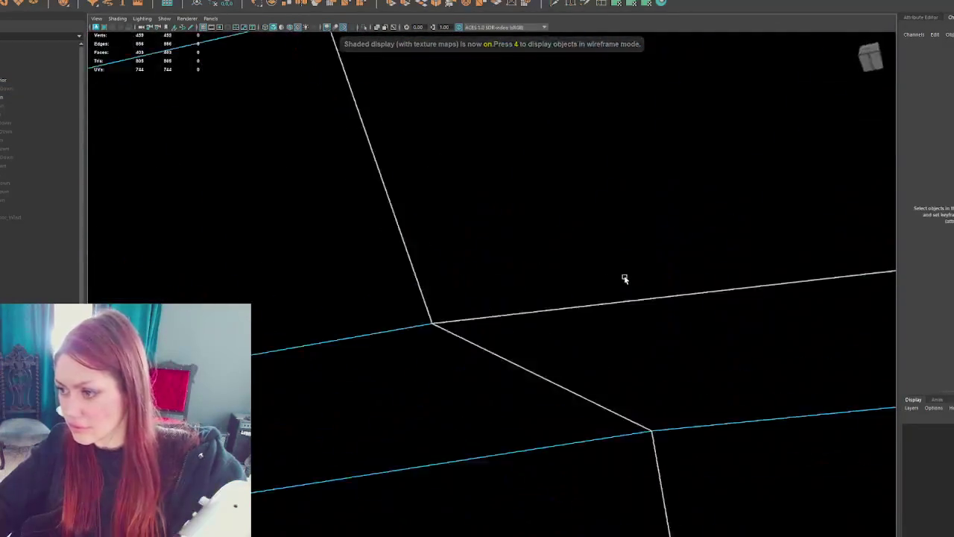
pyautogui.scroll(-5, 624, 279)
pyautogui.moveTo(624, 279)
pyautogui.keyDown('alt'); pyautogui.mouseDown()
pyautogui.moveTo(445, 372)
pyautogui.moveTo(418, 421)
pyautogui.mouseUp(); pyautogui.keyUp('alt')
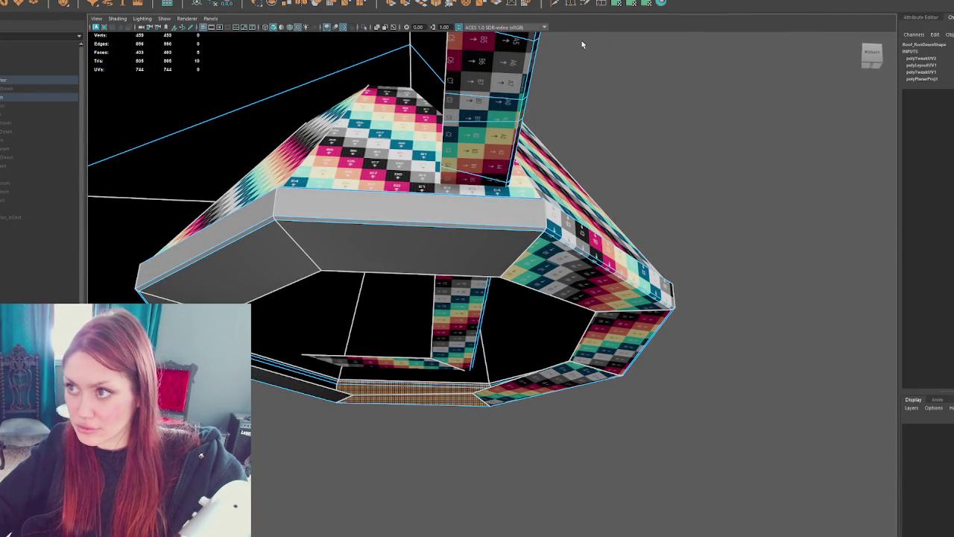
pyautogui.click(615, 5)
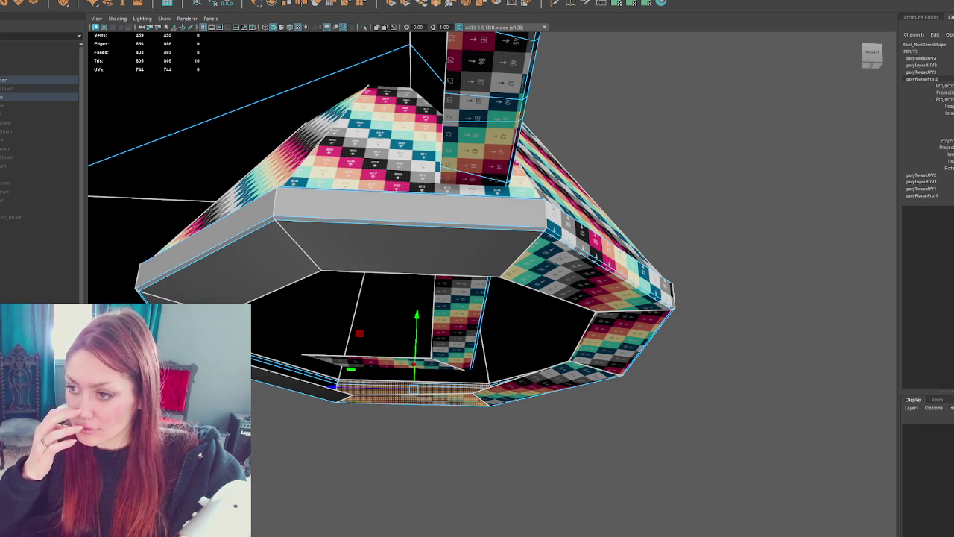
# Step: Box-select the strip faces under the spire, planar-map them, and bring up their UV layout
pyautogui.moveTo(298, 297)
pyautogui.keyDown('alt'); pyautogui.mouseDown()
pyautogui.moveTo(328, 297)
pyautogui.moveTo(319, 296)
pyautogui.mouseUp(); pyautogui.keyUp('alt')
pyautogui.moveTo(320, 296)
pyautogui.keyDown('alt'); pyautogui.mouseDown(button='right')
pyautogui.moveTo(443, 297)
pyautogui.moveTo(418, 298)
pyautogui.mouseUp(button='right'); pyautogui.keyUp('alt')
pyautogui.moveTo(418, 298)
pyautogui.keyDown('alt'); pyautogui.mouseDown()
pyautogui.moveTo(464, 309)
pyautogui.moveTo(275, 326)
pyautogui.mouseUp(); pyautogui.keyUp('alt')
pyautogui.press('4')
pyautogui.moveTo(311, 358)
pyautogui.keyDown('alt'); pyautogui.mouseDown()
pyautogui.moveTo(321, 332)
pyautogui.moveTo(254, 344)
pyautogui.mouseUp(); pyautogui.keyUp('alt')
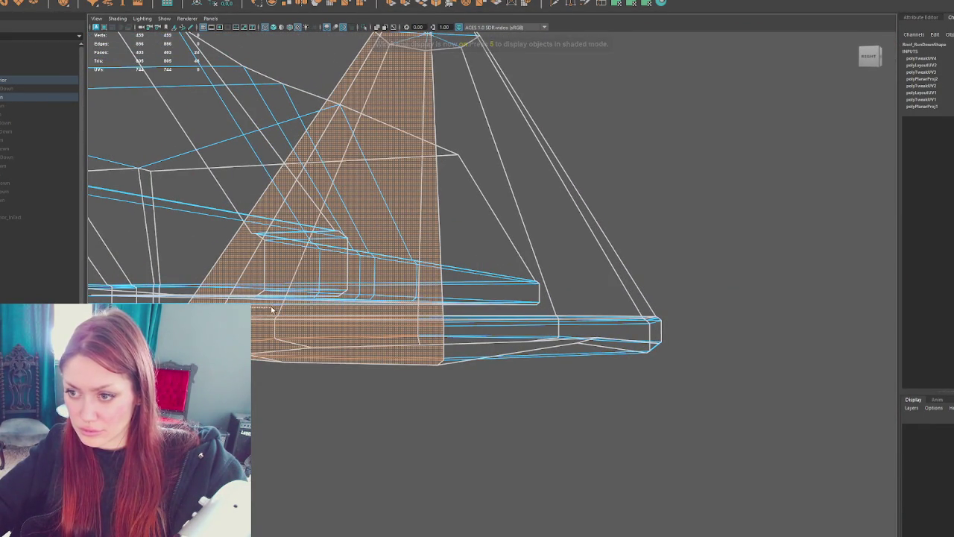
pyautogui.click(356, 313)
pyautogui.keyDown('alt'); pyautogui.moveTo(355, 313); pyautogui.dragTo(486, 319); pyautogui.keyUp('alt')
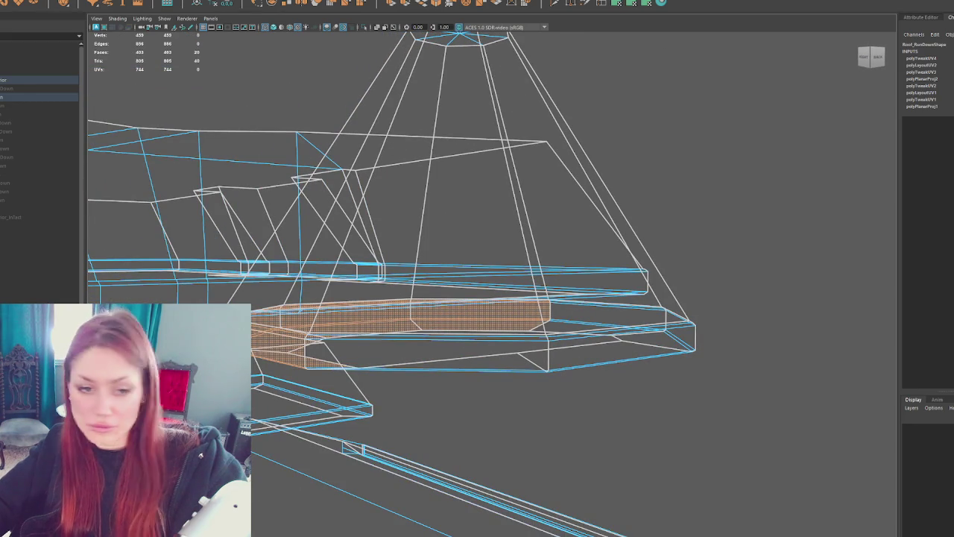
pyautogui.click(621, 4)
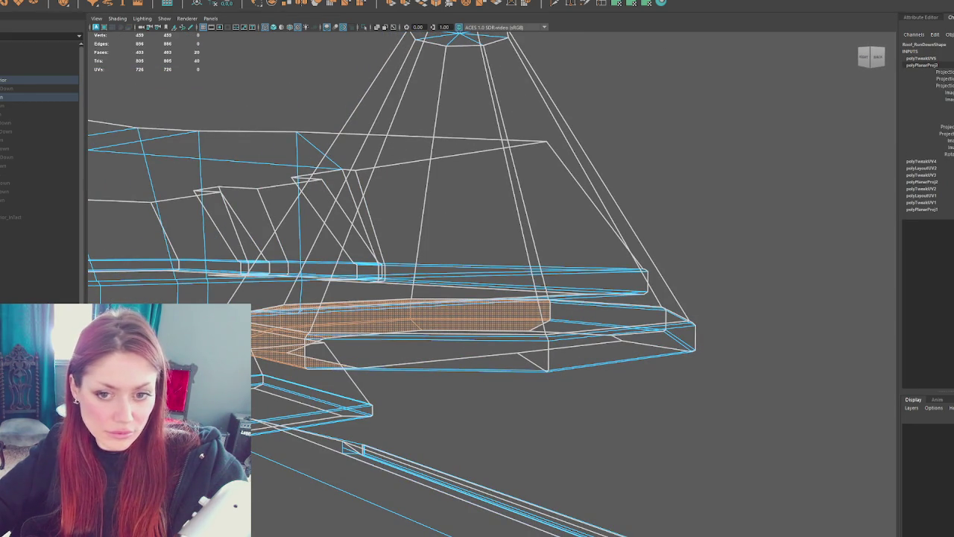
pyautogui.press('e')
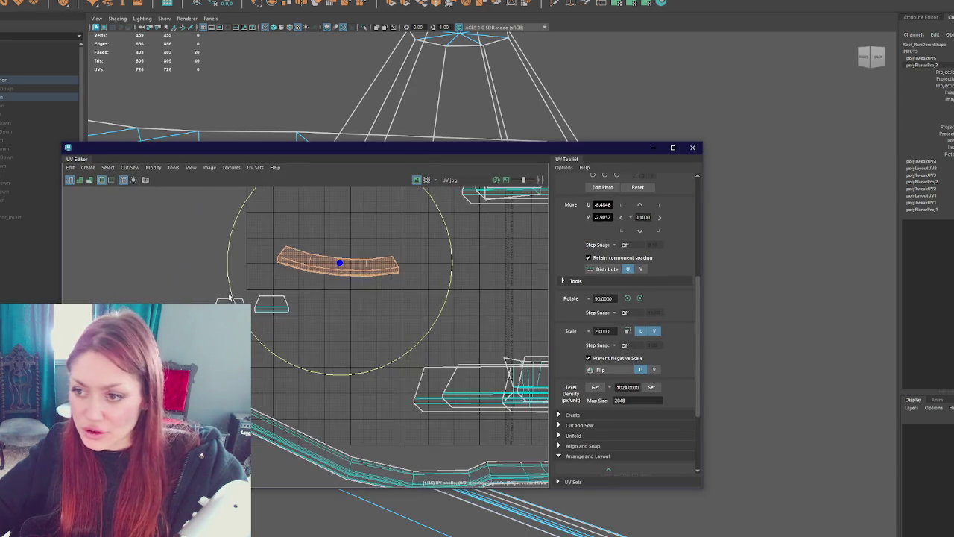
pyautogui.moveTo(409, 280); pyautogui.dragTo(359, 262, button='right')
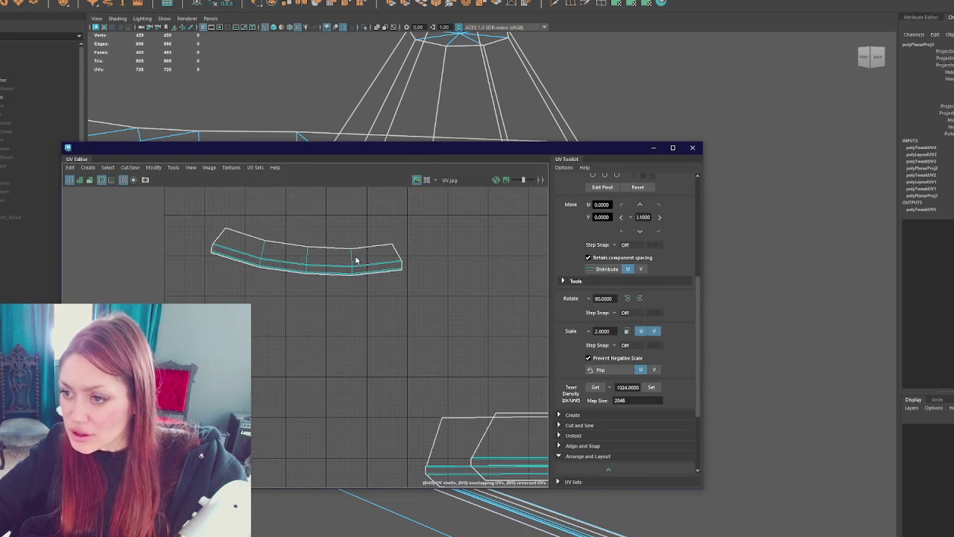
# Step: Cut the curved strip's UVs into shells, apply 1024 texel density, and orient them upright
pyautogui.click(354, 259)
pyautogui.click(322, 258)
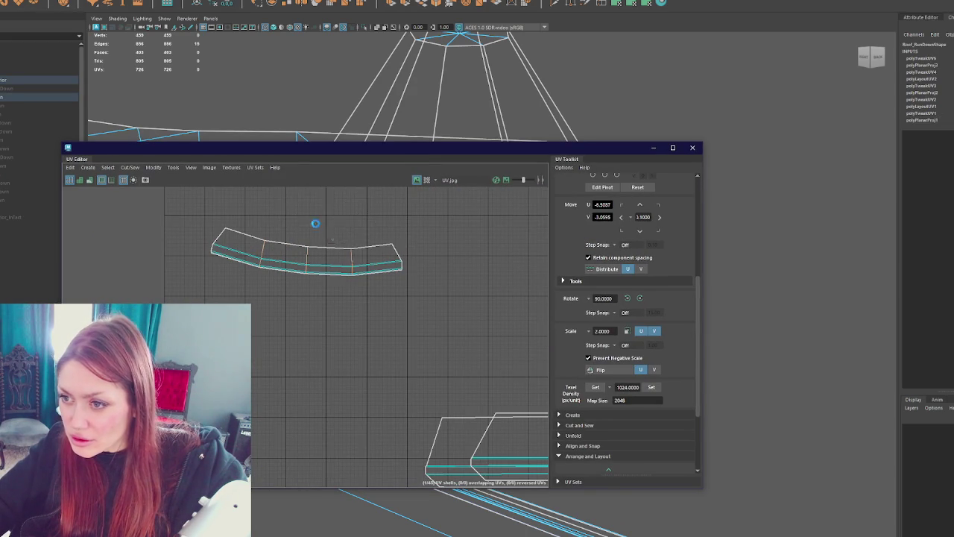
pyautogui.moveTo(356, 218); pyautogui.dragTo(341, 238, button='right')
pyautogui.click(650, 387)
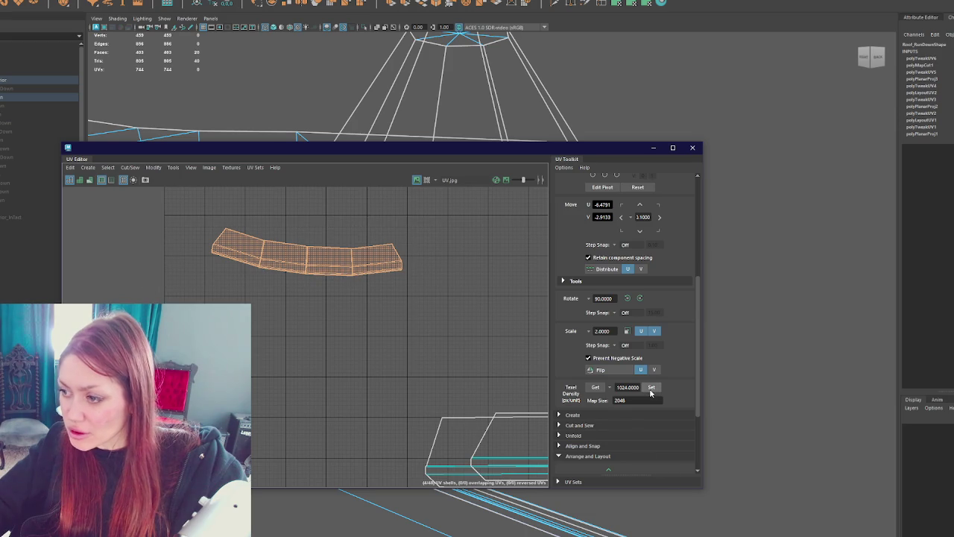
pyautogui.click(573, 414)
pyautogui.scroll(-5, 574, 421)
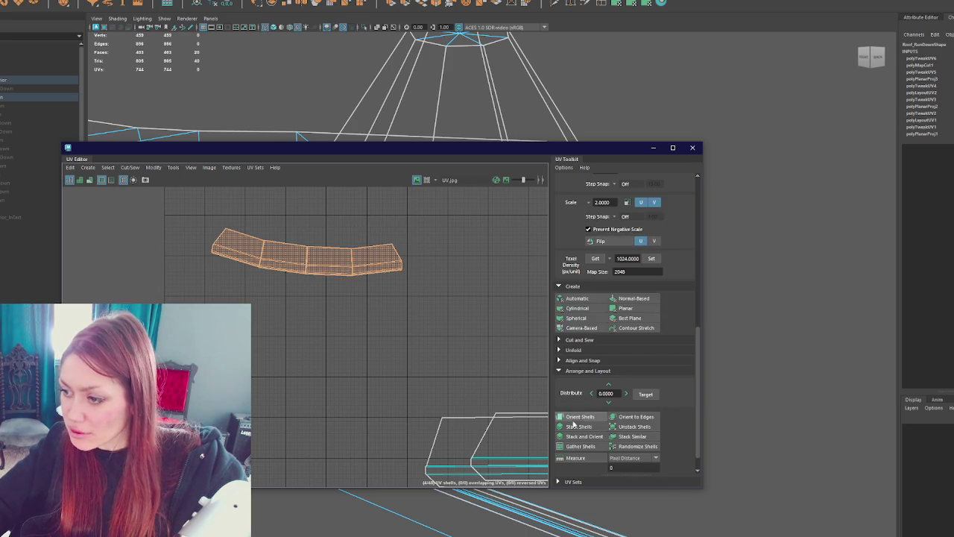
pyautogui.click(581, 417)
# Step: Rotate the rightmost shell 90 degrees and move all shells apart, lower in UV space
pyautogui.click(368, 273)
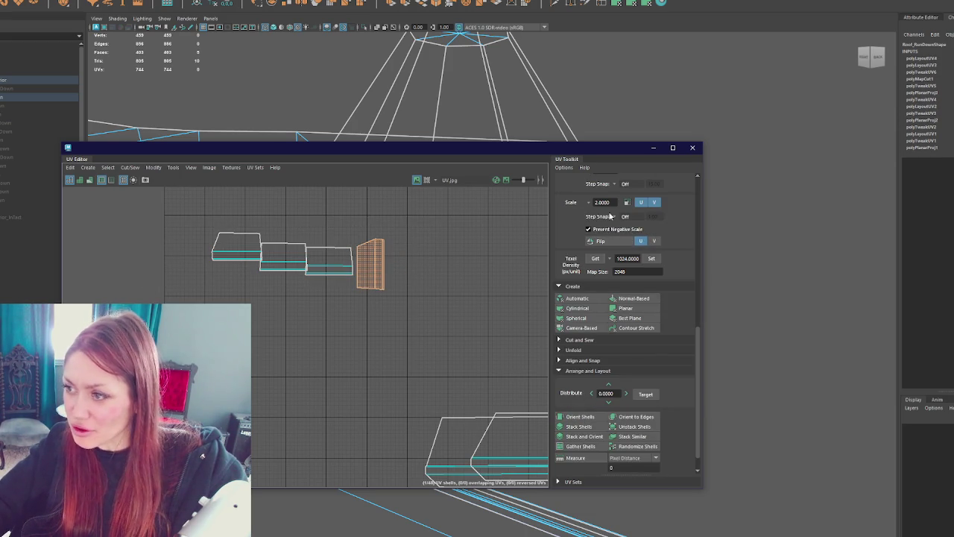
pyautogui.scroll(2, 608, 223)
pyautogui.scroll(1, 607, 224)
pyautogui.click(639, 246)
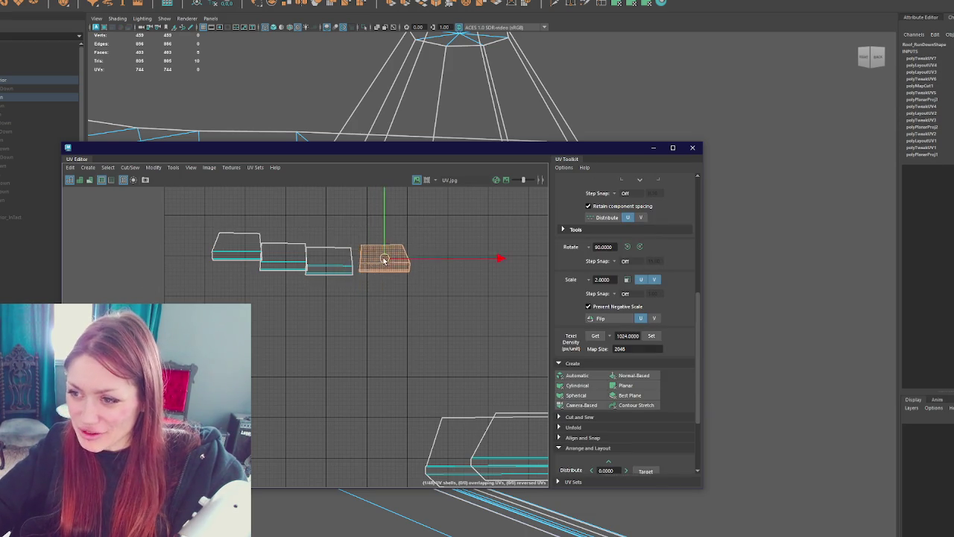
pyautogui.moveTo(358, 274); pyautogui.dragTo(259, 320)
pyautogui.click(350, 265)
pyautogui.moveTo(350, 265); pyautogui.dragTo(194, 355)
pyautogui.click(235, 257)
pyautogui.moveTo(235, 257); pyautogui.dragTo(219, 365)
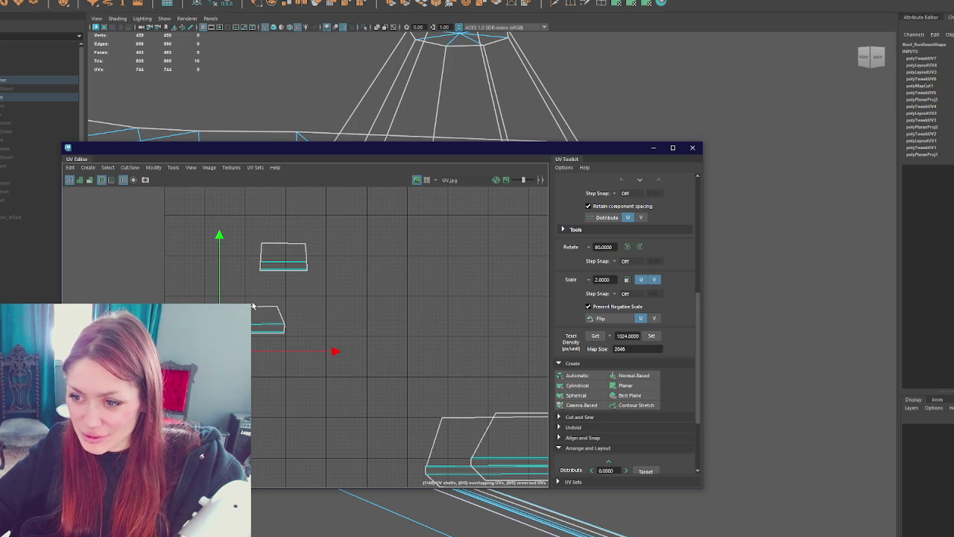
pyautogui.click(284, 257)
pyautogui.moveTo(291, 273); pyautogui.dragTo(280, 361)
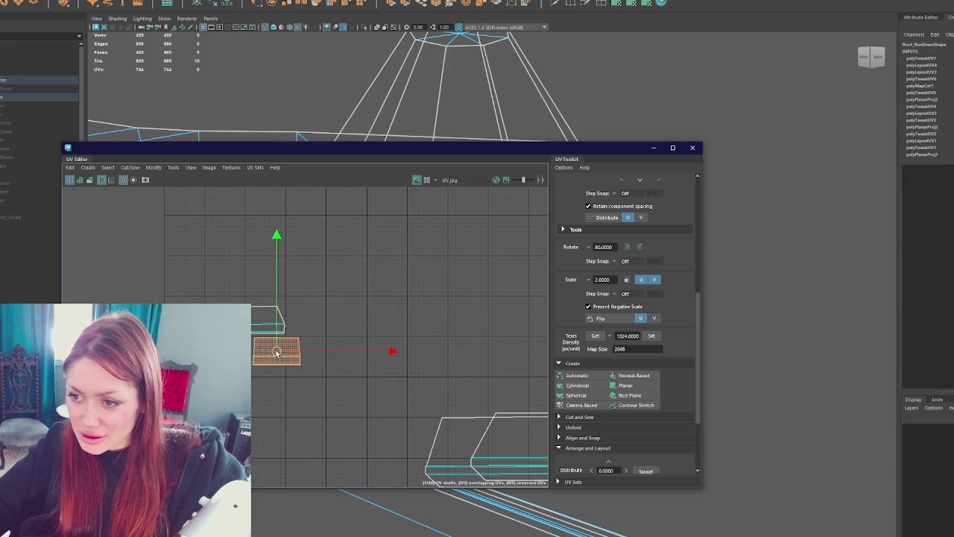
# Step: Close the UV Editor and return to textured shading on the roof
pyautogui.click(692, 147)
pyautogui.press('6')
pyautogui.moveTo(642, 164)
pyautogui.keyDown('alt'); pyautogui.mouseDown()
pyautogui.moveTo(566, 167)
pyautogui.moveTo(434, 229)
pyautogui.moveTo(621, 244)
pyautogui.moveTo(597, 250)
pyautogui.moveTo(711, 243)
pyautogui.moveTo(432, 300)
pyautogui.moveTo(539, 270)
pyautogui.moveTo(507, 269)
pyautogui.moveTo(462, 449)
pyautogui.moveTo(489, 350)
pyautogui.mouseUp(); pyautogui.keyUp('alt')
# Step: Select and frame the large lower roof faces to check their checker pattern
pyautogui.click(490, 347)
pyautogui.press('f')
pyautogui.moveTo(522, 324); pyautogui.dragTo(522, 350, button='right')
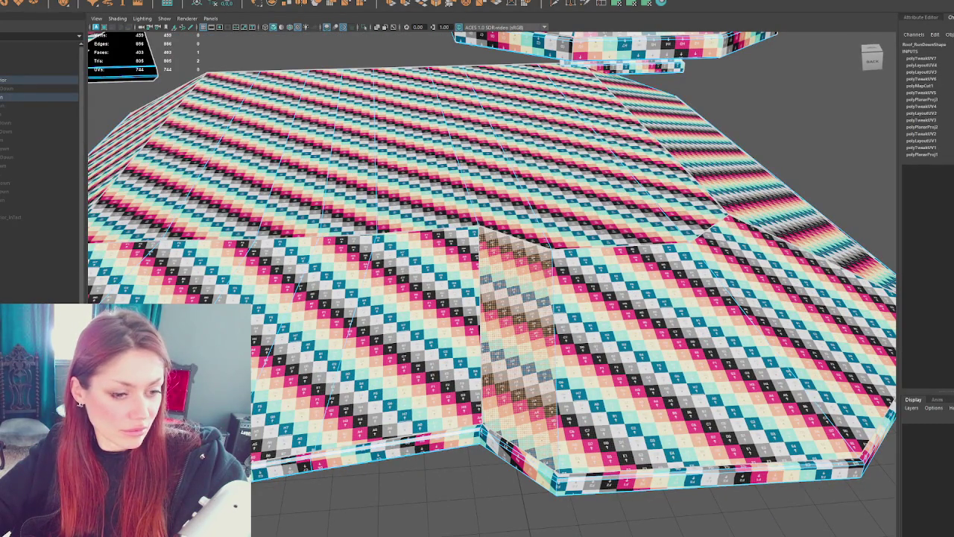
pyautogui.keyDown('shift'); pyautogui.click(708, 343); pyautogui.keyUp('shift')
pyautogui.keyDown('alt'); pyautogui.moveTo(709, 343); pyautogui.dragTo(328, 351); pyautogui.keyUp('alt')
pyautogui.scroll(-5, 328, 350)
pyautogui.scroll(5, 336, 353)
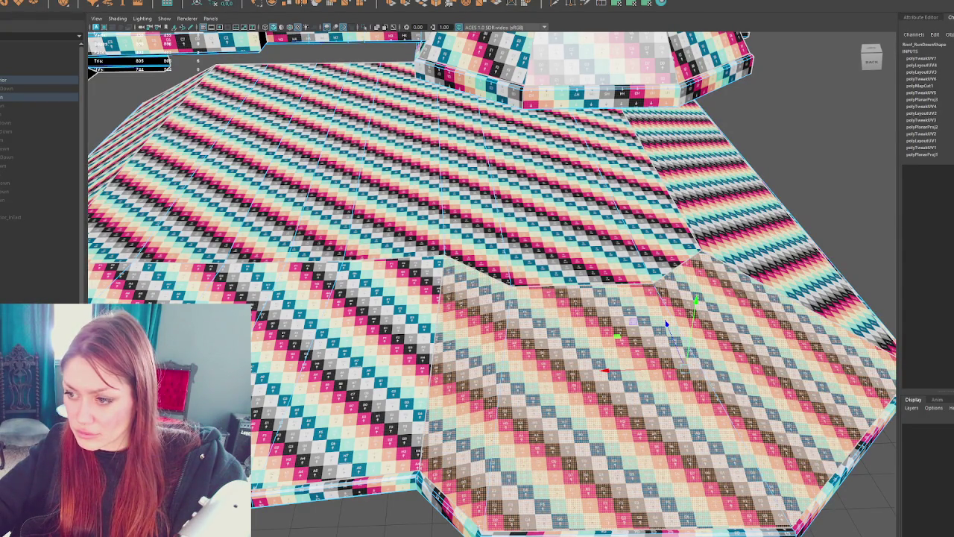
pyautogui.scroll(3, 493, 283)
pyautogui.scroll(3, 492, 283)
pyautogui.scroll(1, 492, 283)
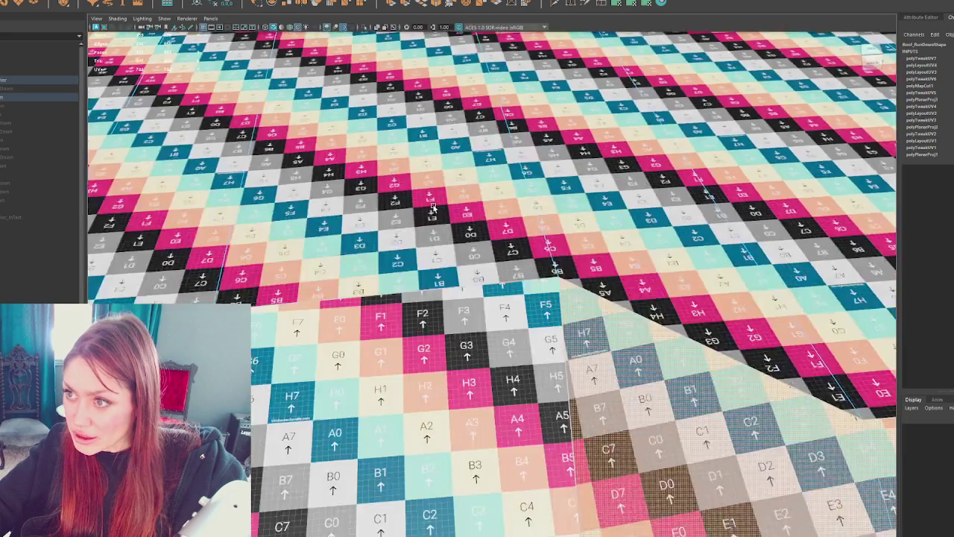
# Step: Orbit and zoom across the roof pieces to compare checker square size, then open Hypershade
pyautogui.moveTo(249, 170)
pyautogui.keyDown('alt'); pyautogui.mouseDown()
pyautogui.moveTo(493, 183)
pyautogui.moveTo(524, 229)
pyautogui.mouseUp(); pyautogui.keyUp('alt')
pyautogui.keyDown('alt'); pyautogui.moveTo(507, 207); pyautogui.dragTo(509, 223, button='middle'); pyautogui.keyUp('alt')
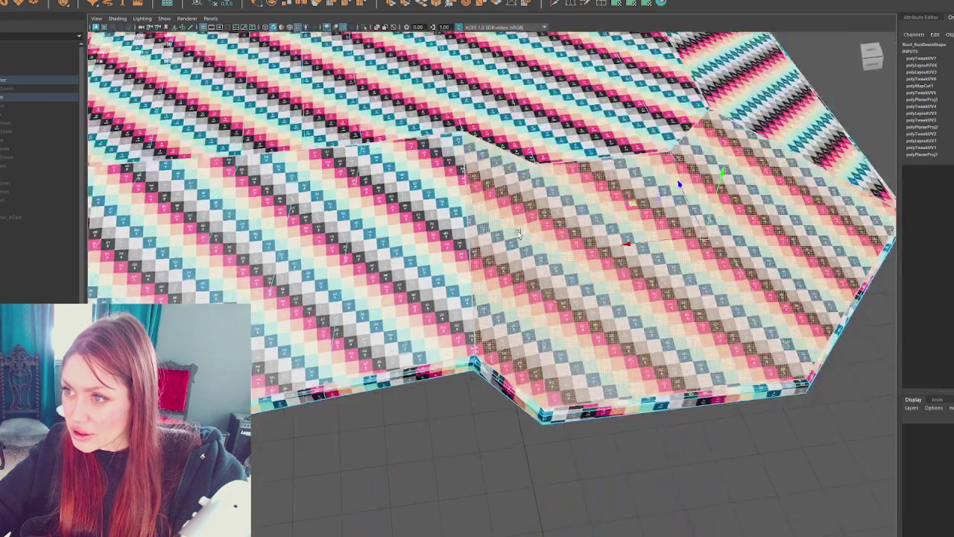
pyautogui.keyDown('alt'); pyautogui.moveTo(509, 223); pyautogui.dragTo(571, 415, button='right'); pyautogui.keyUp('alt')
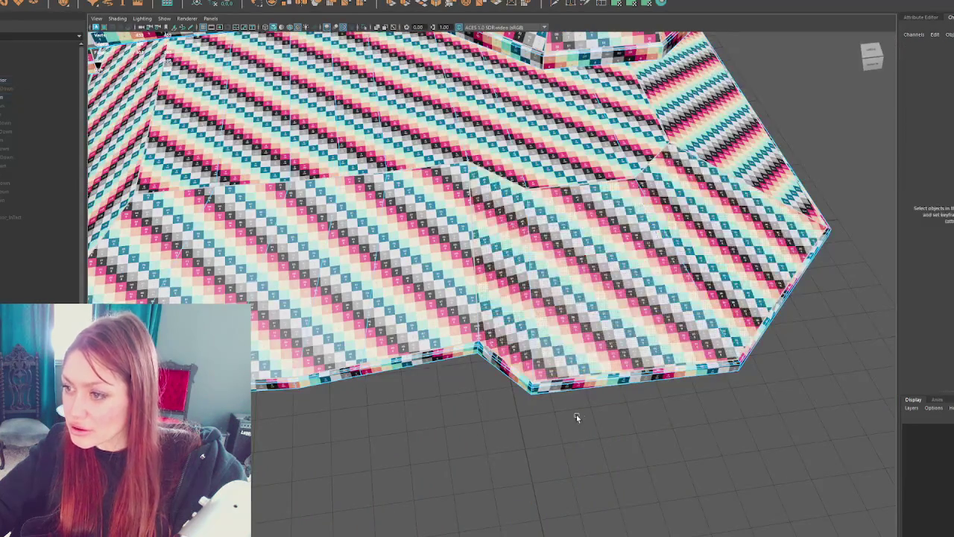
pyautogui.moveTo(571, 415)
pyautogui.keyDown('alt'); pyautogui.mouseDown()
pyautogui.moveTo(476, 372)
pyautogui.moveTo(656, 358)
pyautogui.moveTo(588, 363)
pyautogui.moveTo(478, 325)
pyautogui.moveTo(503, 372)
pyautogui.moveTo(187, 198)
pyautogui.mouseUp(); pyautogui.keyUp('alt')
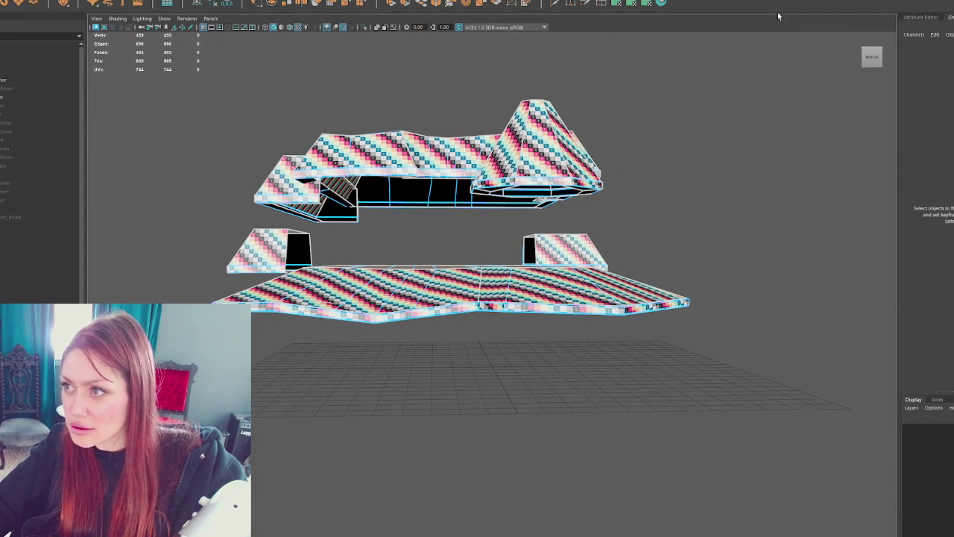
pyautogui.click(663, 6)
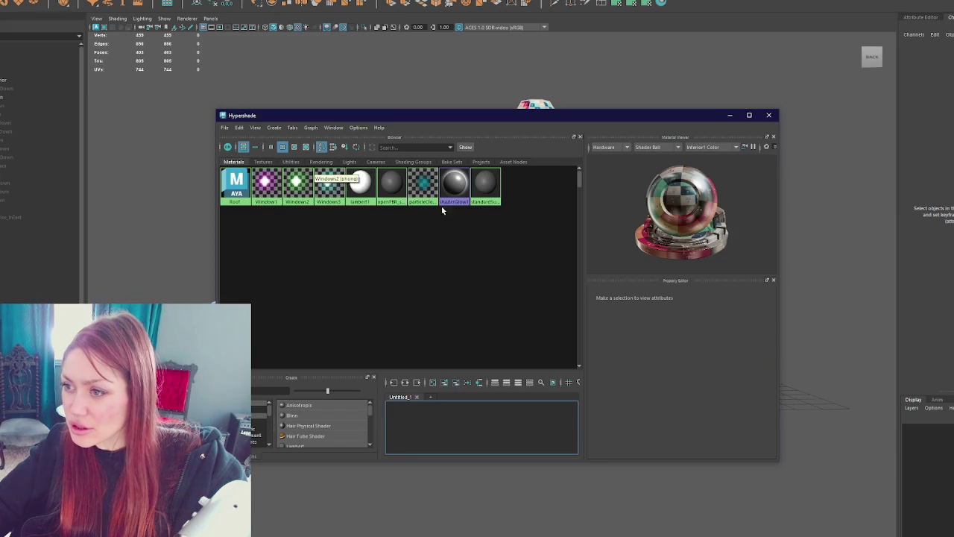
# Step: Rename the checker material to TD and close Hypershade
pyautogui.click(236, 185)
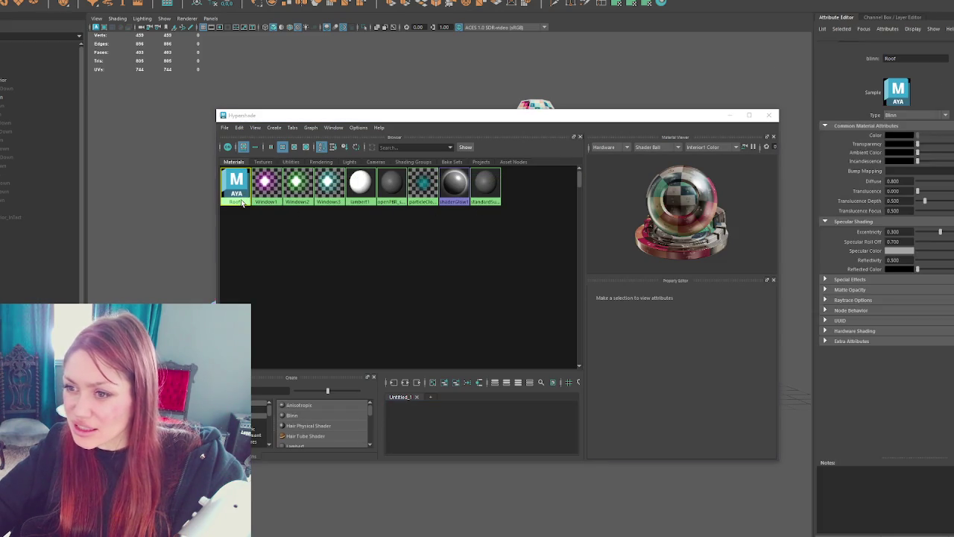
pyautogui.doubleClick(690, 303)
pyautogui.write('TO')
pyautogui.press('Return')
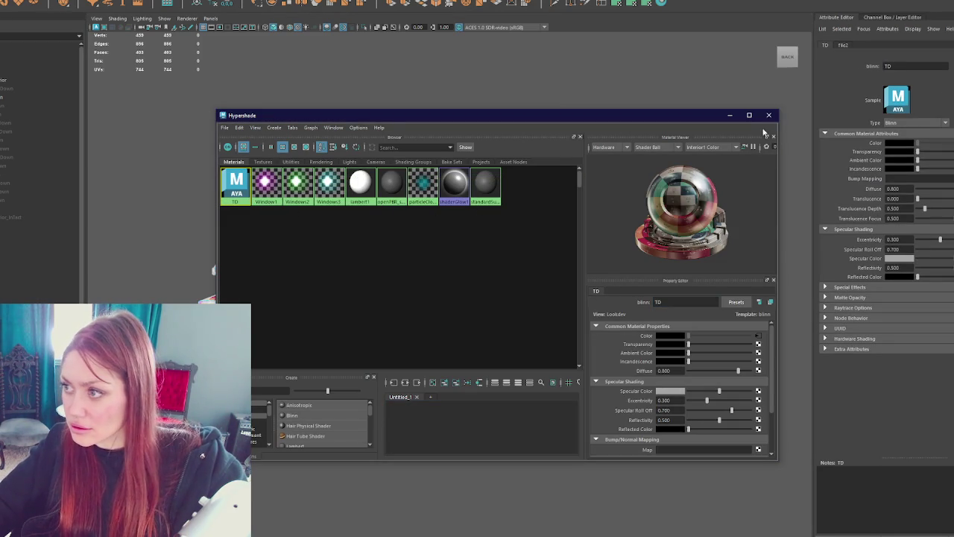
pyautogui.click(769, 115)
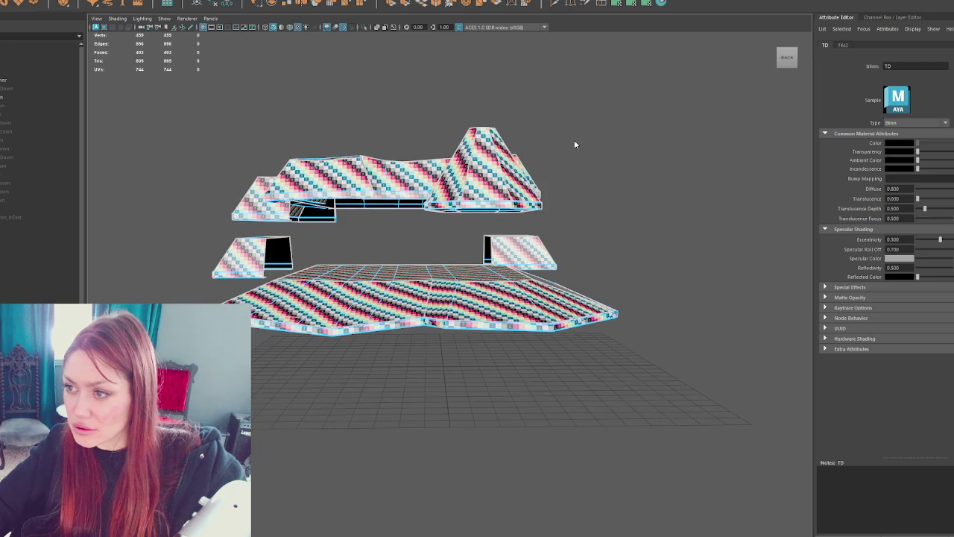
# Step: Assign the upper roof surfaces a new Blinn material named Roof
pyautogui.press('4')
pyautogui.keyDown('alt'); pyautogui.moveTo(575, 145); pyautogui.dragTo(563, 161); pyautogui.keyUp('alt')
pyautogui.moveTo(625, 123); pyautogui.dragTo(325, 154)
pyautogui.moveTo(595, 138); pyautogui.dragTo(617, 377, button='right')
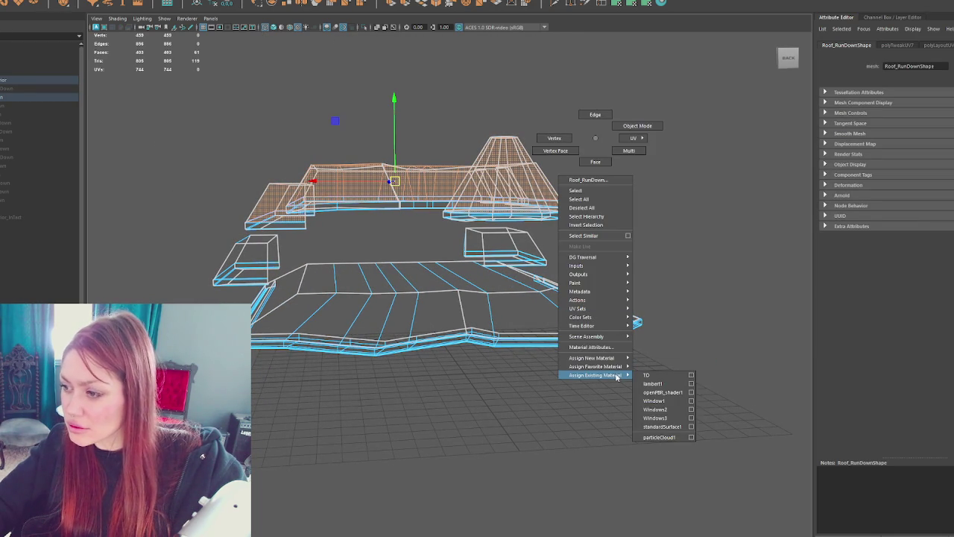
pyautogui.click(649, 386)
pyautogui.doubleClick(906, 65)
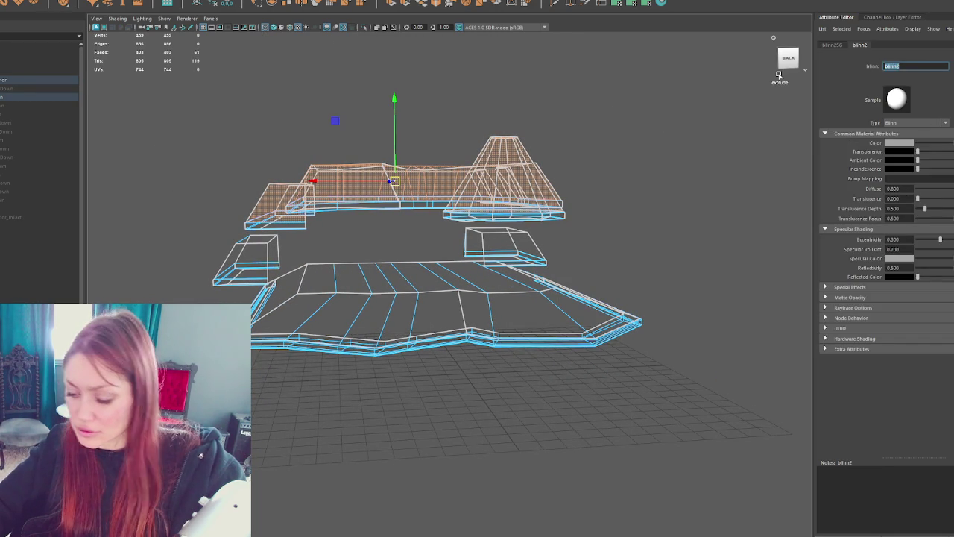
pyautogui.write('Roof')
pyautogui.press('Return')
# Step: Apply the Roof material to the two small roof boxes and the bottom deck roof
pyautogui.keyDown('alt'); pyautogui.moveTo(549, 229); pyautogui.dragTo(550, 230); pyautogui.keyUp('alt')
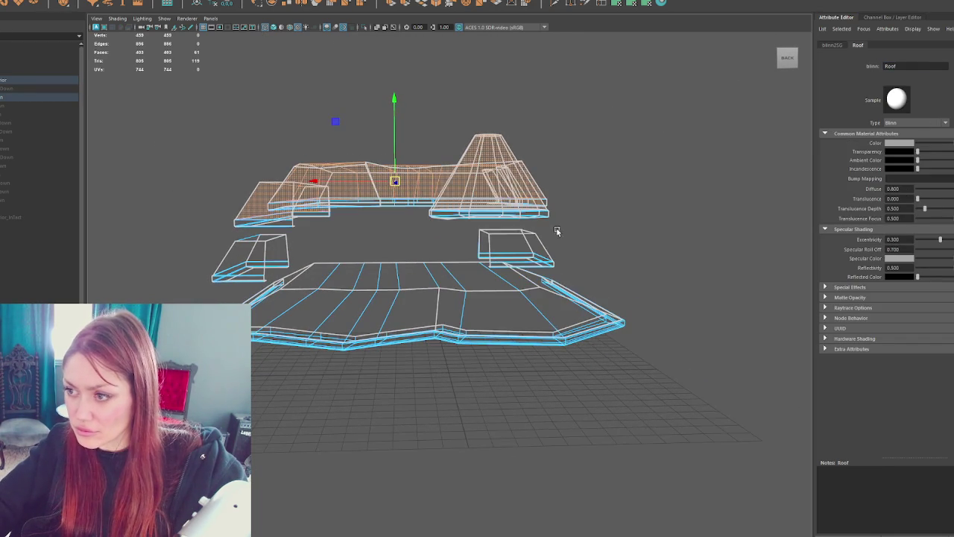
pyautogui.click(537, 237)
pyautogui.keyDown('shift'); pyautogui.click(224, 251); pyautogui.keyUp('shift')
pyautogui.moveTo(216, 251)
pyautogui.keyDown('alt'); pyautogui.mouseDown()
pyautogui.moveTo(600, 255)
pyautogui.moveTo(405, 276)
pyautogui.mouseUp(); pyautogui.keyUp('alt')
pyautogui.keyDown('alt'); pyautogui.moveTo(356, 320); pyautogui.dragTo(571, 347); pyautogui.keyUp('alt')
pyautogui.moveTo(669, 236); pyautogui.dragTo(678, 468, button='right')
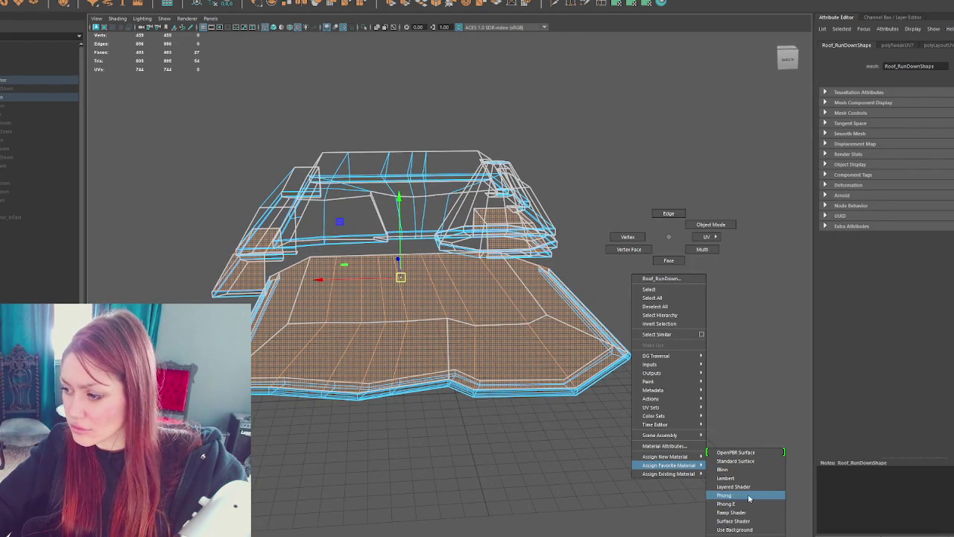
pyautogui.moveTo(668, 473)
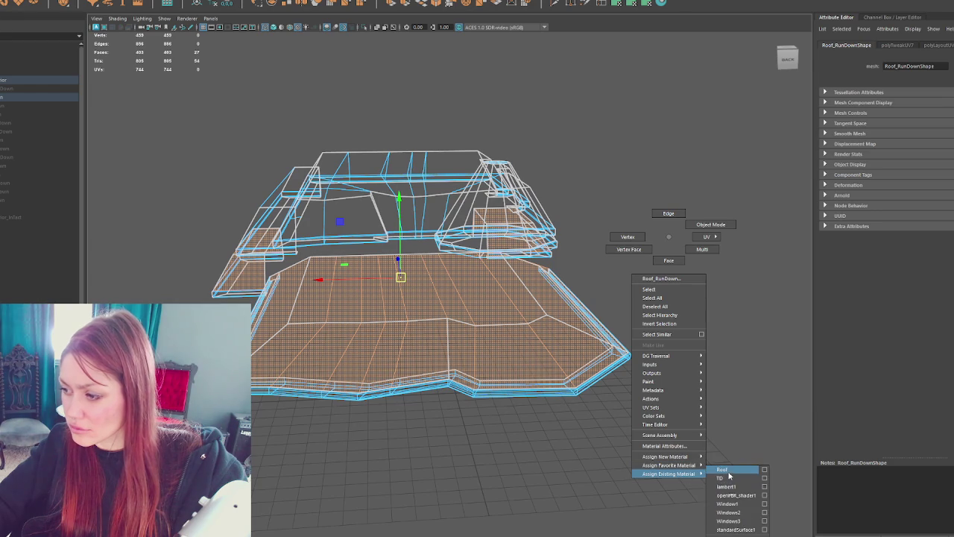
pyautogui.click(722, 469)
# Step: Select the whole roof mesh except the upper roof top faces, leaving the edges
pyautogui.click(619, 209)
pyautogui.press('6')
pyautogui.moveTo(619, 209)
pyautogui.keyDown('alt'); pyautogui.mouseDown()
pyautogui.moveTo(492, 187)
pyautogui.moveTo(654, 194)
pyautogui.mouseUp(); pyautogui.keyUp('alt')
pyautogui.click(623, 167)
pyautogui.keyDown('alt'); pyautogui.moveTo(633, 150); pyautogui.dragTo(648, 140); pyautogui.keyUp('alt')
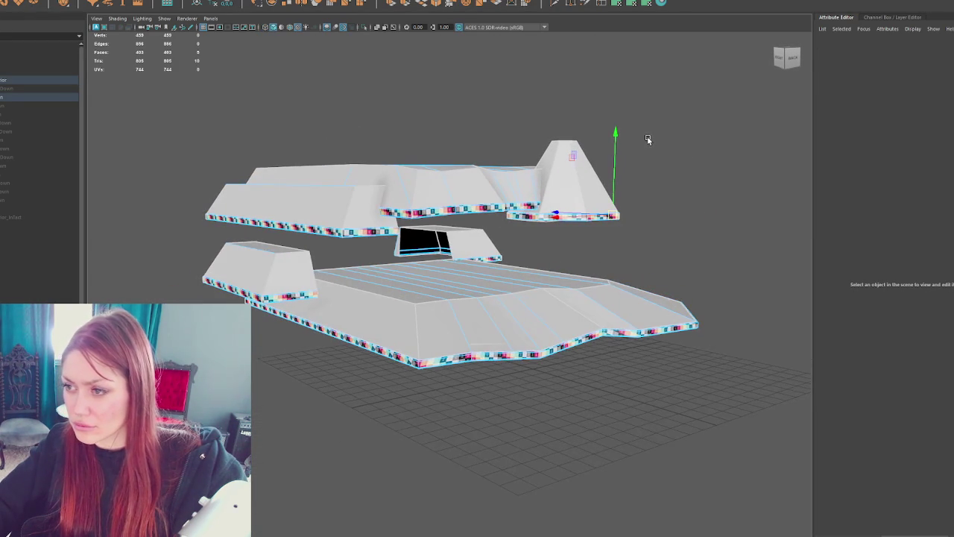
pyautogui.moveTo(502, 89); pyautogui.dragTo(739, 192)
pyautogui.moveTo(708, 91); pyautogui.dragTo(166, 451)
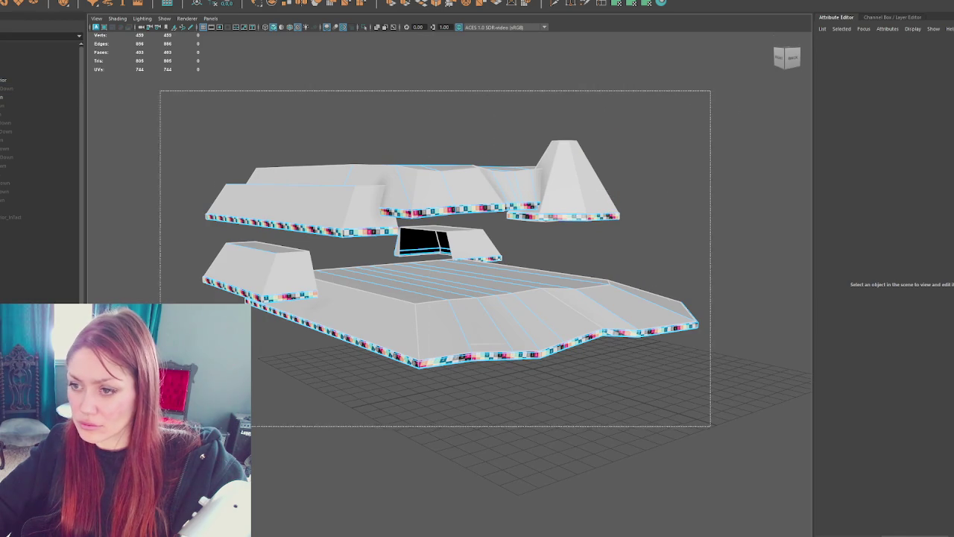
pyautogui.moveTo(694, 73)
pyautogui.keyDown('ctrl'); pyautogui.mouseDown()
pyautogui.moveTo(214, 213)
pyautogui.moveTo(231, 187)
pyautogui.mouseUp(); pyautogui.keyUp('ctrl')
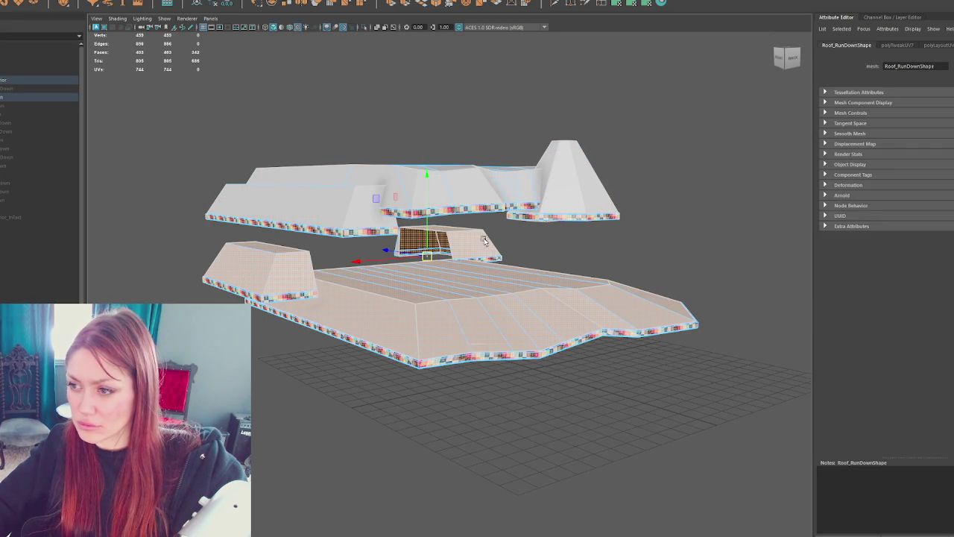
# Step: Deselect the small roof pieces' top faces so only the roof edge faces remain
pyautogui.keyDown('alt'); pyautogui.moveTo(485, 242); pyautogui.dragTo(504, 235); pyautogui.keyUp('alt')
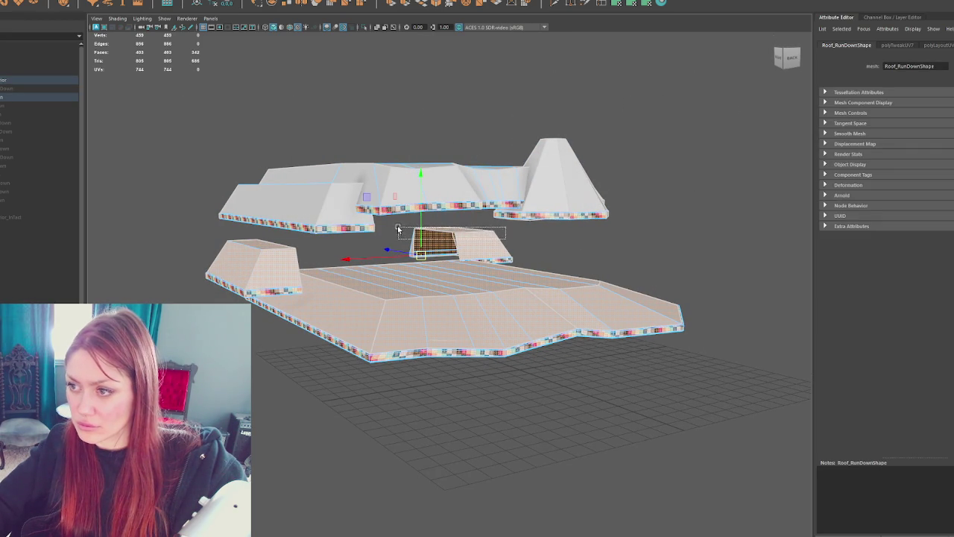
pyautogui.keyDown('ctrl'); pyautogui.moveTo(399, 230); pyautogui.dragTo(388, 245); pyautogui.keyUp('ctrl')
pyautogui.keyDown('ctrl'); pyautogui.moveTo(233, 247); pyautogui.dragTo(297, 259); pyautogui.keyUp('ctrl')
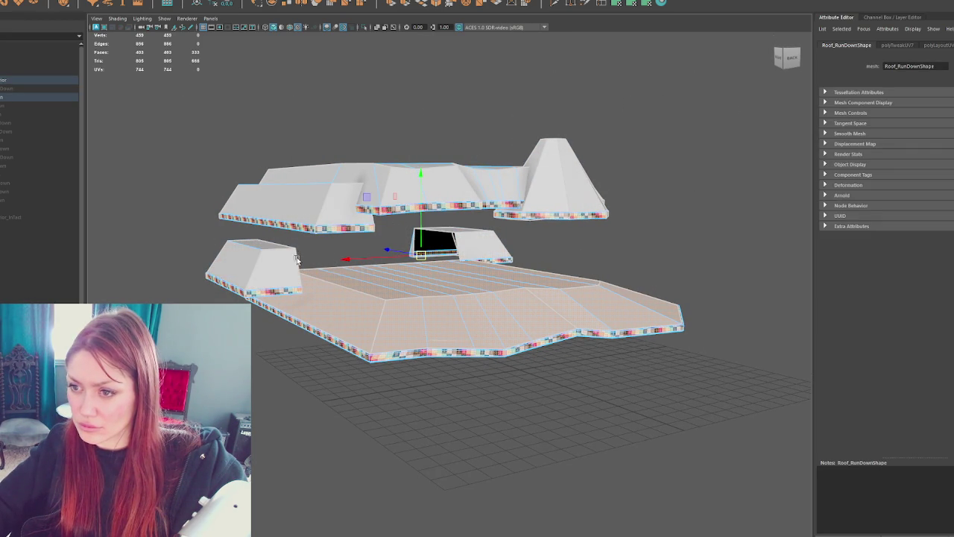
pyautogui.moveTo(446, 281)
pyautogui.keyDown('alt'); pyautogui.mouseDown()
pyautogui.moveTo(518, 298)
pyautogui.moveTo(641, 254)
pyautogui.mouseUp(); pyautogui.keyUp('alt')
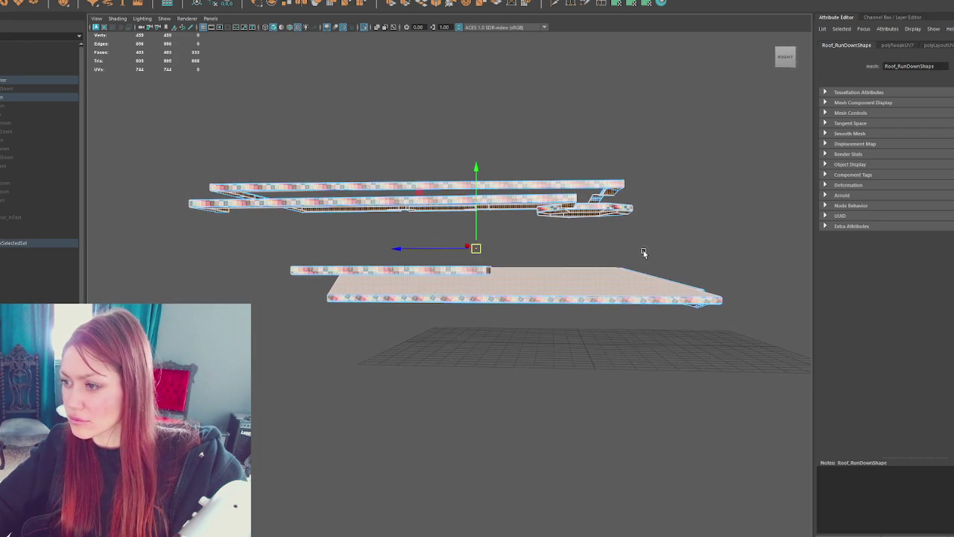
pyautogui.moveTo(583, 278)
pyautogui.keyDown('alt'); pyautogui.mouseDown()
pyautogui.moveTo(648, 256)
pyautogui.moveTo(507, 267)
pyautogui.moveTo(433, 255)
pyautogui.moveTo(402, 266)
pyautogui.moveTo(351, 250)
pyautogui.moveTo(489, 261)
pyautogui.moveTo(522, 254)
pyautogui.moveTo(533, 290)
pyautogui.moveTo(524, 287)
pyautogui.mouseUp(); pyautogui.keyUp('alt')
pyautogui.scroll(5, 402, 261)
pyautogui.scroll(-5, 489, 261)
pyautogui.scroll(4, 521, 254)
pyautogui.scroll(2, 549, 252)
# Step: Give the roof edge faces a new red Blinn material named Trim1
pyautogui.moveTo(561, 114); pyautogui.dragTo(582, 346, button='right')
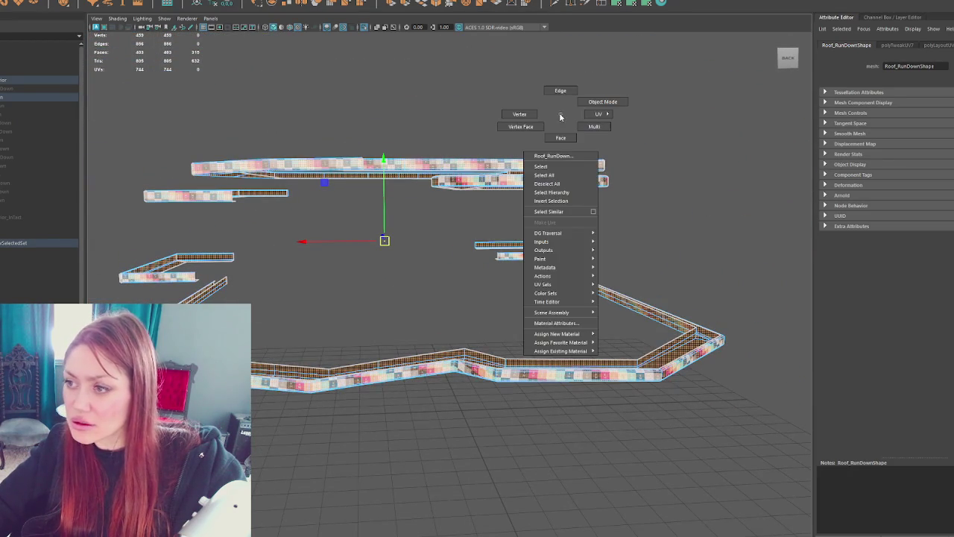
pyautogui.click(614, 360)
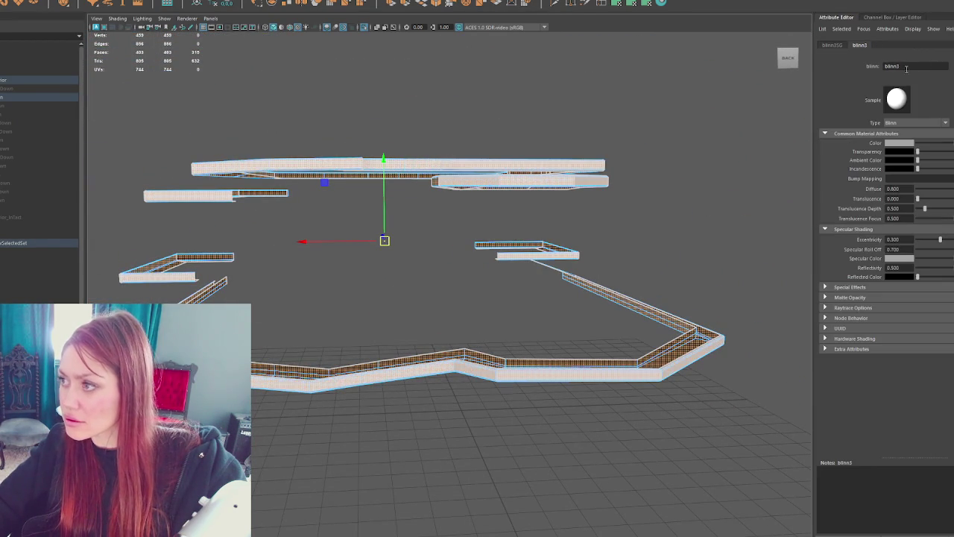
pyautogui.hotkey('ctrl', 'a')
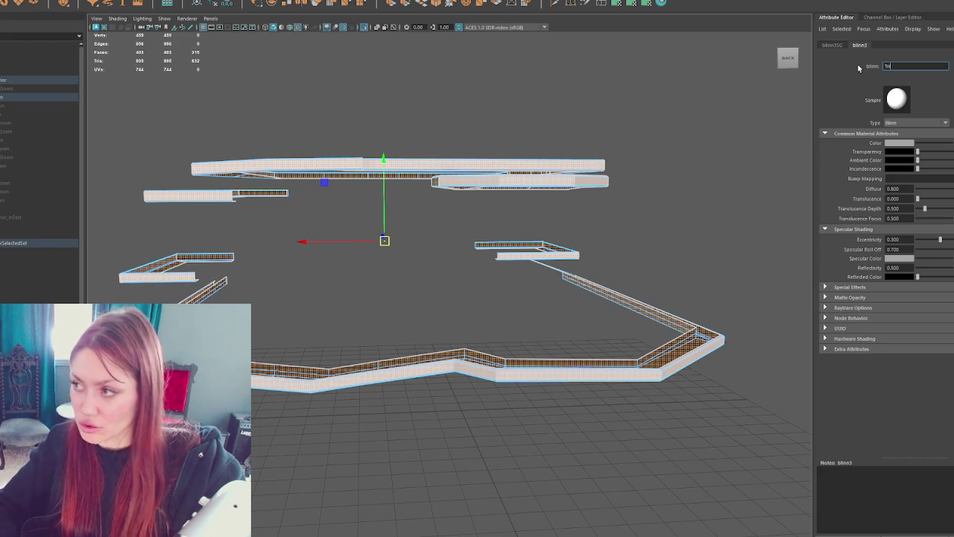
pyautogui.write('Trim1')
pyautogui.press('Return')
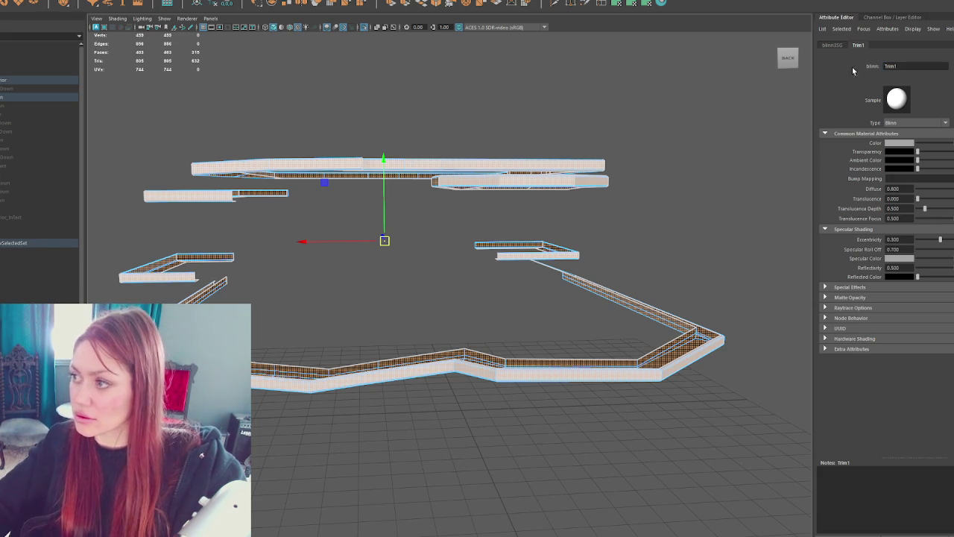
pyautogui.click(898, 143)
pyautogui.click(863, 120)
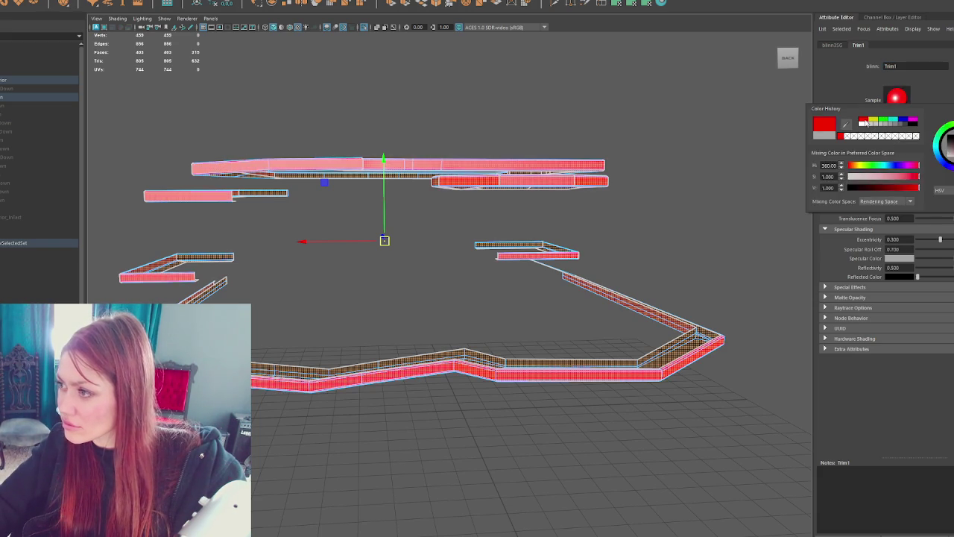
pyautogui.click(535, 98)
# Step: Switch off textured display and select the deck rim and walls objects
pyautogui.press('5')
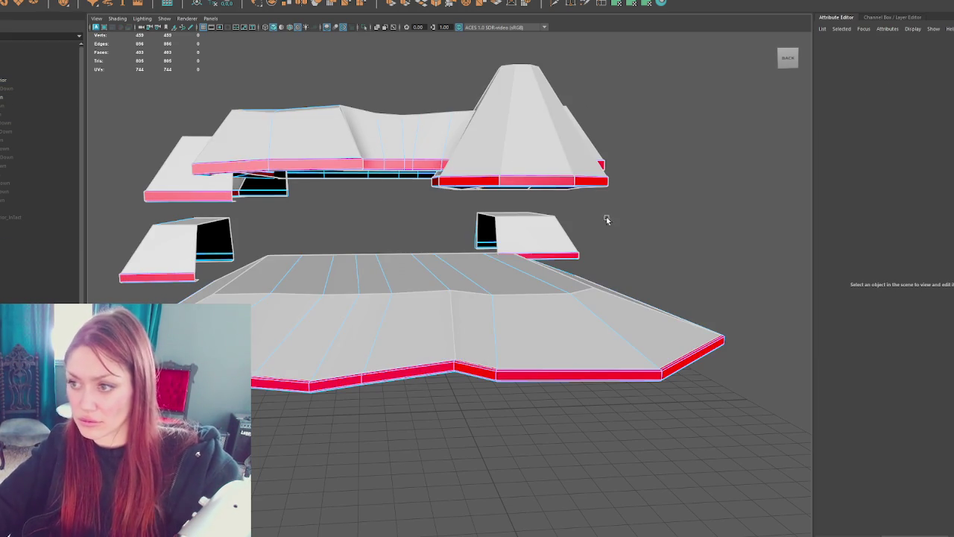
pyautogui.click(656, 188)
pyautogui.click(28, 90)
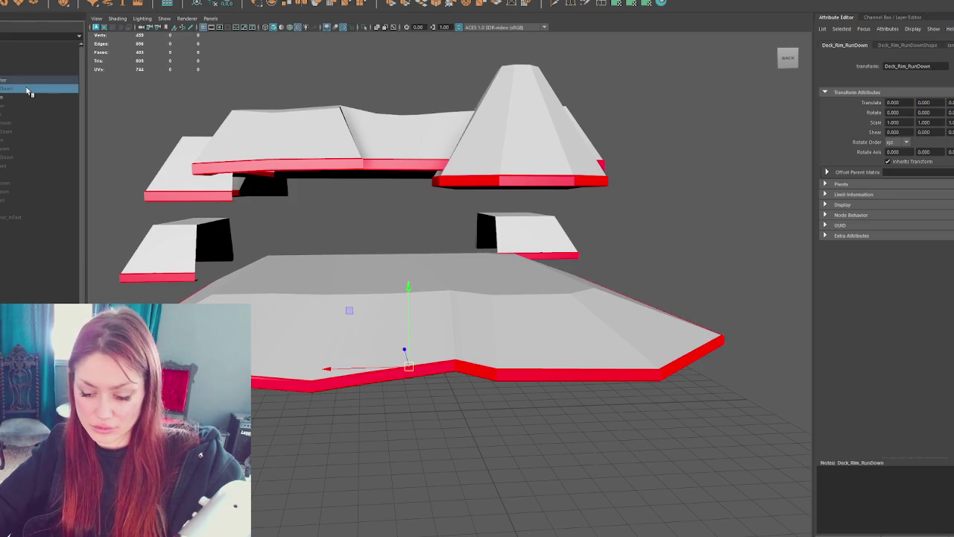
pyautogui.click(27, 107)
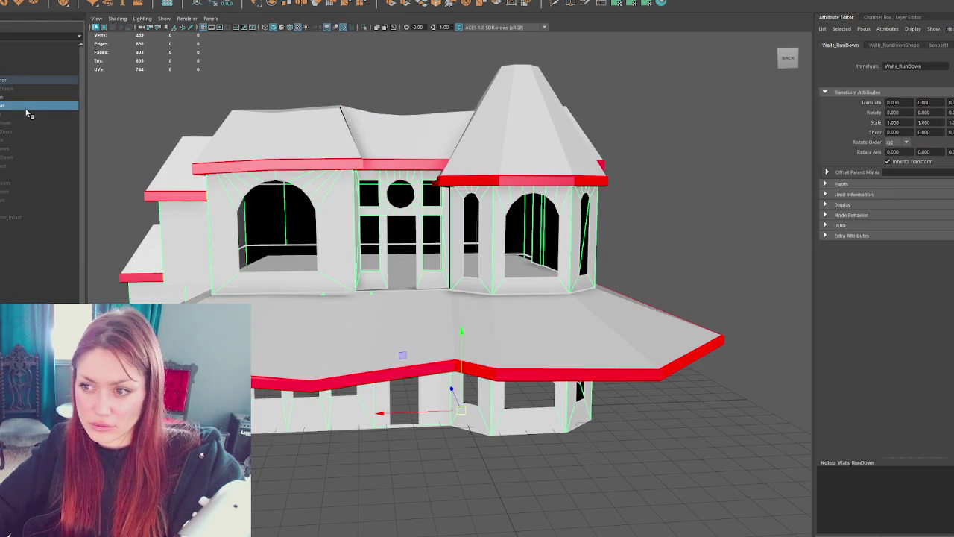
# Step: Apply the TD checker material to the walls and isolate them to inspect the UV layout
pyautogui.click(327, 232)
pyautogui.moveTo(678, 141); pyautogui.dragTo(696, 379, button='right')
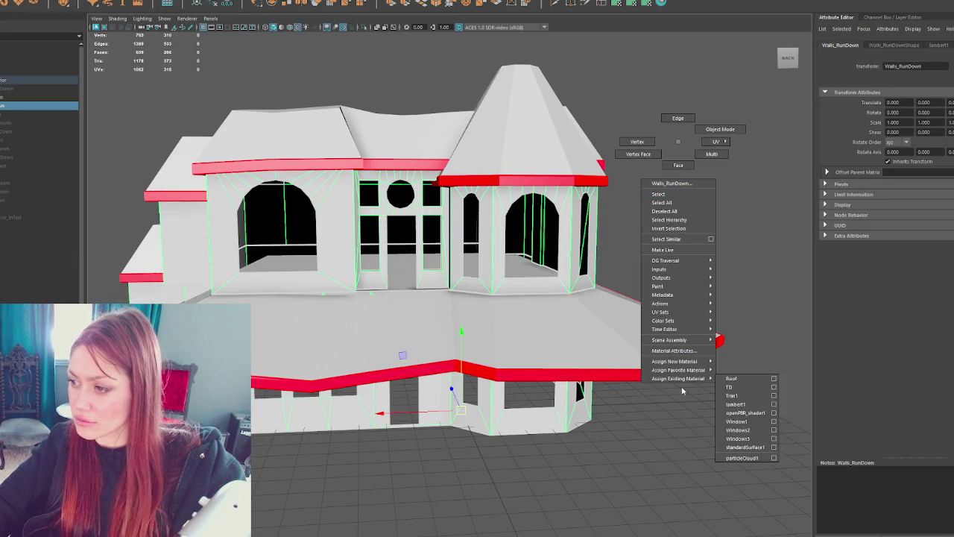
pyautogui.click(734, 386)
pyautogui.hotkey('ctrl', '1')
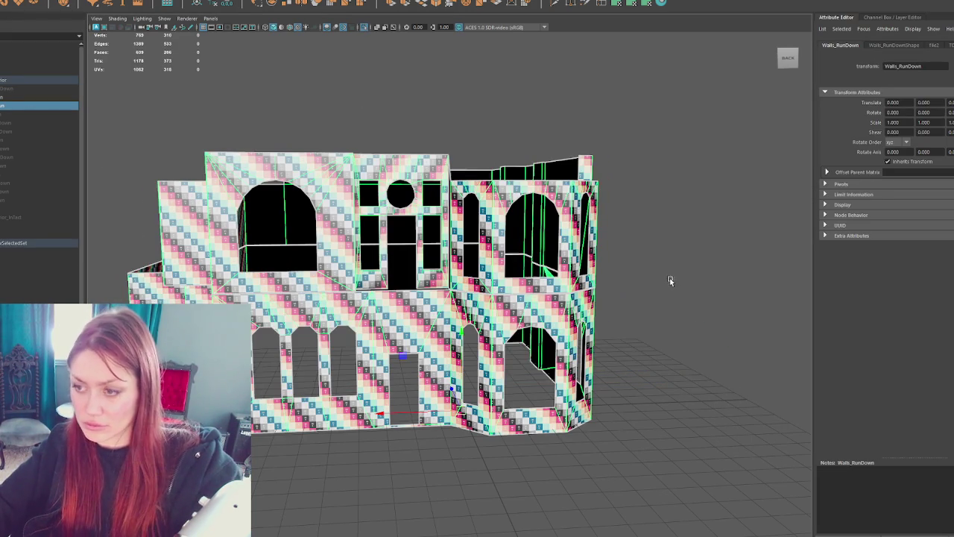
pyautogui.click(632, 284)
pyautogui.moveTo(680, 288)
pyautogui.keyDown('alt'); pyautogui.mouseDown()
pyautogui.moveTo(601, 285)
pyautogui.moveTo(720, 286)
pyautogui.moveTo(594, 278)
pyautogui.mouseUp(); pyautogui.keyUp('alt')
pyautogui.click(594, 277)
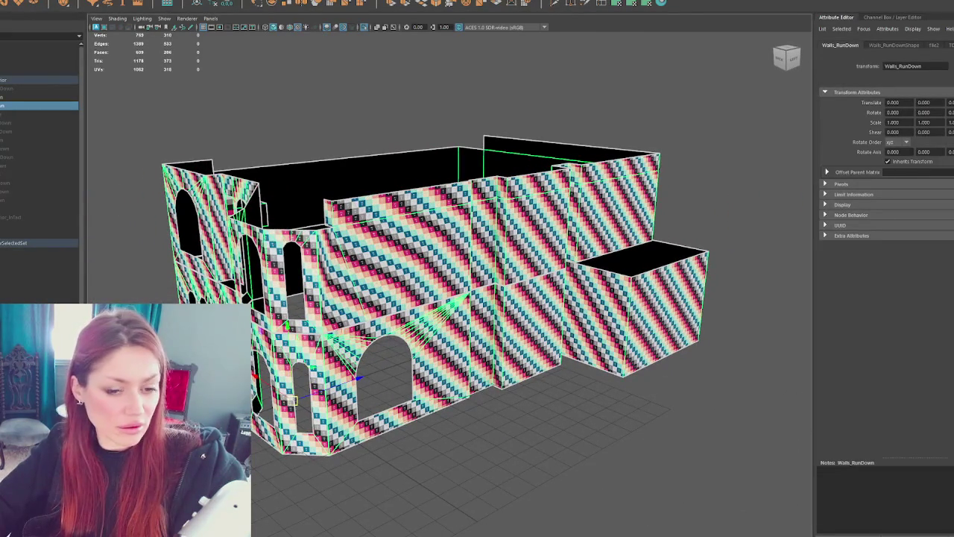
pyautogui.hotkey('ctrl', 'F11')
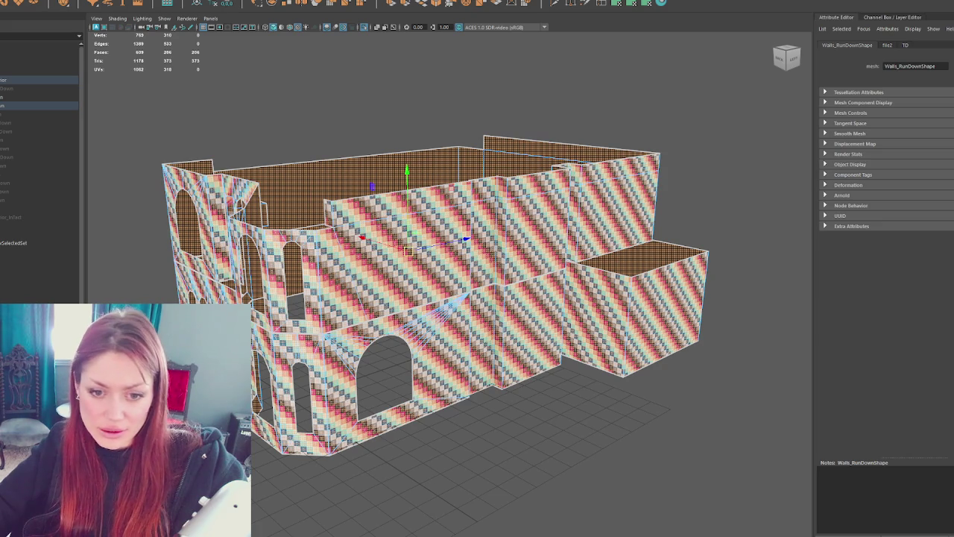
pyautogui.scroll(5, 609, 302)
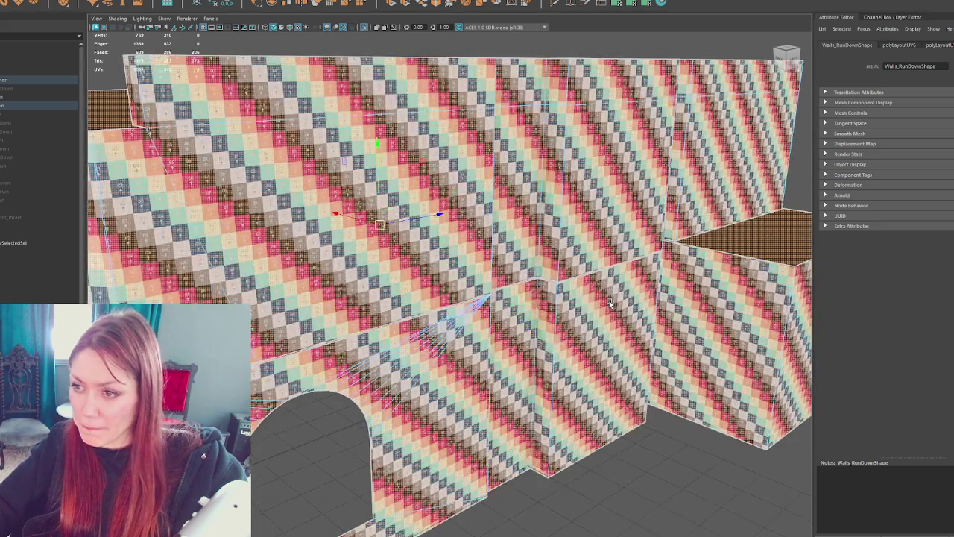
pyautogui.moveTo(609, 302)
pyautogui.keyDown('alt'); pyautogui.mouseDown()
pyautogui.moveTo(415, 289)
pyautogui.moveTo(534, 136)
pyautogui.mouseUp(); pyautogui.keyUp('alt')
pyautogui.rightClick(534, 136)
pyautogui.click(534, 137)
pyautogui.moveTo(534, 136)
pyautogui.keyDown('alt'); pyautogui.mouseDown()
pyautogui.moveTo(547, 150)
pyautogui.moveTo(358, 143)
pyautogui.moveTo(431, 157)
pyautogui.mouseUp(); pyautogui.keyUp('alt')
# Step: Assign the walls a new Blinn material named Walls and color it pink
pyautogui.click(473, 228)
pyautogui.rightClick(630, 166)
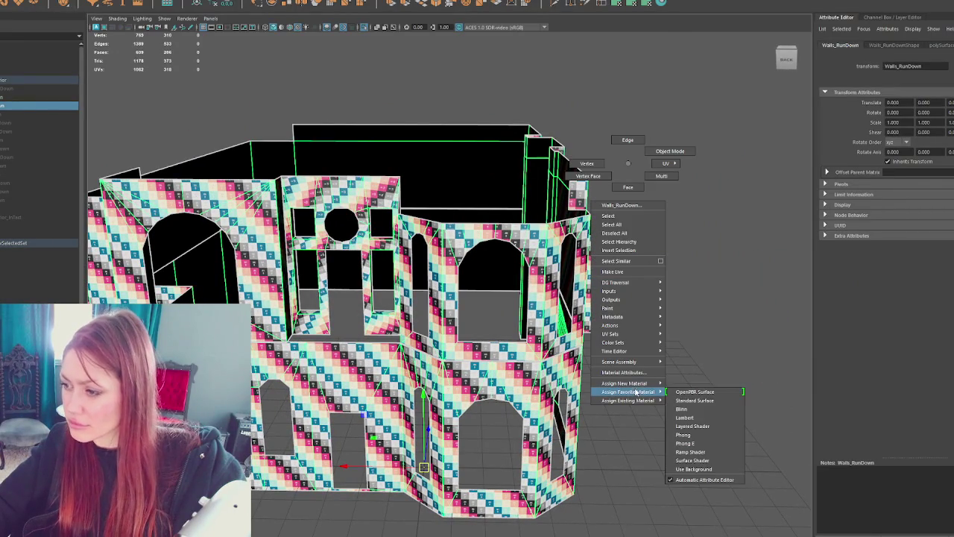
pyautogui.click(682, 409)
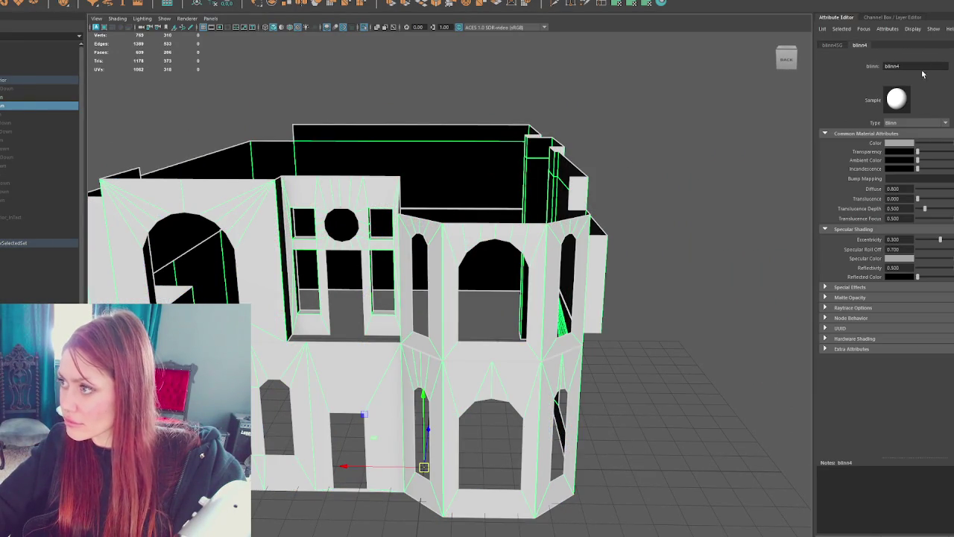
pyautogui.write('wAl')
pyautogui.press('capslock')
pyautogui.press('BackSpace')
pyautogui.press('BackSpace')
pyautogui.press('BackSpace')
pyautogui.write('Walls')
pyautogui.press('Return')
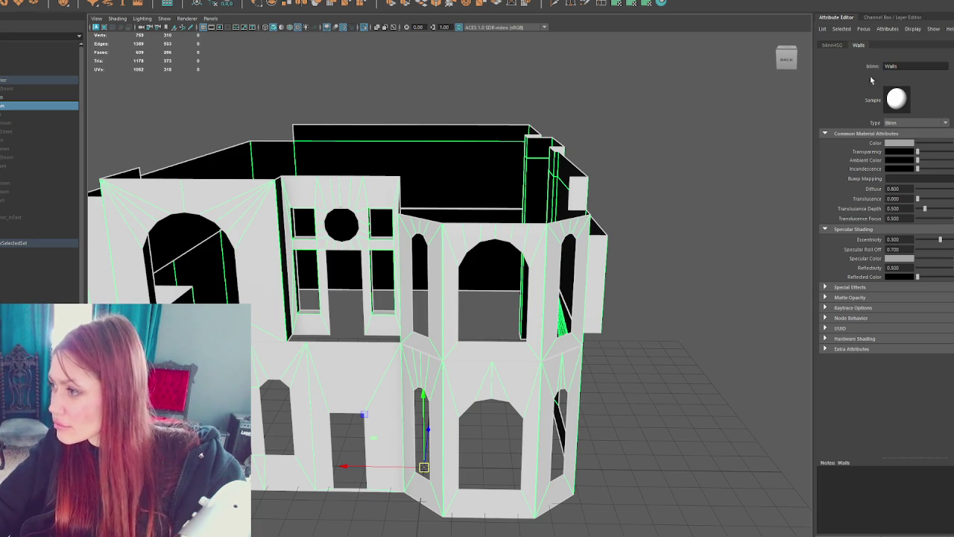
pyautogui.click(900, 143)
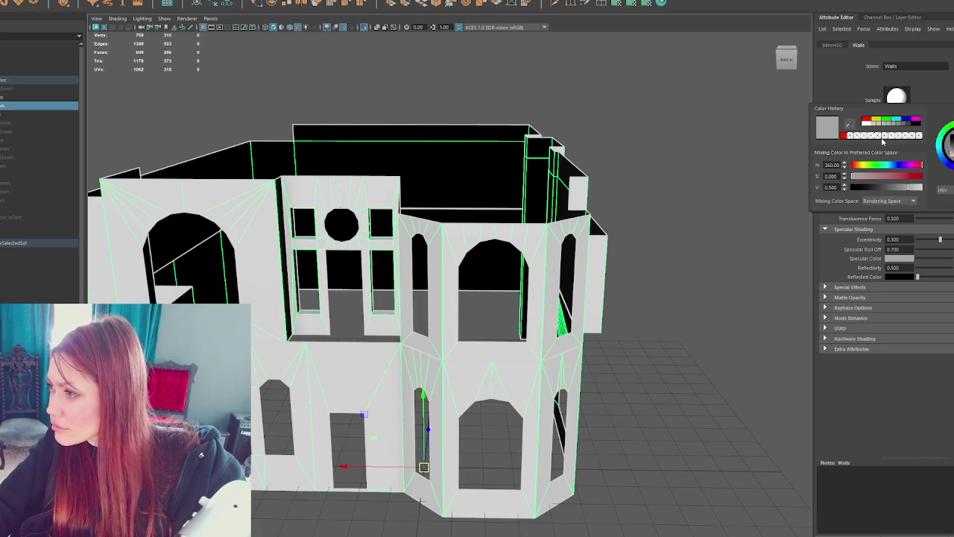
pyautogui.click(892, 176)
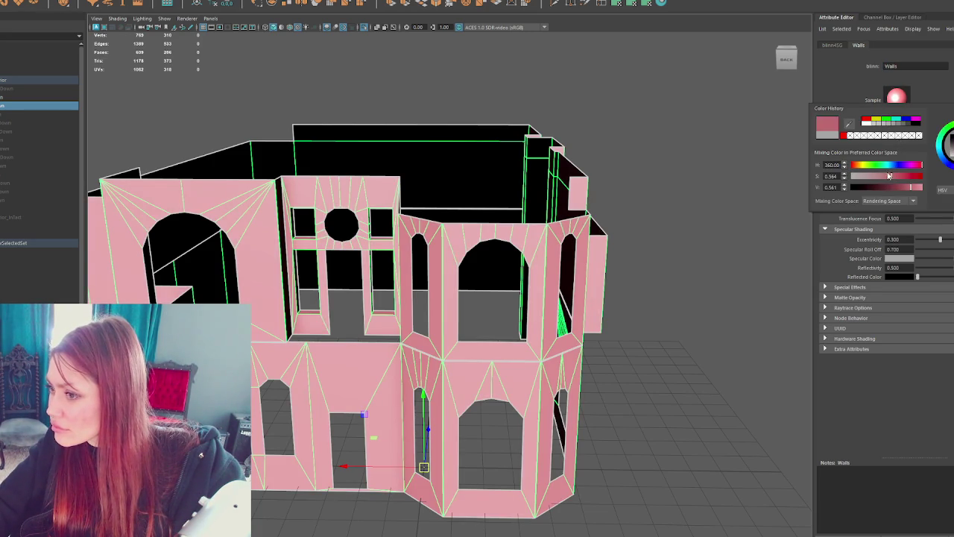
pyautogui.moveTo(667, 164); pyautogui.dragTo(706, 140, button='right')
# Step: Bring the hidden house pieces back into view and select the deck rim
pyautogui.hotkey('ctrl', '1')
pyautogui.scroll(-1, 647, 193)
pyautogui.scroll(-3, 646, 193)
pyautogui.click(26, 89)
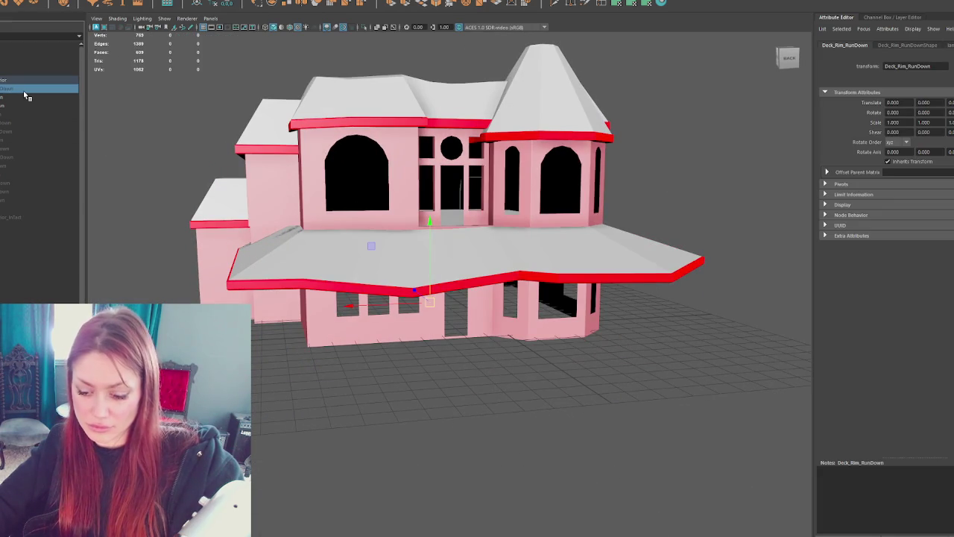
# Step: Loft a porch floor surface between the porch outline curves and rename it
pyautogui.click(23, 202)
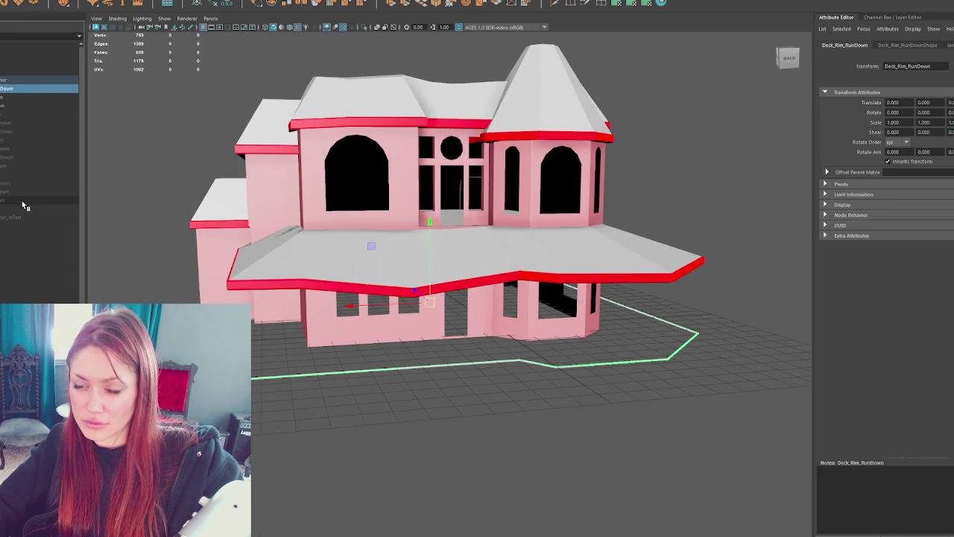
pyautogui.press('g')
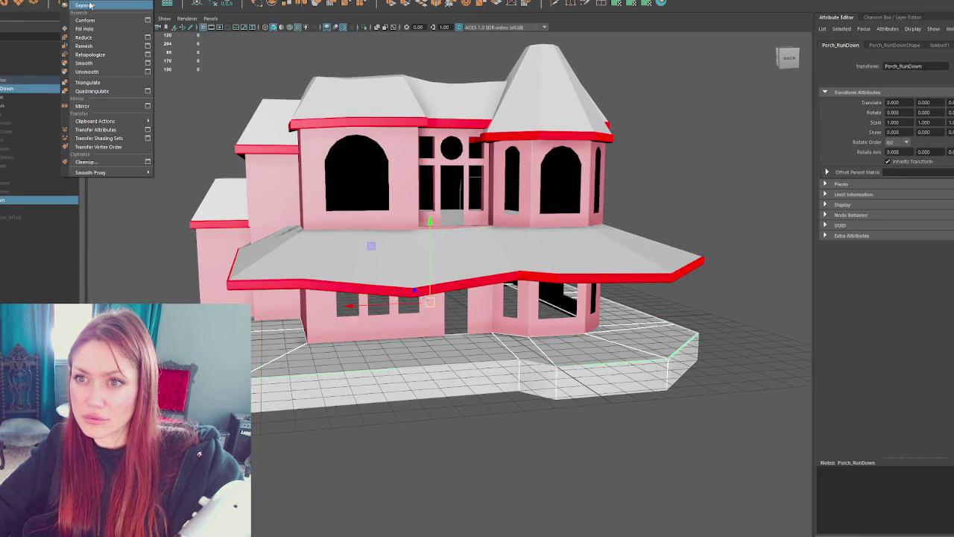
pyautogui.click(72, 117)
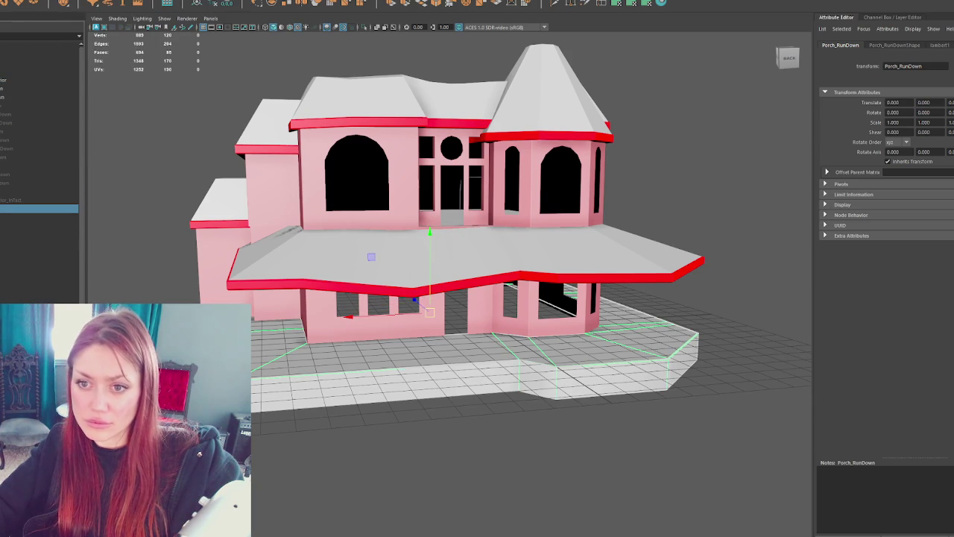
pyautogui.doubleClick(37, 209)
pyautogui.press('Return')
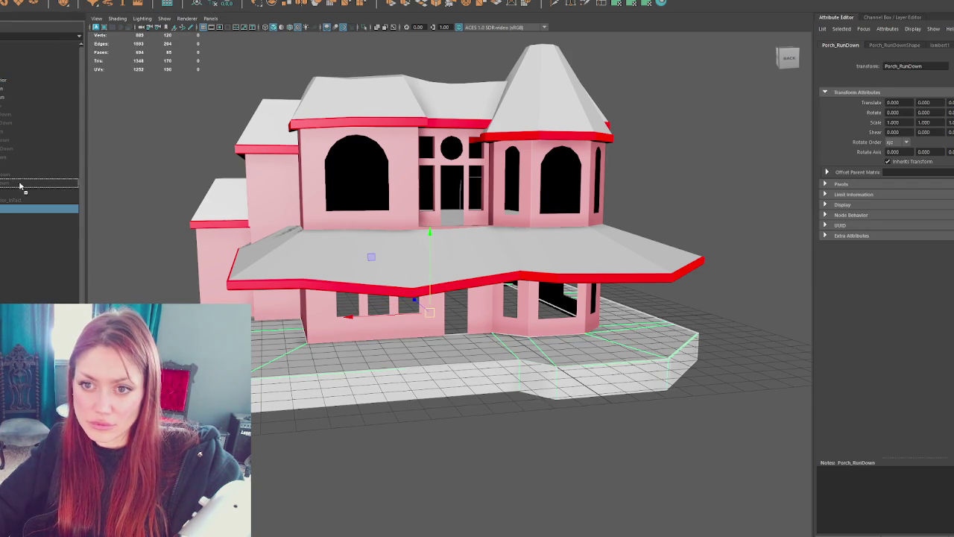
# Step: Reorder the Corners, Walls, Trim and roof objects in the Outliner hierarchy
pyautogui.click(9, 124)
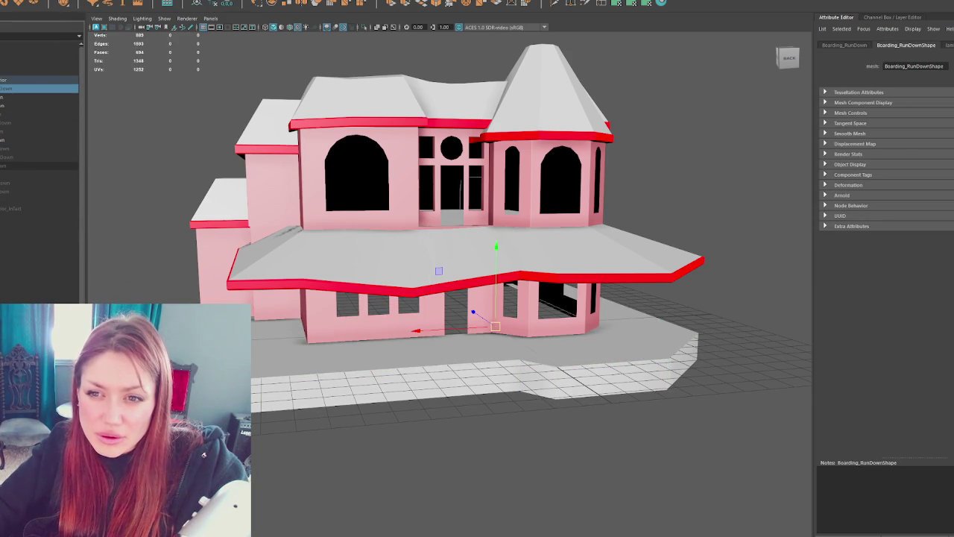
pyautogui.click(6, 165)
pyautogui.click(5, 157)
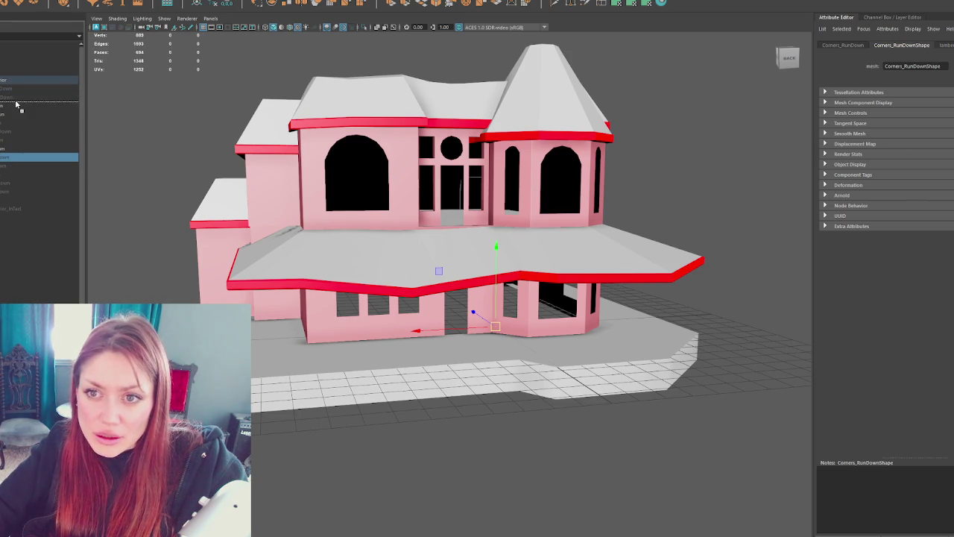
pyautogui.moveTo(17, 104); pyautogui.dragTo(15, 105)
pyautogui.moveTo(14, 155)
pyautogui.mouseDown()
pyautogui.moveTo(6, 186)
pyautogui.moveTo(34, 108)
pyautogui.moveTo(20, 116)
pyautogui.mouseUp()
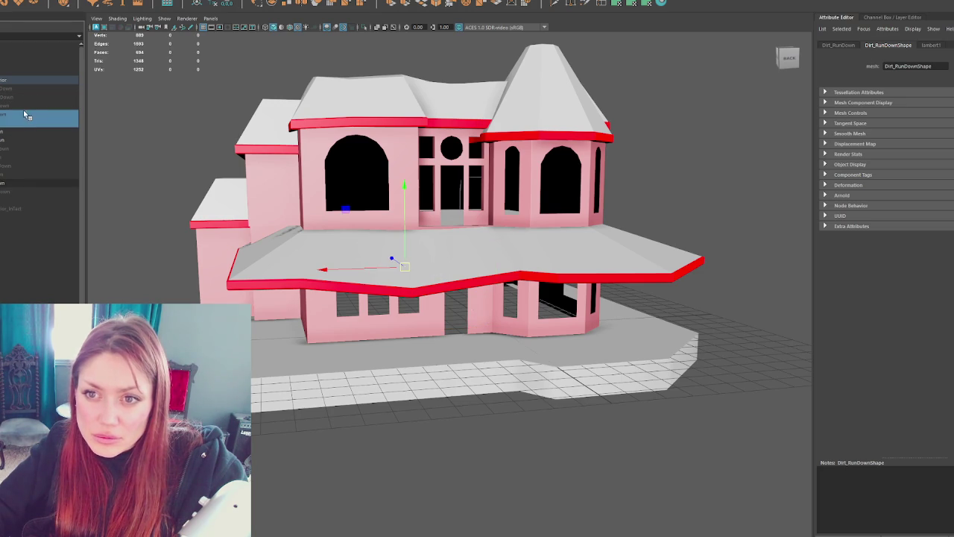
pyautogui.click(23, 139)
pyautogui.moveTo(15, 191)
pyautogui.mouseDown()
pyautogui.moveTo(3, 198)
pyautogui.moveTo(4, 131)
pyautogui.mouseUp()
pyautogui.click(3, 149)
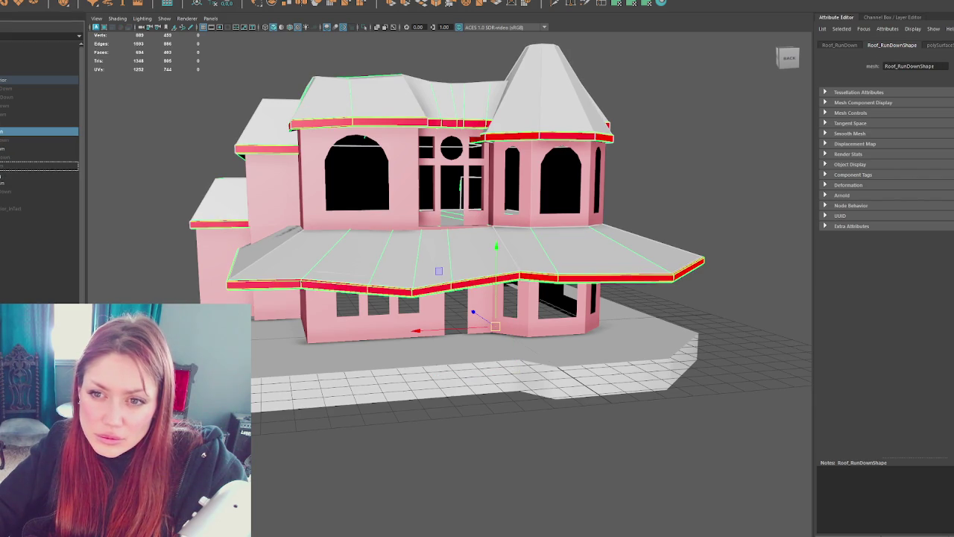
pyautogui.moveTo(3, 172); pyautogui.dragTo(2, 158)
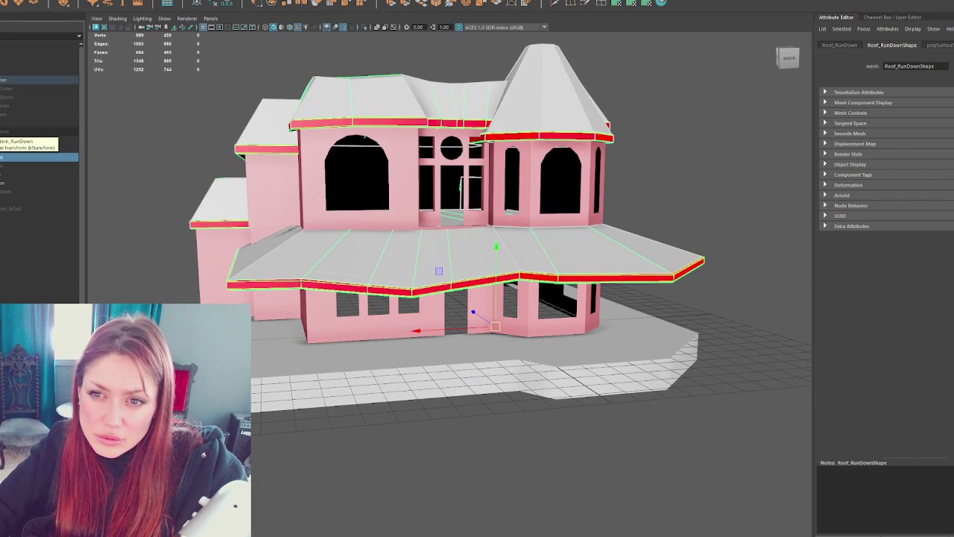
pyautogui.click(28, 100)
# Step: Apply the existing checker TD material to the porch floor and inspect its UVs
pyautogui.click(28, 139)
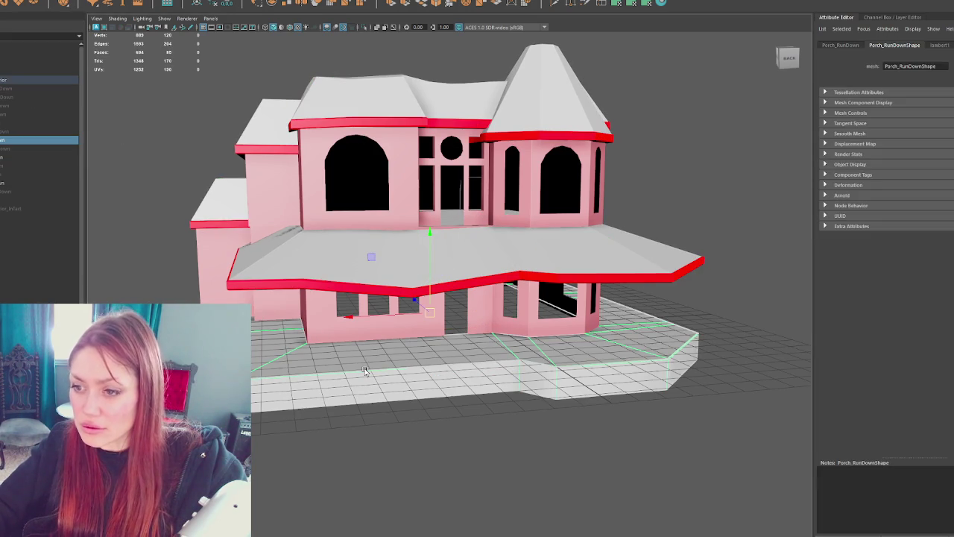
pyautogui.moveTo(665, 210)
pyautogui.mouseDown(button='right')
pyautogui.moveTo(692, 424)
pyautogui.moveTo(727, 457)
pyautogui.mouseUp(button='right')
pyautogui.scroll(5, 556, 401)
pyautogui.keyDown('alt'); pyautogui.moveTo(556, 402); pyautogui.dragTo(538, 321); pyautogui.keyUp('alt')
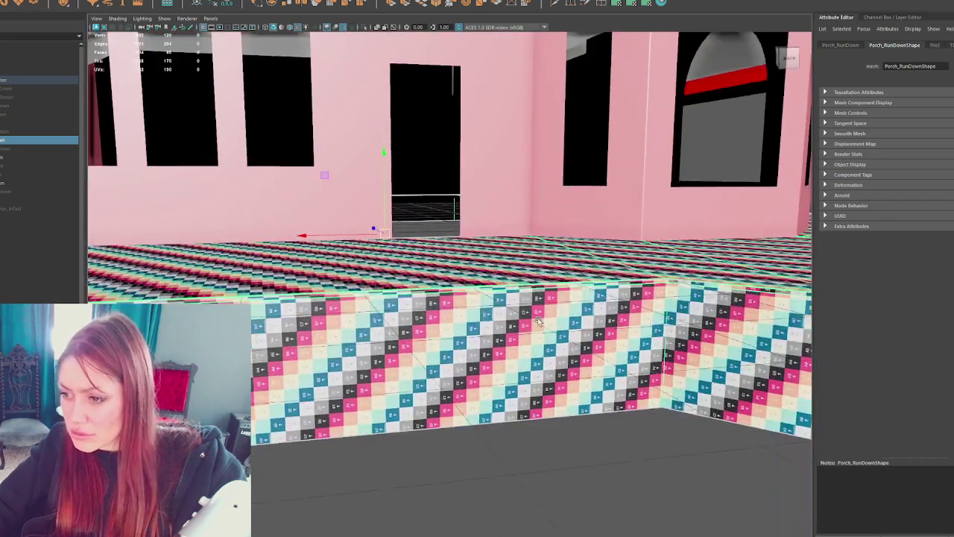
pyautogui.scroll(-3, 539, 321)
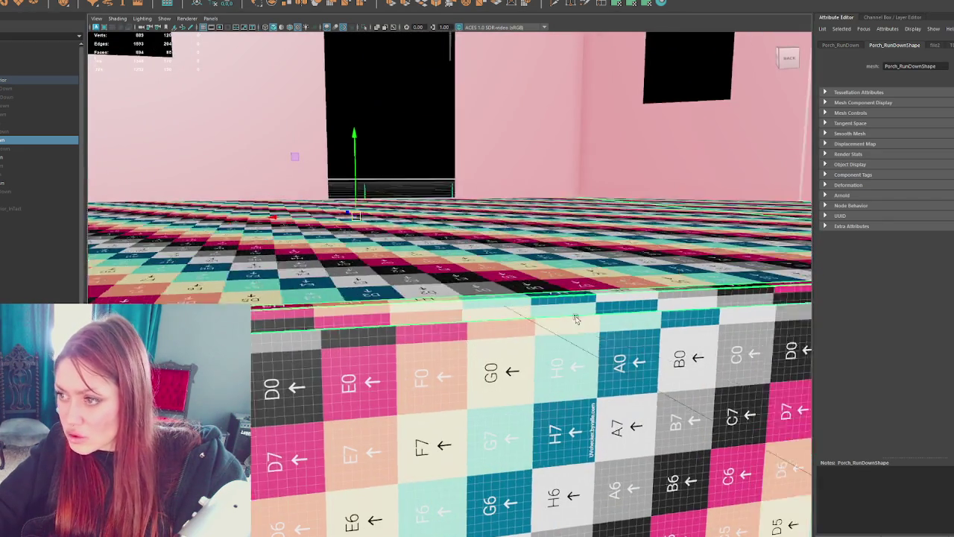
pyautogui.scroll(-5, 566, 324)
pyautogui.scroll(-4, 592, 326)
pyautogui.moveTo(626, 249); pyautogui.dragTo(629, 316, button='right')
pyautogui.moveTo(625, 486)
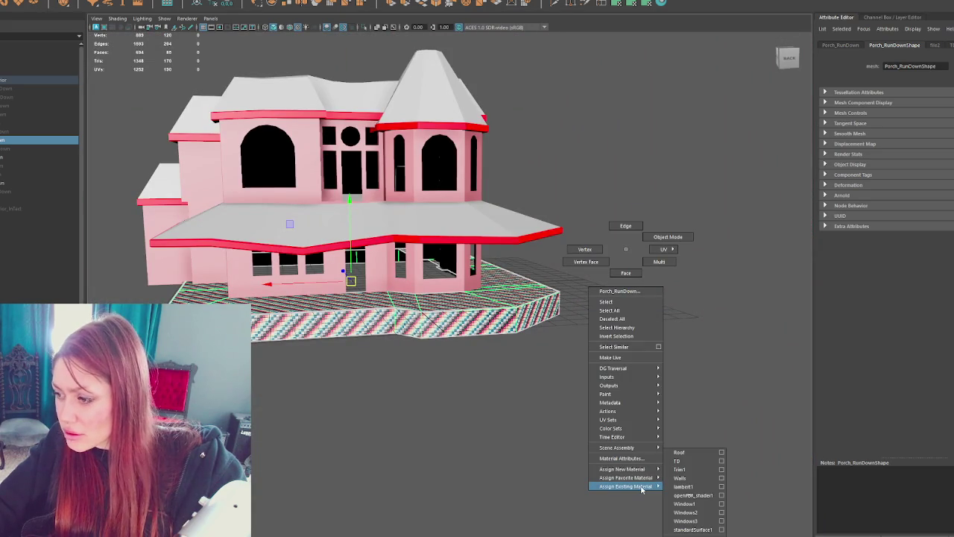
# Step: Assign a material to the porch floor and rename it Wood
pyautogui.click(686, 469)
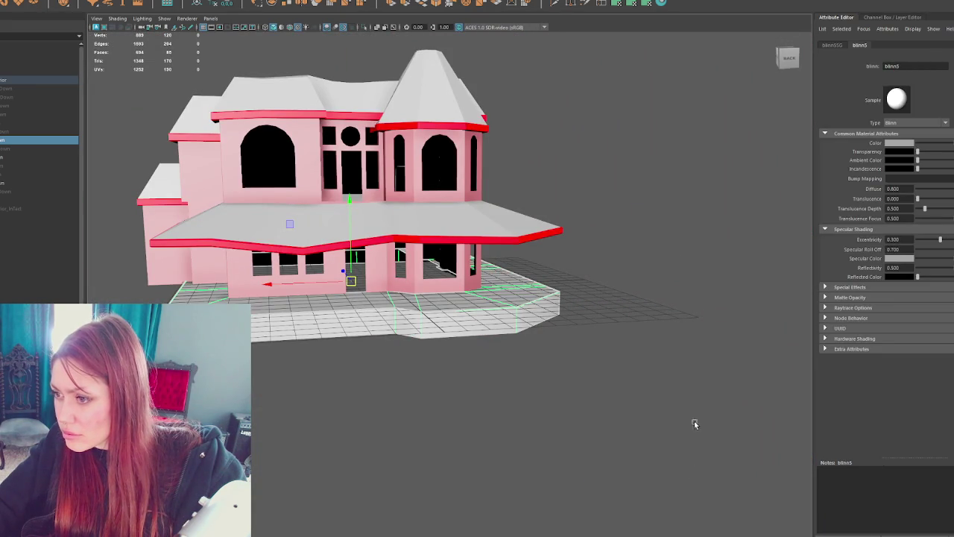
pyautogui.tripleClick(908, 65)
pyautogui.write('Wood')
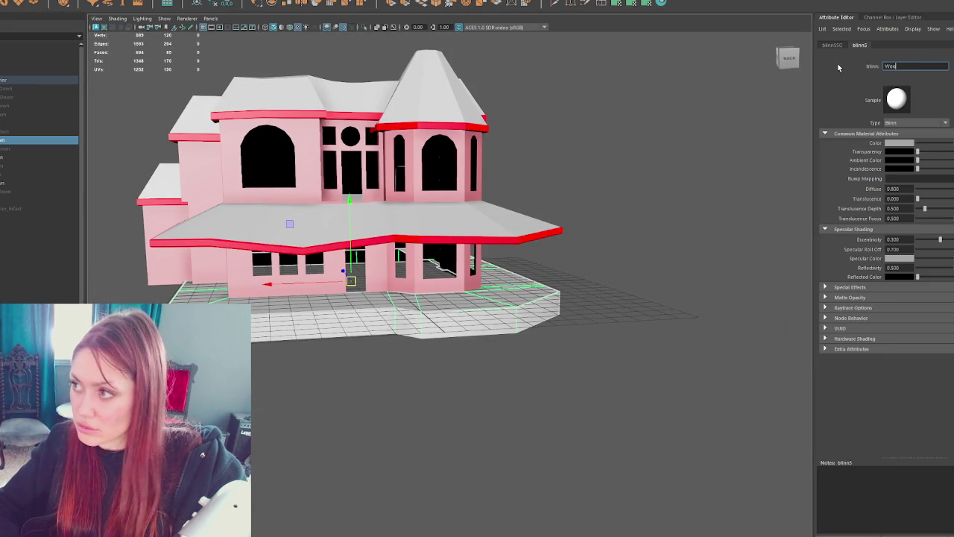
pyautogui.press('Return')
pyautogui.scroll(2, 523, 281)
pyautogui.scroll(3, 524, 281)
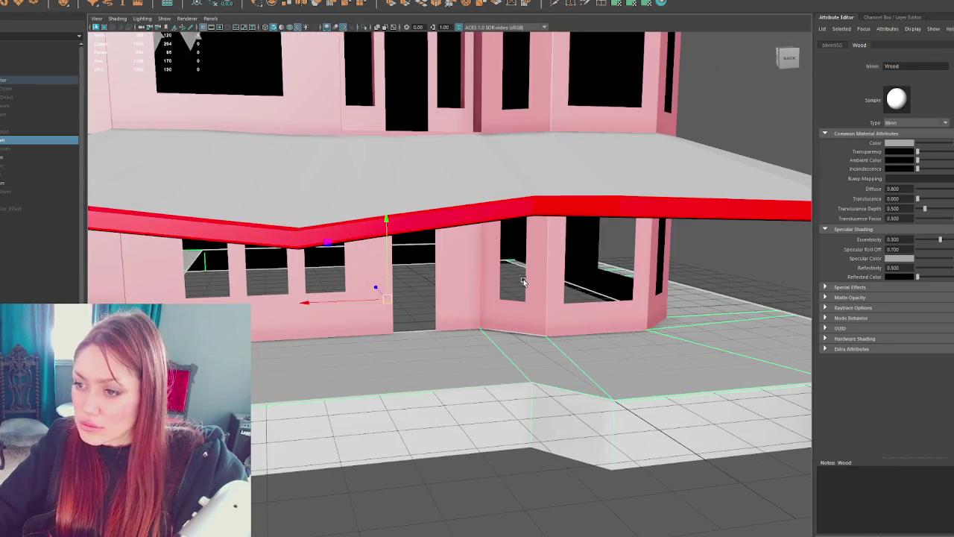
# Step: Give the Boarding_RunDown window boards a new material named Wood2 with a blue hue
pyautogui.click(45, 90)
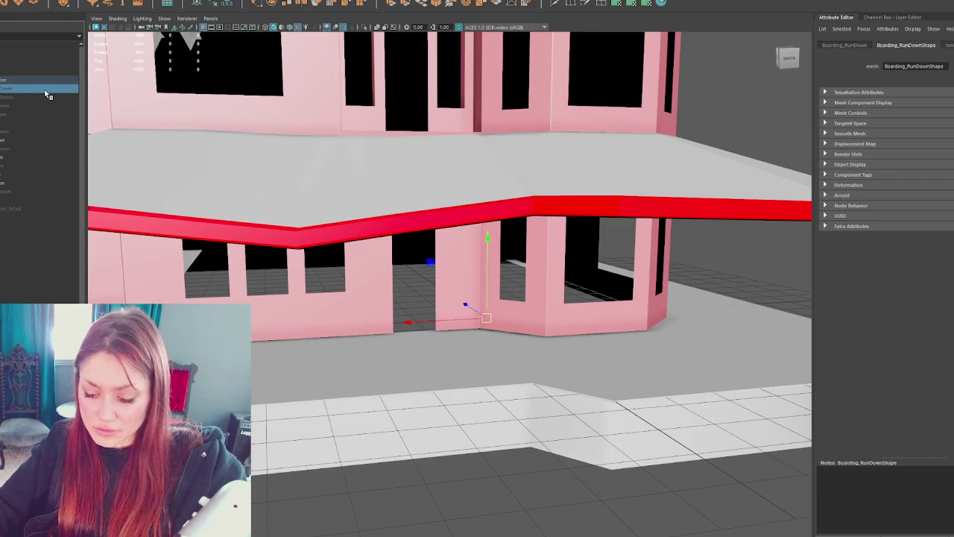
pyautogui.scroll(-2, 413, 207)
pyautogui.scroll(-2, 413, 207)
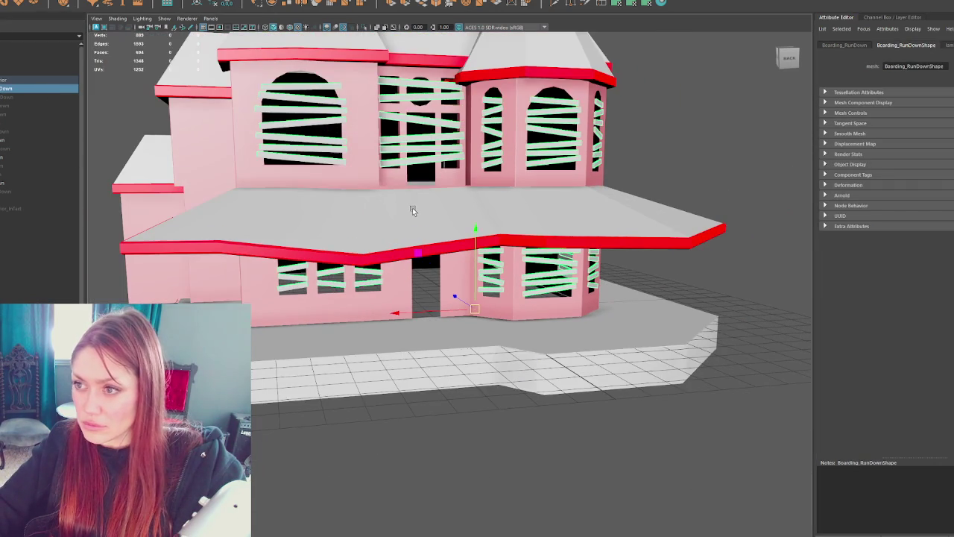
pyautogui.rightClick(668, 143)
pyautogui.moveTo(668, 380)
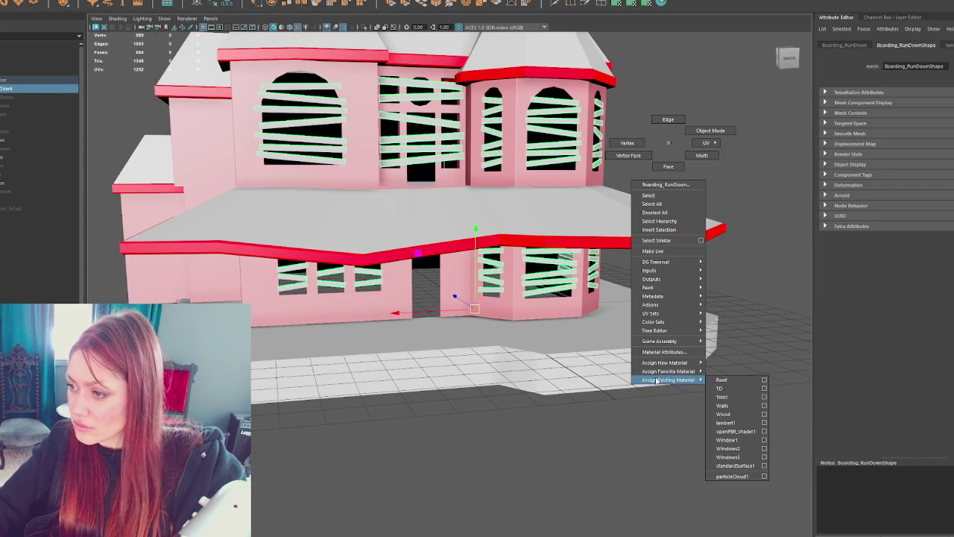
pyautogui.click(721, 389)
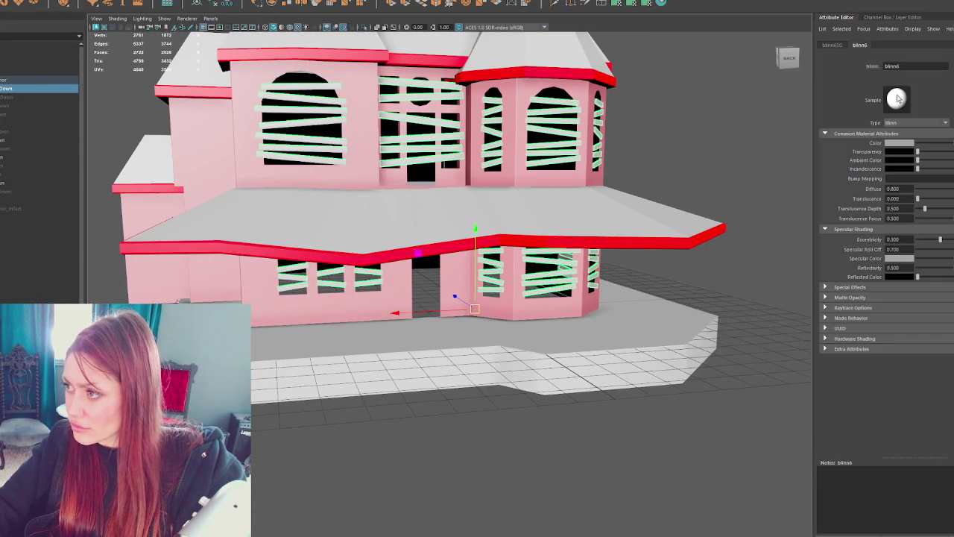
pyautogui.write('Wood2')
pyautogui.press('Return')
pyautogui.click(902, 143)
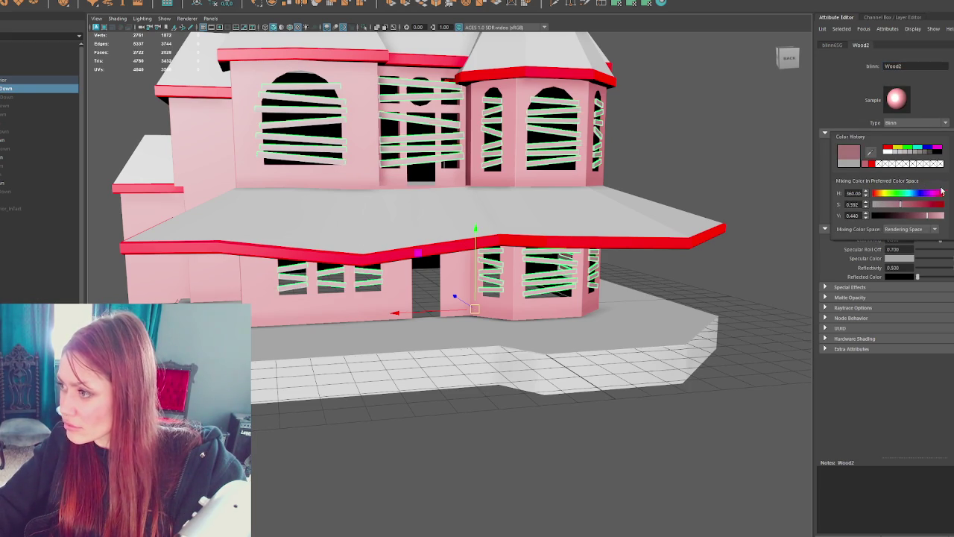
pyautogui.click(915, 195)
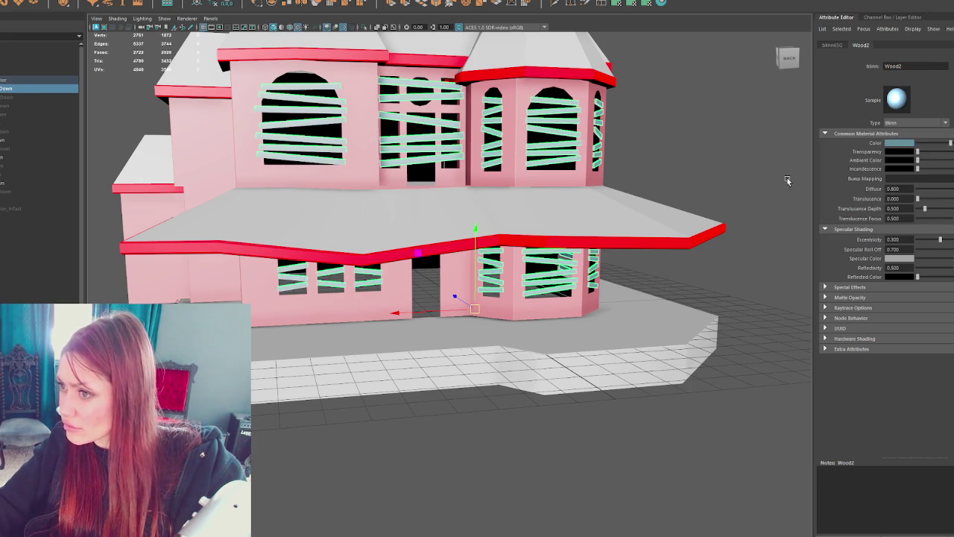
pyautogui.click(654, 341)
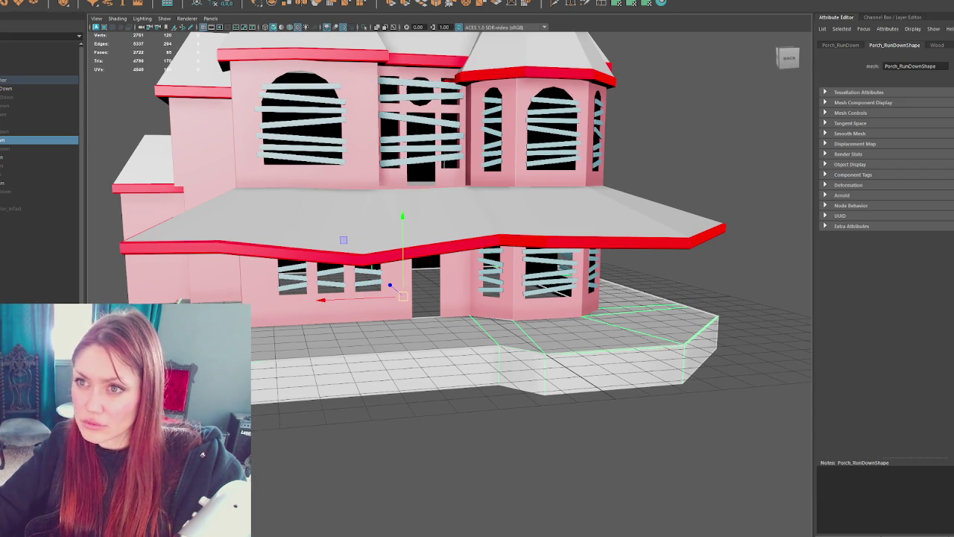
pyautogui.click(661, 3)
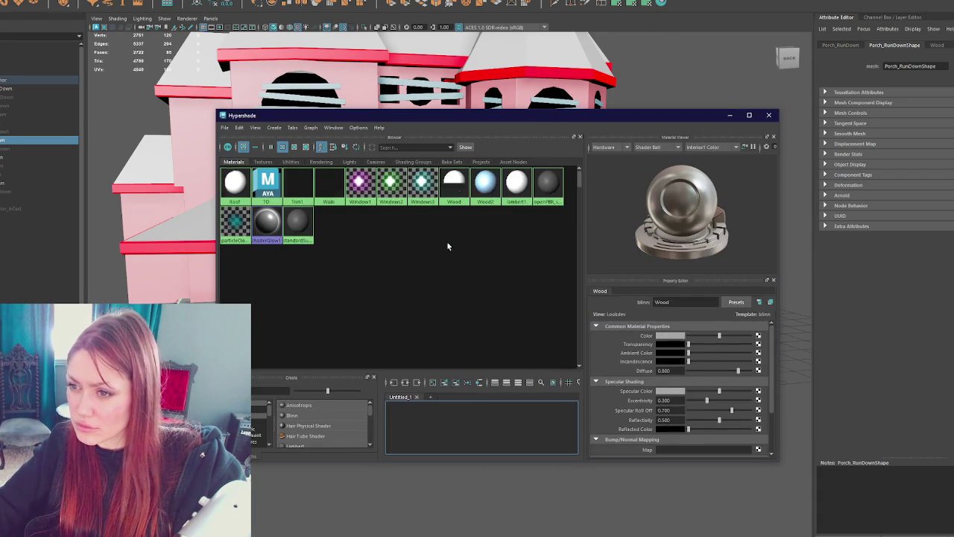
# Step: In Hypershade, color the Wood material dark brown and Wood2 a pale yellow-tan
pyautogui.click(467, 192)
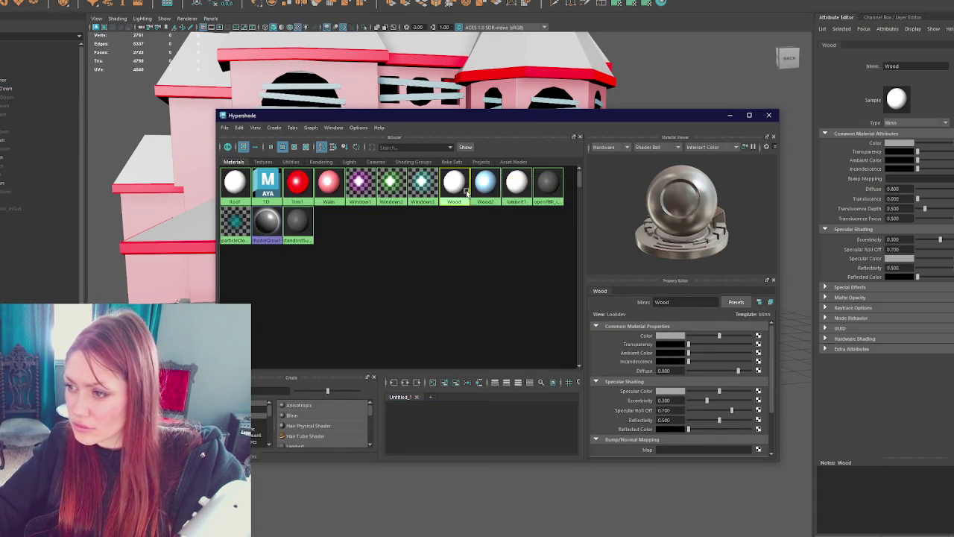
pyautogui.click(675, 336)
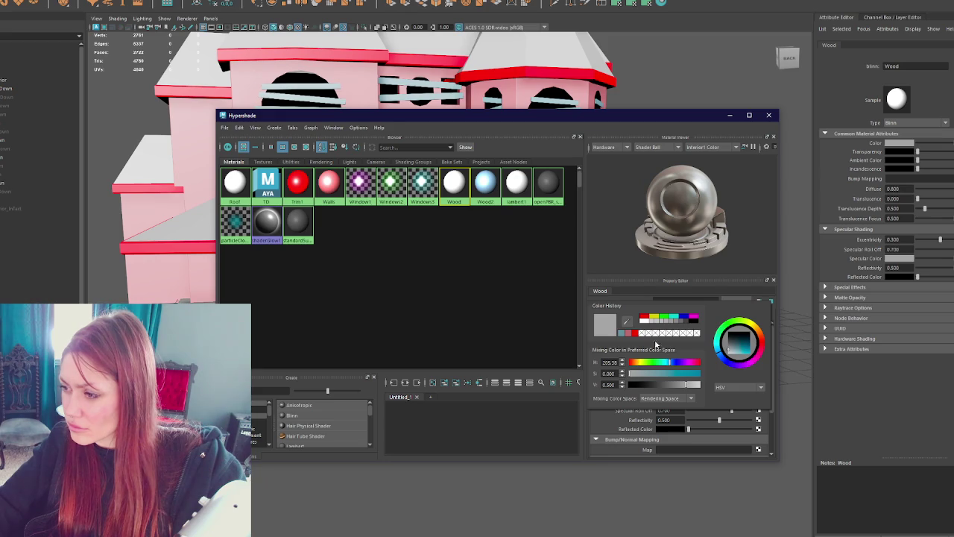
pyautogui.click(747, 341)
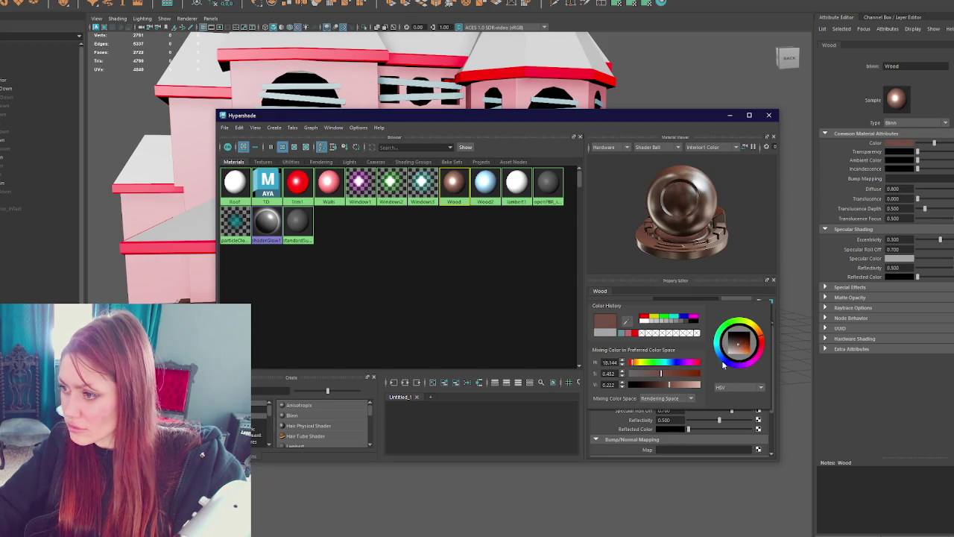
pyautogui.click(486, 183)
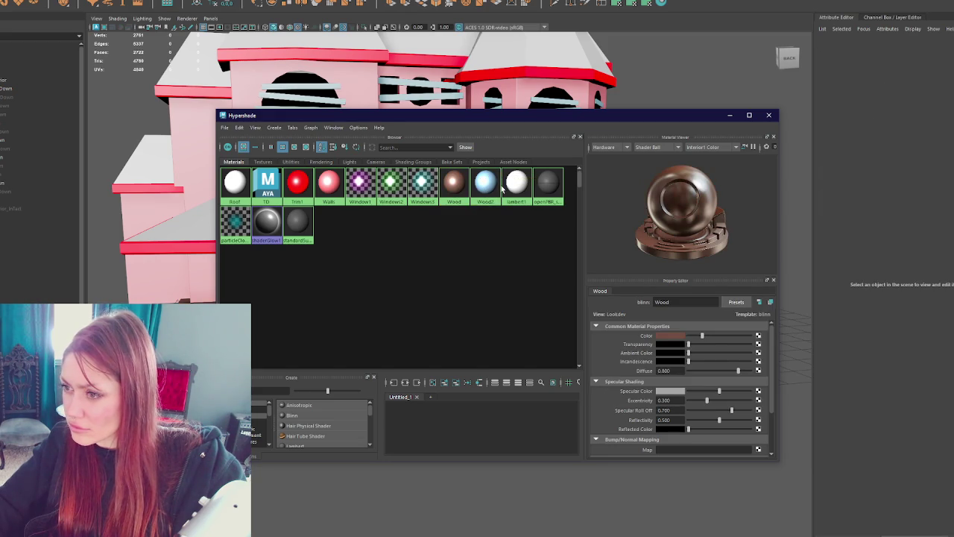
pyautogui.click(682, 336)
pyautogui.click(765, 326)
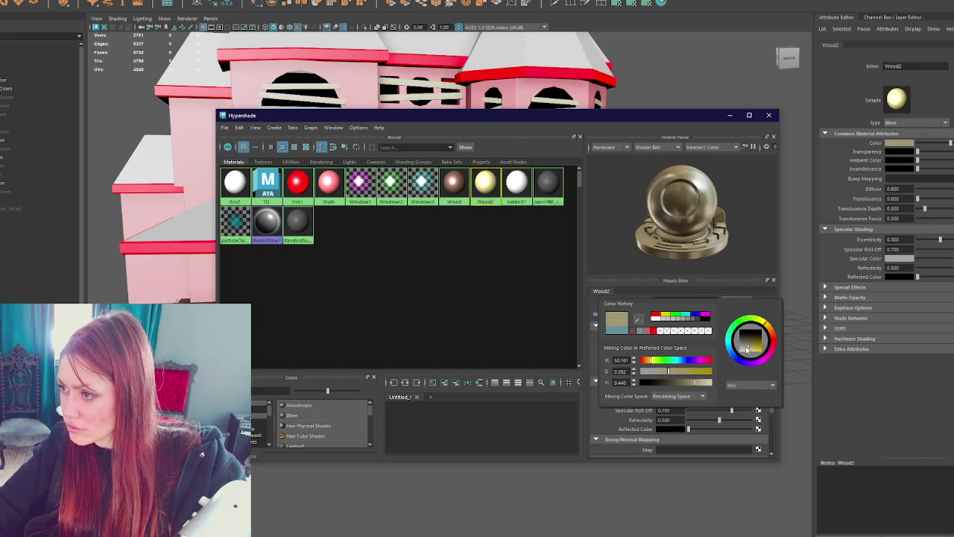
pyautogui.click(769, 114)
pyautogui.moveTo(697, 193)
pyautogui.keyDown('alt'); pyautogui.mouseDown()
pyautogui.moveTo(682, 186)
pyautogui.moveTo(716, 185)
pyautogui.moveTo(631, 196)
pyautogui.moveTo(679, 183)
pyautogui.moveTo(637, 266)
pyautogui.moveTo(666, 234)
pyautogui.mouseUp(); pyautogui.keyUp('alt')
# Step: Give the Corners_RunDown pieces a new Blinn material named Trim2, colored magenta
pyautogui.click(30, 98)
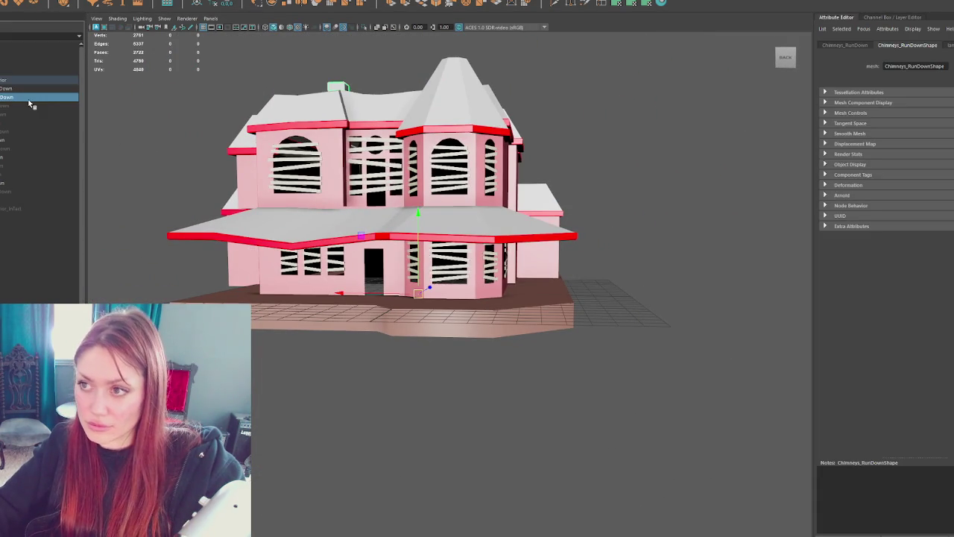
pyautogui.keyDown('alt'); pyautogui.moveTo(358, 246); pyautogui.dragTo(358, 184); pyautogui.keyUp('alt')
pyautogui.scroll(3, 353, 182)
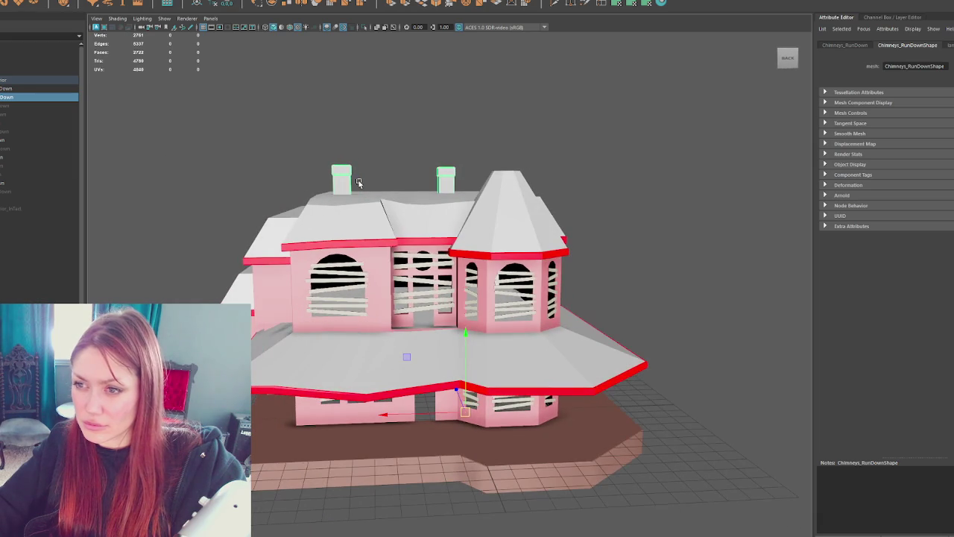
pyautogui.click(18, 106)
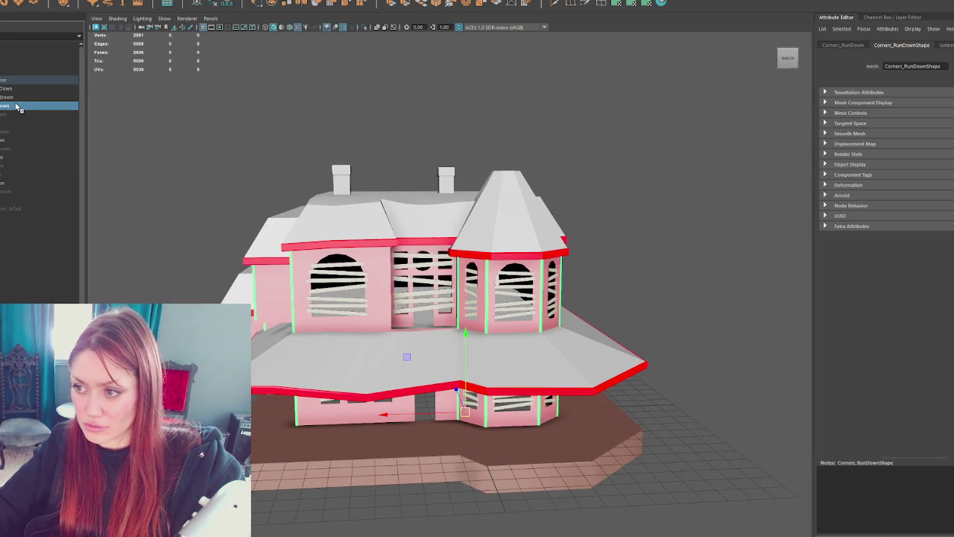
pyautogui.rightClick(538, 163)
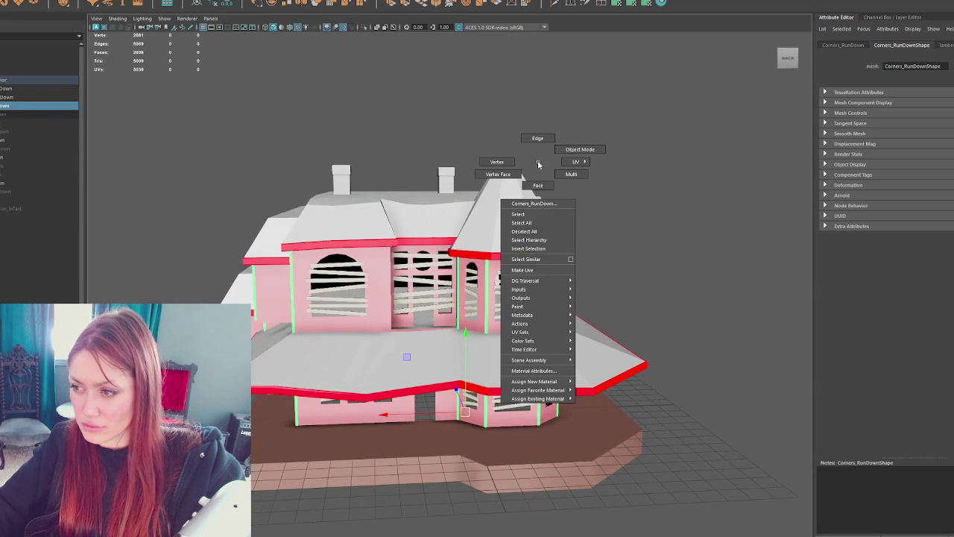
pyautogui.moveTo(537, 390)
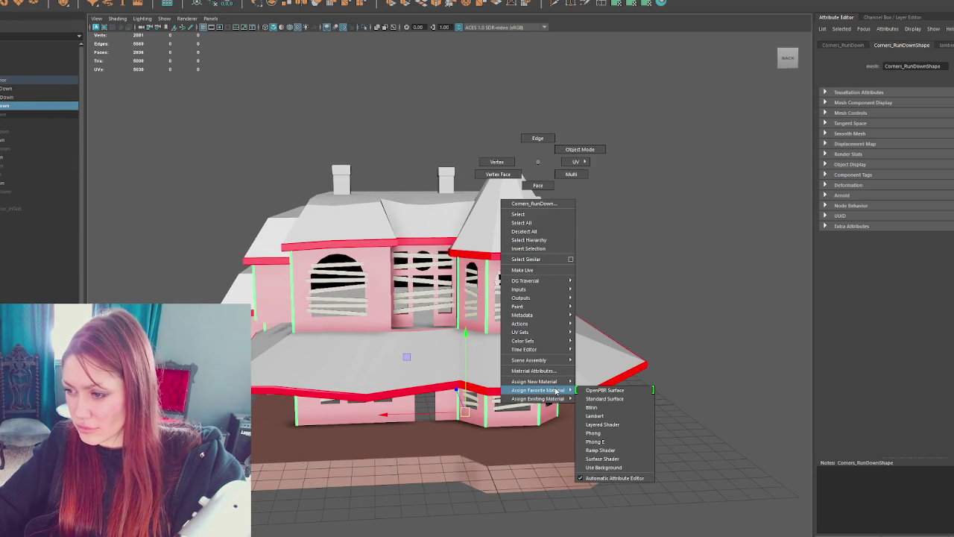
pyautogui.click(591, 407)
pyautogui.write('T')
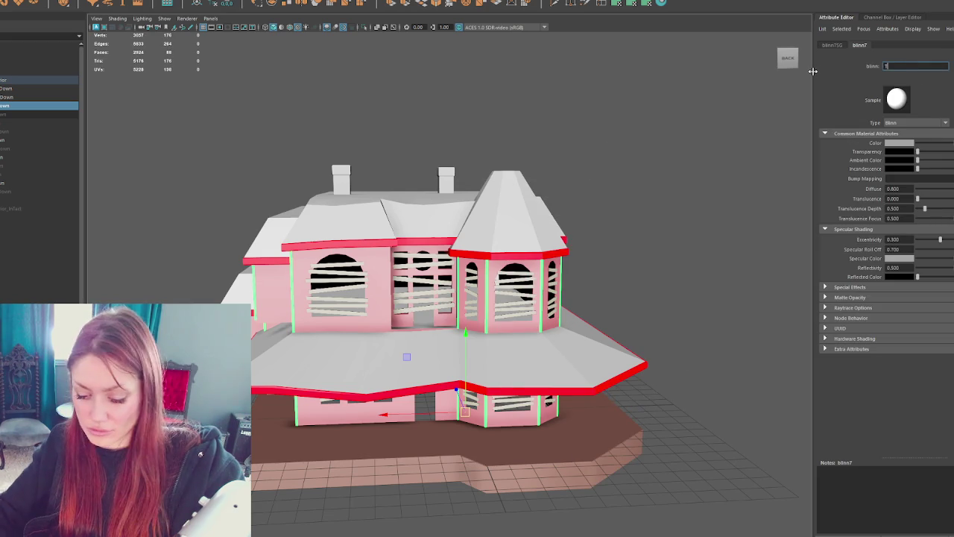
pyautogui.write('rim2')
pyautogui.press('Return')
pyautogui.click(886, 142)
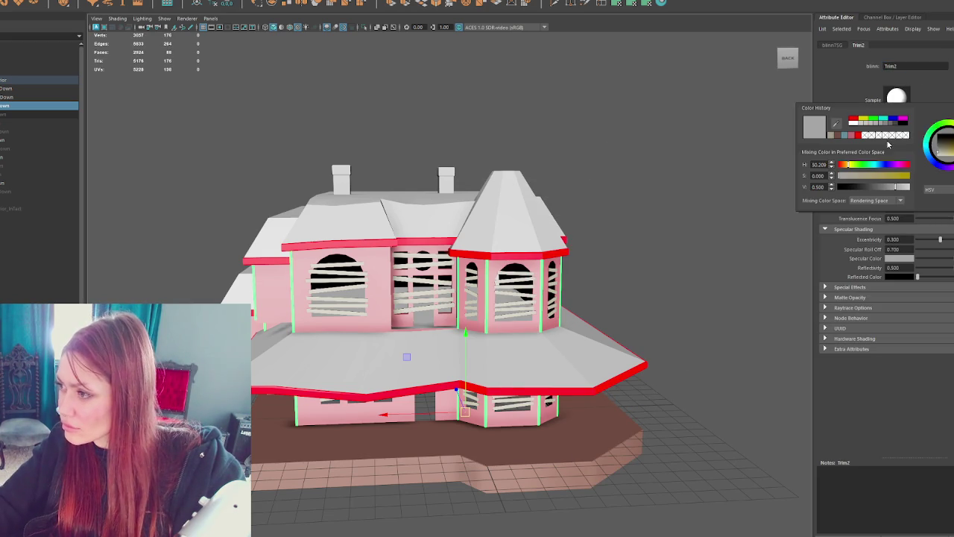
pyautogui.click(904, 121)
pyautogui.click(631, 164)
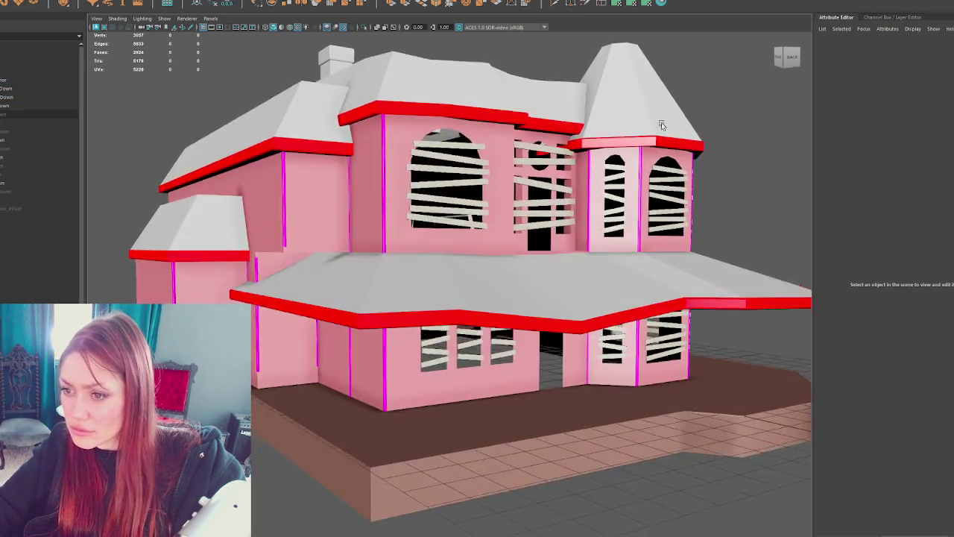
pyautogui.moveTo(631, 164)
pyautogui.keyDown('alt'); pyautogui.mouseDown()
pyautogui.moveTo(623, 127)
pyautogui.moveTo(641, 128)
pyautogui.mouseUp(); pyautogui.keyUp('alt')
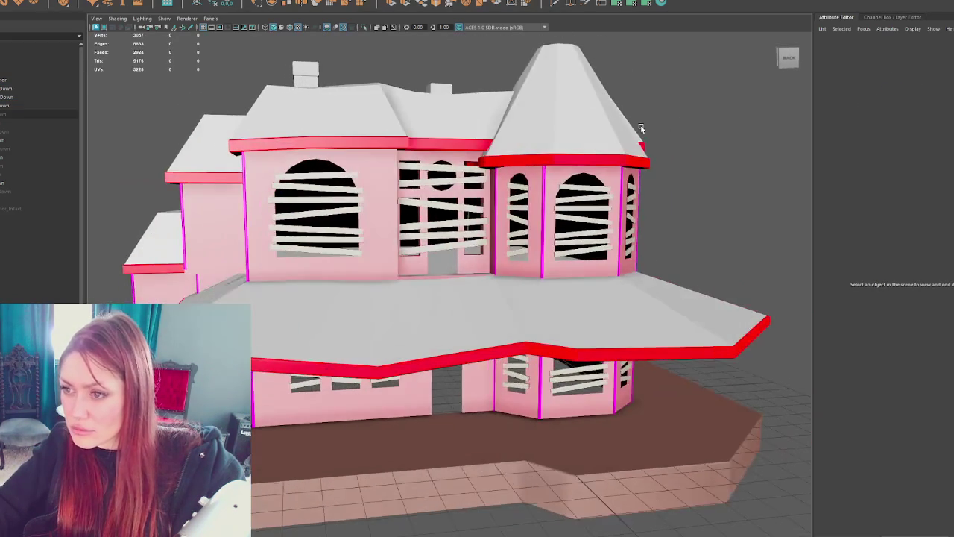
# Step: In Hypershade, set the Roof material to yellow and Wood2 to teal
pyautogui.click(607, 7)
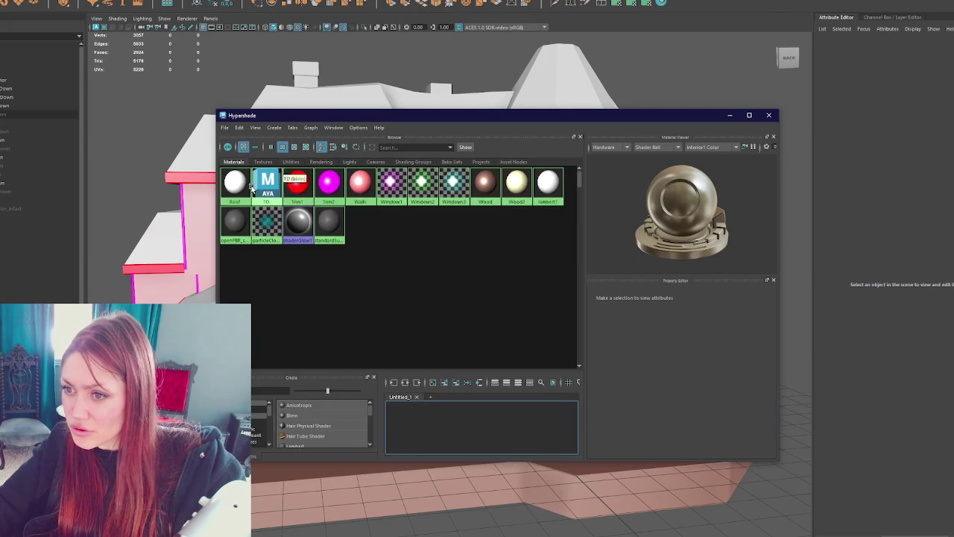
pyautogui.click(675, 336)
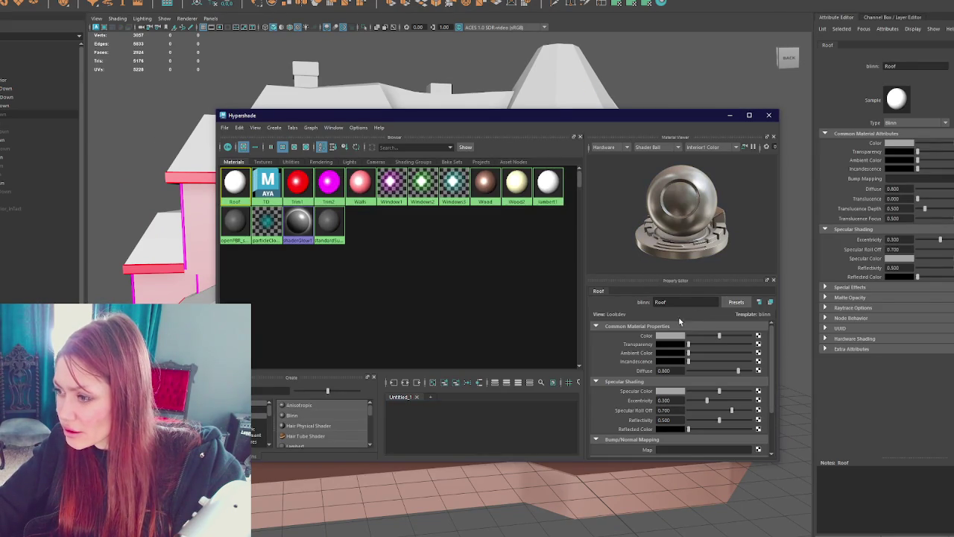
pyautogui.click(674, 335)
pyautogui.click(647, 294)
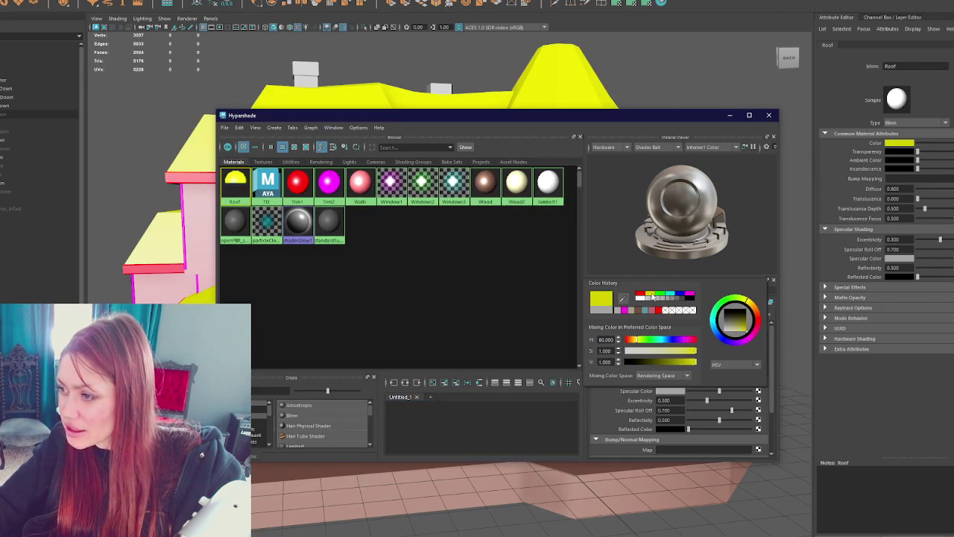
pyautogui.click(516, 185)
pyautogui.click(670, 336)
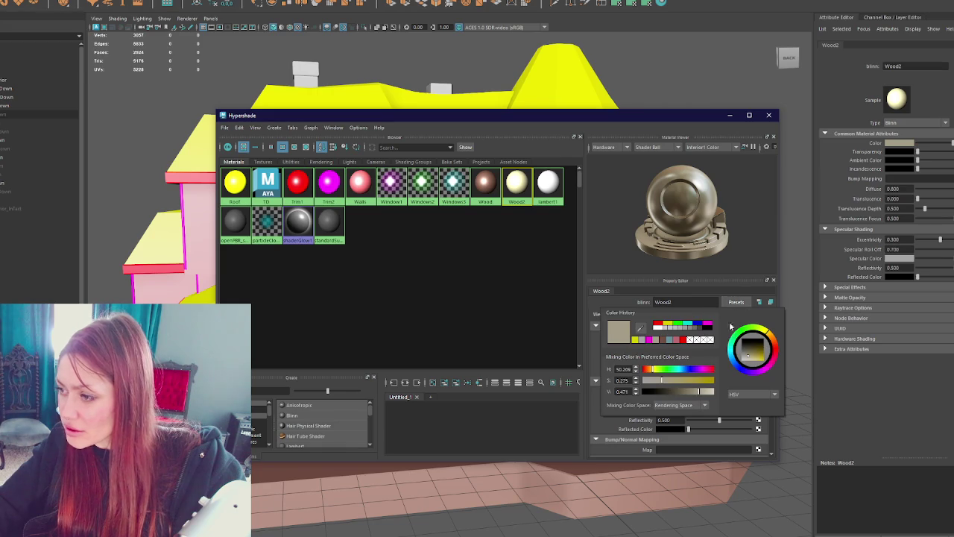
pyautogui.click(686, 324)
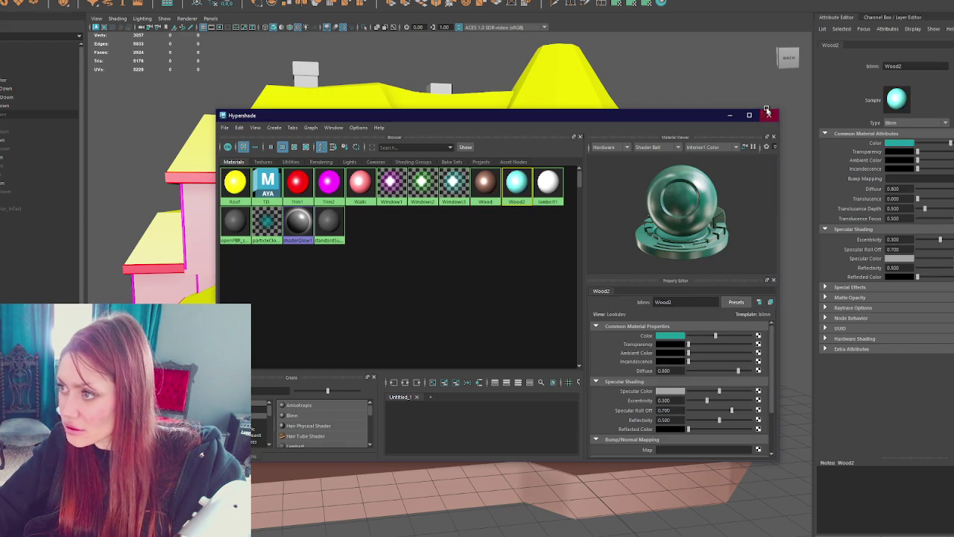
pyautogui.click(768, 114)
pyautogui.keyDown('alt'); pyautogui.moveTo(716, 130); pyautogui.dragTo(485, 146); pyautogui.keyUp('alt')
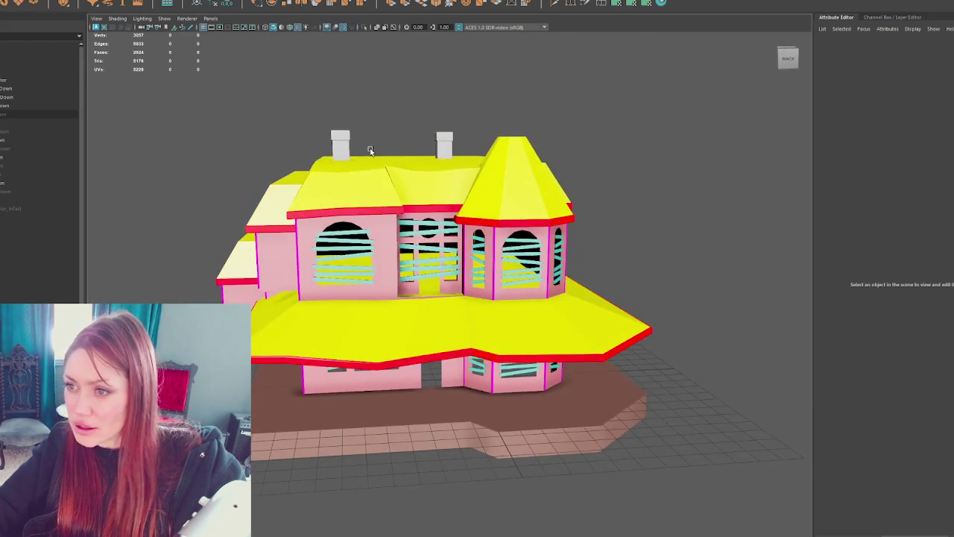
pyautogui.click(445, 146)
pyautogui.click(6, 115)
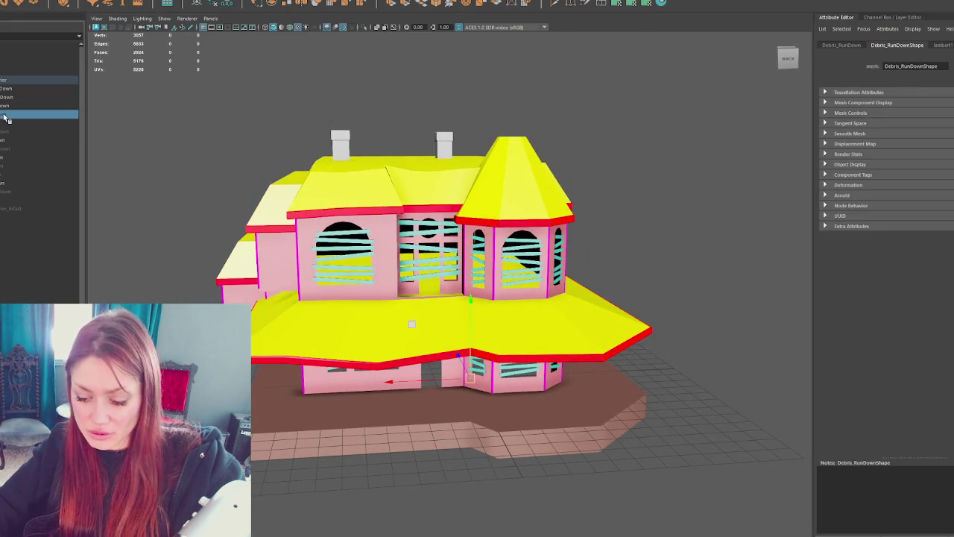
# Step: Zoom in on the boarded window and rotate the leaning vertical plank
pyautogui.scroll(3, 378, 252)
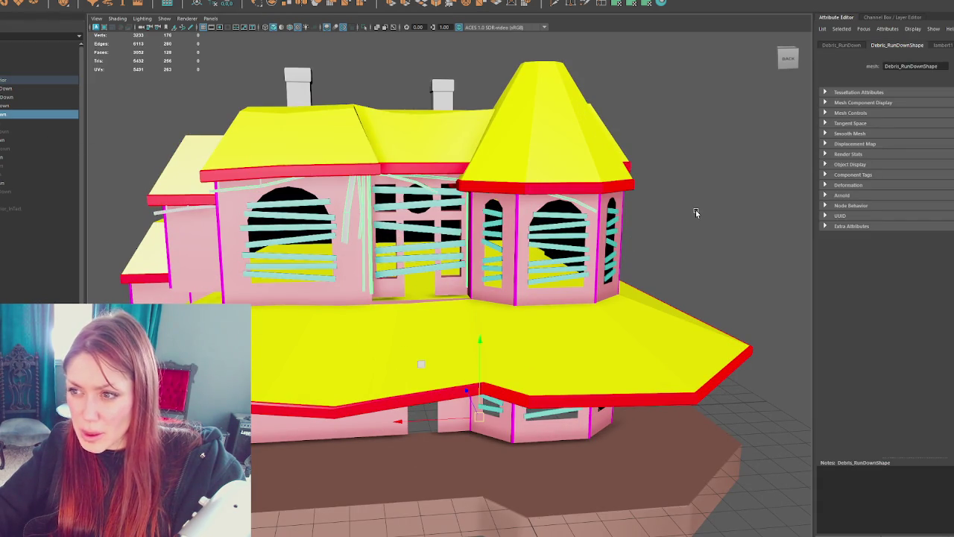
pyautogui.scroll(2, 696, 213)
pyautogui.keyDown('alt'); pyautogui.moveTo(522, 223); pyautogui.dragTo(344, 231); pyautogui.keyUp('alt')
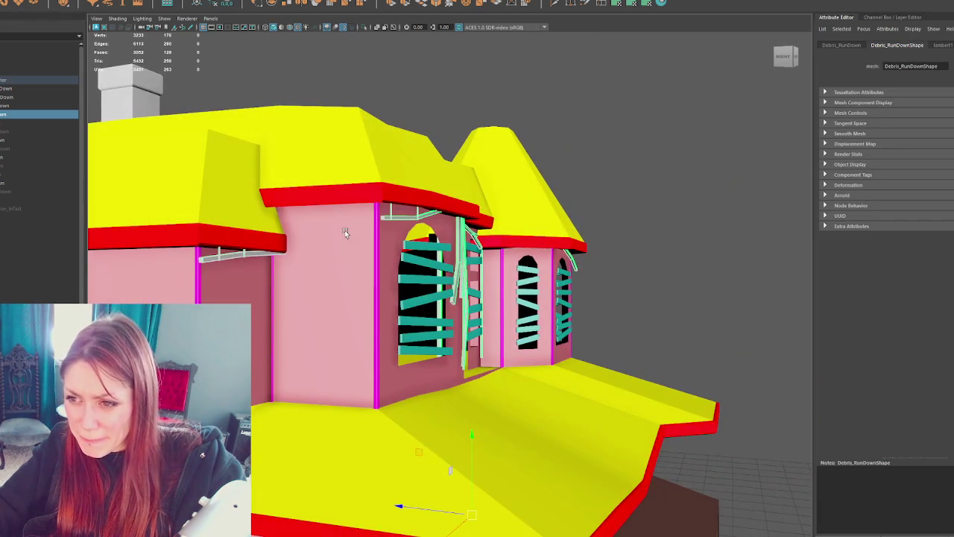
pyautogui.scroll(2, 388, 243)
pyautogui.scroll(2, 409, 250)
pyautogui.moveTo(409, 250)
pyautogui.keyDown('alt'); pyautogui.mouseDown()
pyautogui.moveTo(413, 241)
pyautogui.moveTo(387, 246)
pyautogui.mouseUp(); pyautogui.keyUp('alt')
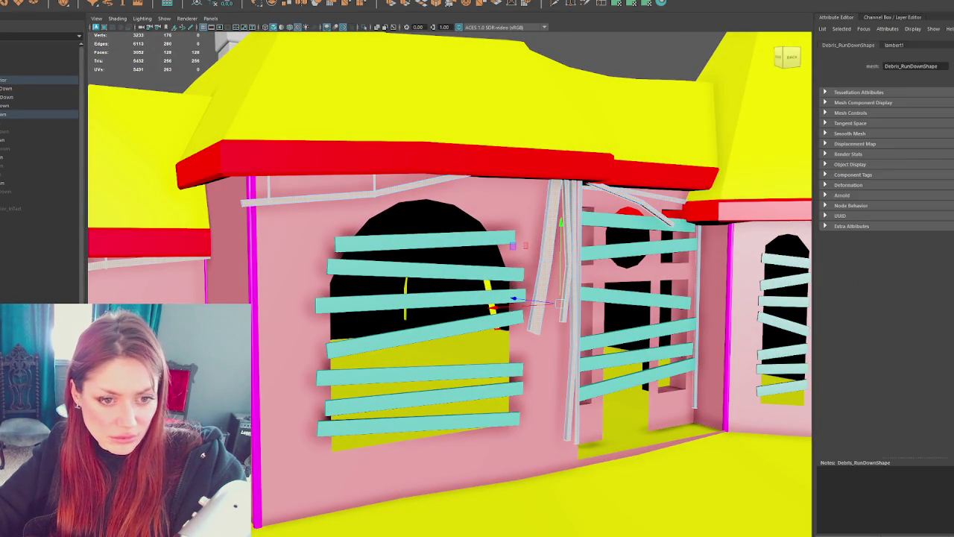
pyautogui.click(149, 260)
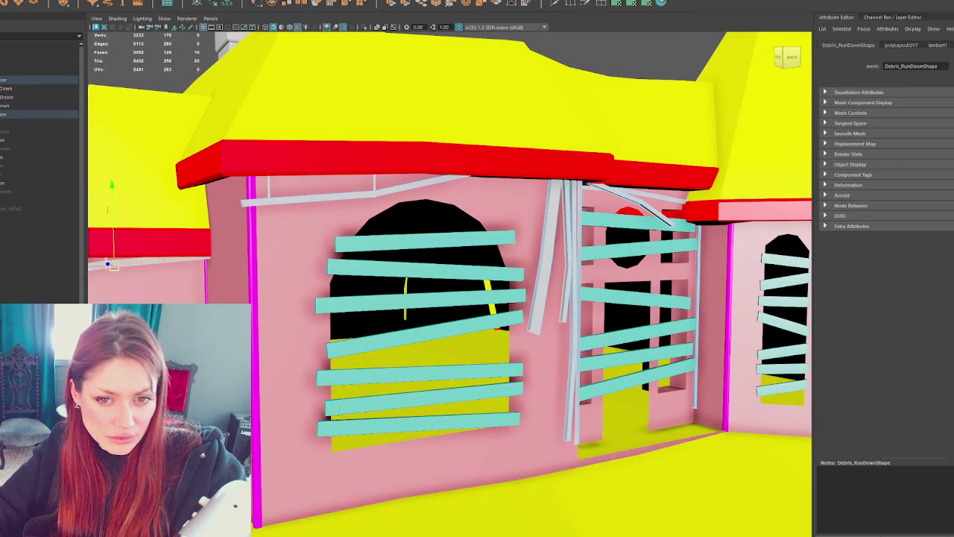
pyautogui.click(548, 257)
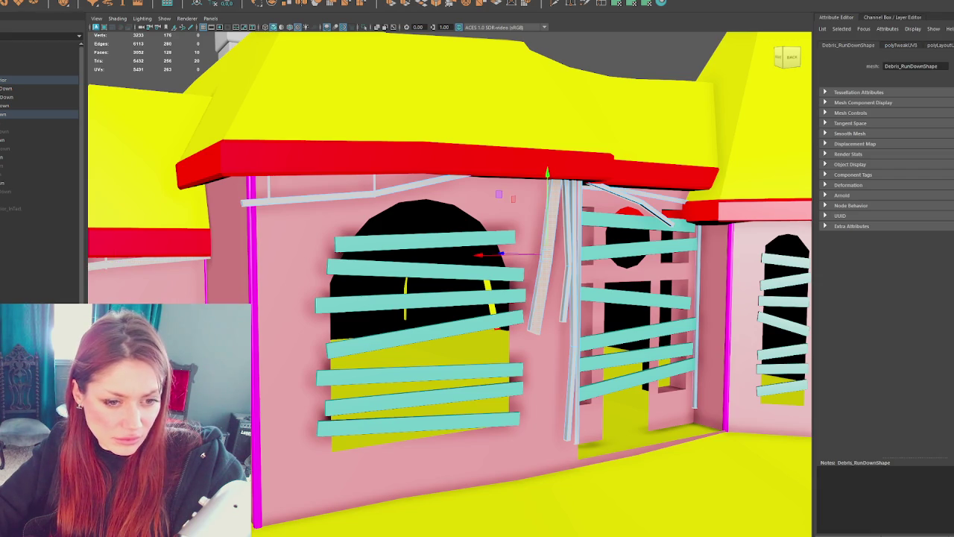
pyautogui.press('e')
# Step: Shift the lower debris piece slightly right and select the remaining planks and rods
pyautogui.click(552, 313)
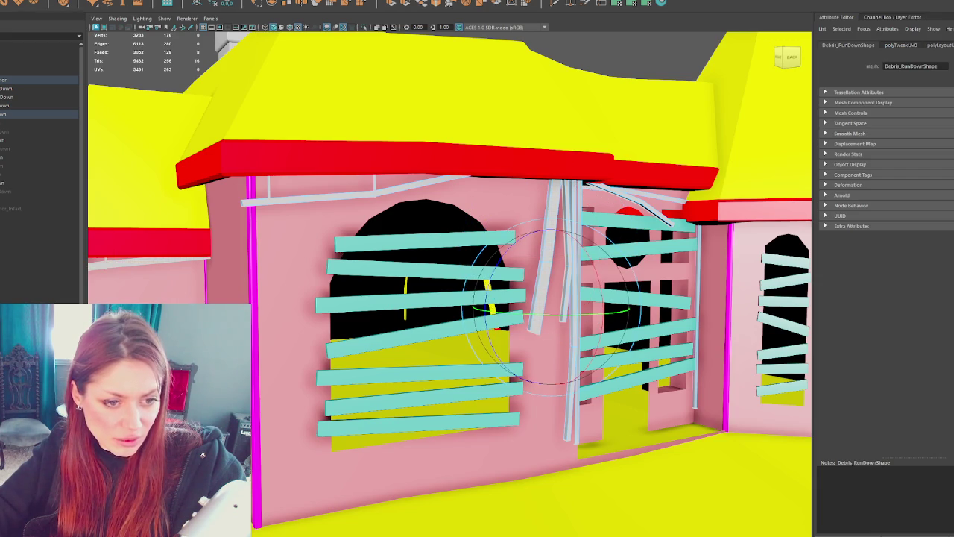
pyautogui.press('w')
pyautogui.moveTo(503, 302); pyautogui.dragTo(529, 306)
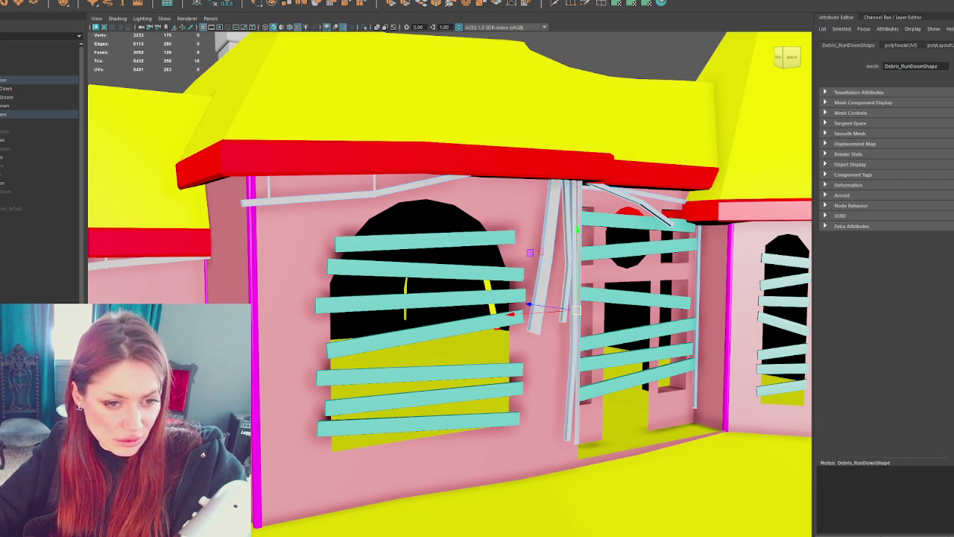
pyautogui.click(697, 298)
pyautogui.click(561, 254)
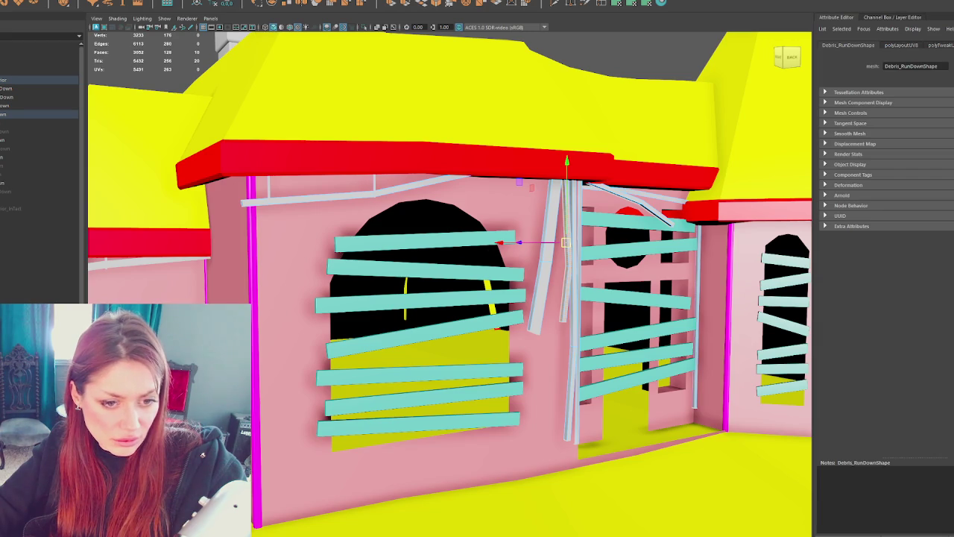
pyautogui.click(623, 194)
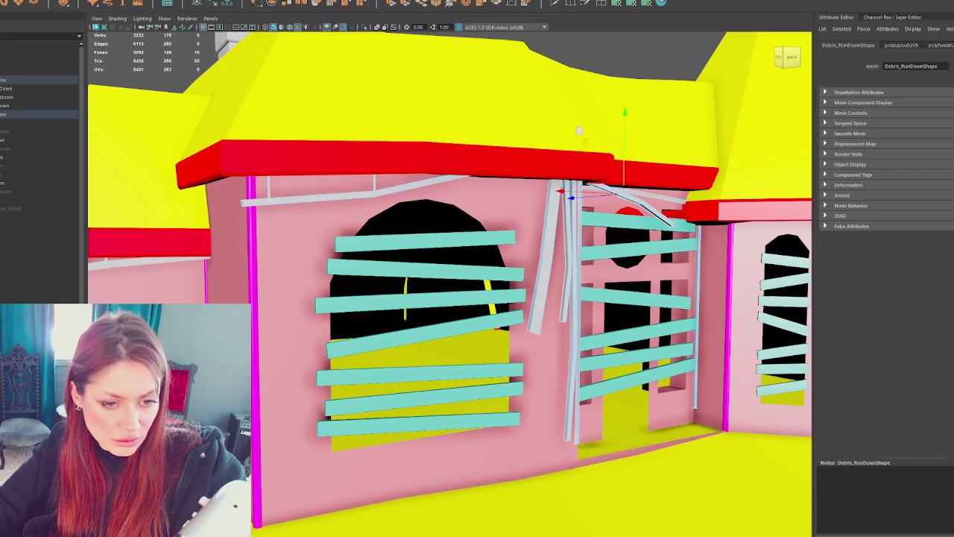
pyautogui.click(571, 298)
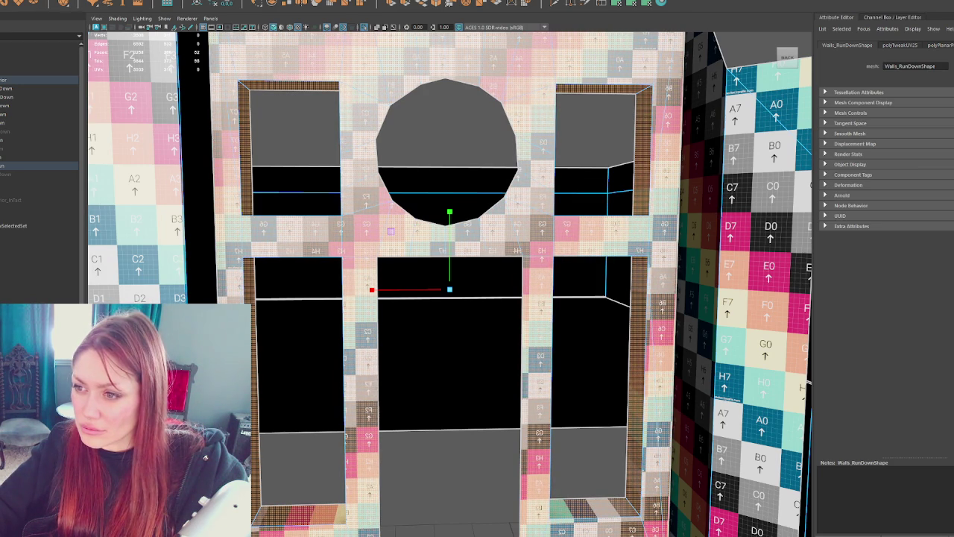
# Step: Face the window wall head-on and slide the front wall's UV checker layout
pyautogui.scroll(-5, 349, 330)
pyautogui.moveTo(314, 328)
pyautogui.keyDown('alt'); pyautogui.mouseDown()
pyautogui.moveTo(348, 337)
pyautogui.moveTo(335, 294)
pyautogui.mouseUp(); pyautogui.keyUp('alt')
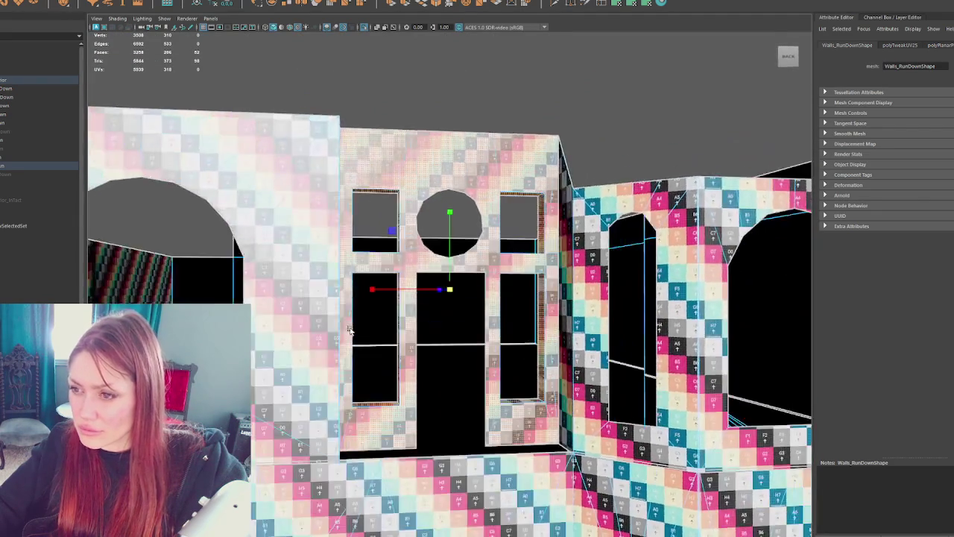
pyautogui.scroll(3, 424, 373)
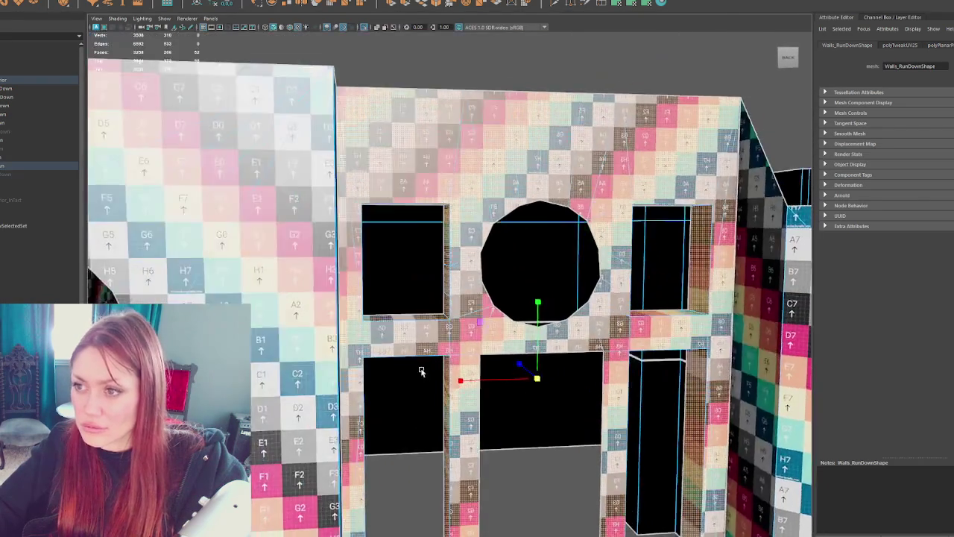
pyautogui.keyDown('alt'); pyautogui.moveTo(424, 373); pyautogui.dragTo(464, 368); pyautogui.keyUp('alt')
pyautogui.moveTo(532, 384); pyautogui.dragTo(516, 387)
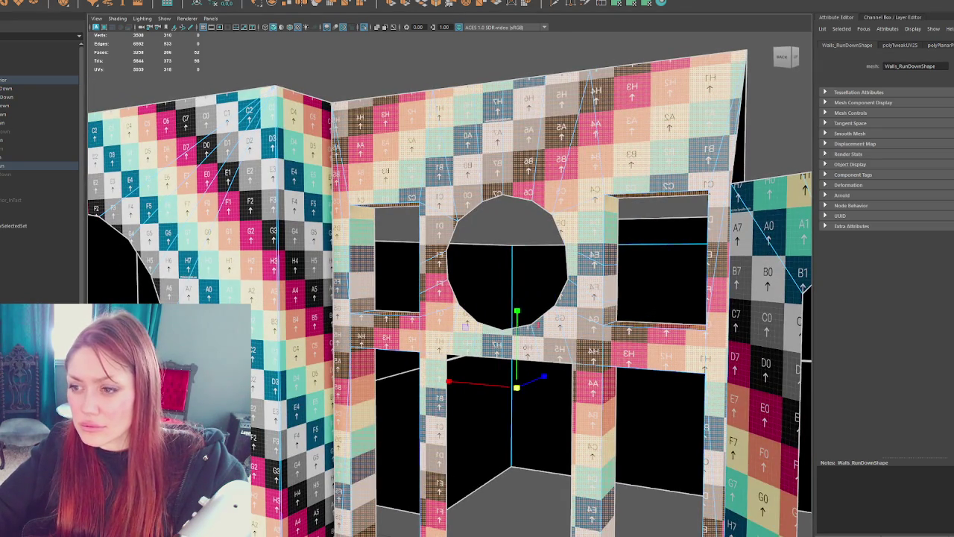
pyautogui.scroll(2, 516, 387)
pyautogui.scroll(2, 517, 387)
pyautogui.scroll(2, 517, 387)
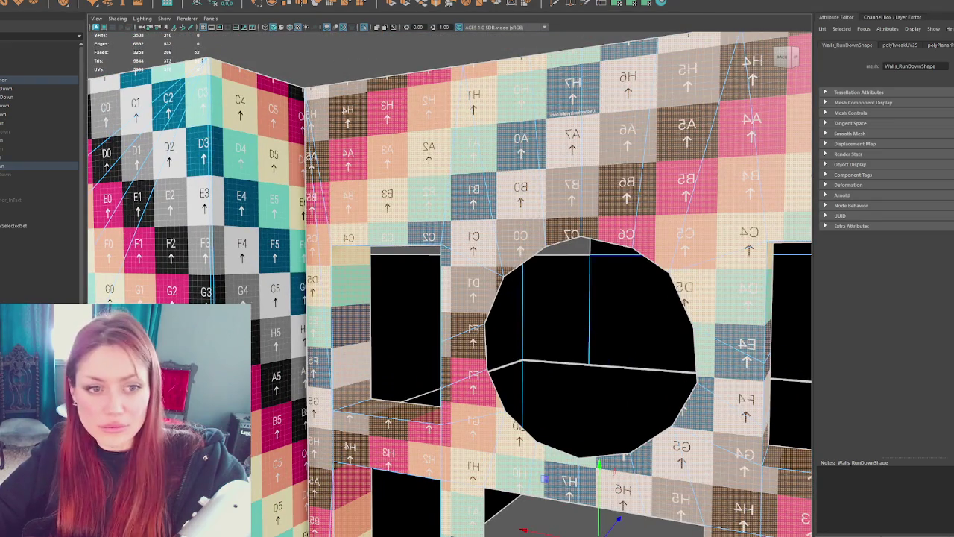
pyautogui.moveTo(598, 522); pyautogui.dragTo(714, 339)
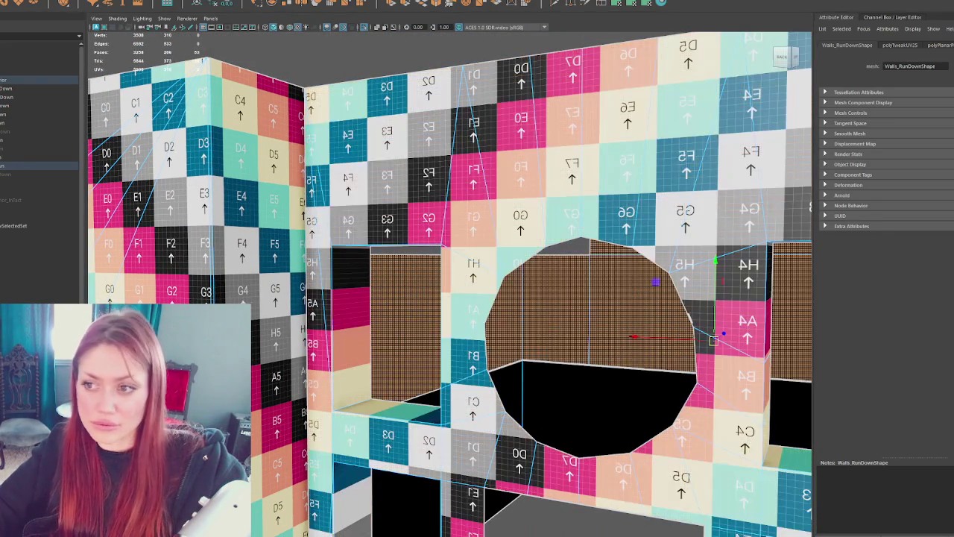
# Step: Reposition the front wall's UVs left and up, undoing trial moves to refine the mapping
pyautogui.keyDown('shift'); pyautogui.doubleClick(220, 281); pyautogui.keyUp('shift')
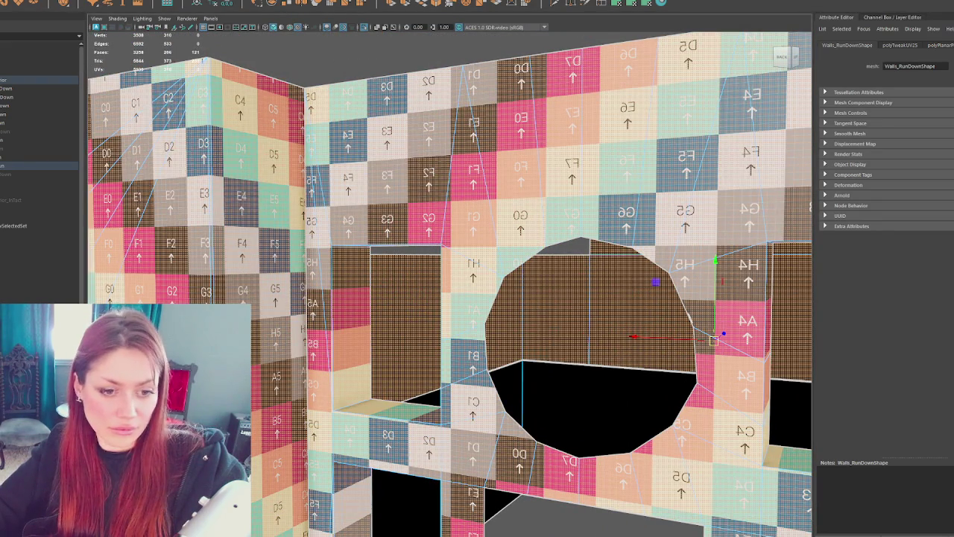
pyautogui.hotkey('ctrl', 'z')
pyautogui.hotkey('ctrl', 'z')
pyautogui.moveTo(599, 507)
pyautogui.mouseDown()
pyautogui.moveTo(397, 515)
pyautogui.moveTo(265, 485)
pyautogui.mouseUp()
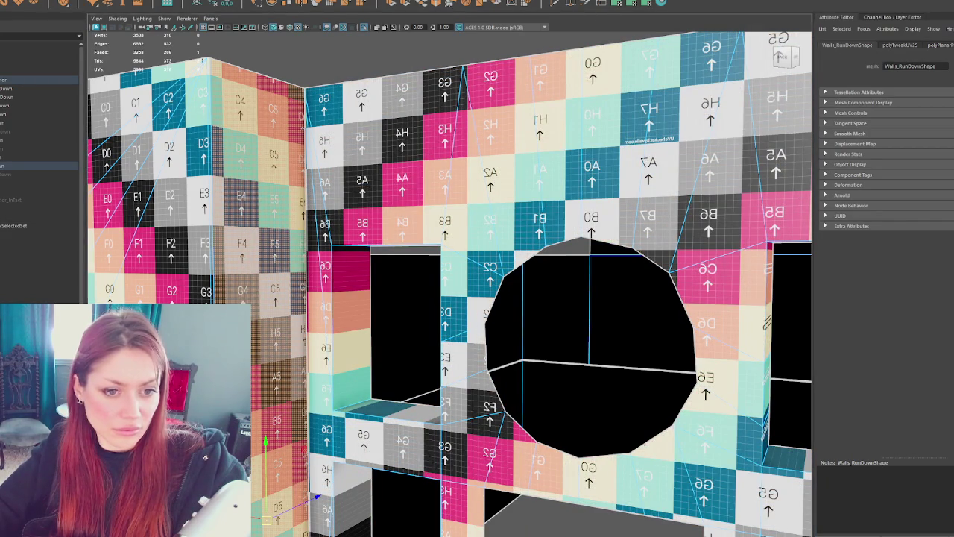
pyautogui.click(544, 478)
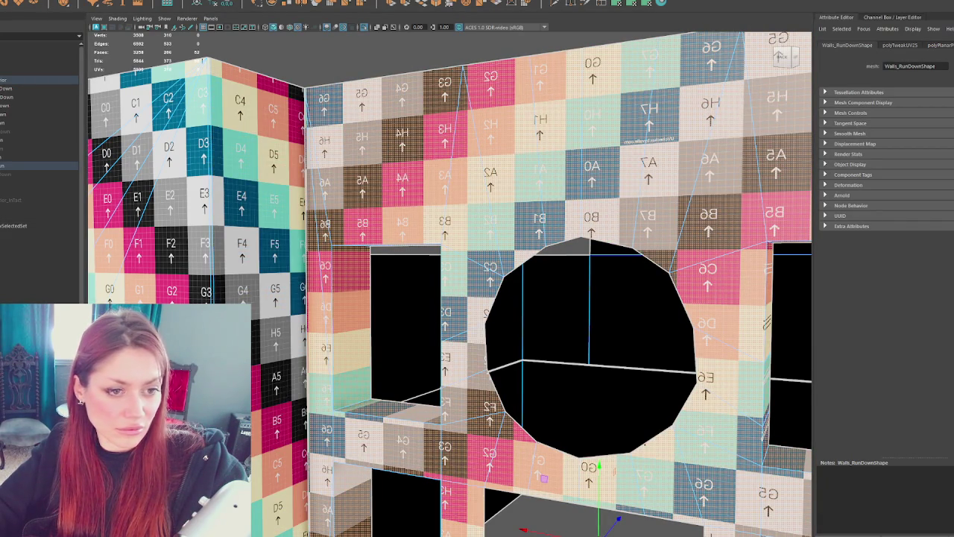
pyautogui.moveTo(545, 478); pyautogui.dragTo(667, 425)
pyautogui.hotkey('ctrl', 'z')
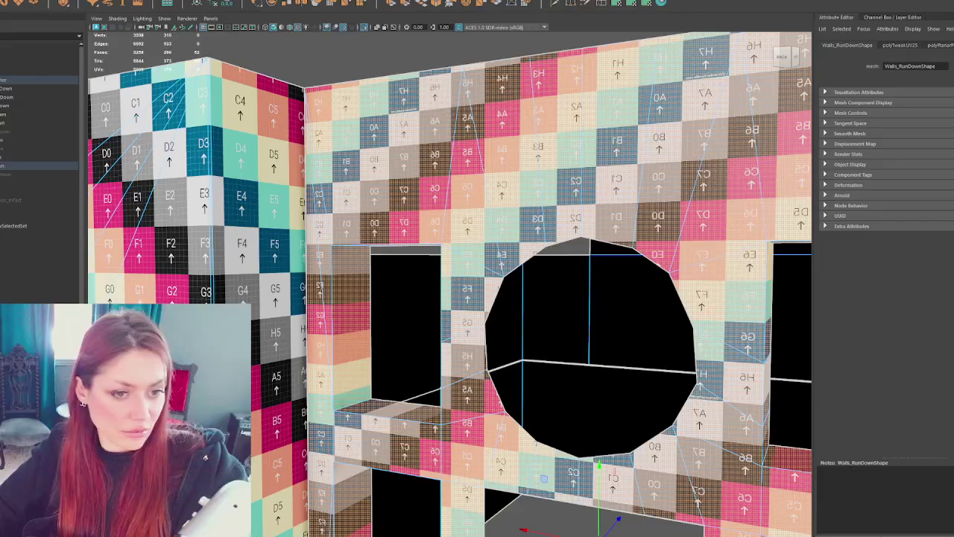
pyautogui.hotkey('ctrl', 'z')
pyautogui.hotkey('ctrl', 'z')
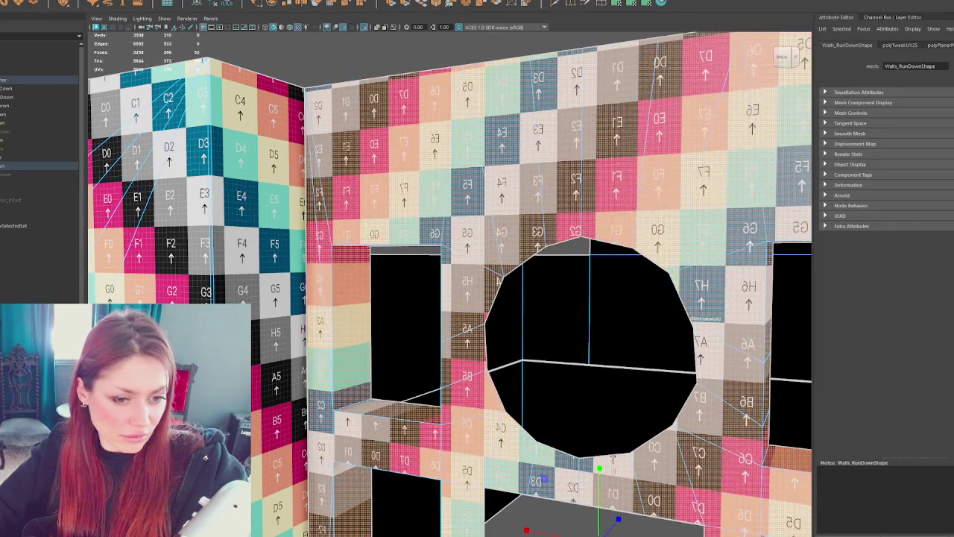
pyautogui.hotkey('ctrl', 'z')
pyautogui.hotkey('ctrl', 'z')
pyautogui.hotkey('ctrl', 'z')
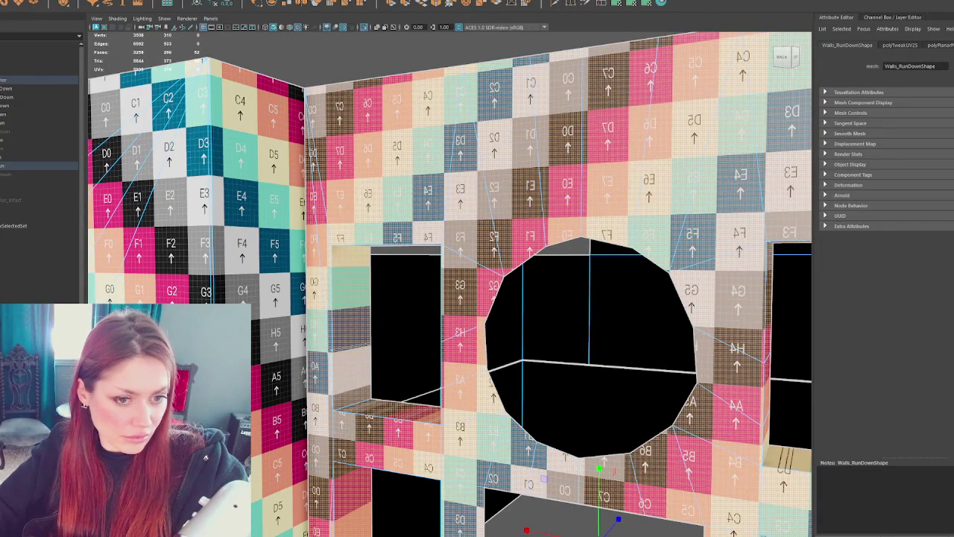
pyautogui.hotkey('ctrl', 'z')
pyautogui.hotkey('ctrl', 'z')
pyautogui.hotkey('ctrl', 'z')
pyautogui.hotkey('ctrl', 'z')
pyautogui.hotkey('ctrl', 'z')
pyautogui.hotkey('ctrl', 'z')
pyautogui.hotkey('ctrl', 'z')
pyautogui.hotkey('ctrl', 'z')
pyautogui.hotkey('ctrl', 'z')
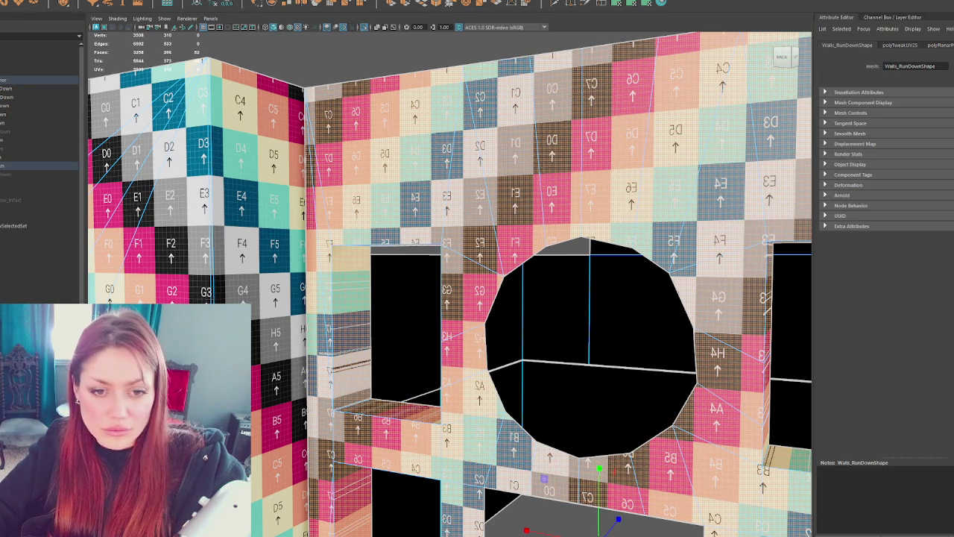
# Step: Exit the walls' isolated view and reassign the existing pink Walls material to the walls
pyautogui.press('f')
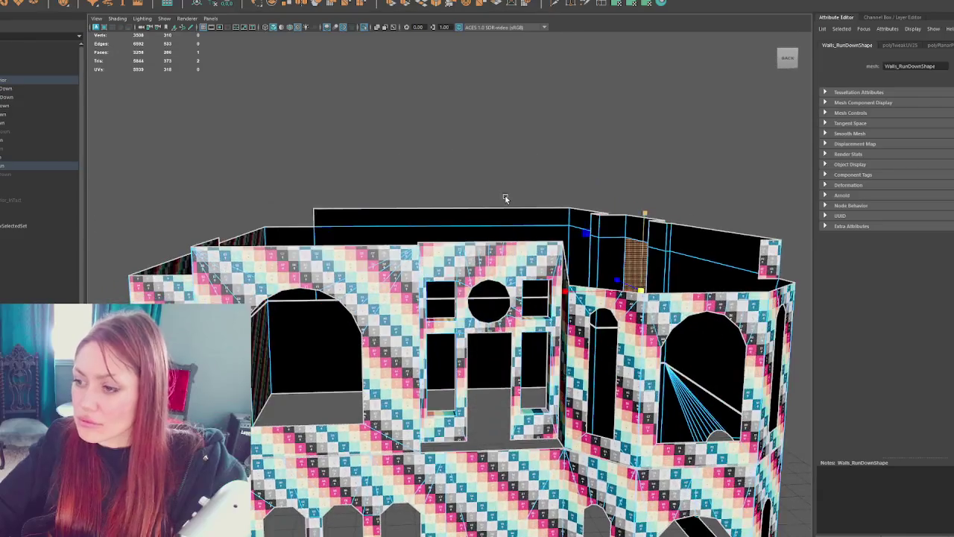
pyautogui.click(567, 162)
pyautogui.hotkey('ctrl', '1')
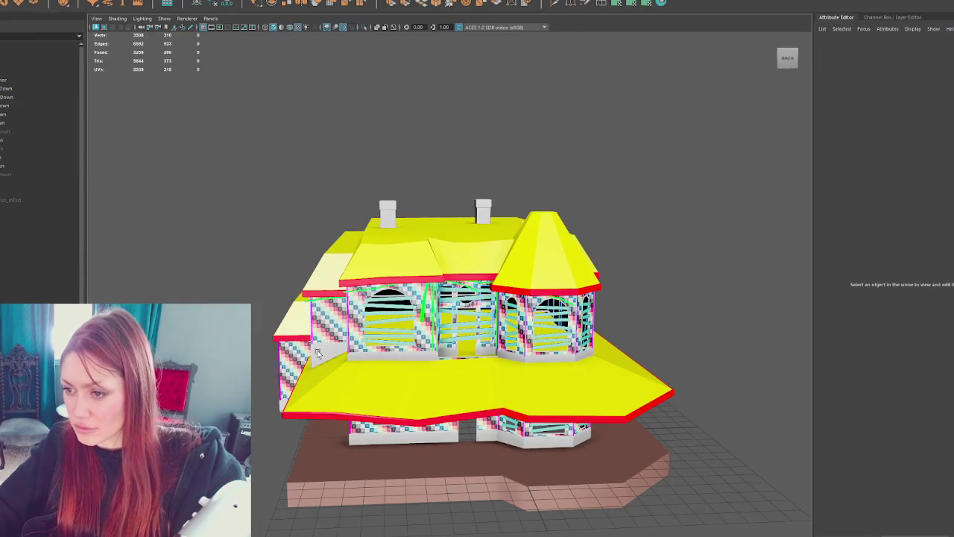
pyautogui.hotkey('ctrl', 'z')
pyautogui.click(589, 142)
pyautogui.hotkey('ctrl', 'z')
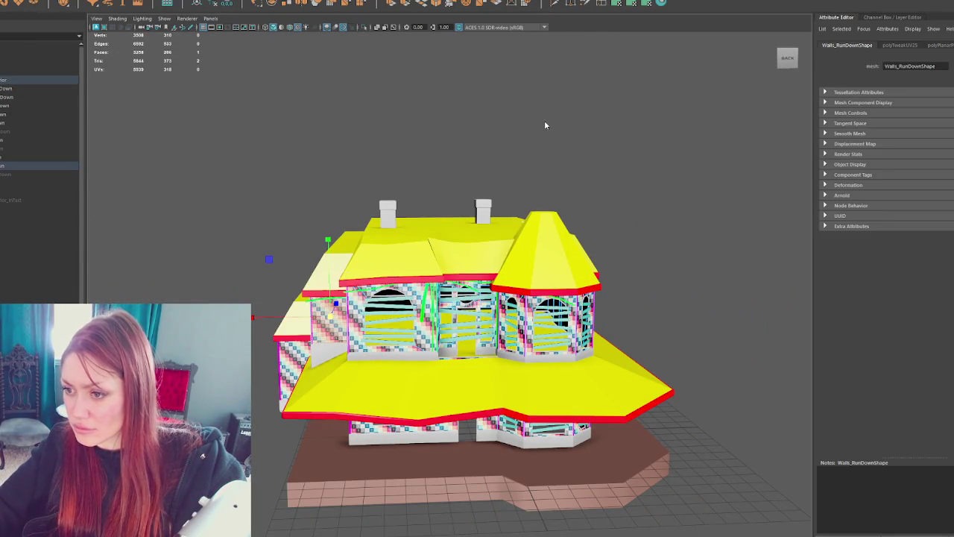
pyautogui.click(553, 107)
pyautogui.click(334, 322)
pyautogui.moveTo(551, 140); pyautogui.dragTo(554, 381, button='right')
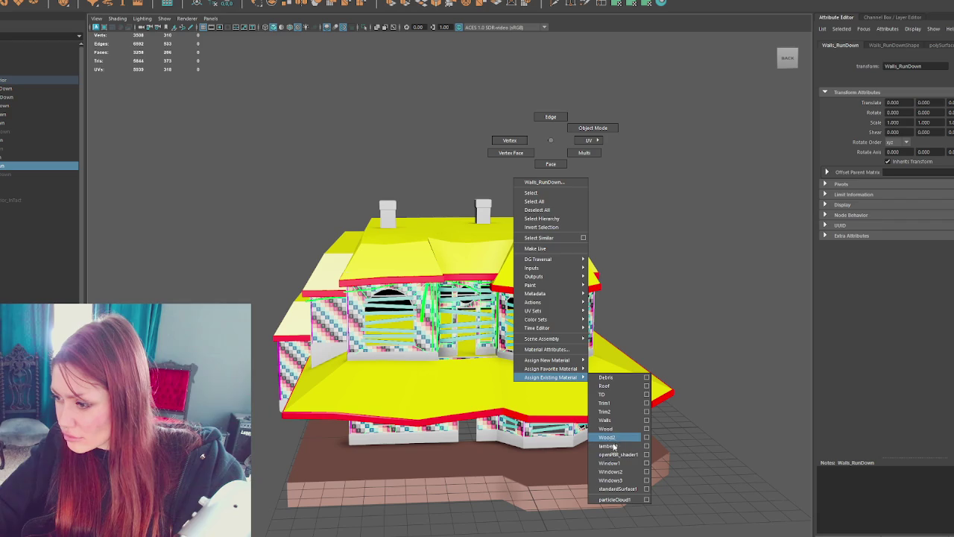
pyautogui.click(616, 420)
# Step: Unhide the Railings_RunDown object and isolate it in the viewport
pyautogui.click(706, 219)
pyautogui.keyDown('alt'); pyautogui.moveTo(706, 219); pyautogui.dragTo(522, 224); pyautogui.keyUp('alt')
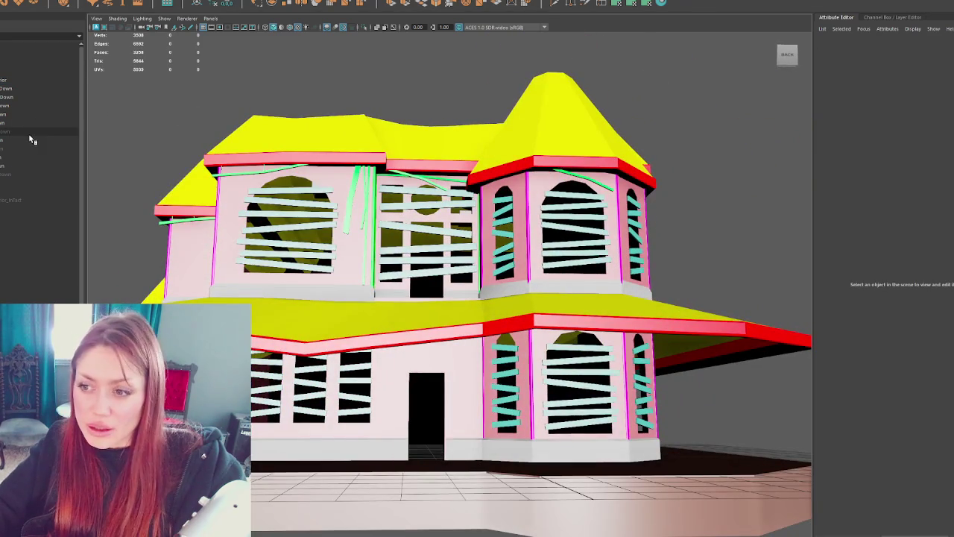
pyautogui.click(30, 132)
pyautogui.hotkey('shift', 'h')
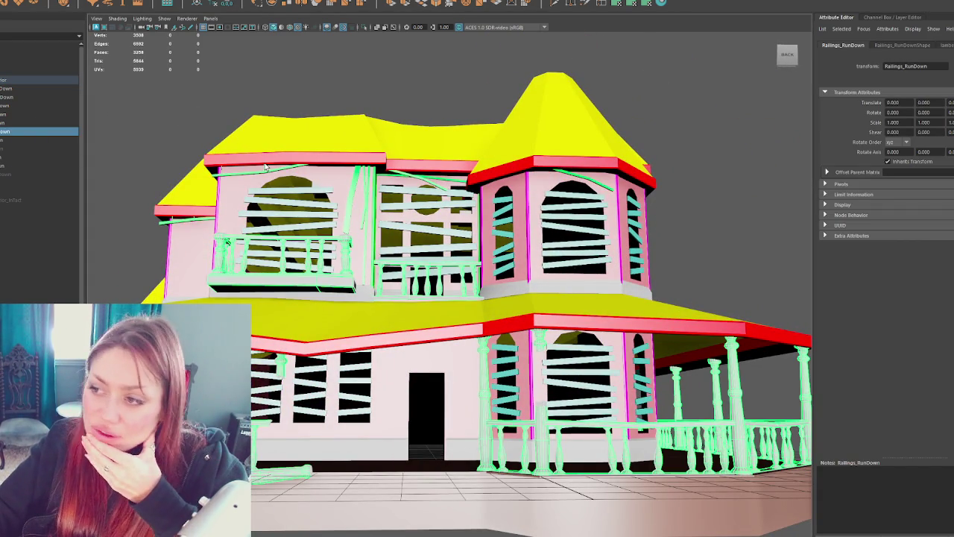
pyautogui.hotkey('ctrl', '1')
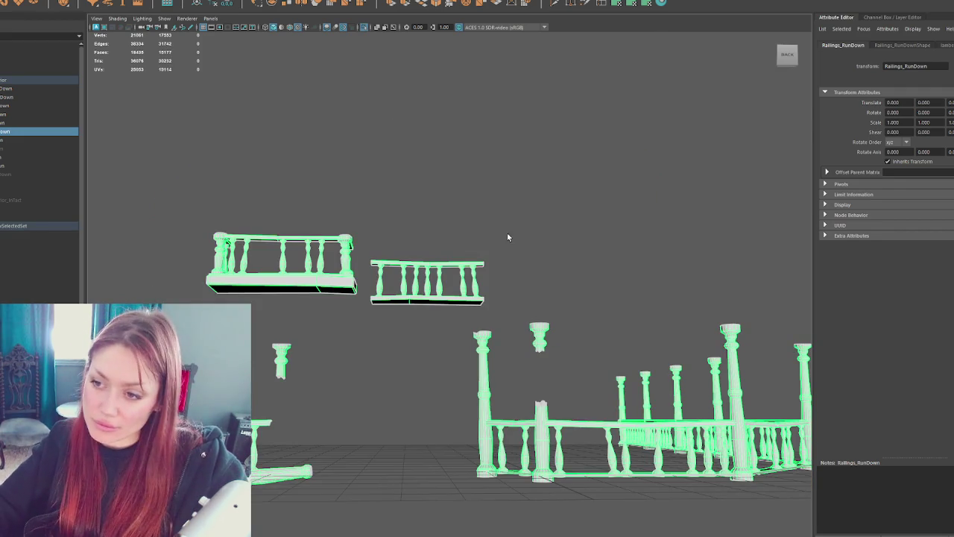
pyautogui.keyDown('alt'); pyautogui.moveTo(524, 260); pyautogui.dragTo(460, 138); pyautogui.keyUp('alt')
# Step: Assign the existing checker material to the isolated railings
pyautogui.rightClick(460, 137)
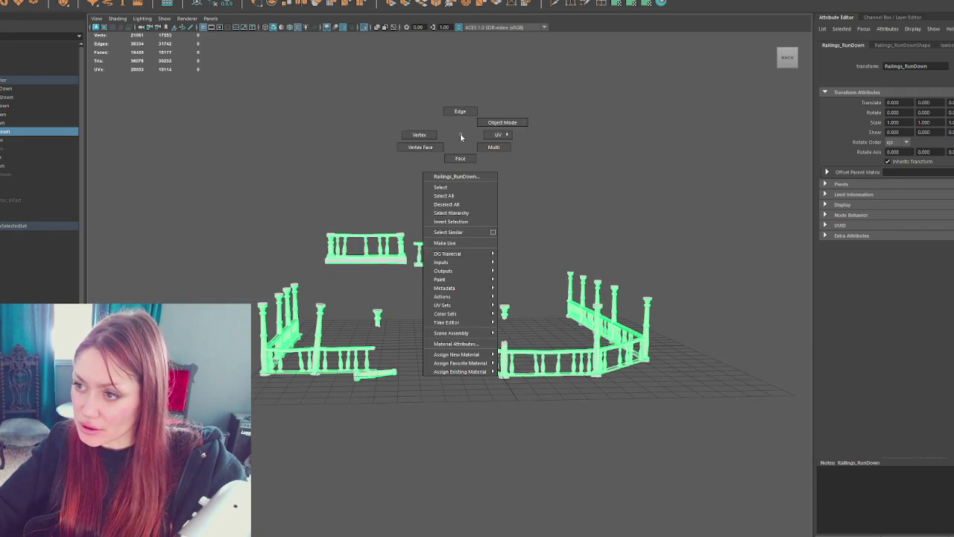
pyautogui.moveTo(360, 137); pyautogui.dragTo(361, 366, button='right')
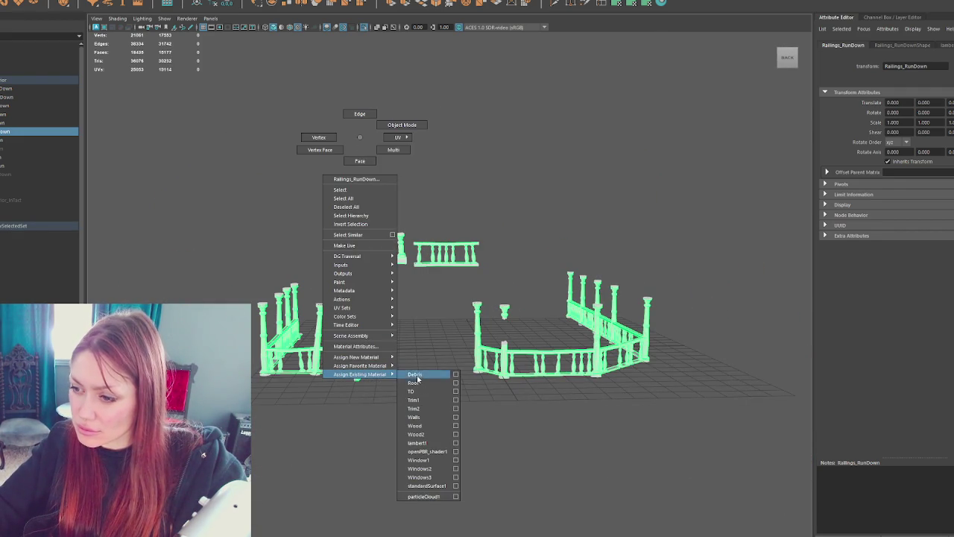
pyautogui.click(431, 391)
pyautogui.click(445, 369)
pyautogui.scroll(3, 442, 366)
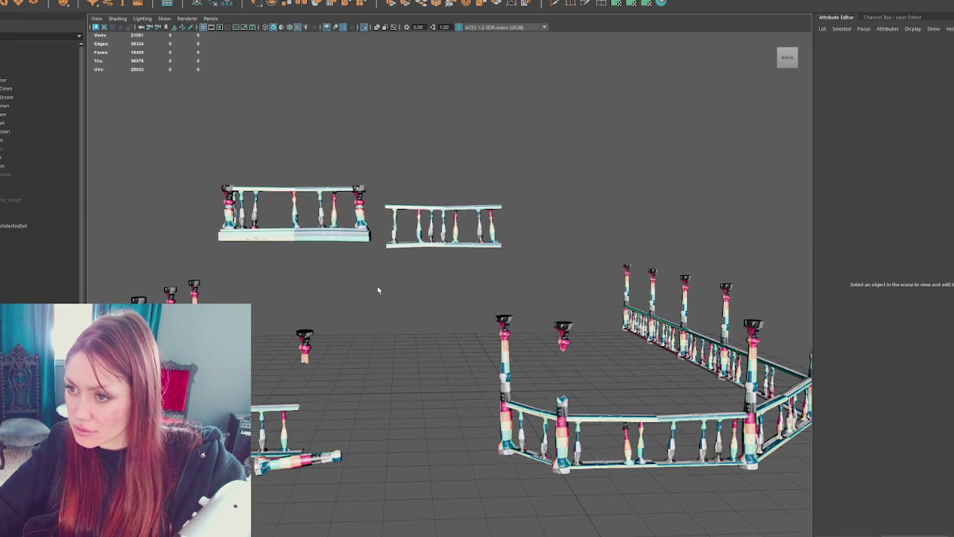
pyautogui.scroll(3, 309, 213)
pyautogui.click(320, 179)
pyautogui.scroll(-5, 351, 150)
pyautogui.rightClick(350, 142)
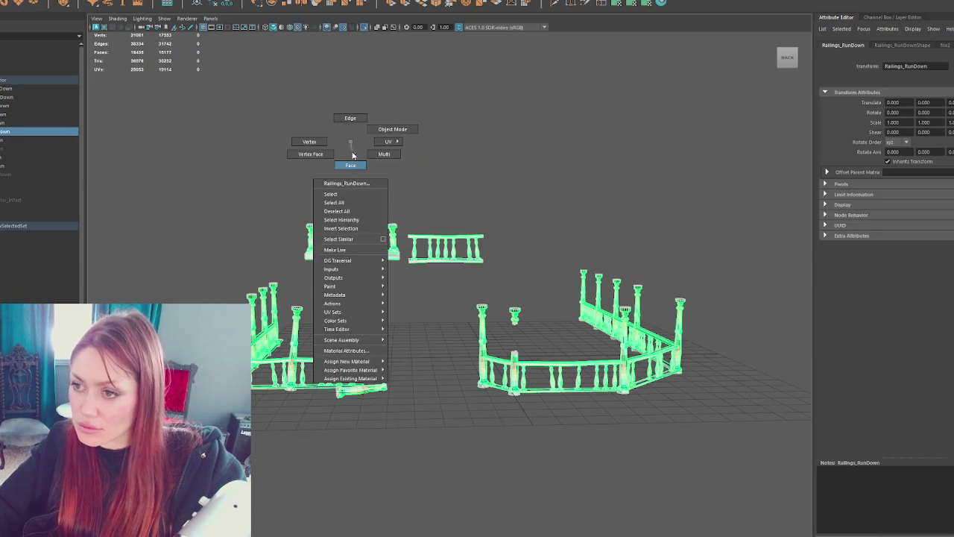
# Step: Select the railing faces, fix the non-manifold geometry and run UV Unfold
pyautogui.moveTo(181, 171); pyautogui.dragTo(451, 351)
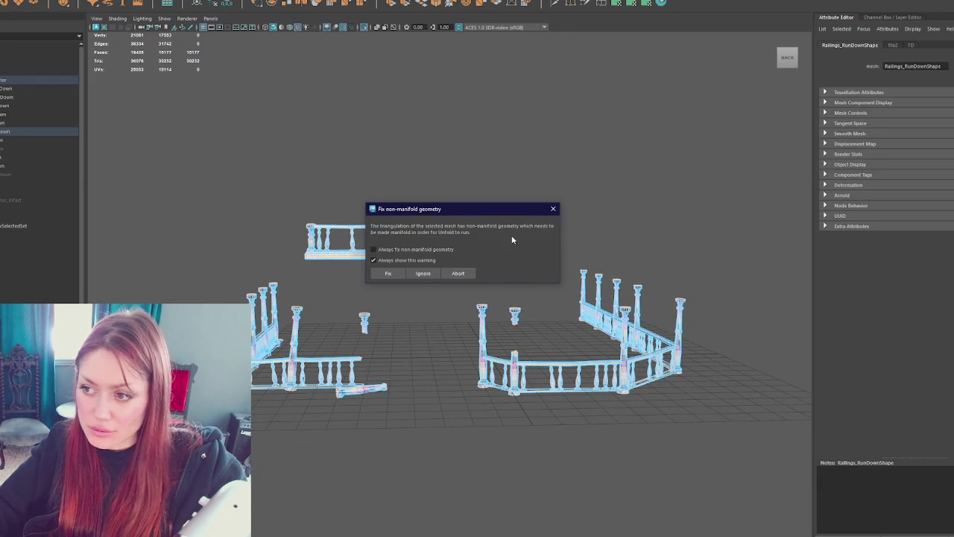
pyautogui.click(553, 209)
pyautogui.click(479, 200)
pyautogui.moveTo(164, 166); pyautogui.dragTo(411, 291)
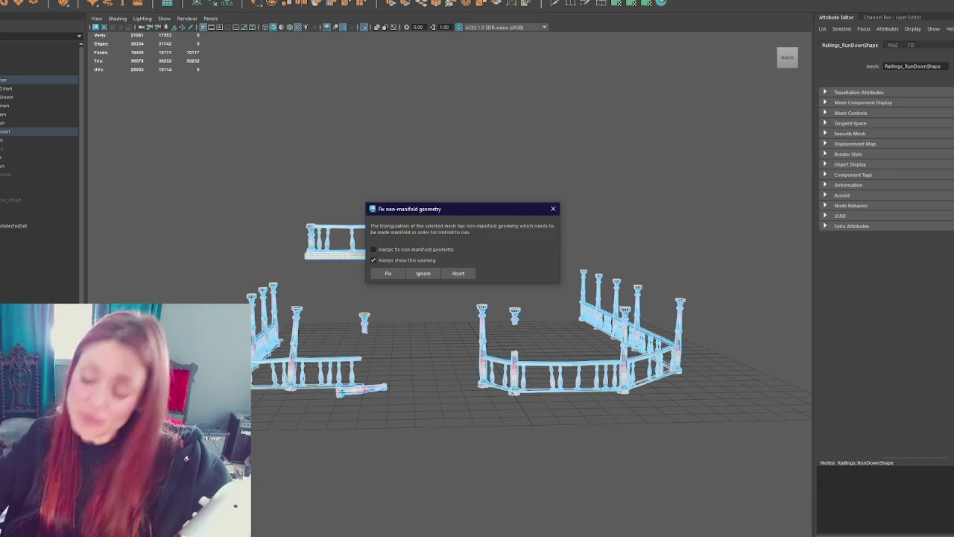
pyautogui.click(387, 273)
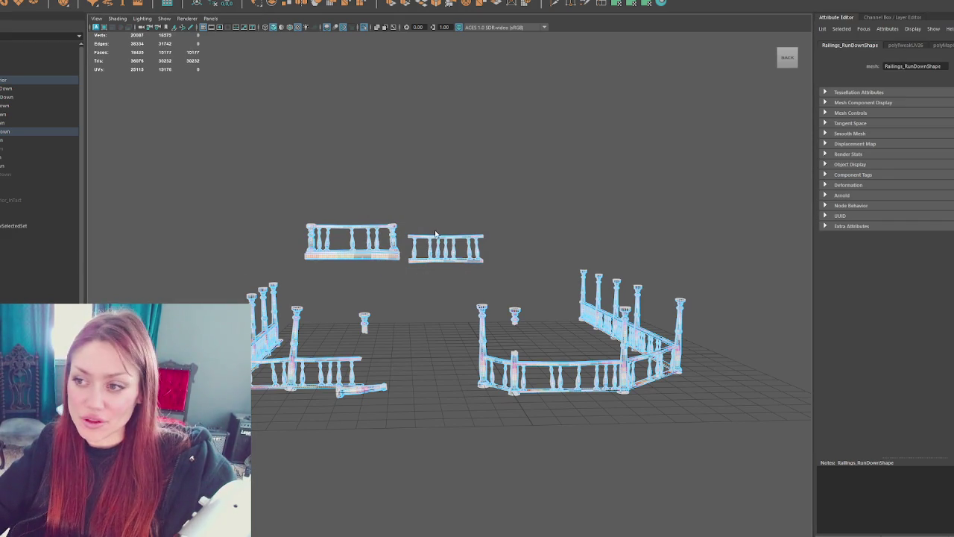
pyautogui.scroll(3, 385, 275)
pyautogui.click(257, 1)
pyautogui.click(268, 16)
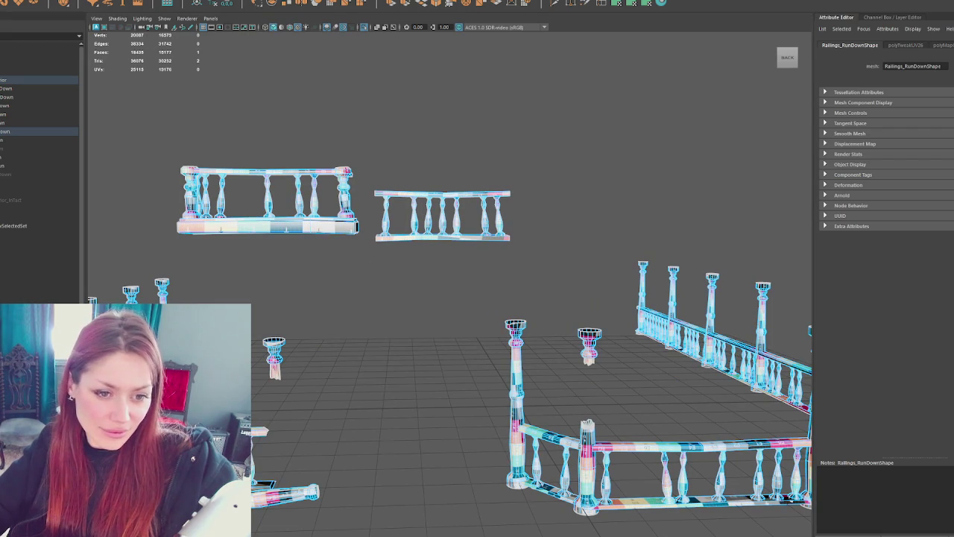
# Step: Apply an automatic UV projection to a short post, then to all railing faces
pyautogui.click(516, 373)
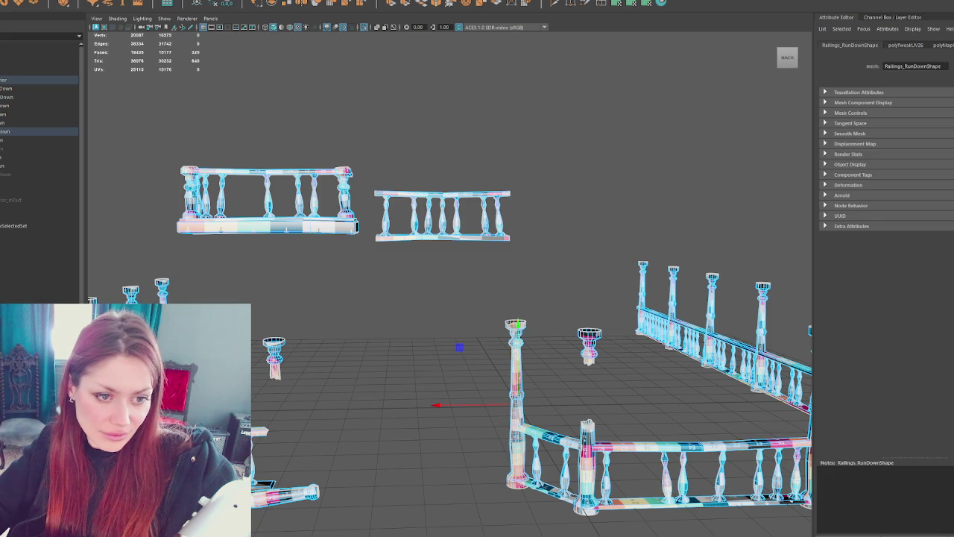
pyautogui.click(589, 440)
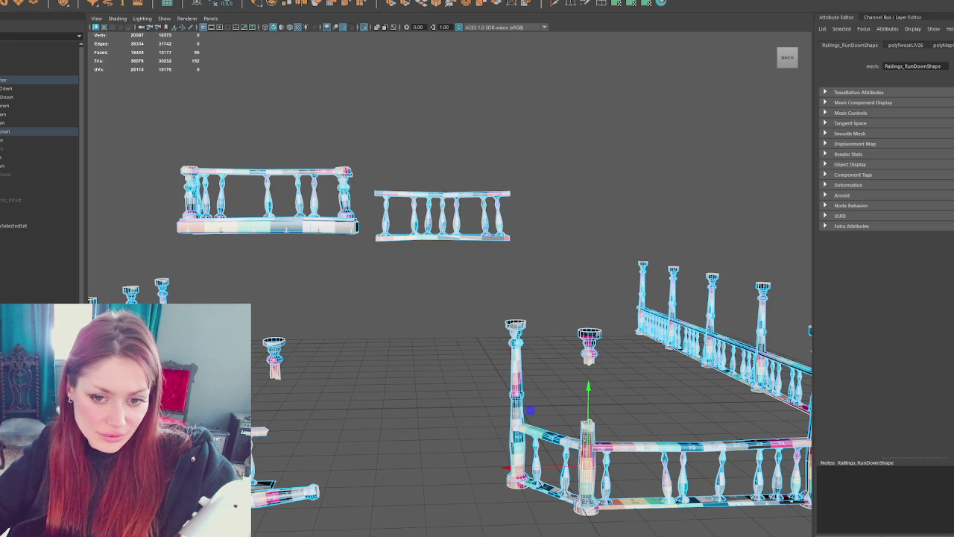
pyautogui.press('g')
pyautogui.press('q')
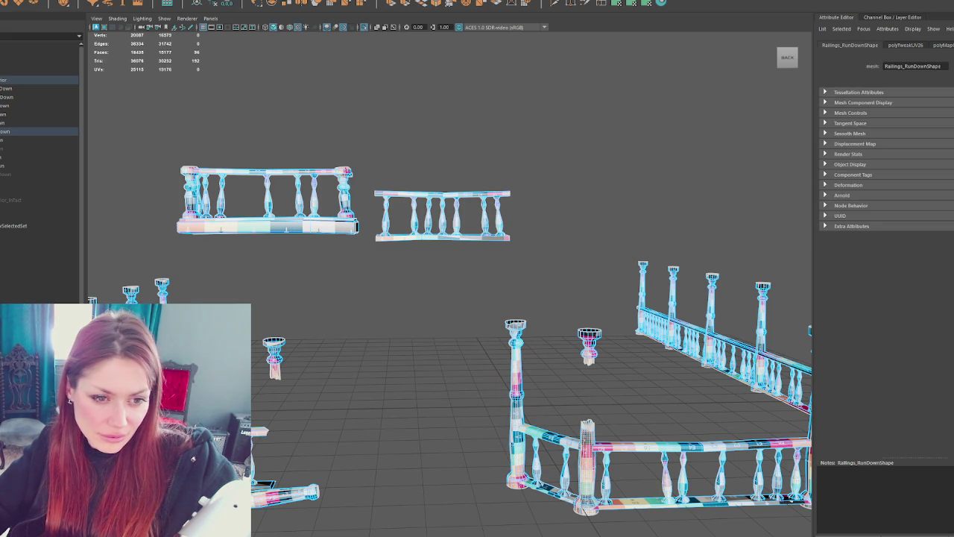
pyautogui.hotkey('ctrl', 'shift', 'a')
pyautogui.press('g')
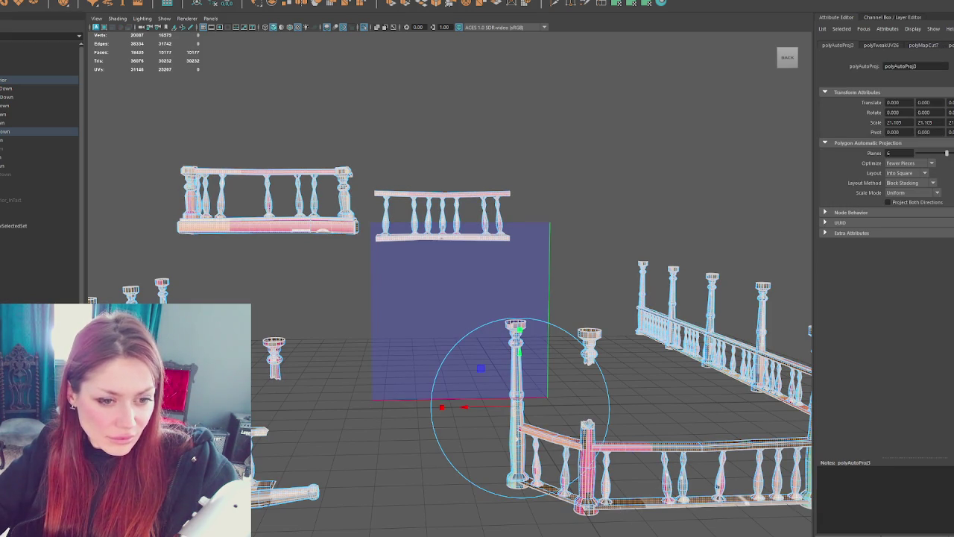
# Step: Return to Object Mode, switch to textured display (6) and select the railings to inspect the checker
pyautogui.click(442, 213)
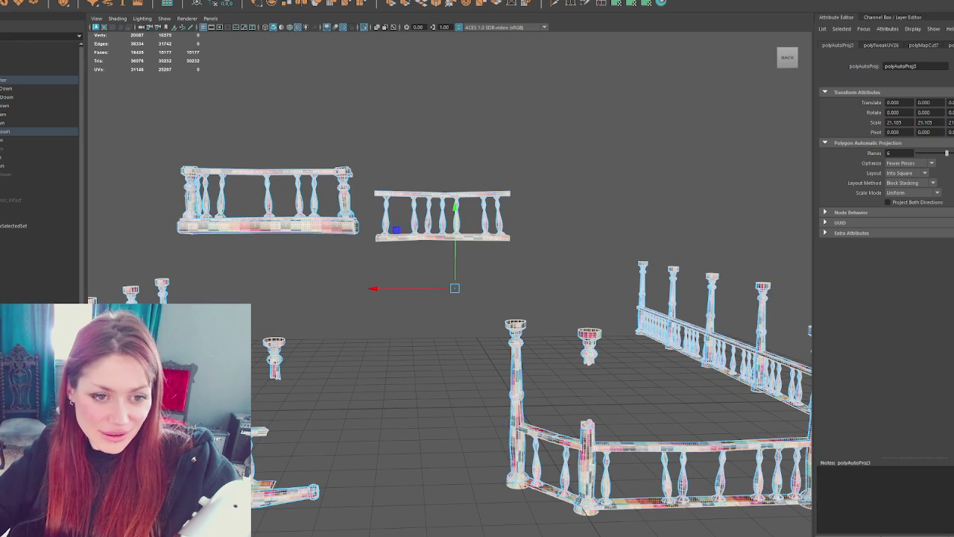
pyautogui.moveTo(379, 132); pyautogui.dragTo(415, 113, button='right')
pyautogui.press('6')
pyautogui.moveTo(381, 254)
pyautogui.keyDown('alt'); pyautogui.mouseDown()
pyautogui.moveTo(568, 293)
pyautogui.moveTo(326, 394)
pyautogui.mouseUp(); pyautogui.keyUp('alt')
pyautogui.click(326, 393)
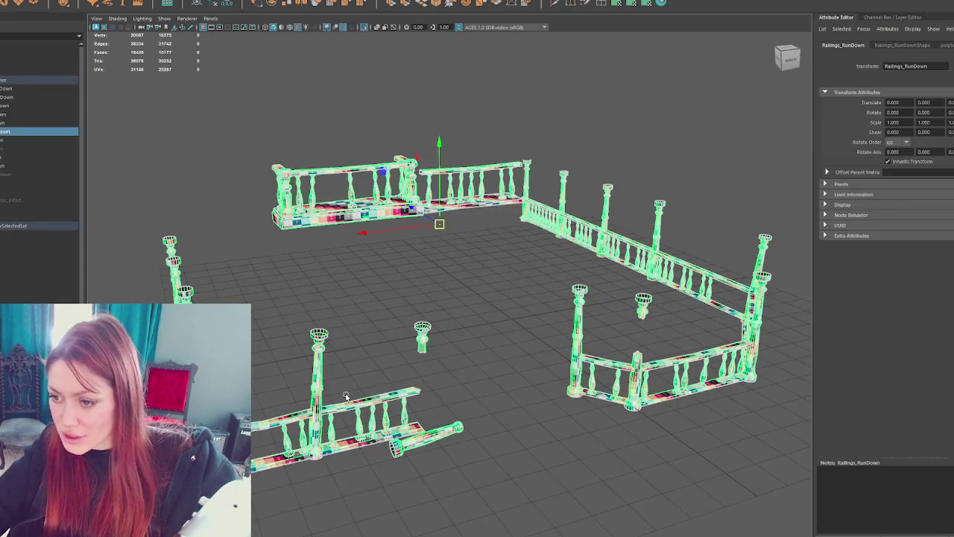
# Step: Assign a new Blinn material to the railings and name it Railings
pyautogui.moveTo(522, 372)
pyautogui.keyDown('alt'); pyautogui.mouseDown()
pyautogui.moveTo(750, 436)
pyautogui.moveTo(564, 396)
pyautogui.moveTo(470, 398)
pyautogui.mouseUp(); pyautogui.keyUp('alt')
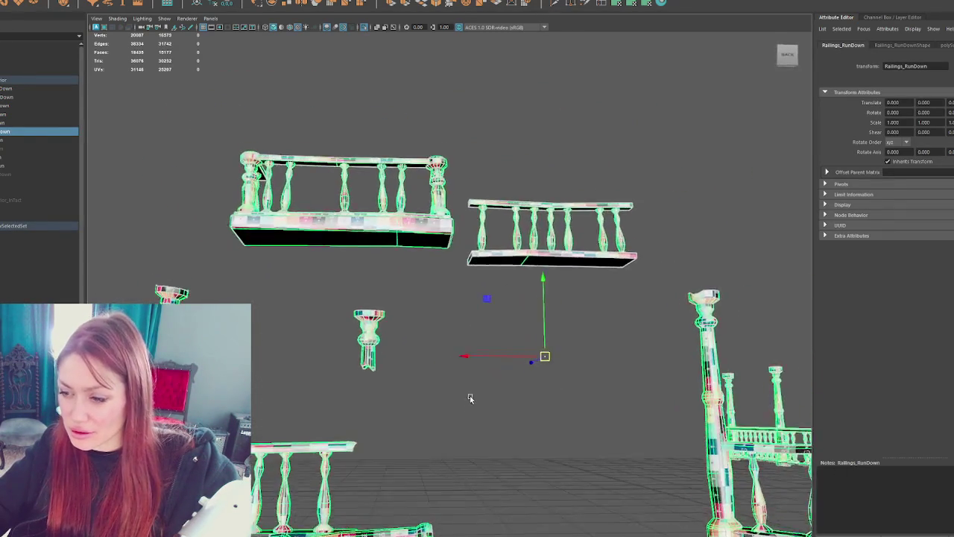
pyautogui.scroll(-3, 470, 397)
pyautogui.keyDown('alt'); pyautogui.moveTo(402, 270); pyautogui.dragTo(409, 259); pyautogui.keyUp('alt')
pyautogui.moveTo(409, 259)
pyautogui.mouseDown(button='right')
pyautogui.moveTo(442, 466)
pyautogui.moveTo(416, 500)
pyautogui.moveTo(476, 470)
pyautogui.mouseUp(button='right')
pyautogui.doubleClick(917, 67)
pyautogui.write('Railings')
pyautogui.press('Return')
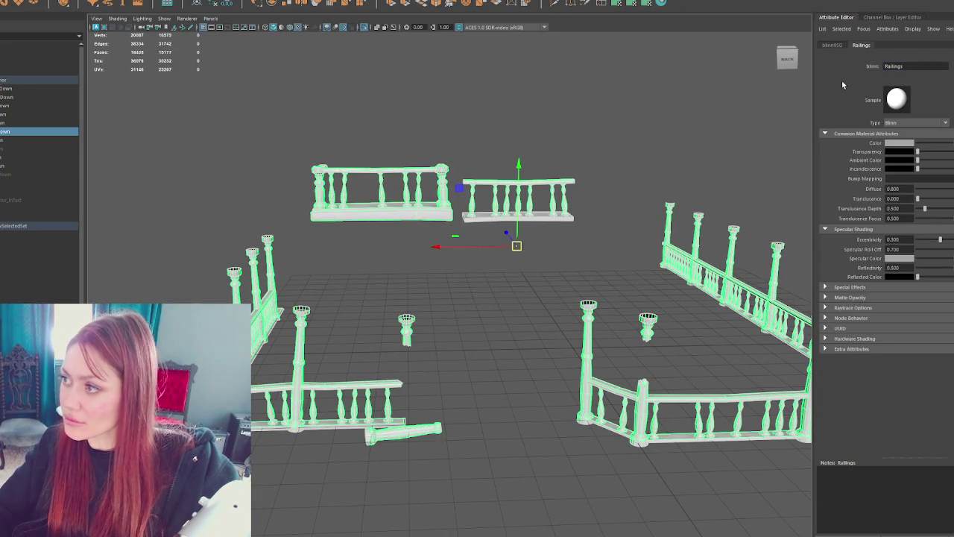
# Step: Set the Railings material colour to magenta and exit Isolate Select
pyautogui.click(908, 143)
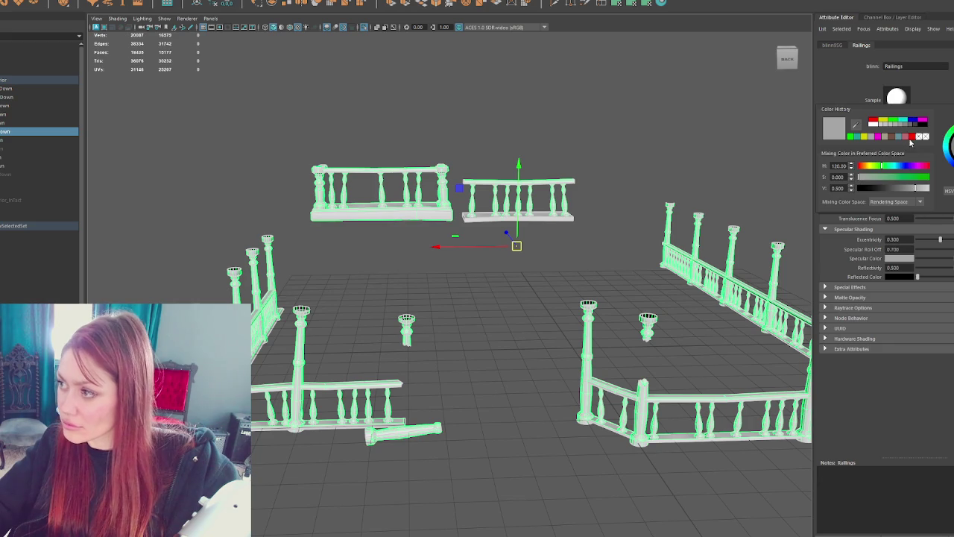
pyautogui.moveTo(918, 167); pyautogui.dragTo(925, 177)
pyautogui.click(918, 166)
pyautogui.click(512, 132)
pyautogui.hotkey('ctrl', '1')
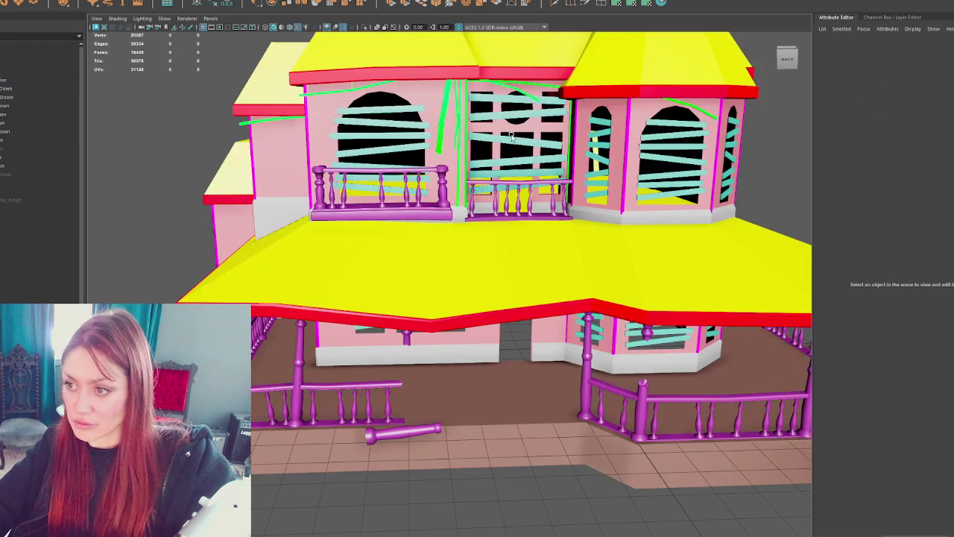
# Step: Select the Trim_RunDown object and briefly review the shaders in Hypershade
pyautogui.click(49, 148)
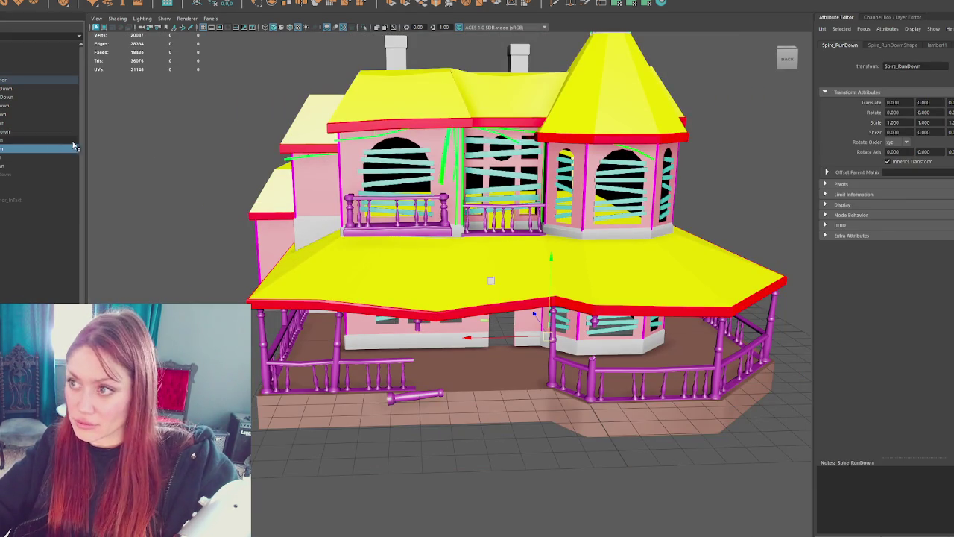
pyautogui.press('f')
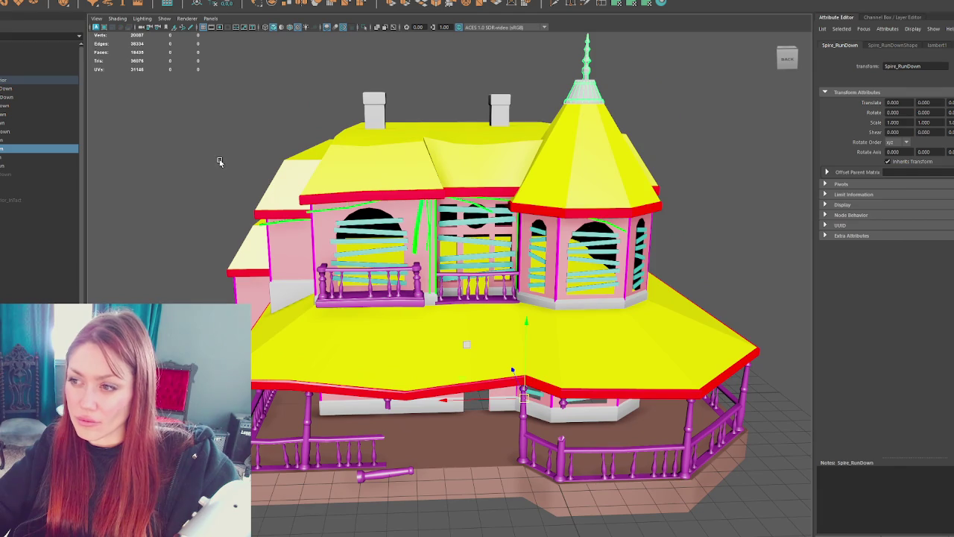
pyautogui.click(5, 174)
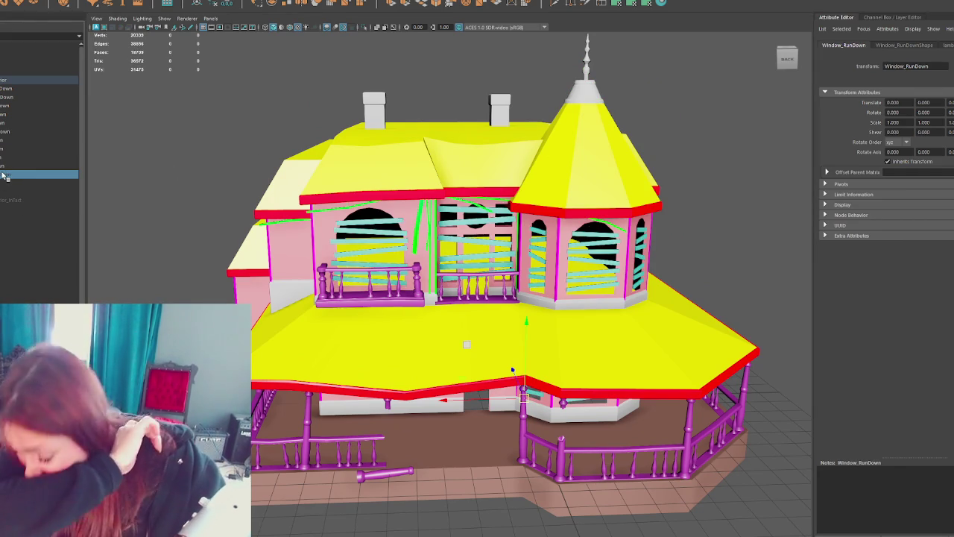
pyautogui.click(279, 296)
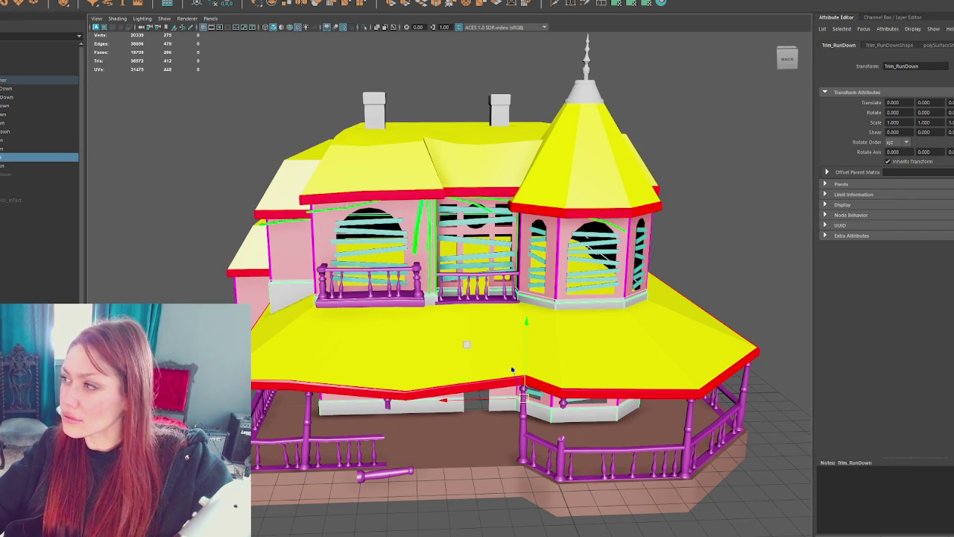
pyautogui.click(664, 5)
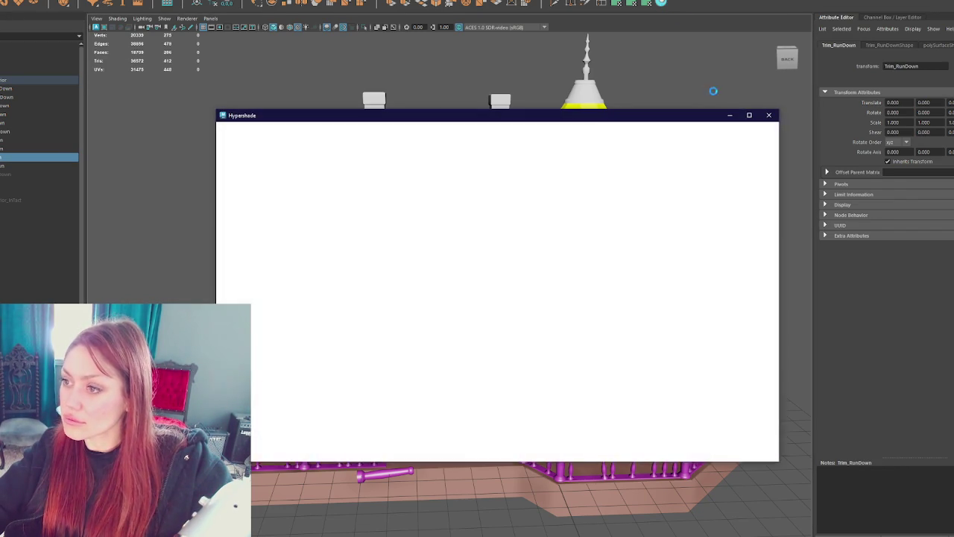
pyautogui.click(769, 115)
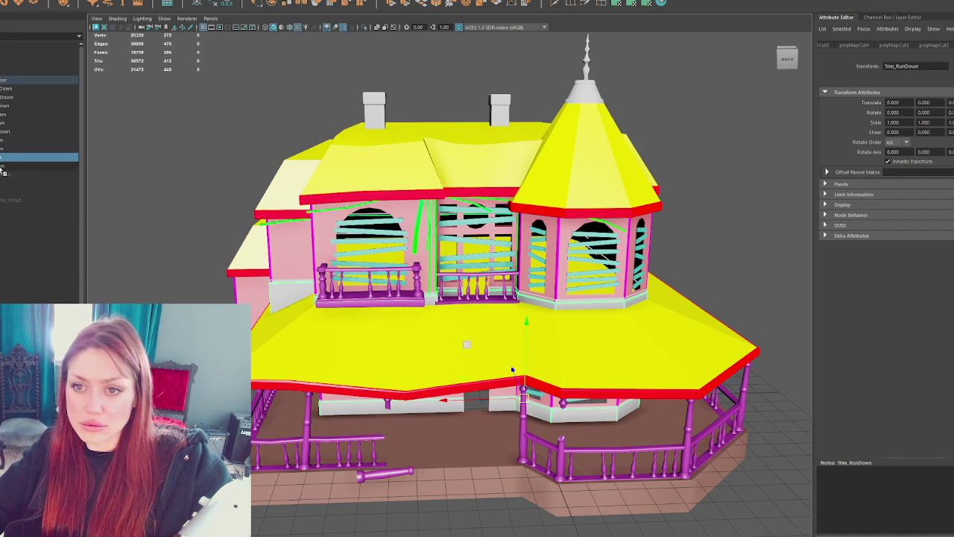
# Step: Delete the trim's construction history and isolate it in the viewport
pyautogui.click(315, 4)
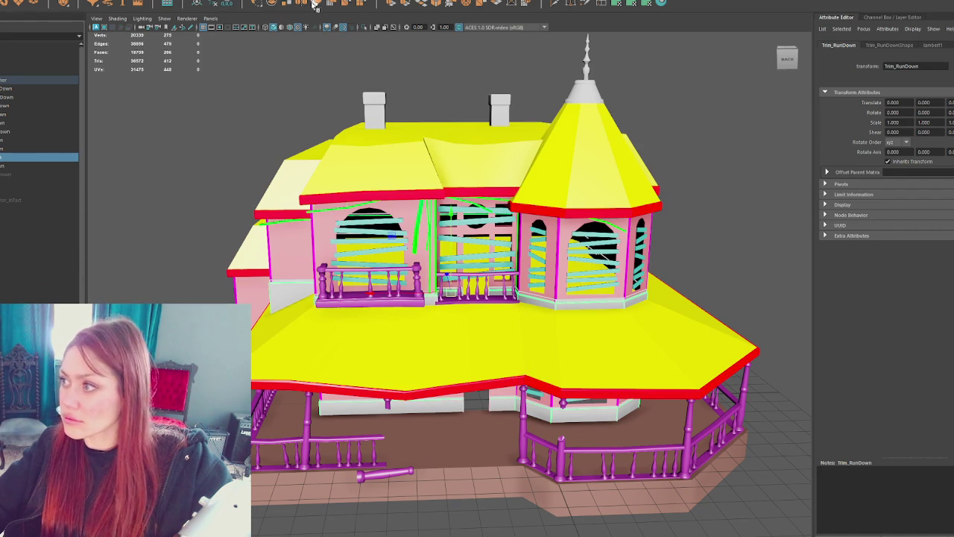
pyautogui.click(933, 45)
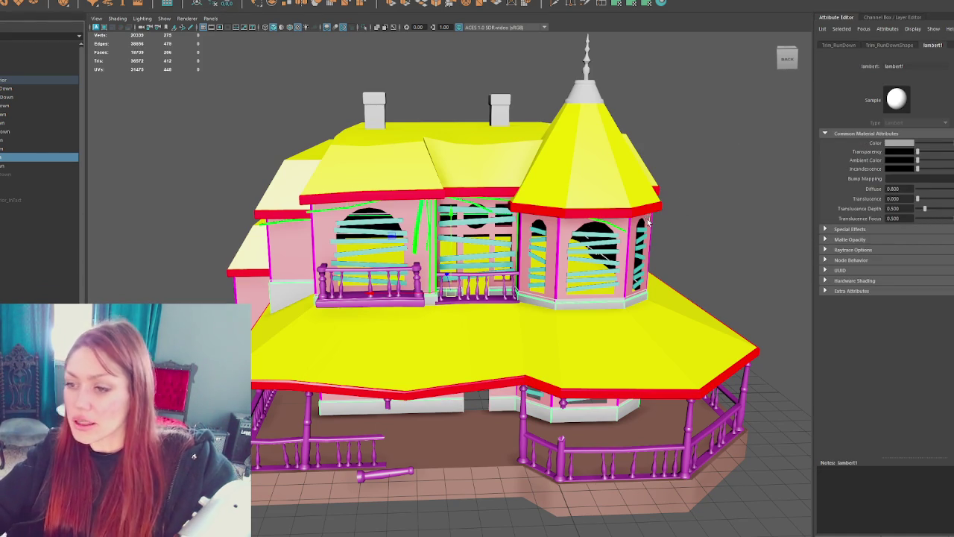
pyautogui.hotkey('ctrl', '1')
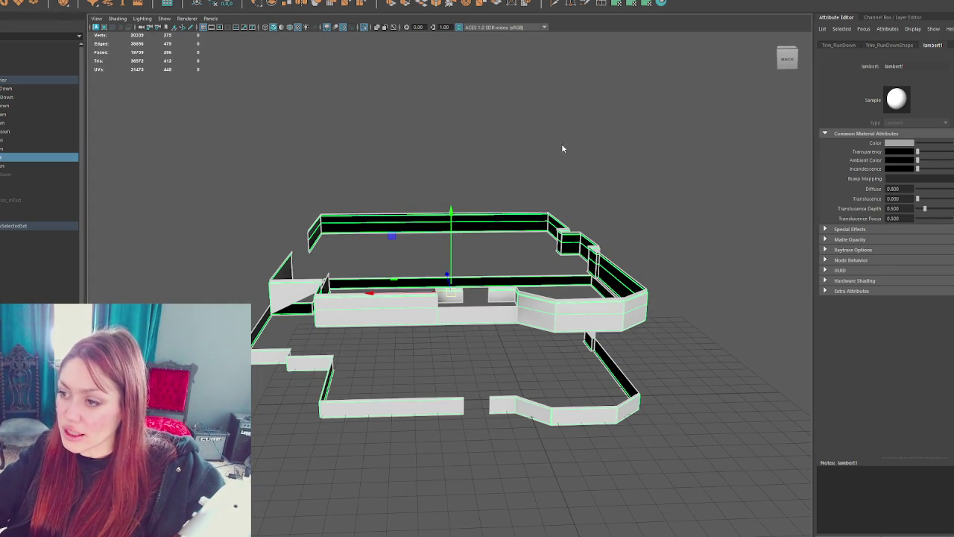
# Step: Assign a new Blinn material to the trim walls and rename it Trim3
pyautogui.moveTo(563, 149); pyautogui.dragTo(626, 409, button='right')
pyautogui.scroll(2, 612, 342)
pyautogui.moveTo(612, 342)
pyautogui.keyDown('alt'); pyautogui.mouseDown()
pyautogui.moveTo(667, 346)
pyautogui.moveTo(328, 248)
pyautogui.mouseUp(); pyautogui.keyUp('alt')
pyautogui.moveTo(566, 160)
pyautogui.mouseDown(button='right')
pyautogui.moveTo(596, 396)
pyautogui.moveTo(630, 407)
pyautogui.mouseUp(button='right')
pyautogui.write('T')
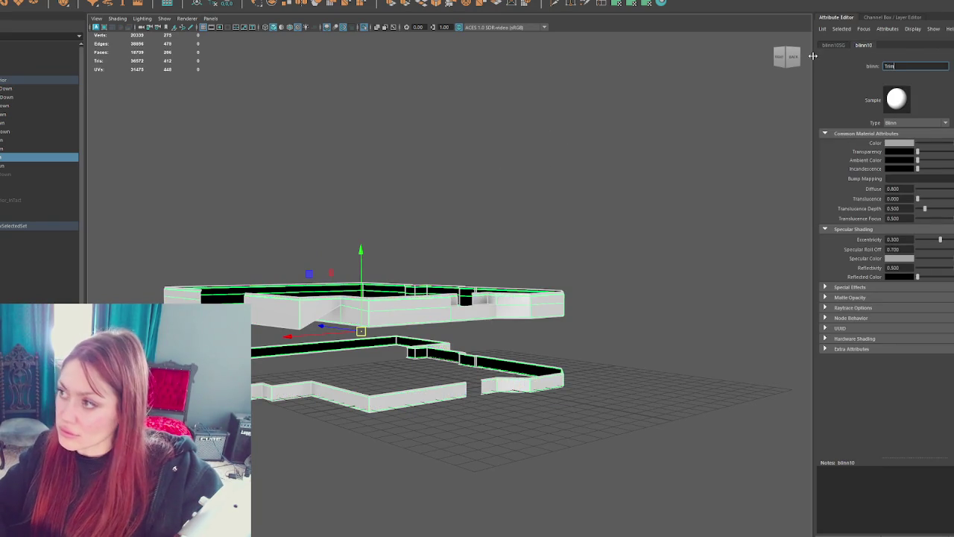
pyautogui.write('rim2')
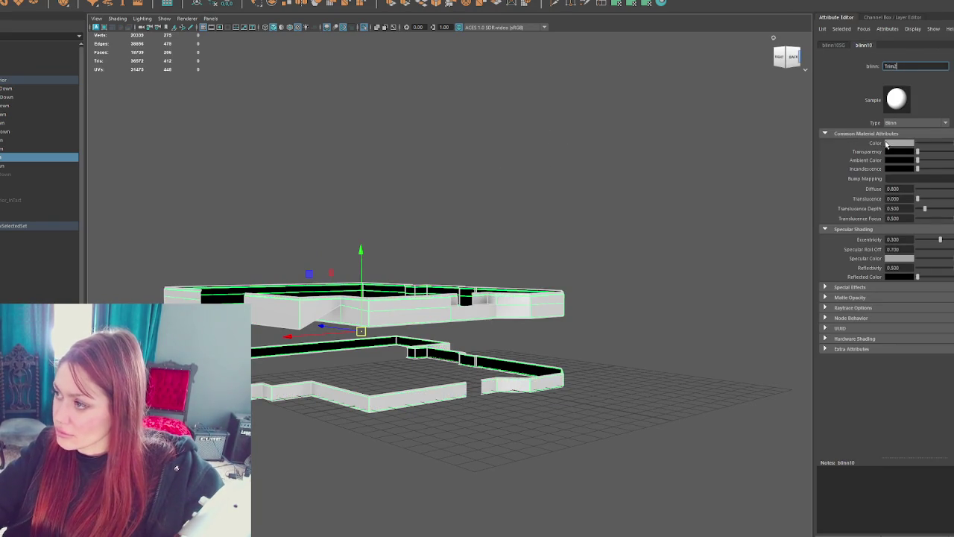
# Step: Colour the Trim3 material orange-red and exit Isolate Select to show the whole house
pyautogui.click(887, 143)
pyautogui.click(941, 145)
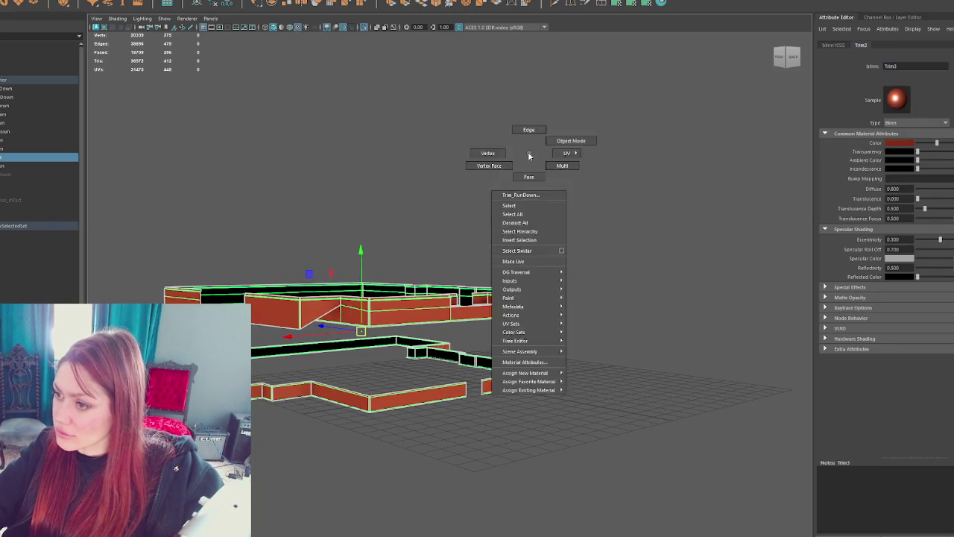
pyautogui.click(571, 134)
pyautogui.hotkey('ctrl', '1')
pyautogui.keyDown('alt'); pyautogui.moveTo(579, 207); pyautogui.dragTo(537, 224); pyautogui.keyUp('alt')
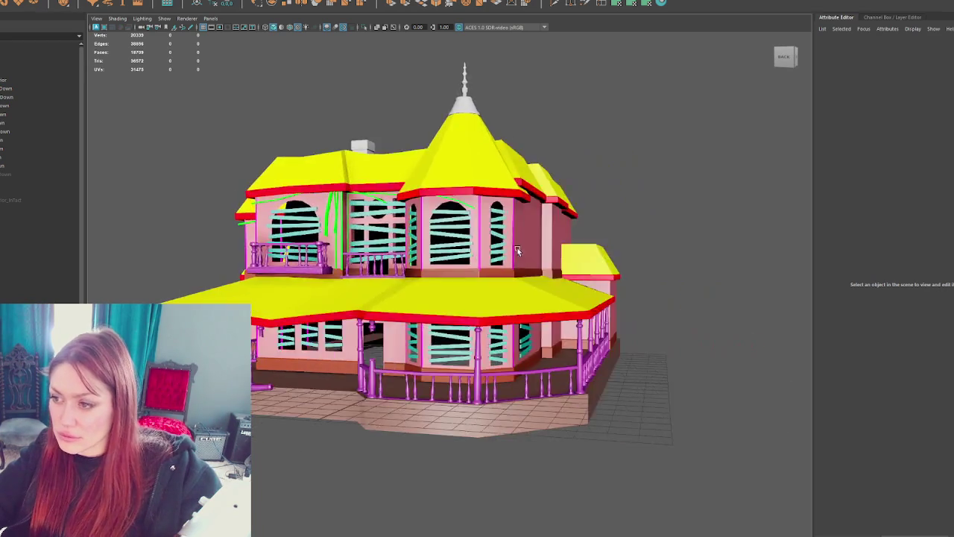
# Step: Assign the existing Trim2 material to the spire tip
pyautogui.scroll(5, 516, 256)
pyautogui.scroll(-5, 516, 255)
pyautogui.moveTo(516, 256)
pyautogui.keyDown('alt'); pyautogui.mouseDown()
pyautogui.moveTo(484, 254)
pyautogui.moveTo(526, 251)
pyautogui.mouseUp(); pyautogui.keyUp('alt')
pyautogui.scroll(5, 527, 250)
pyautogui.scroll(-5, 527, 250)
pyautogui.click(341, 153)
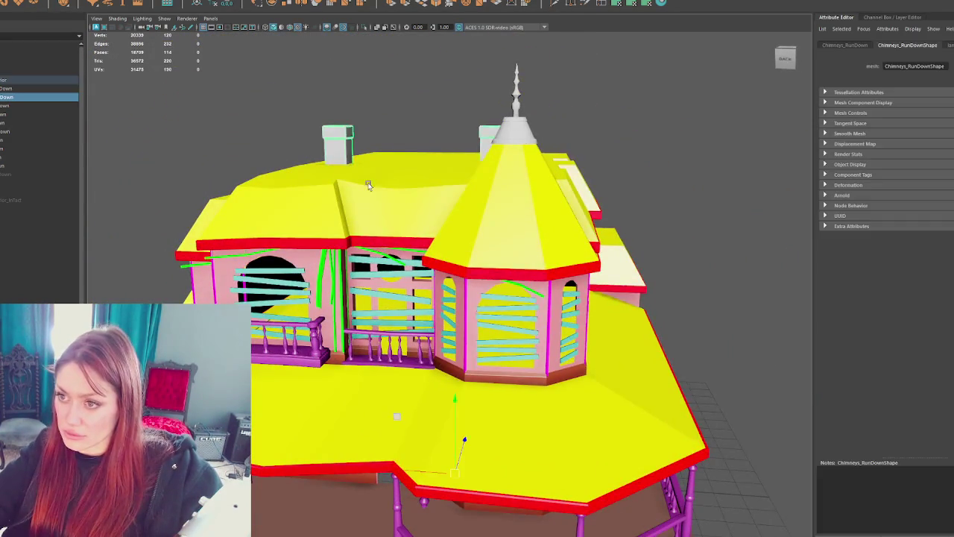
pyautogui.scroll(3, 412, 181)
pyautogui.click(516, 132)
pyautogui.scroll(-4, 516, 131)
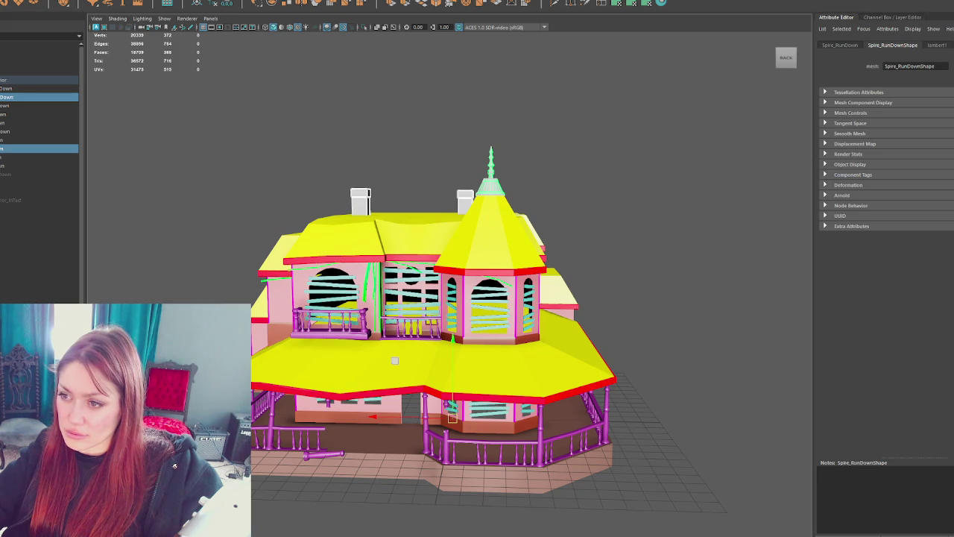
pyautogui.keyDown('alt'); pyautogui.moveTo(429, 94); pyautogui.dragTo(375, 126); pyautogui.keyUp('alt')
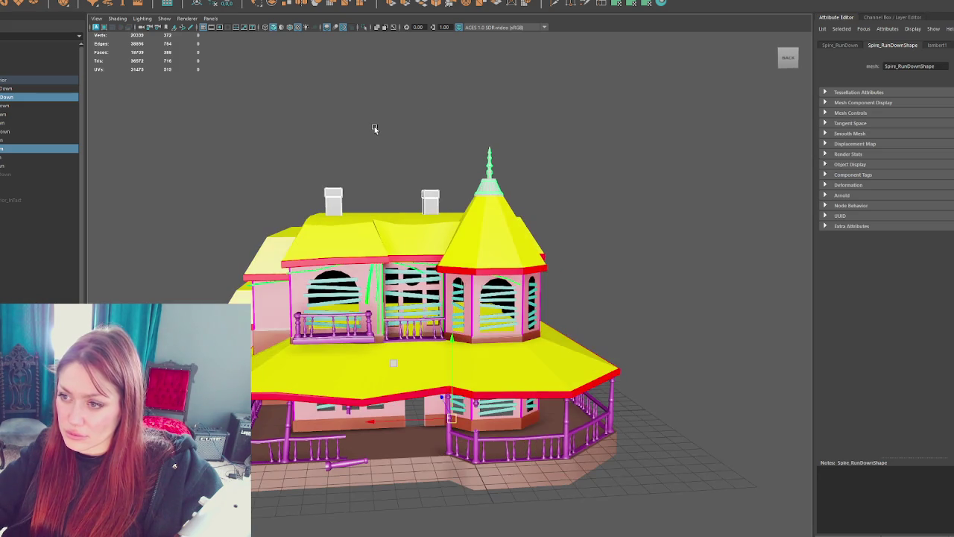
pyautogui.keyDown('shift'); pyautogui.click(338, 207); pyautogui.keyUp('shift')
pyautogui.moveTo(566, 147); pyautogui.dragTo(587, 384, button='right')
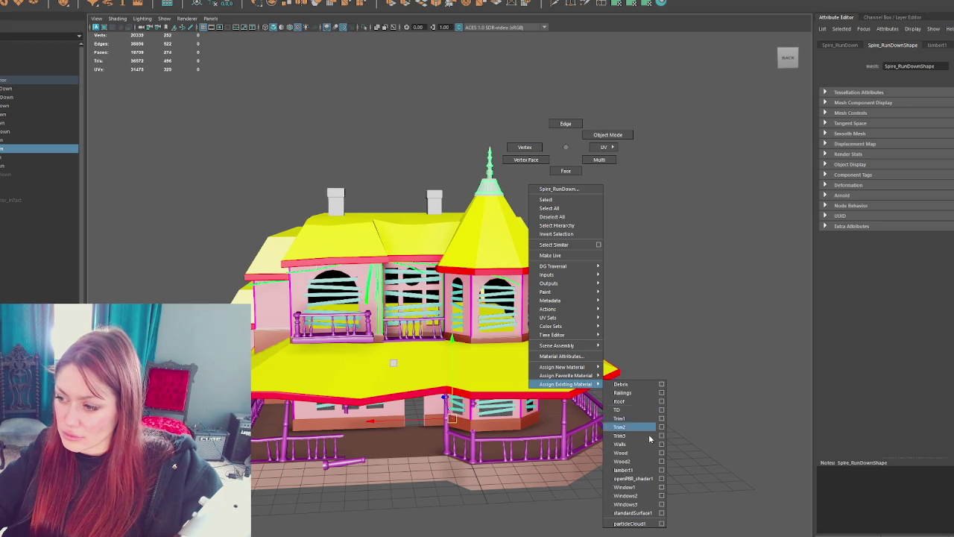
pyautogui.click(634, 427)
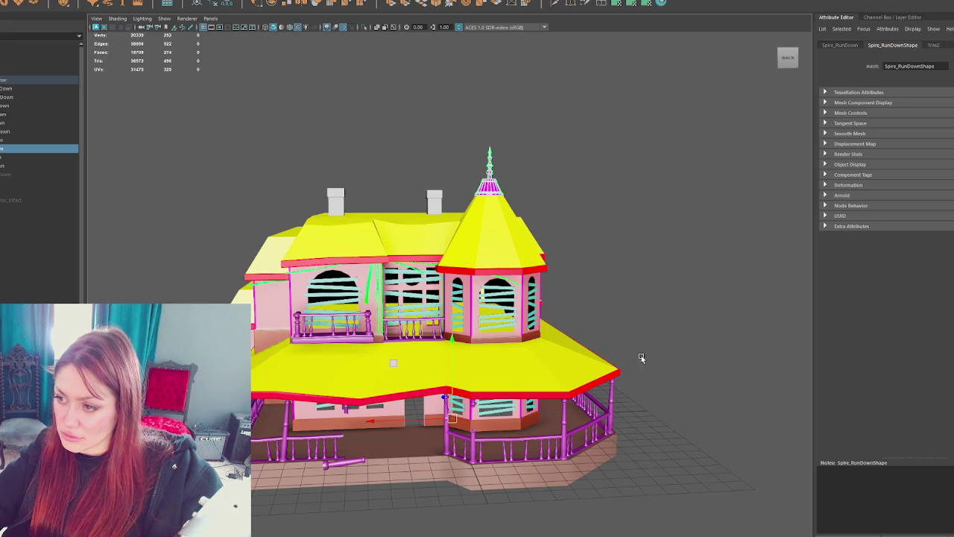
# Step: Assign an existing material to one chimney via Assign Existing Material
pyautogui.click(436, 203)
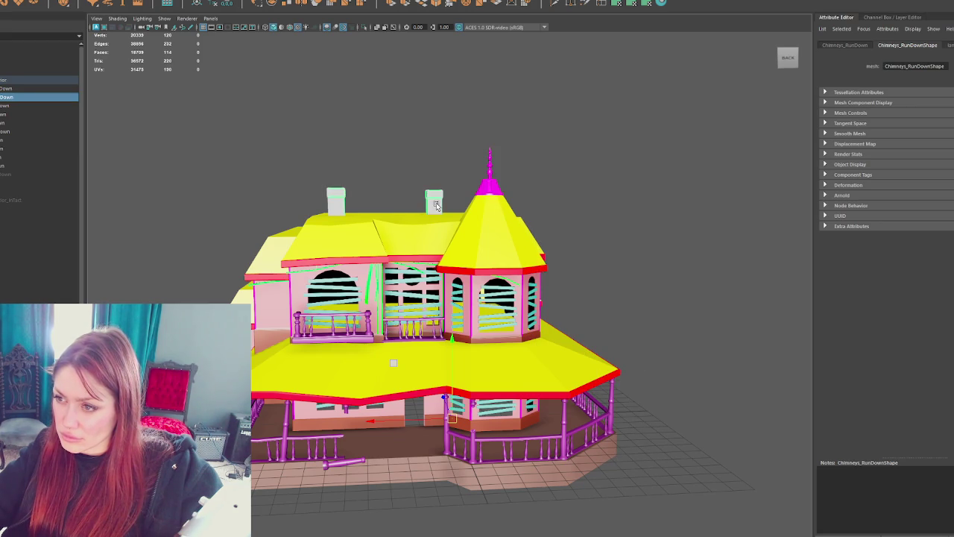
pyautogui.rightClick(437, 127)
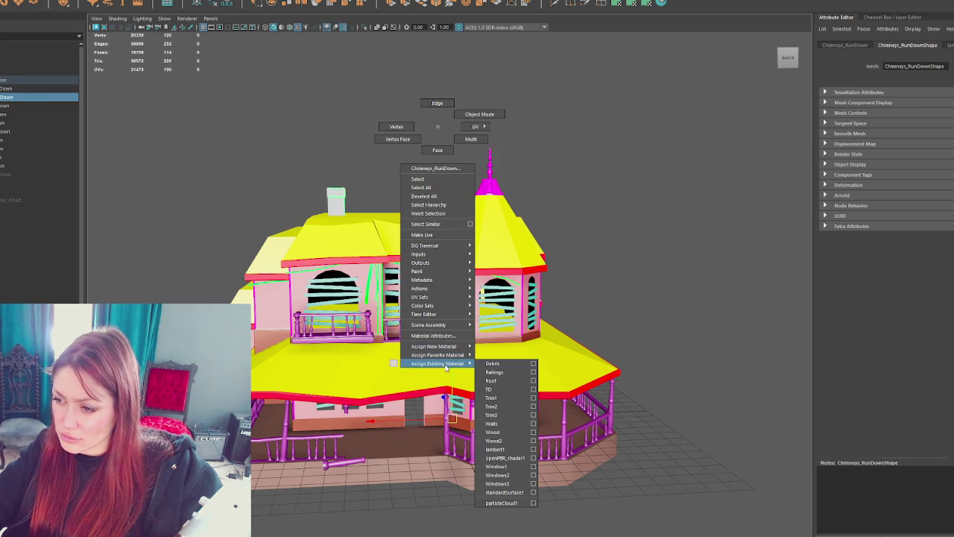
pyautogui.click(521, 397)
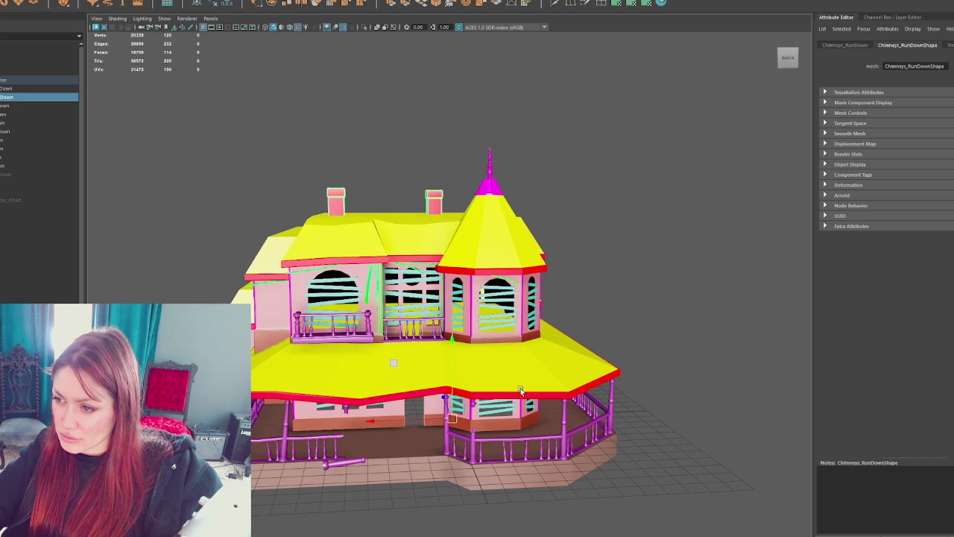
pyautogui.scroll(3, 520, 354)
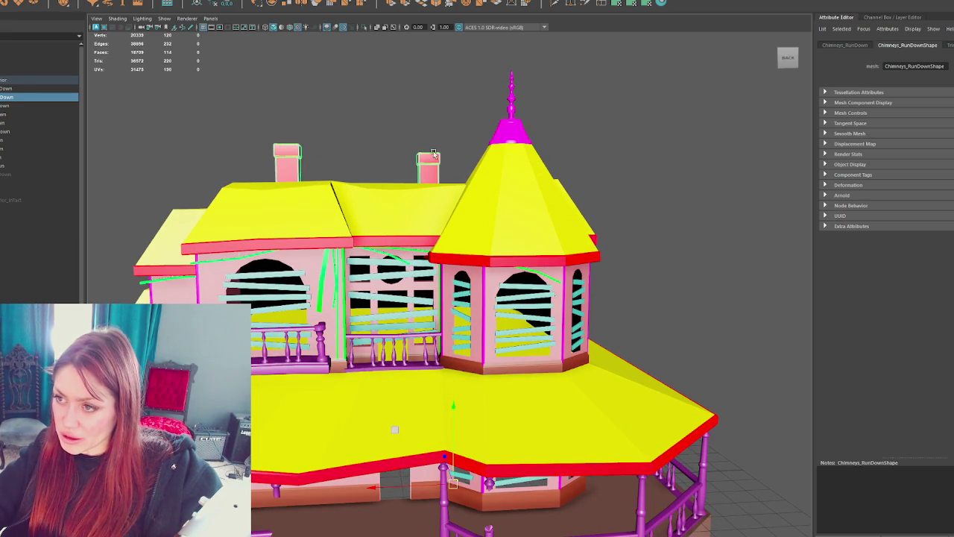
pyautogui.rightClick(675, 157)
pyautogui.moveTo(675, 394)
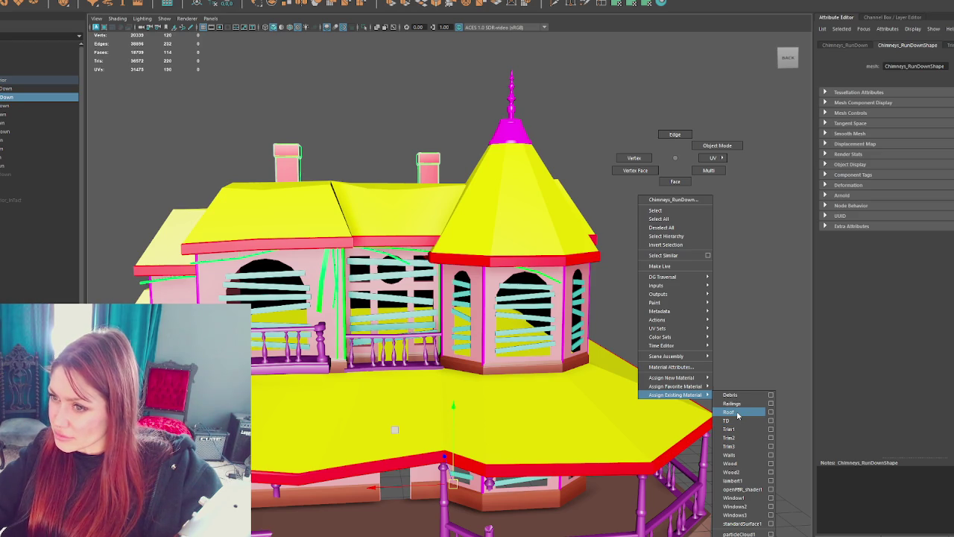
pyautogui.click(744, 454)
# Step: Marquee-select both chimneys and apply the Trim2 material to them
pyautogui.moveTo(501, 110); pyautogui.dragTo(258, 173)
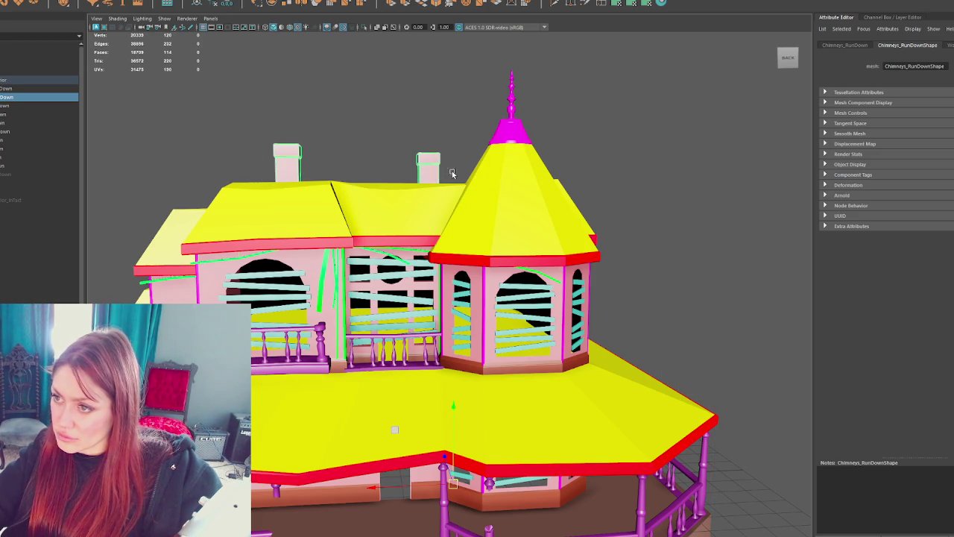
pyautogui.rightClick(287, 166)
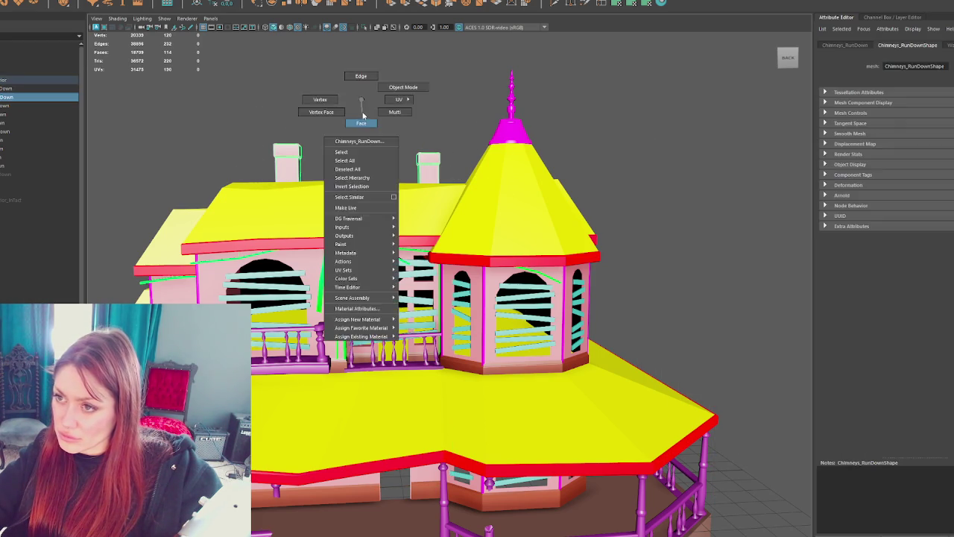
pyautogui.moveTo(249, 117); pyautogui.dragTo(454, 179)
pyautogui.rightClick(704, 156)
pyautogui.moveTo(703, 390)
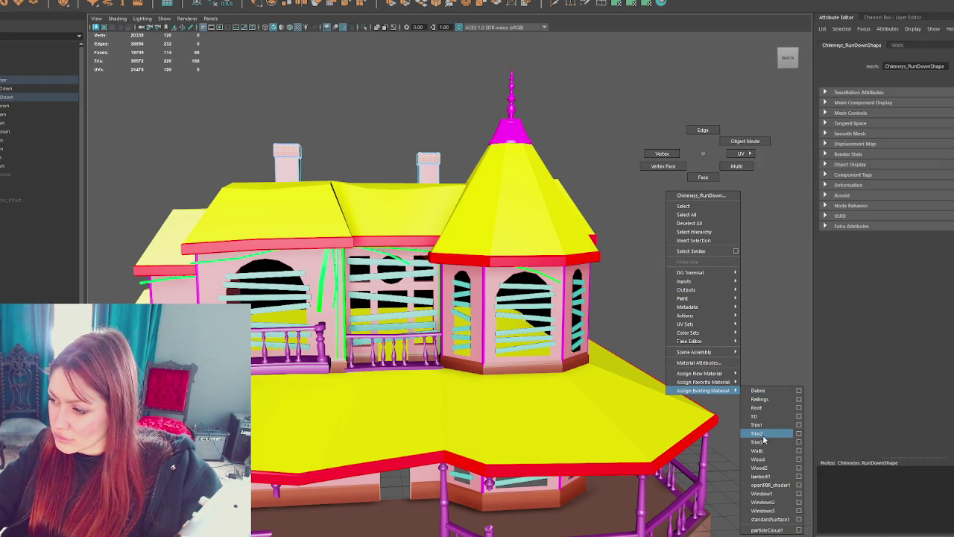
pyautogui.click(763, 436)
pyautogui.click(675, 249)
pyautogui.scroll(-2, 666, 236)
pyautogui.moveTo(666, 236)
pyautogui.keyDown('alt'); pyautogui.mouseDown()
pyautogui.moveTo(574, 193)
pyautogui.moveTo(654, 200)
pyautogui.moveTo(646, 203)
pyautogui.mouseUp(); pyautogui.keyUp('alt')
pyautogui.click(26, 175)
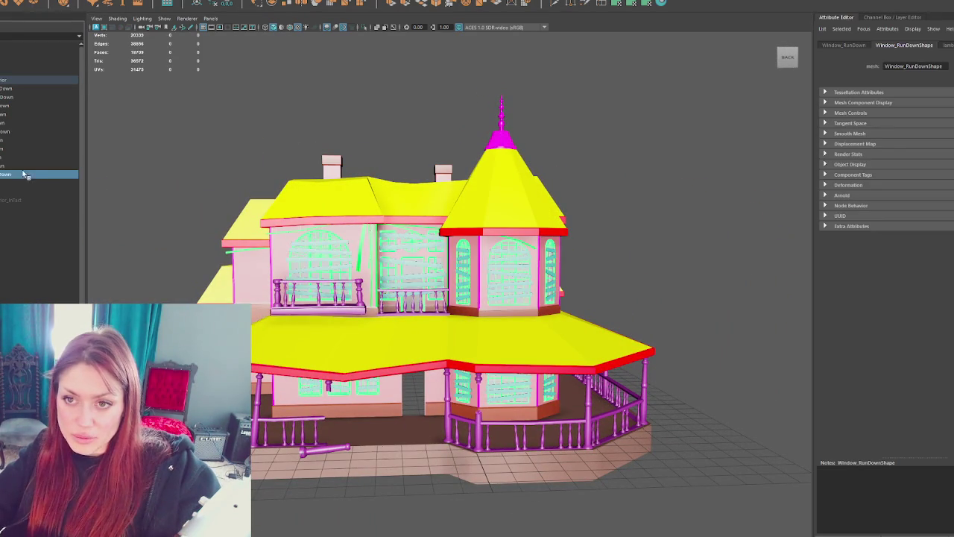
# Step: Select Window_RunDown in the Outliner and isolate it so only the grey windows show
pyautogui.click(26, 165)
pyautogui.keyDown('shift'); pyautogui.click(26, 88); pyautogui.keyUp('shift')
pyautogui.hotkey('ctrl', '1')
pyautogui.scroll(3, 463, 224)
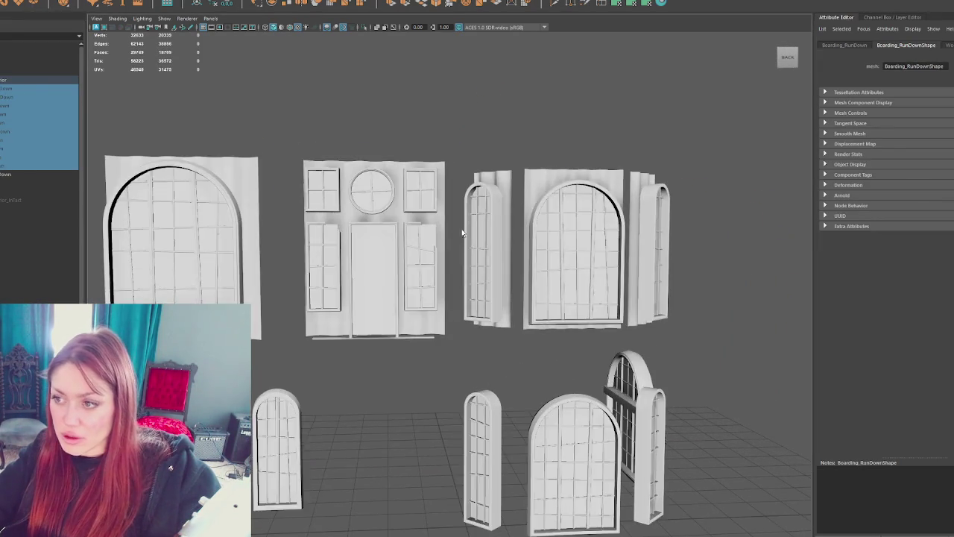
pyautogui.click(465, 224)
pyautogui.keyDown('alt'); pyautogui.moveTo(465, 224); pyautogui.dragTo(504, 298); pyautogui.keyUp('alt')
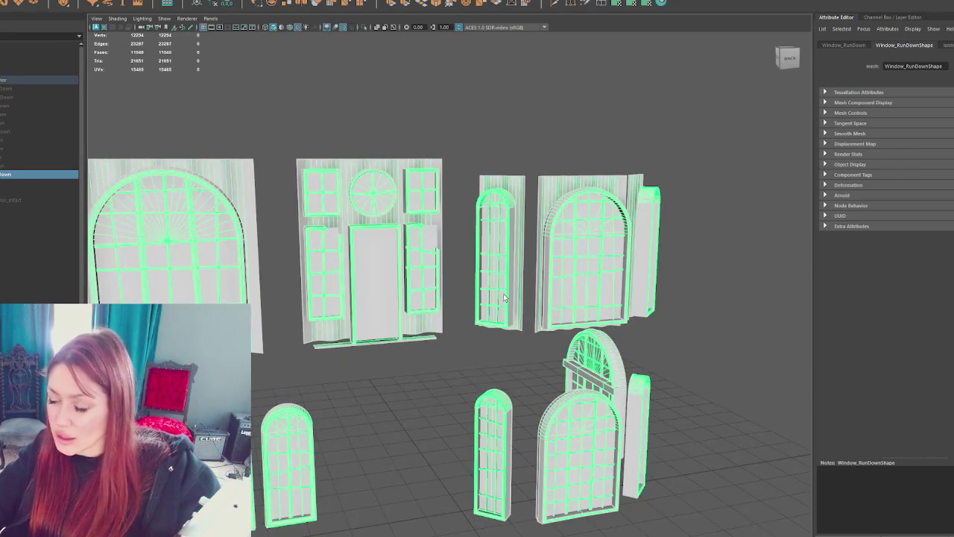
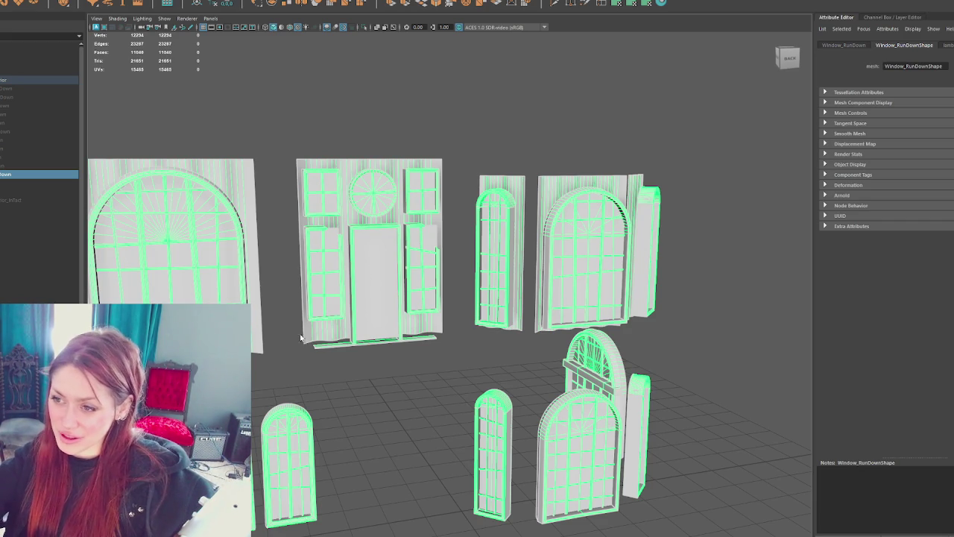
# Step: Select the walls object and isolate it in the viewport, checking the windows in wireframe
pyautogui.moveTo(432, 234)
pyautogui.keyDown('alt'); pyautogui.mouseDown()
pyautogui.moveTo(439, 225)
pyautogui.moveTo(471, 259)
pyautogui.mouseUp(); pyautogui.keyUp('alt')
pyautogui.keyDown('alt'); pyautogui.moveTo(468, 257); pyautogui.dragTo(457, 257); pyautogui.keyUp('alt')
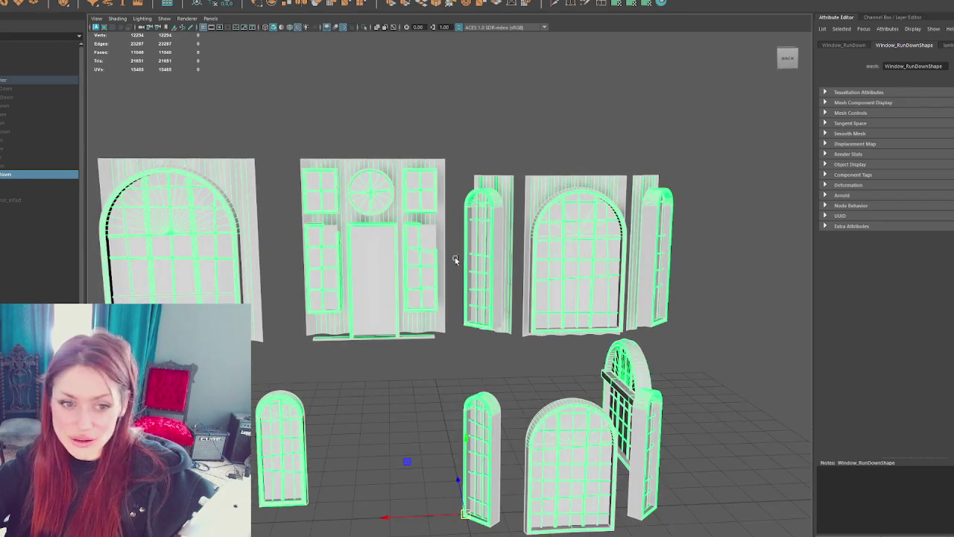
pyautogui.click(462, 159)
pyautogui.press('4')
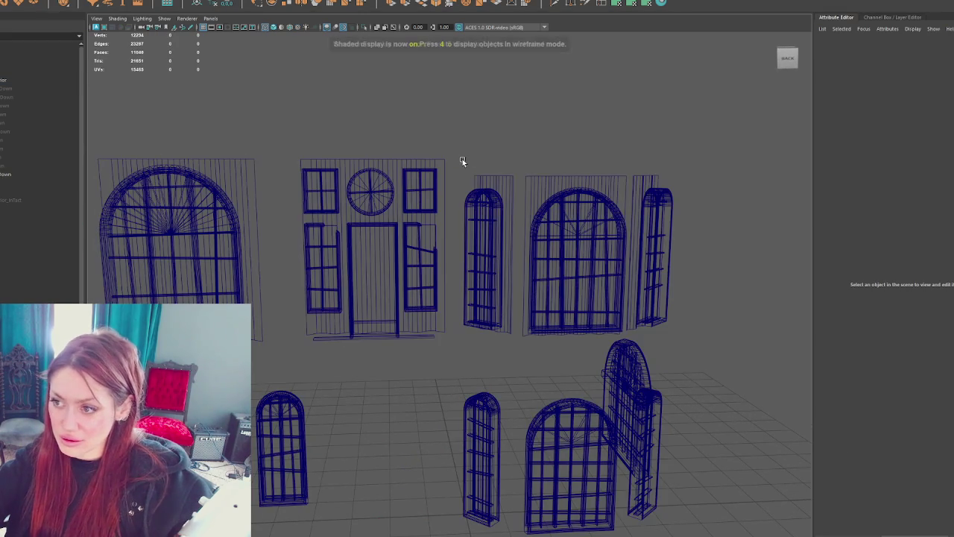
pyautogui.press('5')
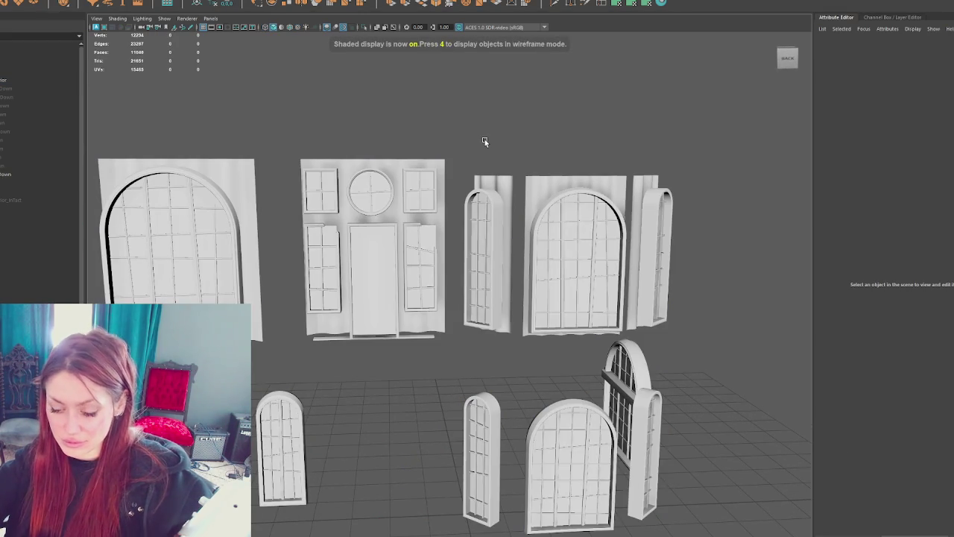
pyautogui.moveTo(98, 140); pyautogui.dragTo(671, 522)
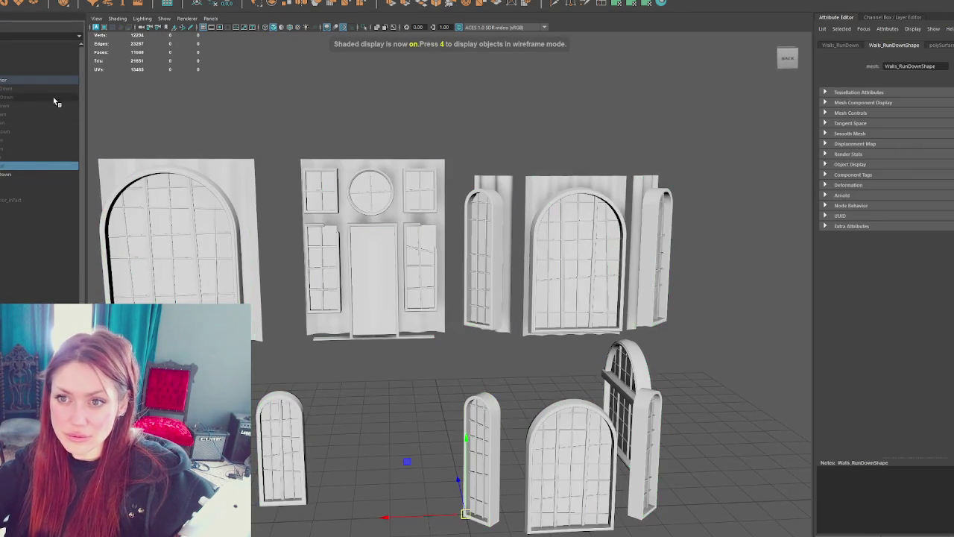
pyautogui.click(52, 89)
pyautogui.hotkey('ctrl', '1')
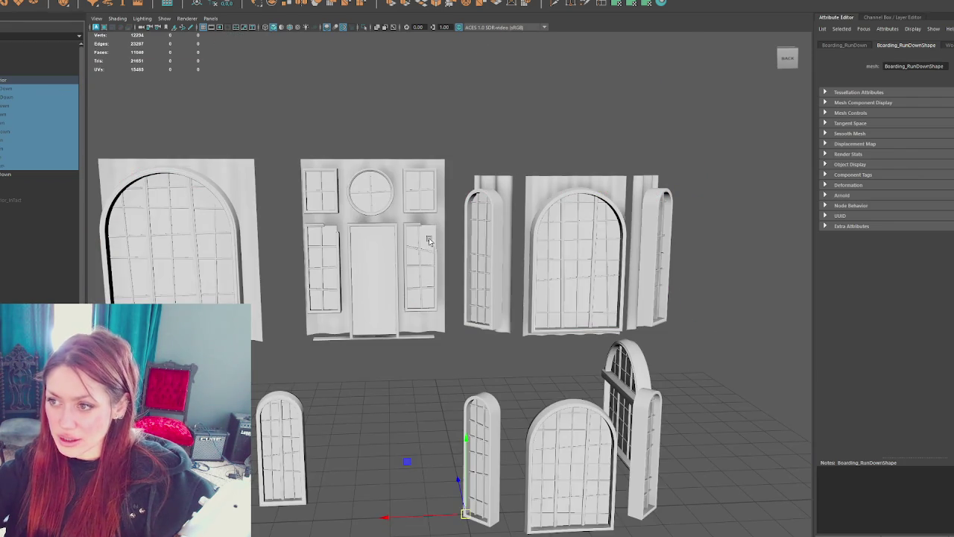
# Step: Select the window kit and zoom in to inspect its pieces in wireframe
pyautogui.click(472, 243)
pyautogui.press('q')
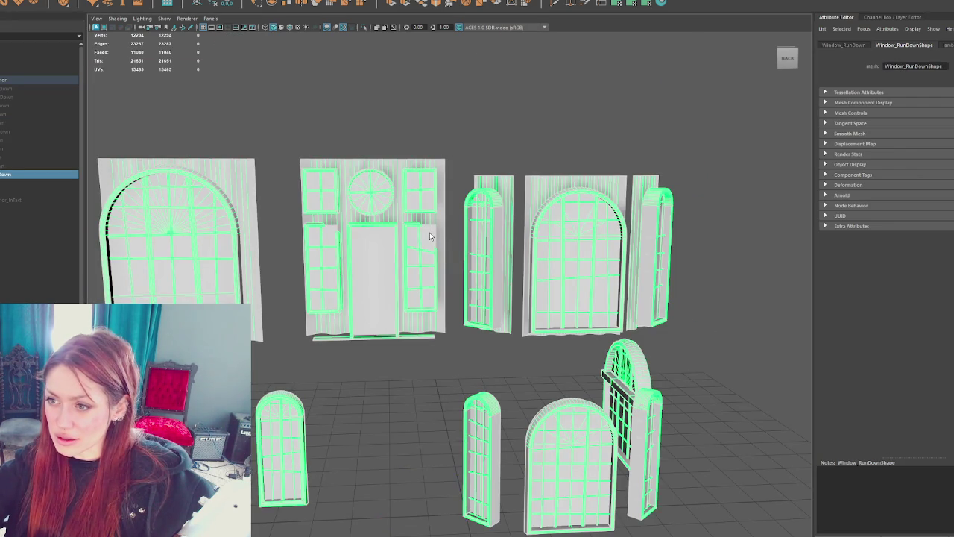
pyautogui.scroll(5, 430, 237)
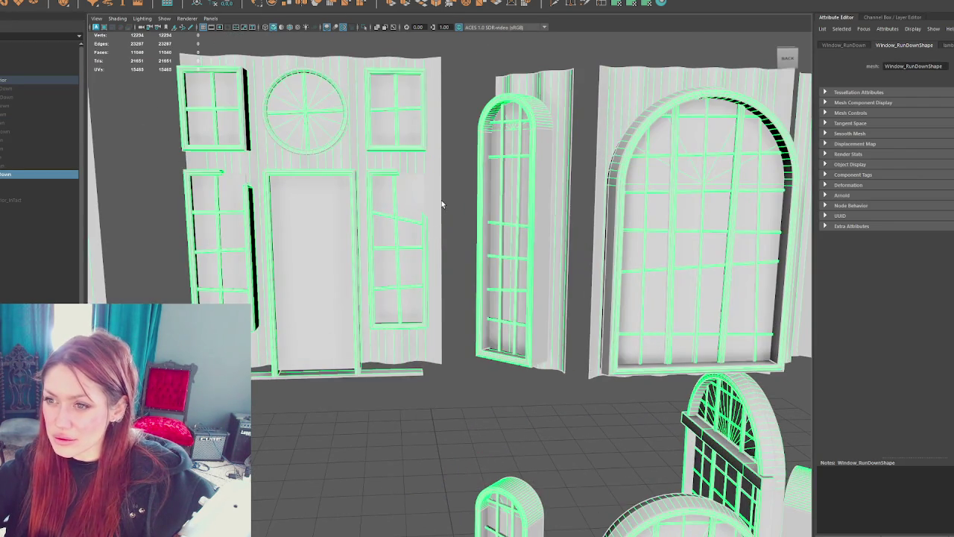
pyautogui.keyDown('alt'); pyautogui.moveTo(442, 200); pyautogui.dragTo(454, 293, button='middle'); pyautogui.keyUp('alt')
pyautogui.scroll(5, 477, 286)
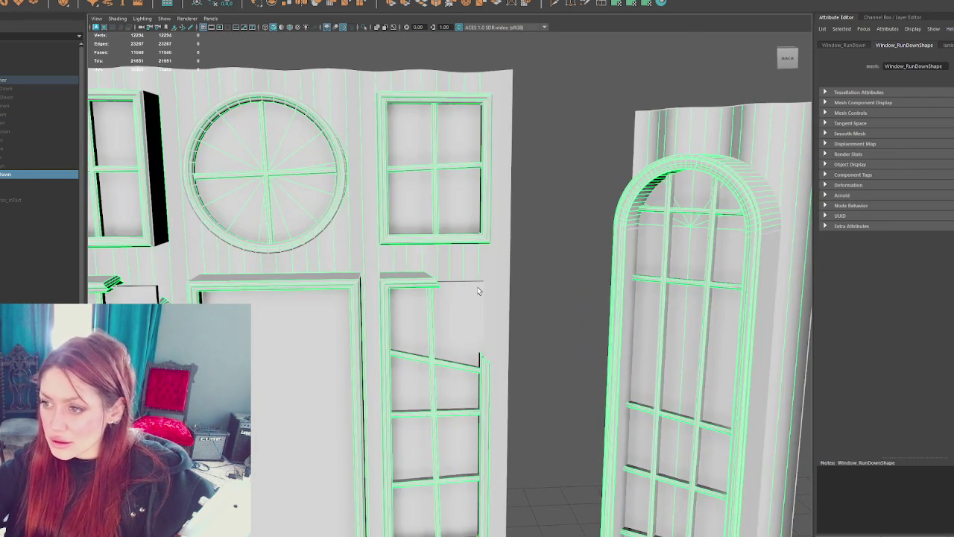
pyautogui.press('4')
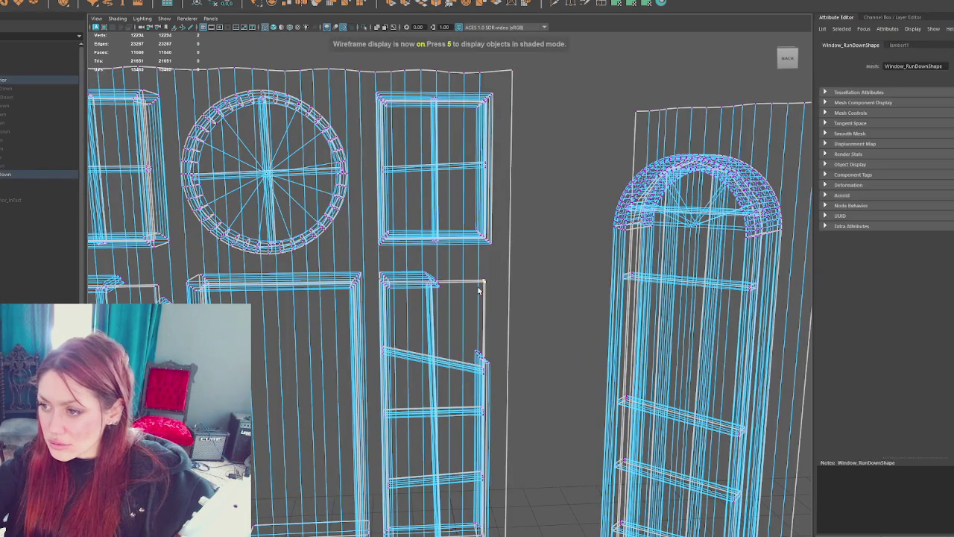
pyautogui.click(477, 355)
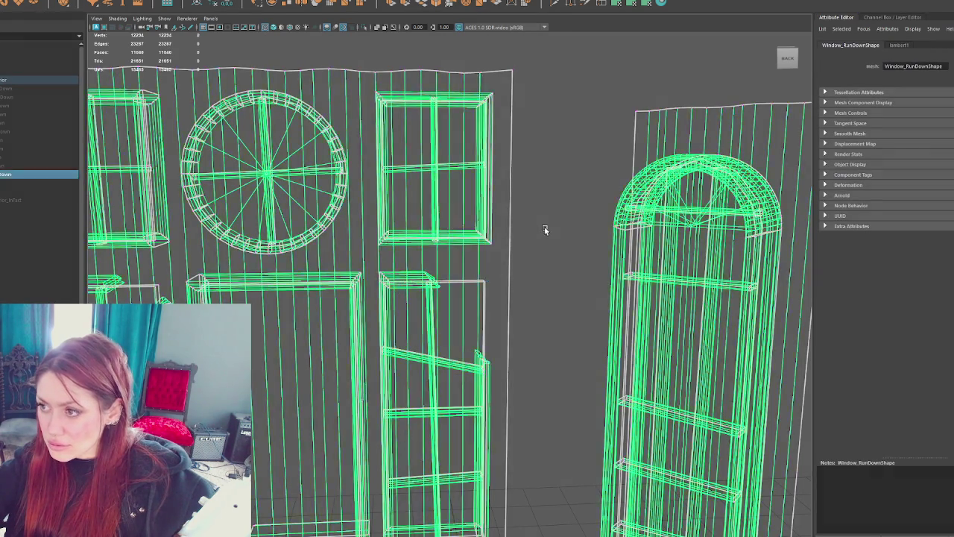
pyautogui.press('5')
pyautogui.scroll(-5, 530, 286)
pyautogui.scroll(3, 511, 265)
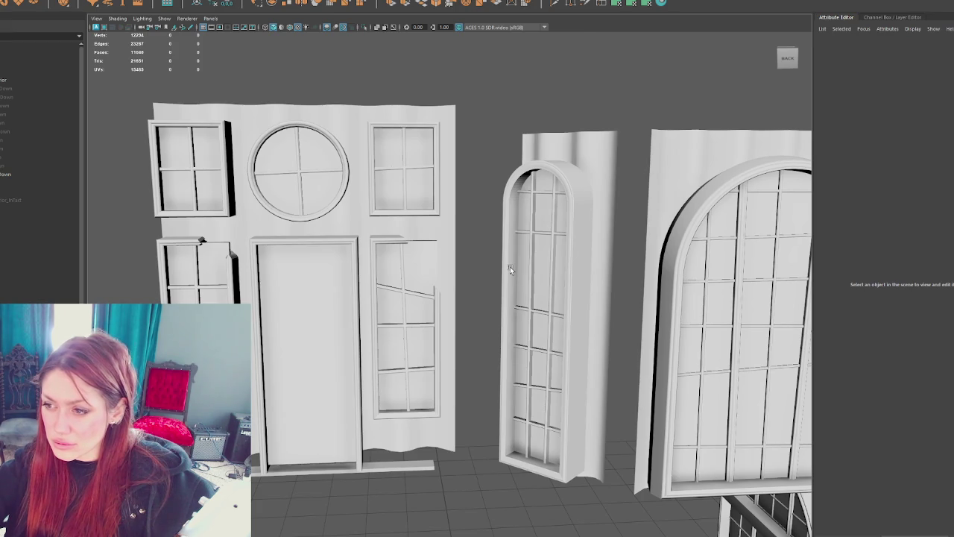
# Step: Check the whole window kit mesh in wireframe and textured display, then deselect it
pyautogui.click(413, 276)
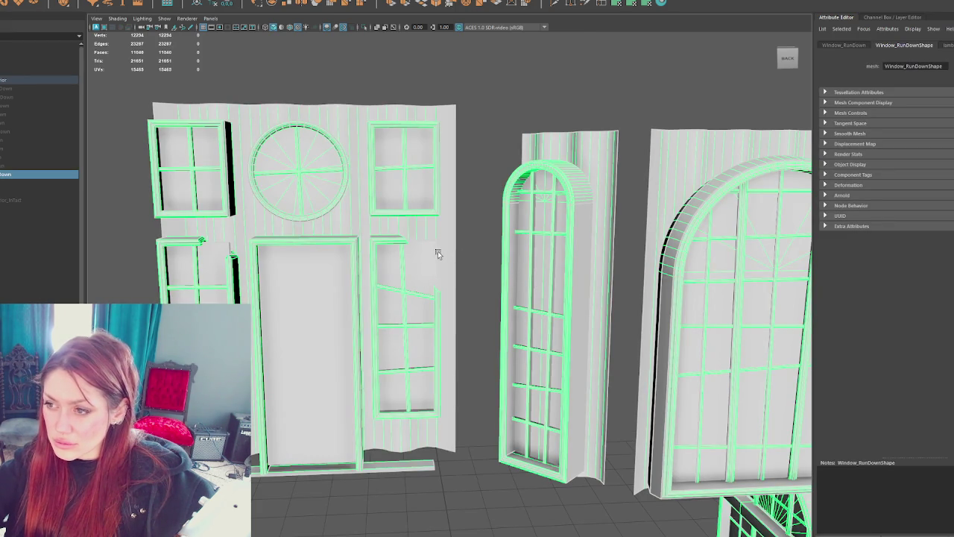
pyautogui.scroll(3, 438, 250)
pyautogui.press('4')
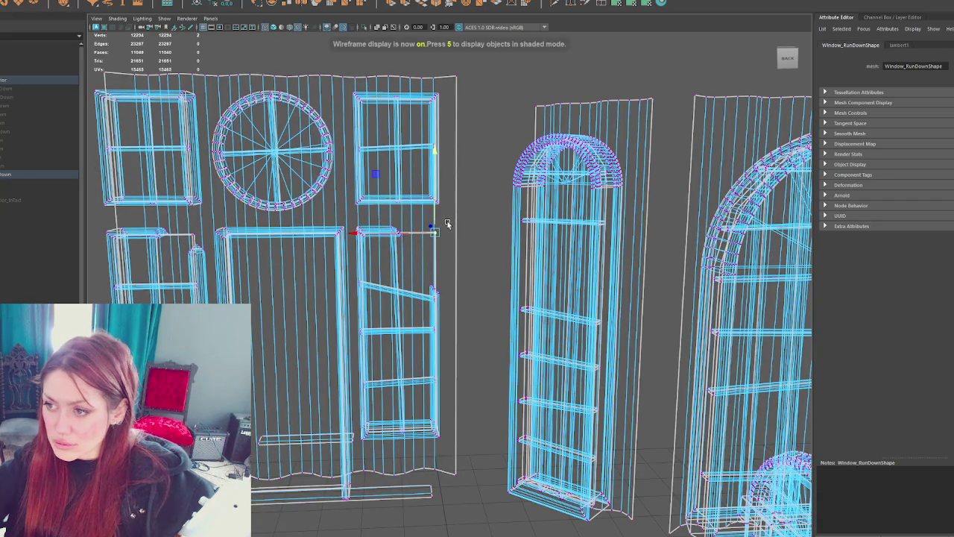
pyautogui.press('6')
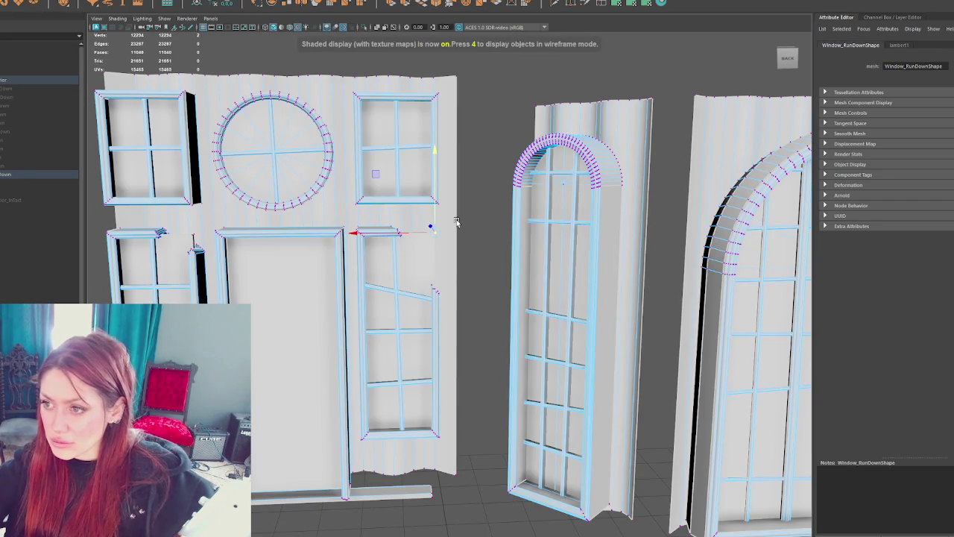
pyautogui.moveTo(456, 222); pyautogui.dragTo(452, 194, button='right')
pyautogui.click(479, 210)
pyautogui.scroll(-3, 479, 210)
pyautogui.scroll(-3, 492, 291)
pyautogui.scroll(-3, 505, 365)
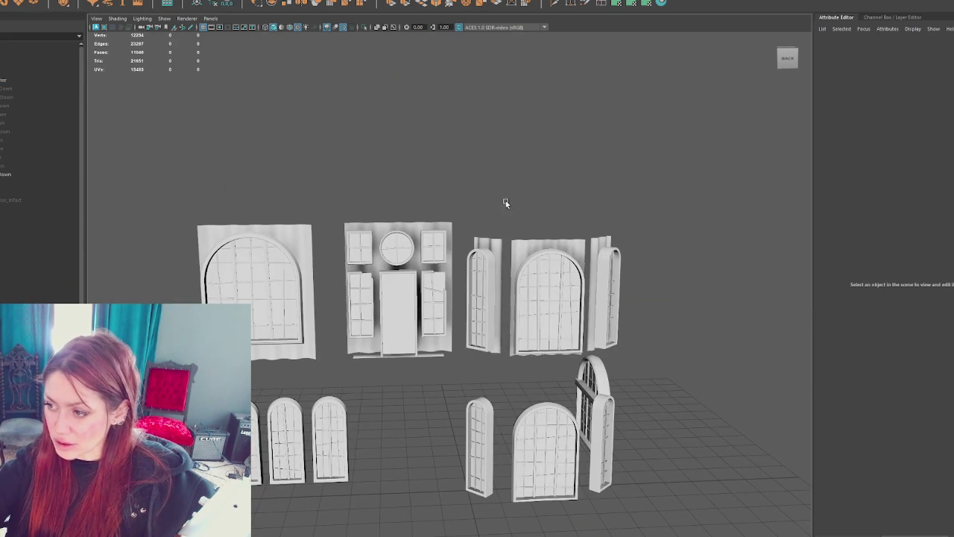
# Step: Select the Window_RunDown object in the Outliner
pyautogui.hotkey('ctrl', 'shift', 'a')
pyautogui.click(652, 386)
pyautogui.moveTo(287, 185); pyautogui.dragTo(287, 208, button='right')
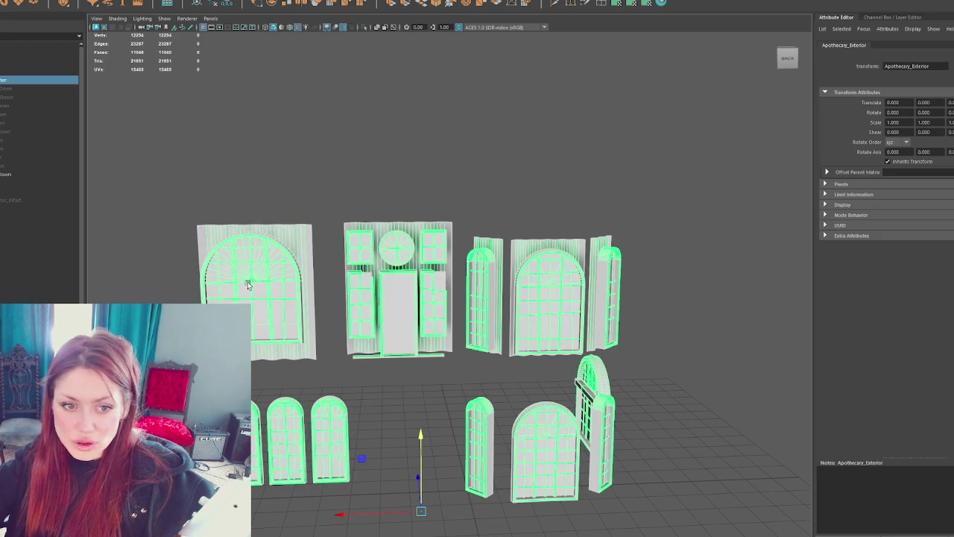
pyautogui.click(246, 279)
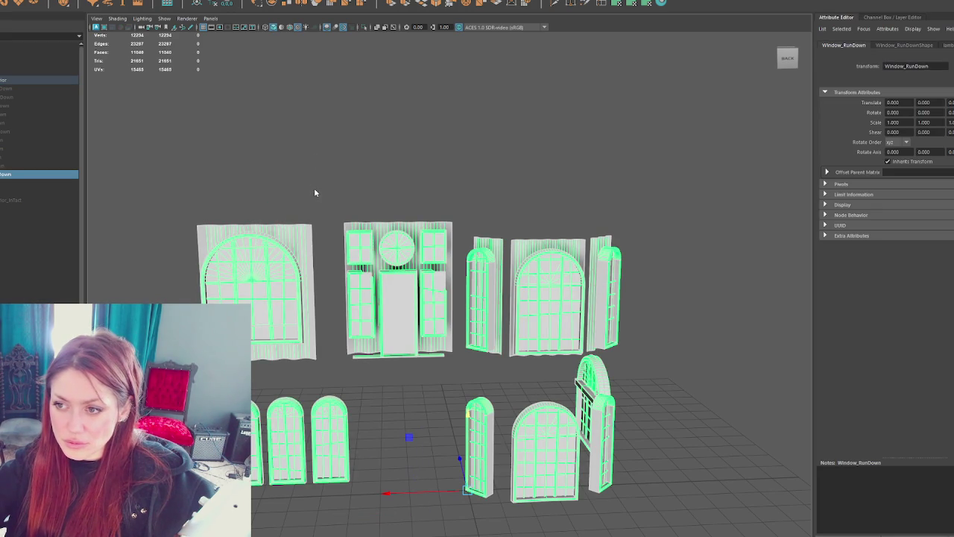
pyautogui.click(313, 192)
pyautogui.click(304, 239)
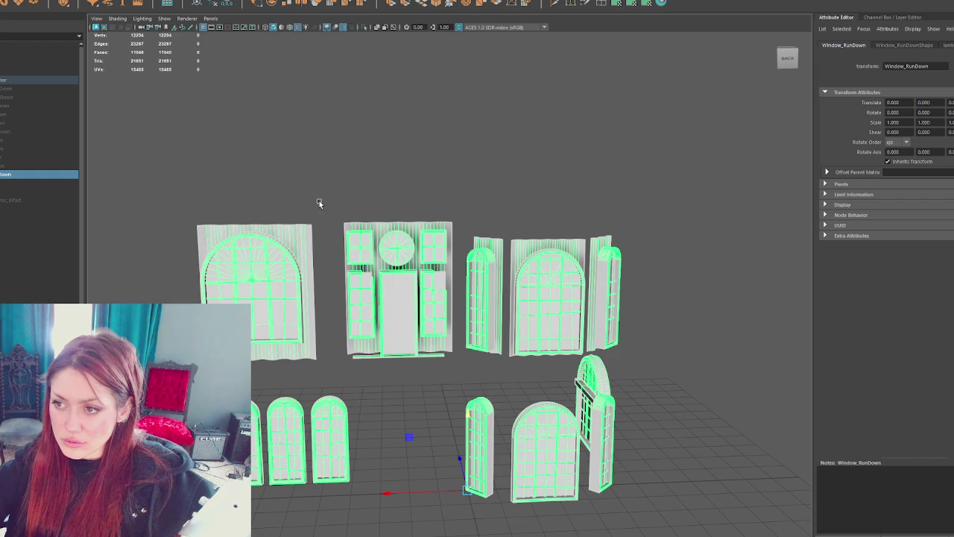
# Step: Duplicate Window_RunDown and rename the copy Curtains_RunDown
pyautogui.hotkey('ctrl', 'd')
pyautogui.doubleClick(16, 191)
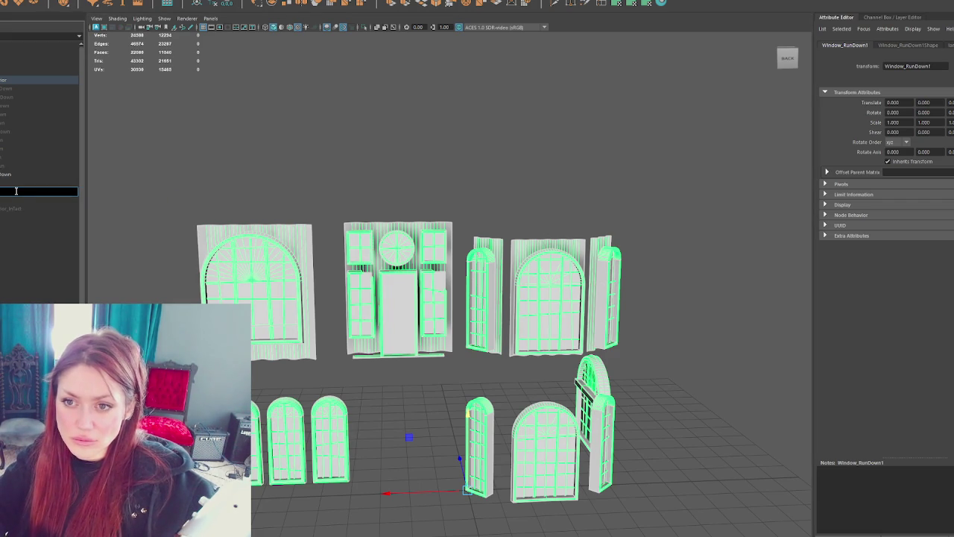
pyautogui.write('wn')
pyautogui.press('Return')
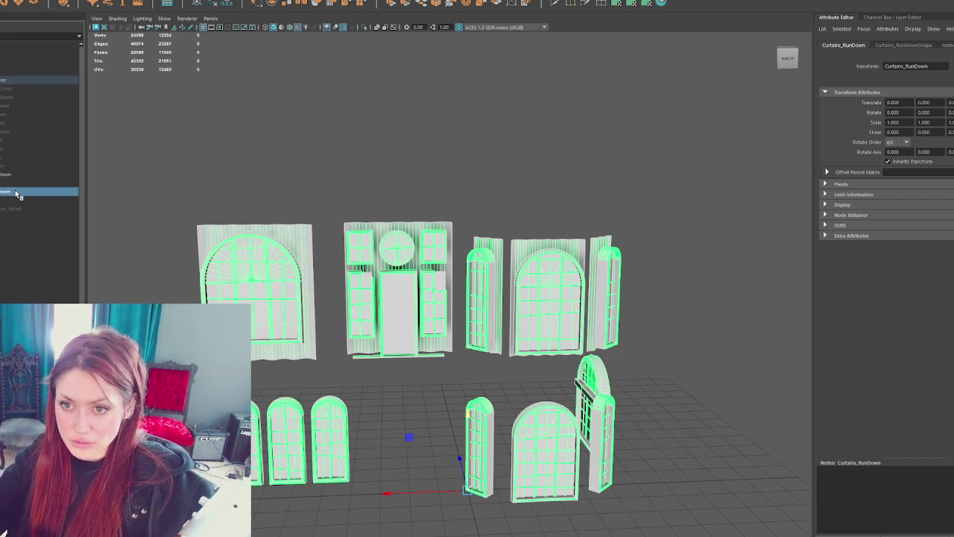
# Step: Delete all window-frame faces from Curtains_RunDown, leaving only the curtains
pyautogui.click(23, 176)
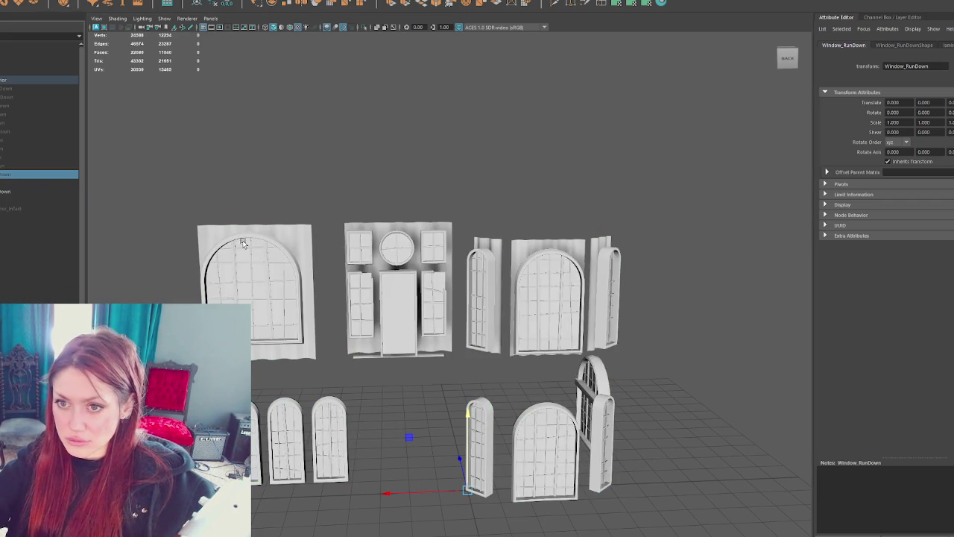
pyautogui.press('F11')
pyautogui.click(357, 222)
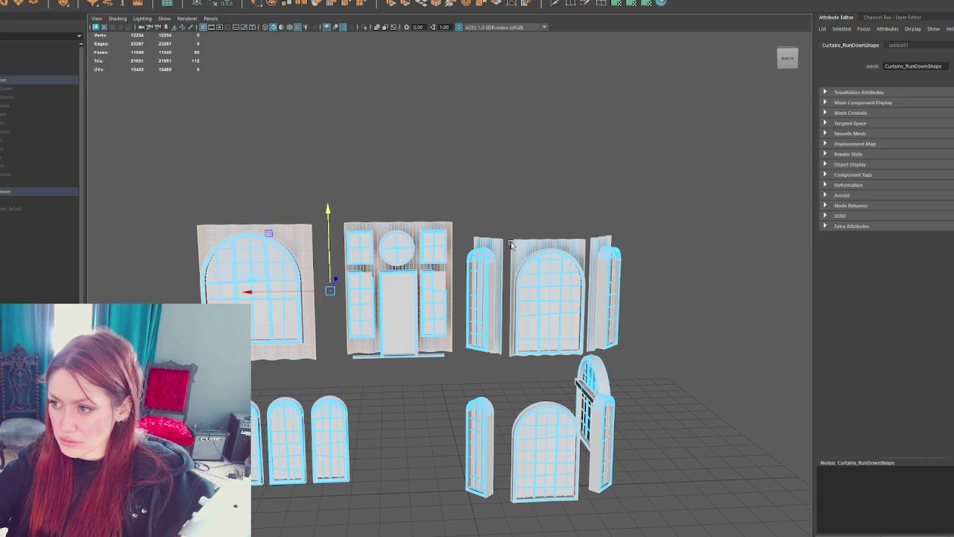
pyautogui.moveTo(699, 152); pyautogui.dragTo(149, 519)
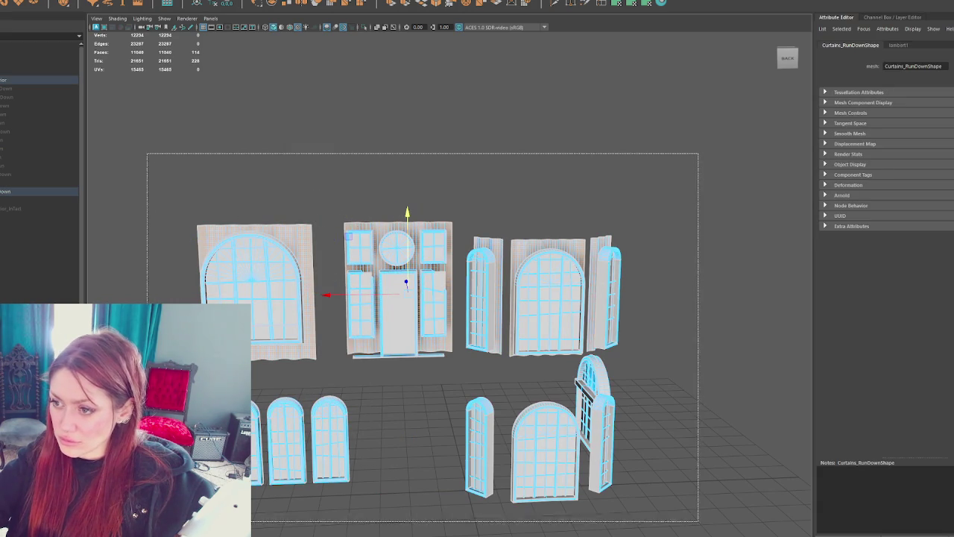
pyautogui.press('Delete')
pyautogui.press('F8')
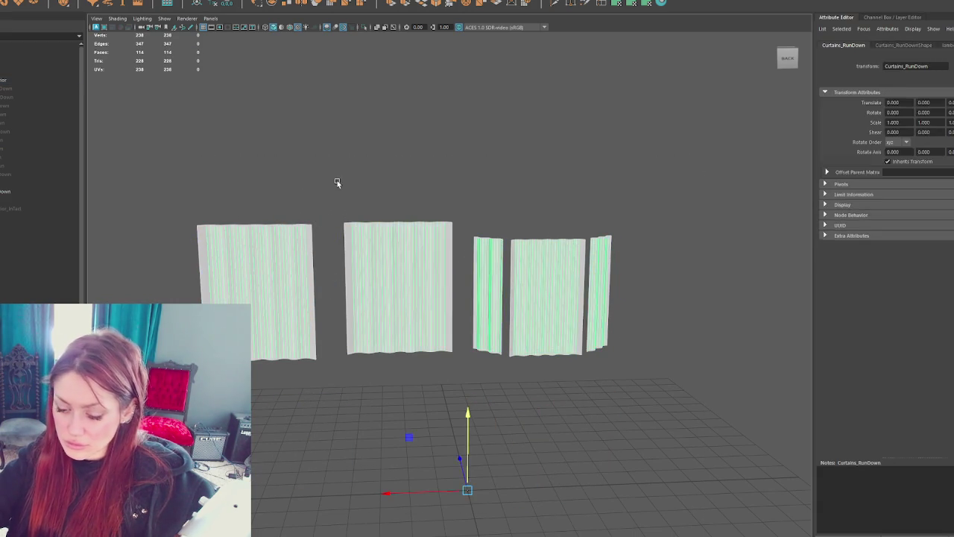
pyautogui.click(332, 185)
# Step: Select the original Window_RunDown for face editing
pyautogui.click(11, 190)
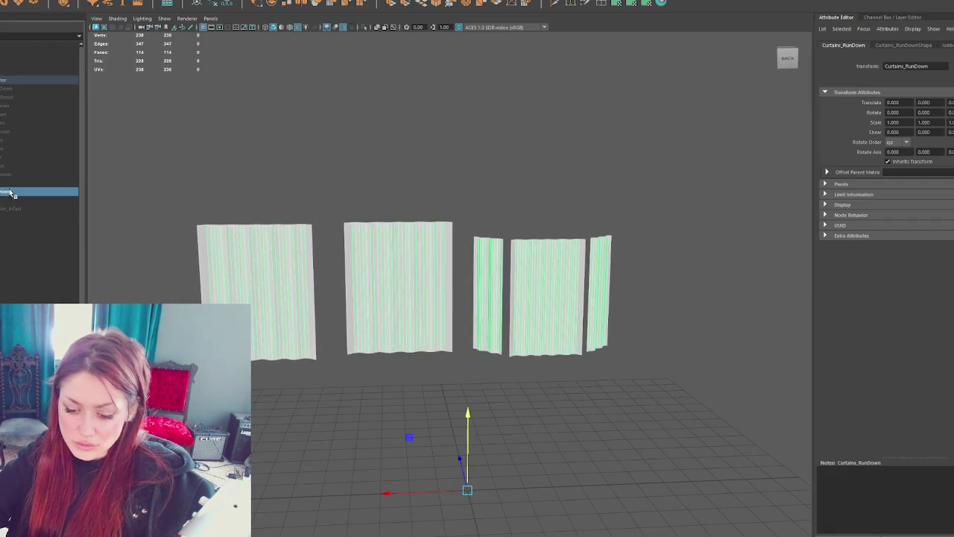
pyautogui.click(21, 174)
pyautogui.click(255, 291)
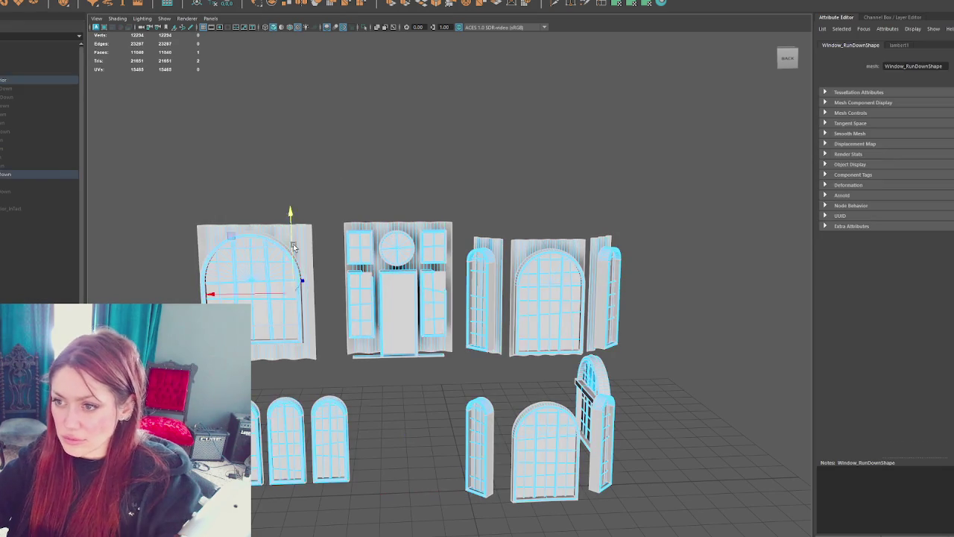
# Step: Delete the curtain backing faces behind each window of Window_RunDown
pyautogui.press('Delete')
pyautogui.click(398, 313)
pyautogui.press('Delete')
pyautogui.click(488, 298)
pyautogui.press('Delete')
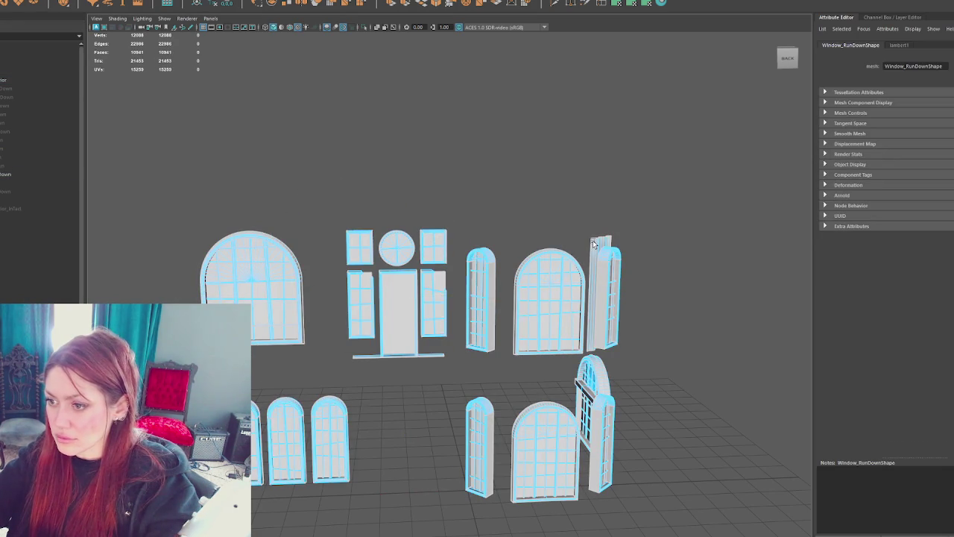
pyautogui.click(592, 240)
pyautogui.press('Delete')
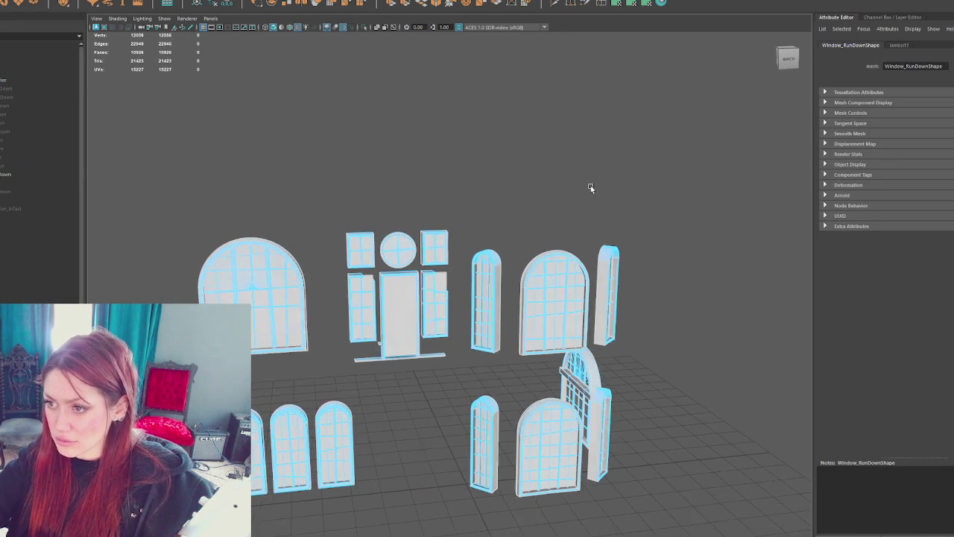
pyautogui.click(572, 382)
pyautogui.press('Delete')
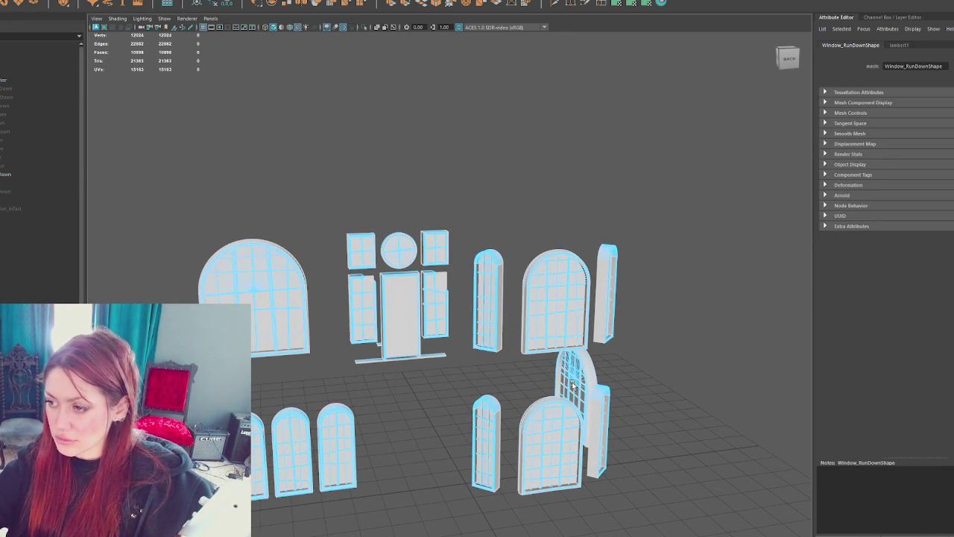
# Step: Select the glass pane faces of the arched windows and the door panels
pyautogui.click(242, 302)
pyautogui.moveTo(242, 302)
pyautogui.keyDown('alt'); pyautogui.mouseDown()
pyautogui.moveTo(296, 345)
pyautogui.moveTo(560, 284)
pyautogui.mouseUp(); pyautogui.keyUp('alt')
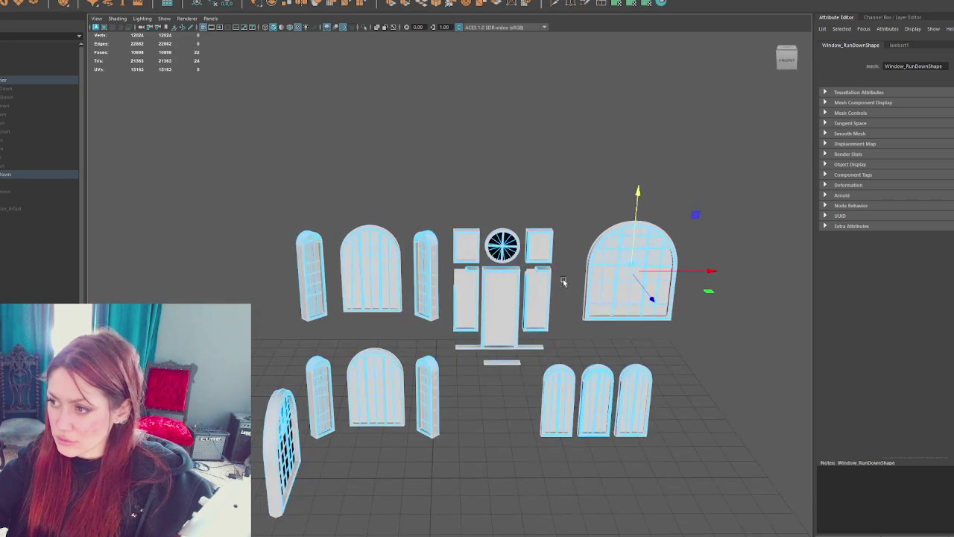
pyautogui.keyDown('shift'); pyautogui.click(610, 257); pyautogui.keyUp('shift')
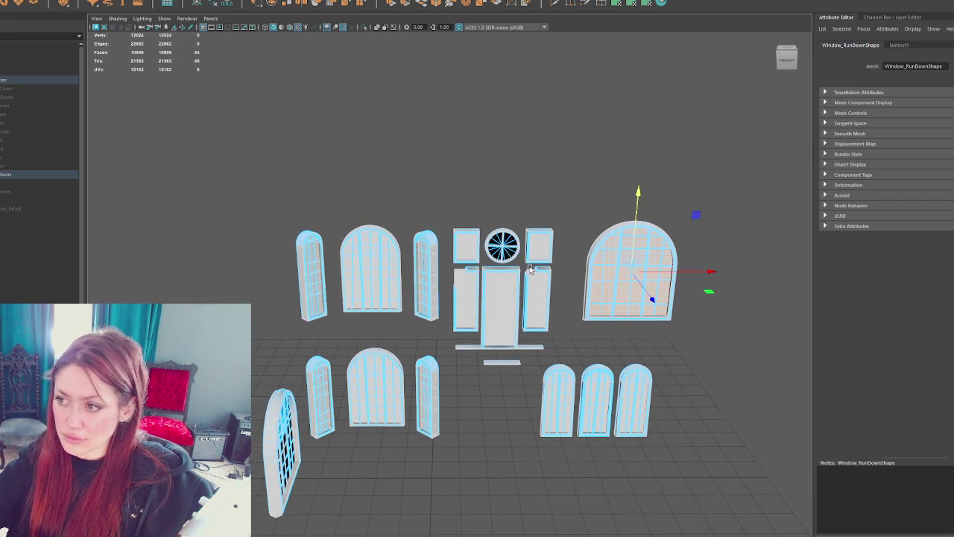
pyautogui.keyDown('shift'); pyautogui.click(535, 291); pyautogui.keyUp('shift')
pyautogui.keyDown('shift'); pyautogui.click(544, 247); pyautogui.keyUp('shift')
pyautogui.keyDown('shift'); pyautogui.click(502, 292); pyautogui.keyUp('shift')
pyautogui.keyDown('shift'); pyautogui.click(464, 291); pyautogui.keyUp('shift')
pyautogui.keyDown('shift'); pyautogui.click(462, 252); pyautogui.keyUp('shift')
pyautogui.keyDown('shift'); pyautogui.click(374, 261); pyautogui.keyUp('shift')
# Step: Add the remaining windows' pane faces to the selection and check it from several angles
pyautogui.scroll(3, 370, 384)
pyautogui.keyDown('alt'); pyautogui.moveTo(370, 384); pyautogui.dragTo(423, 239); pyautogui.keyUp('alt')
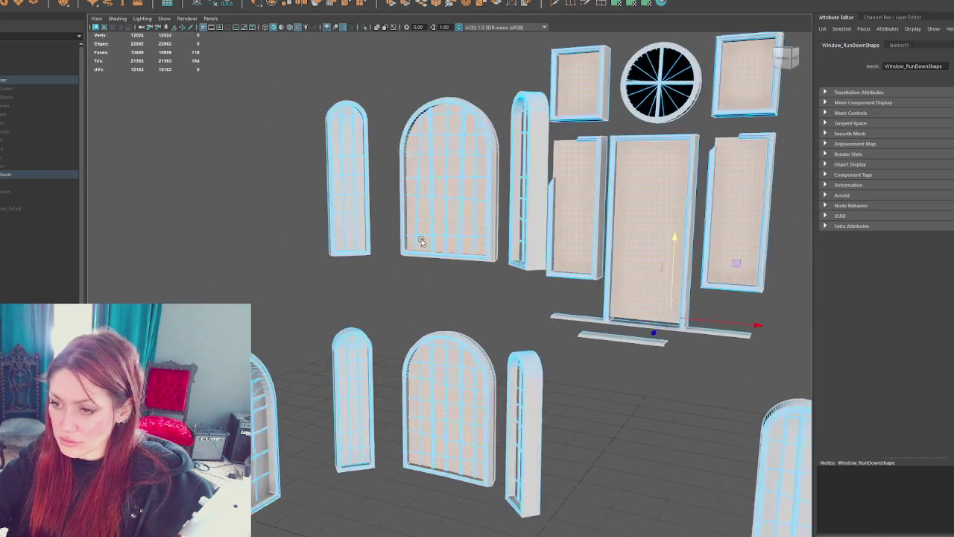
pyautogui.keyDown('shift'); pyautogui.click(355, 367); pyautogui.keyUp('shift')
pyautogui.keyDown('shift'); pyautogui.click(365, 240); pyautogui.keyUp('shift')
pyautogui.moveTo(321, 373)
pyautogui.keyDown('alt'); pyautogui.mouseDown()
pyautogui.moveTo(354, 349)
pyautogui.moveTo(404, 230)
pyautogui.moveTo(460, 286)
pyautogui.mouseUp(); pyautogui.keyUp('alt')
pyautogui.keyDown('shift'); pyautogui.click(403, 239); pyautogui.keyUp('shift')
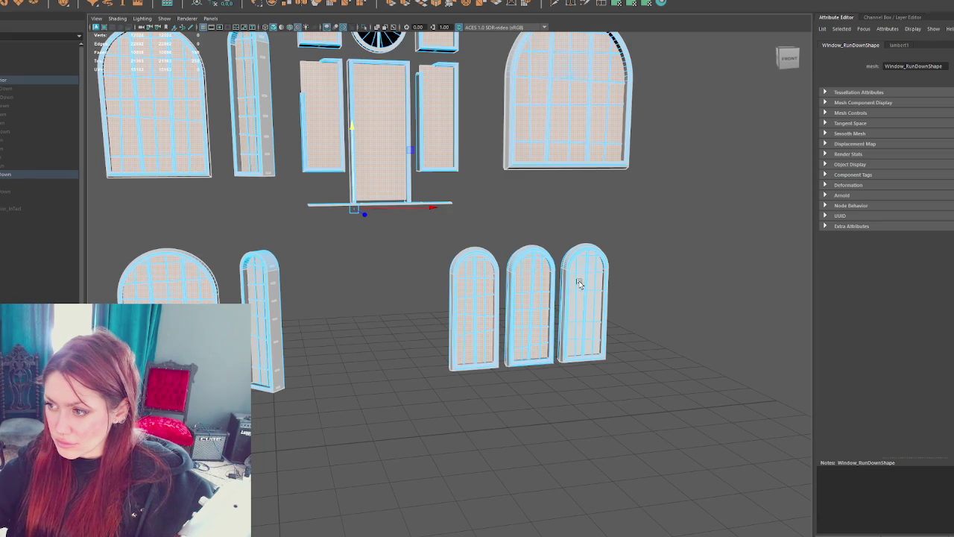
pyautogui.scroll(-3, 582, 274)
pyautogui.keyDown('alt'); pyautogui.moveTo(584, 270); pyautogui.dragTo(484, 158); pyautogui.keyUp('alt')
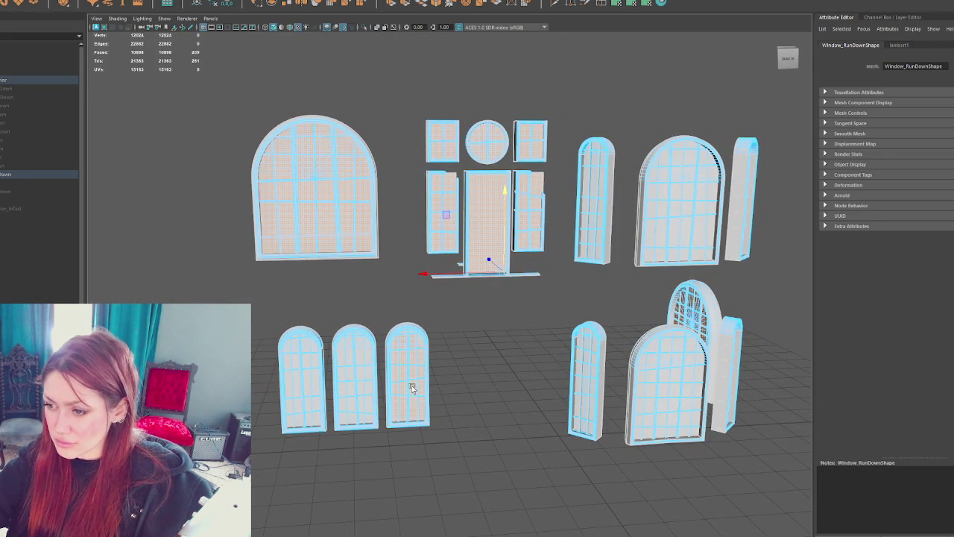
pyautogui.moveTo(308, 383)
pyautogui.keyDown('alt'); pyautogui.mouseDown()
pyautogui.moveTo(445, 369)
pyautogui.moveTo(550, 381)
pyautogui.moveTo(437, 359)
pyautogui.moveTo(547, 371)
pyautogui.moveTo(390, 342)
pyautogui.mouseUp(); pyautogui.keyUp('alt')
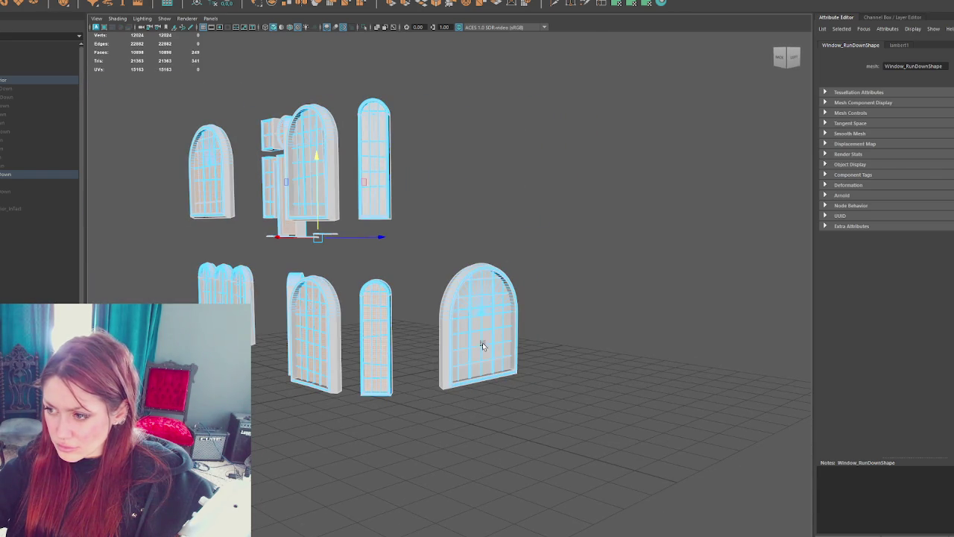
pyautogui.moveTo(475, 340)
pyautogui.keyDown('alt'); pyautogui.mouseDown()
pyautogui.moveTo(433, 358)
pyautogui.moveTo(407, 233)
pyautogui.mouseUp(); pyautogui.keyUp('alt')
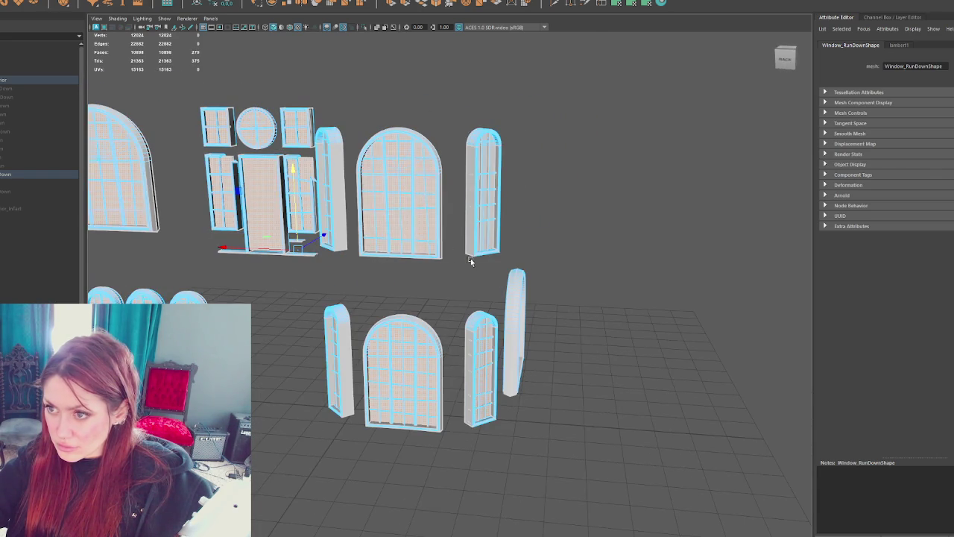
pyautogui.keyDown('alt'); pyautogui.moveTo(449, 255); pyautogui.dragTo(435, 243); pyautogui.keyUp('alt')
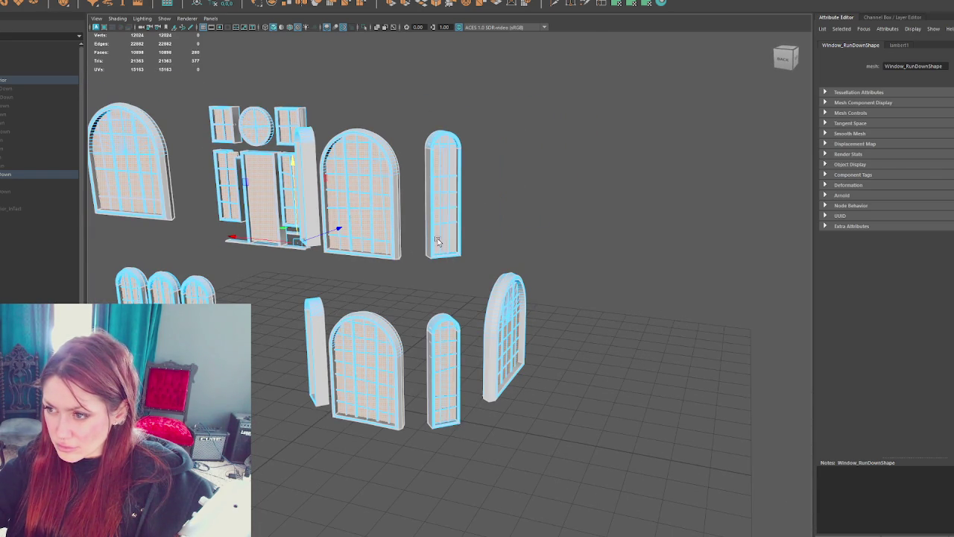
pyautogui.moveTo(345, 283)
pyautogui.keyDown('alt'); pyautogui.mouseDown()
pyautogui.moveTo(425, 238)
pyautogui.moveTo(472, 266)
pyautogui.moveTo(447, 269)
pyautogui.mouseUp(); pyautogui.keyUp('alt')
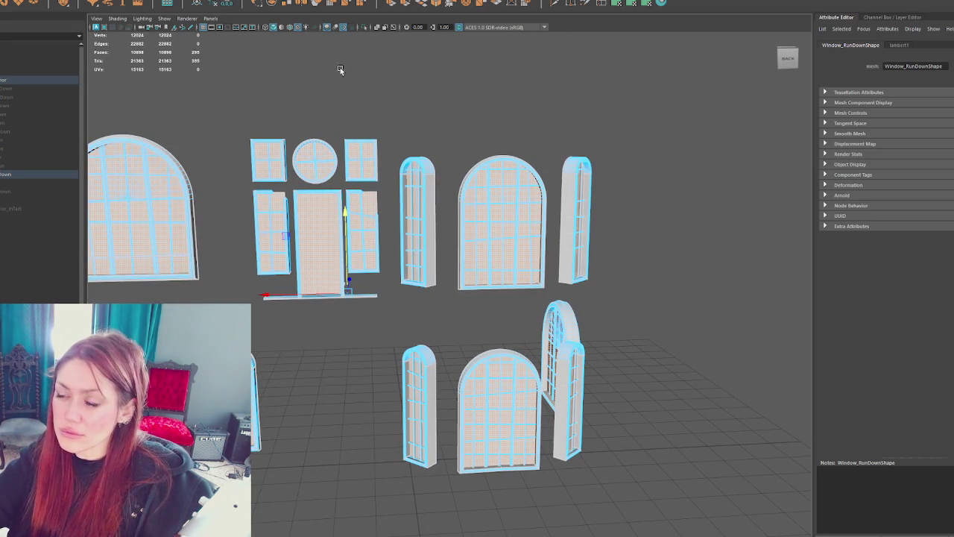
# Step: Select and frame the Window_RunDown group, then separate it with Mesh > Separate
pyautogui.click(520, 136)
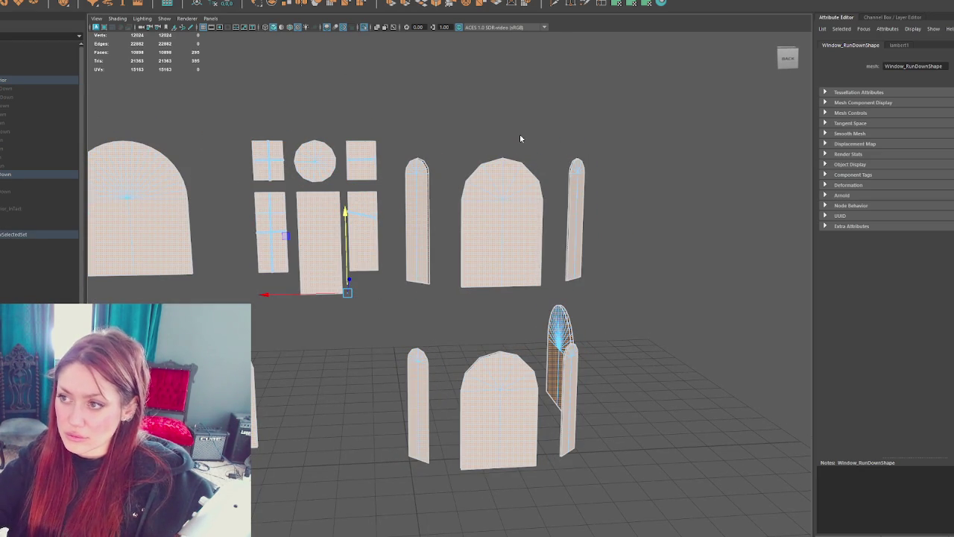
pyautogui.click(299, 210)
pyautogui.press('f')
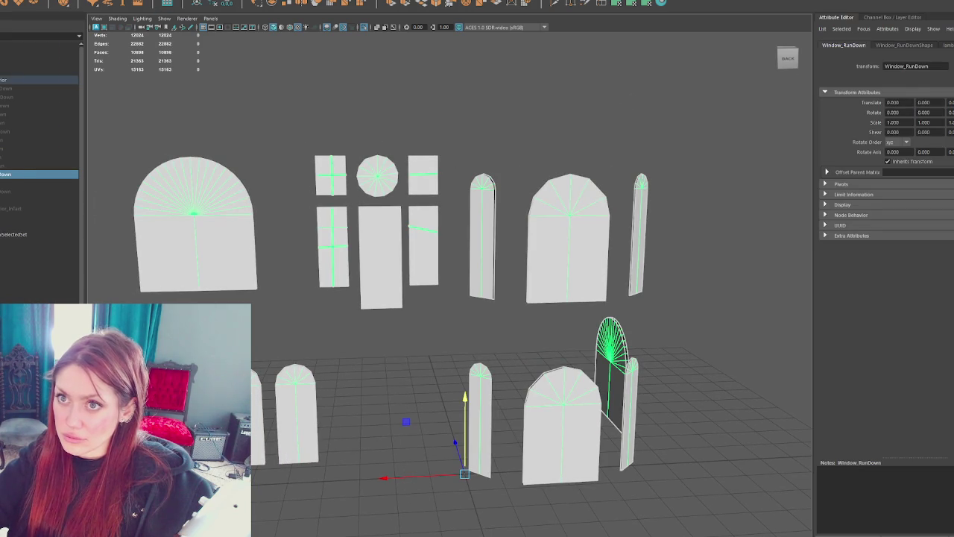
pyautogui.click(86, 1)
pyautogui.click(86, 6)
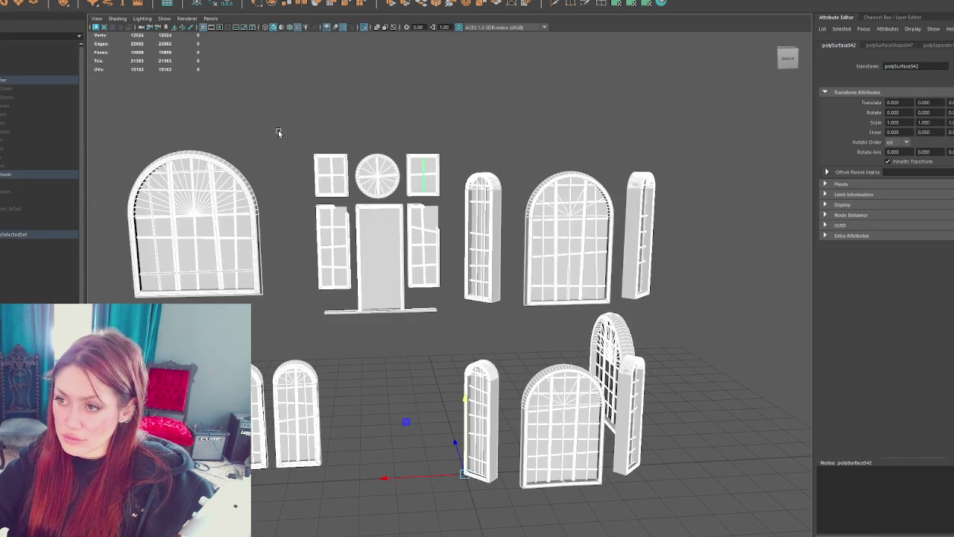
# Step: Click individual separated pieces near the door and windows to inspect them
pyautogui.click(278, 132)
pyautogui.click(371, 231)
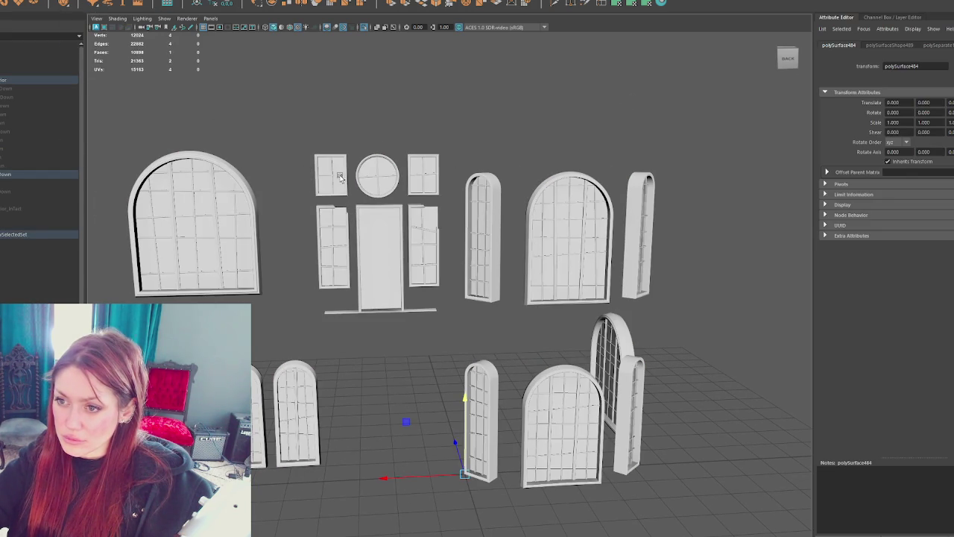
pyautogui.click(302, 131)
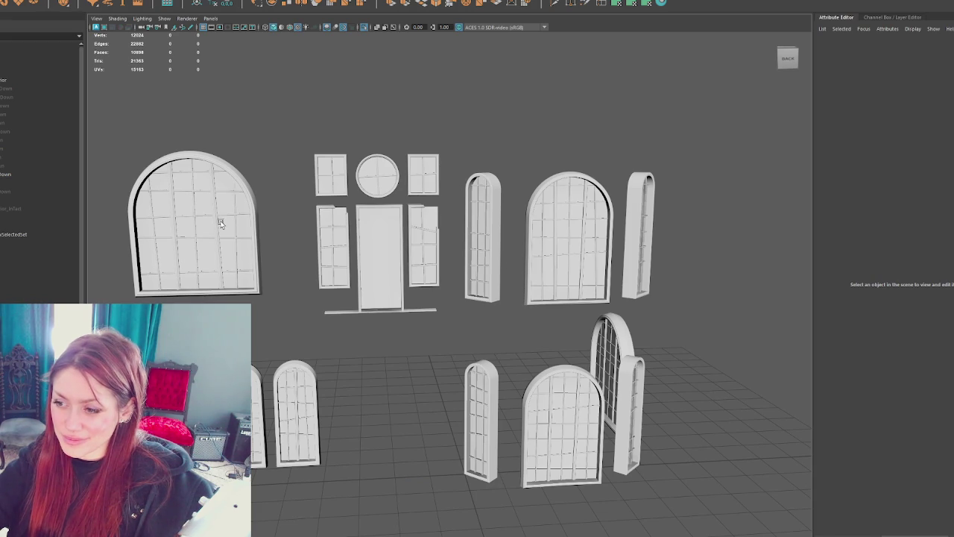
pyautogui.click(214, 221)
# Step: Select the arched window's radial sunburst muntins and frame them
pyautogui.click(205, 227)
pyautogui.keyDown('shift'); pyautogui.click(195, 224); pyautogui.keyUp('shift')
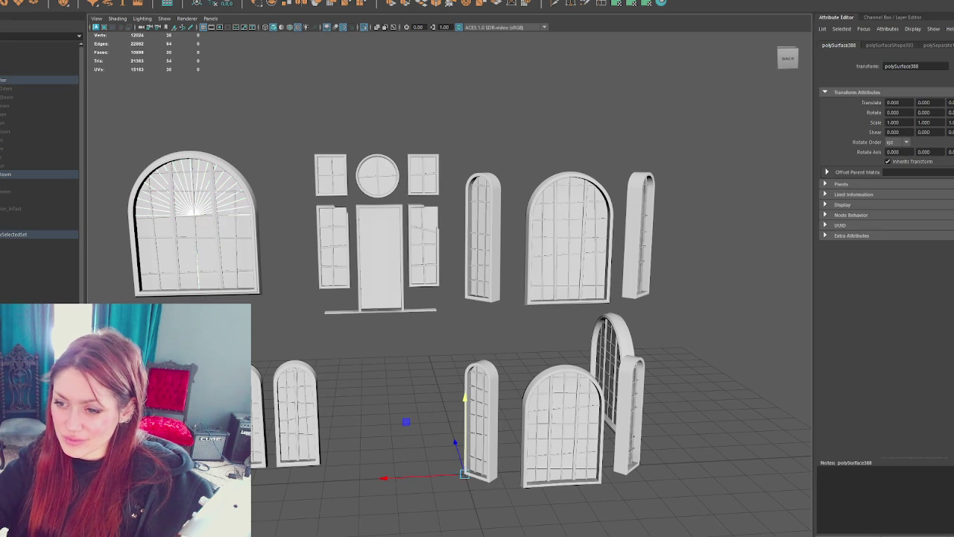
pyautogui.press('q')
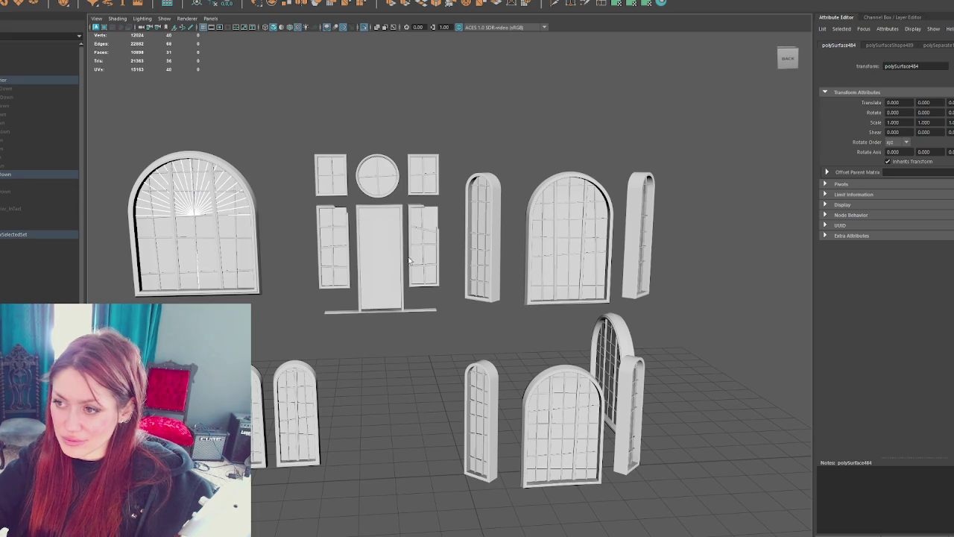
pyautogui.press('f')
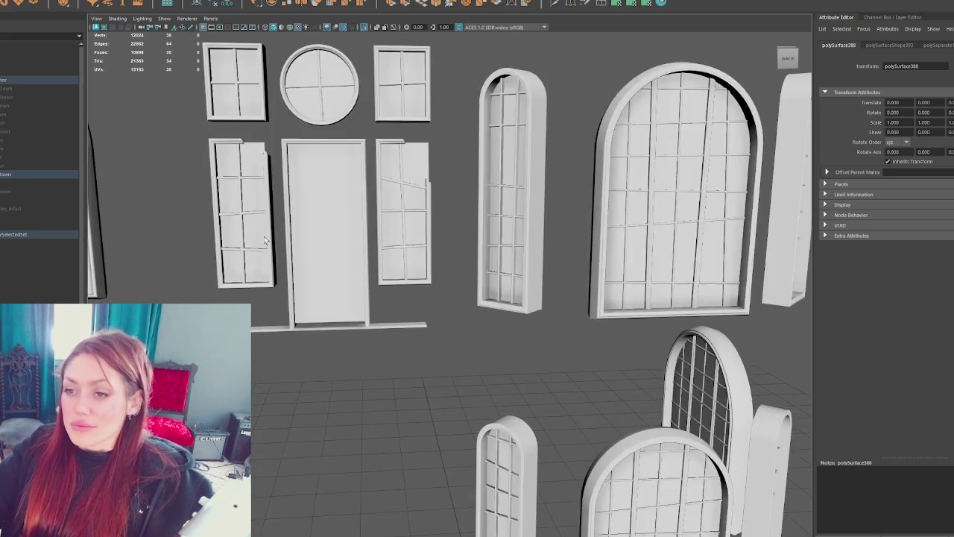
pyautogui.keyDown('shift'); pyautogui.click(501, 272); pyautogui.keyUp('shift')
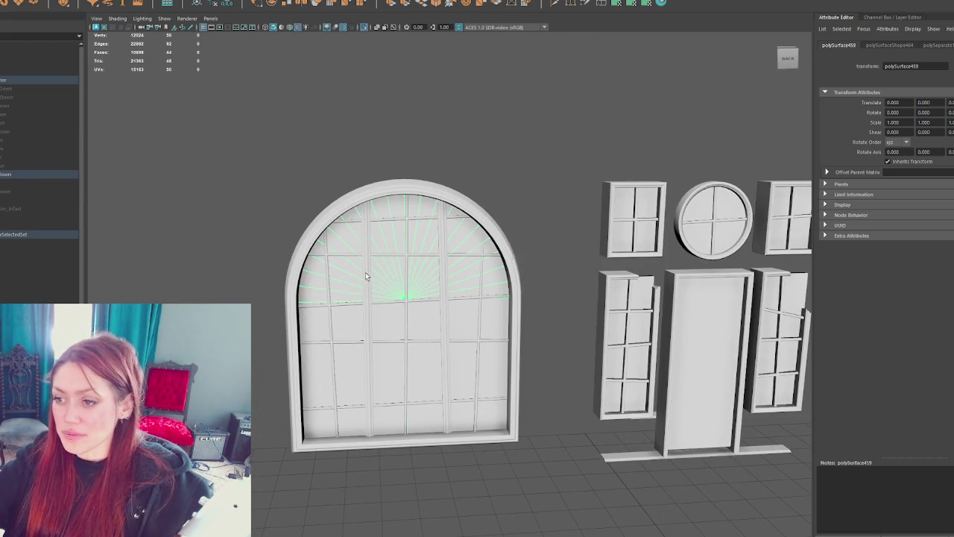
pyautogui.keyDown('alt'); pyautogui.moveTo(373, 284); pyautogui.dragTo(554, 281); pyautogui.keyUp('alt')
pyautogui.press('f')
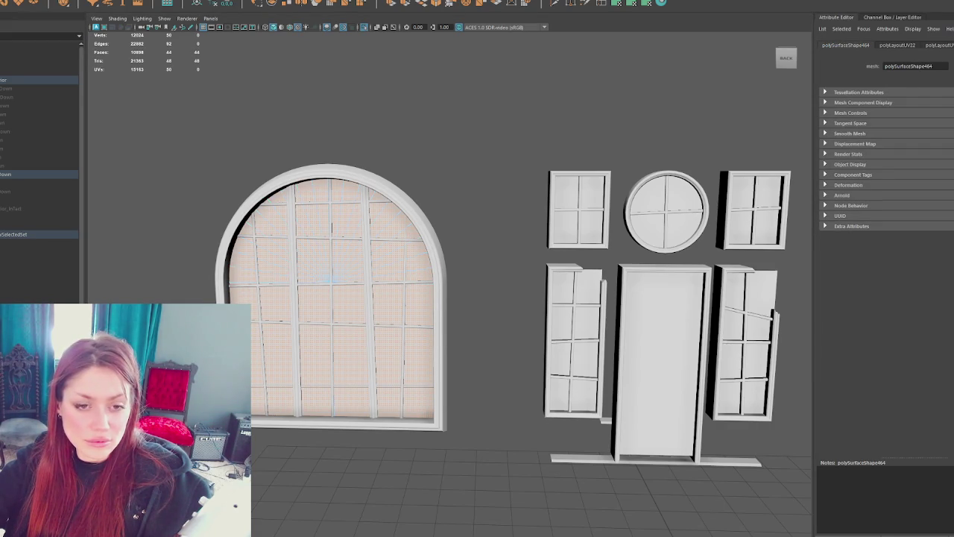
pyautogui.press('w')
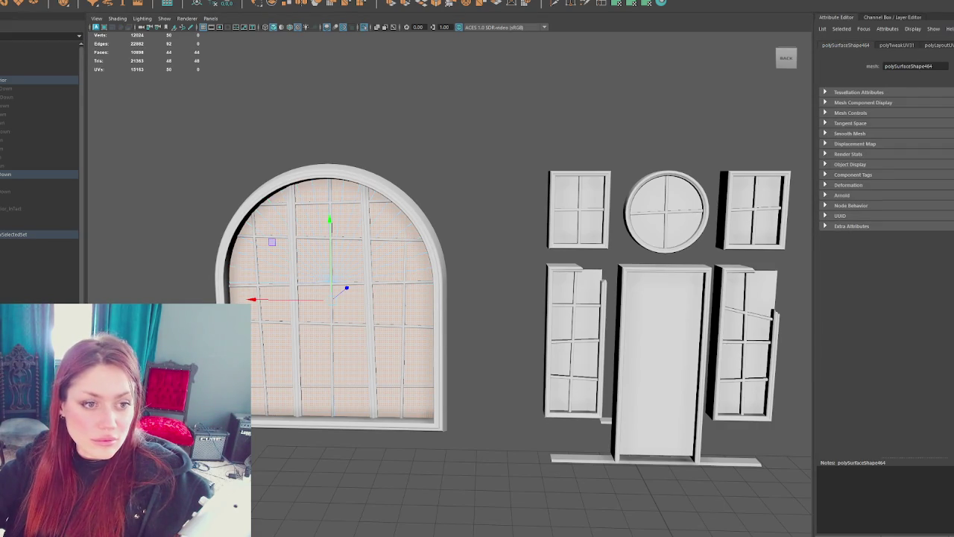
pyautogui.keyDown('alt'); pyautogui.moveTo(504, 244); pyautogui.dragTo(411, 257, button='middle'); pyautogui.keyUp('alt')
pyautogui.moveTo(716, 345)
pyautogui.keyDown('alt'); pyautogui.mouseDown()
pyautogui.moveTo(448, 313)
pyautogui.moveTo(509, 266)
pyautogui.mouseUp(); pyautogui.keyUp('alt')
pyautogui.click(516, 278)
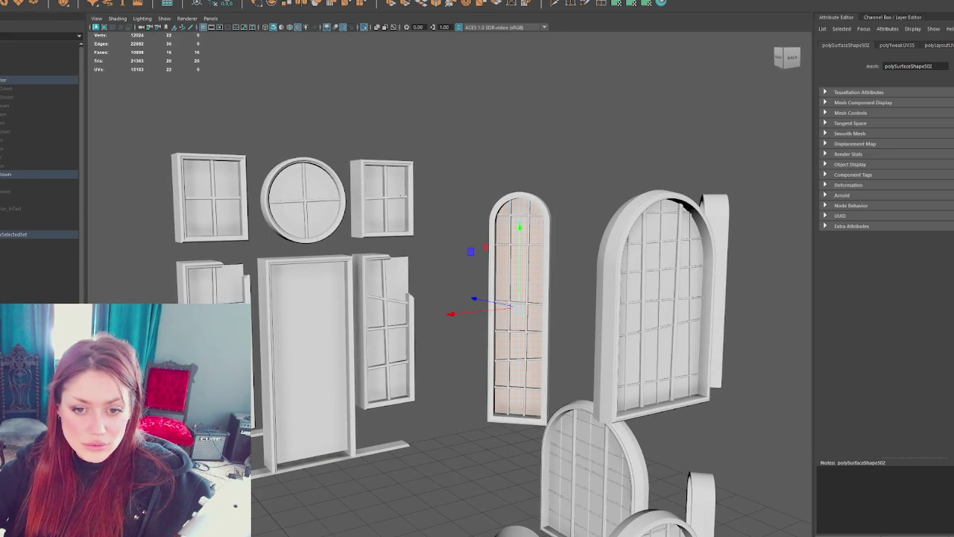
# Step: Clear the selection and select the big arch's sunburst muntins
pyautogui.rightClick(413, 158)
pyautogui.click(414, 158)
pyautogui.keyDown('alt'); pyautogui.moveTo(356, 190); pyautogui.dragTo(240, 229); pyautogui.keyUp('alt')
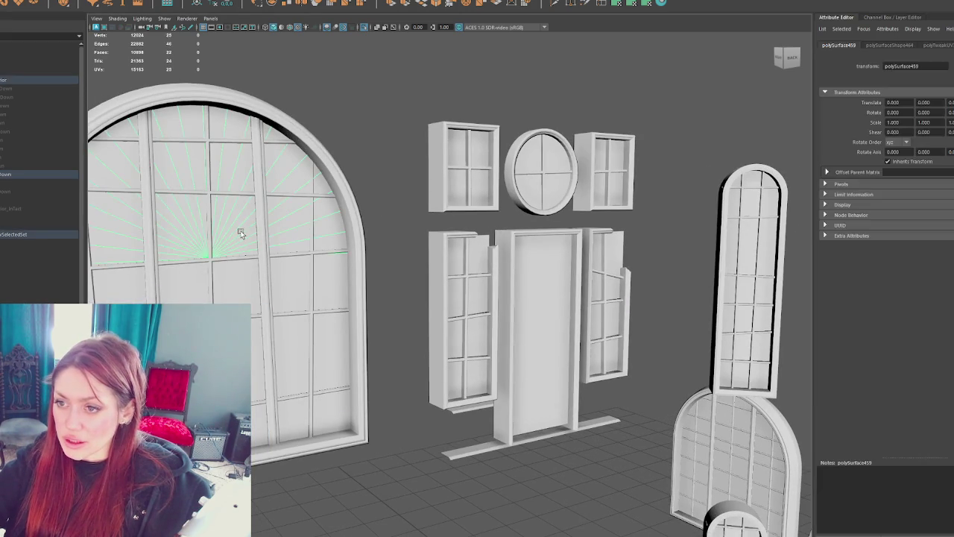
pyautogui.click(296, 157)
pyautogui.scroll(-3, 366, 166)
pyautogui.scroll(3, 283, 162)
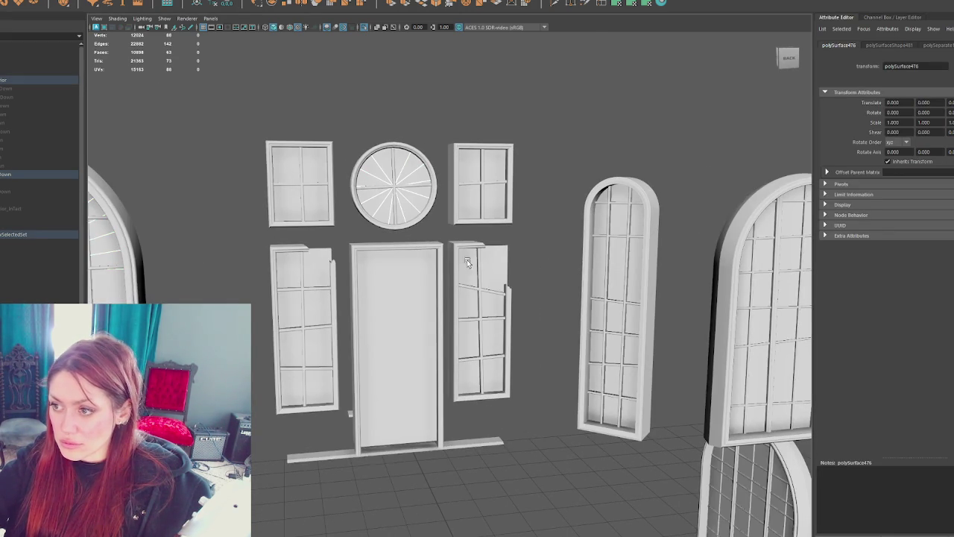
pyautogui.click(602, 255)
# Step: Select further muntin pieces on the big arched window and neighbouring windows
pyautogui.keyDown('alt'); pyautogui.moveTo(676, 278); pyautogui.dragTo(499, 264, button='middle'); pyautogui.keyUp('alt')
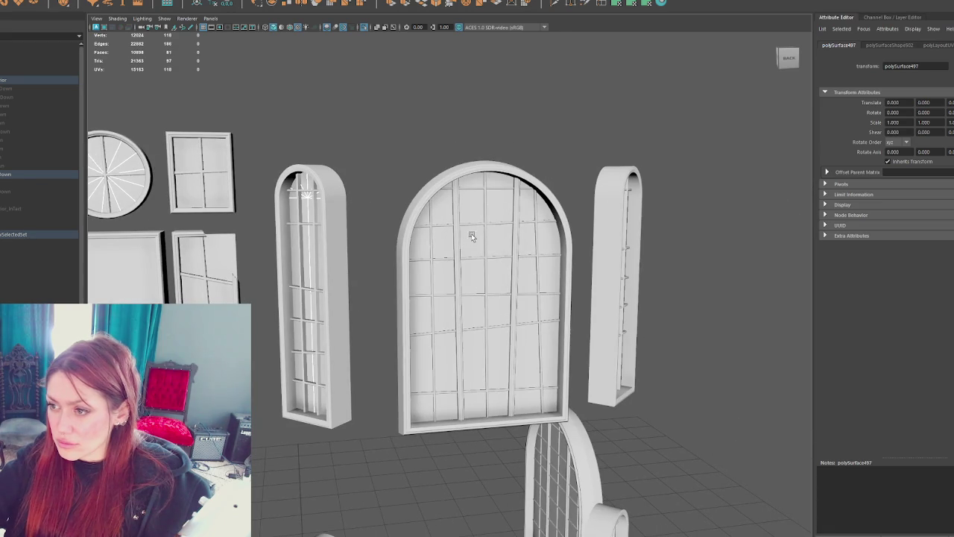
pyautogui.scroll(-3, 608, 253)
pyautogui.scroll(3, 332, 213)
pyautogui.click(332, 213)
pyautogui.scroll(-3, 332, 176)
pyautogui.scroll(3, 368, 328)
pyautogui.click(378, 247)
pyautogui.moveTo(377, 226)
pyautogui.keyDown('alt'); pyautogui.mouseDown()
pyautogui.moveTo(395, 270)
pyautogui.moveTo(513, 279)
pyautogui.mouseUp(); pyautogui.keyUp('alt')
pyautogui.click(365, 262)
# Step: Add the narrow, back and door arches' muntins plus a vertical mullion to the selection
pyautogui.click(571, 441)
pyautogui.keyDown('shift'); pyautogui.click(616, 309); pyautogui.keyUp('shift')
pyautogui.keyDown('alt'); pyautogui.moveTo(507, 398); pyautogui.dragTo(394, 252); pyautogui.keyUp('alt')
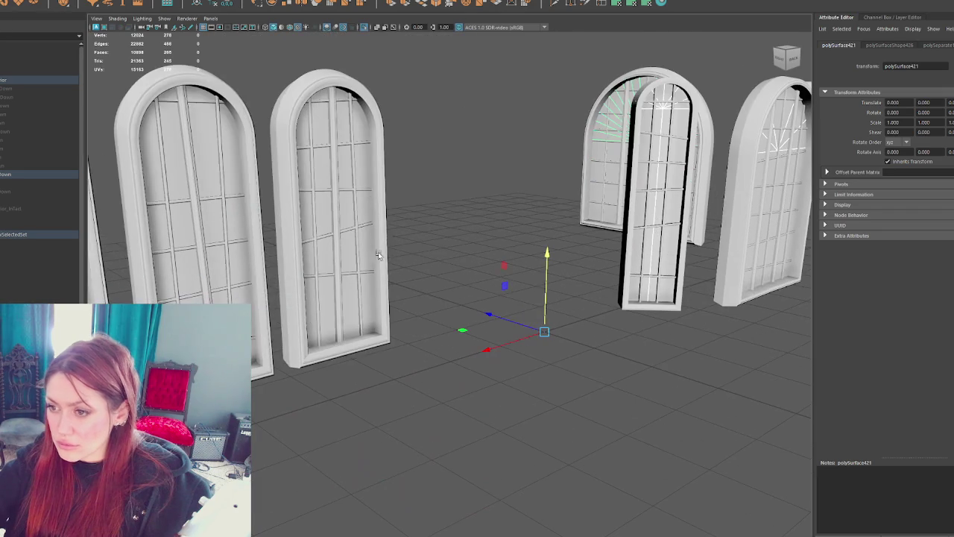
pyautogui.keyDown('shift'); pyautogui.click(348, 247); pyautogui.keyUp('shift')
pyautogui.keyDown('alt'); pyautogui.moveTo(193, 121); pyautogui.dragTo(210, 292, button='right'); pyautogui.keyUp('alt')
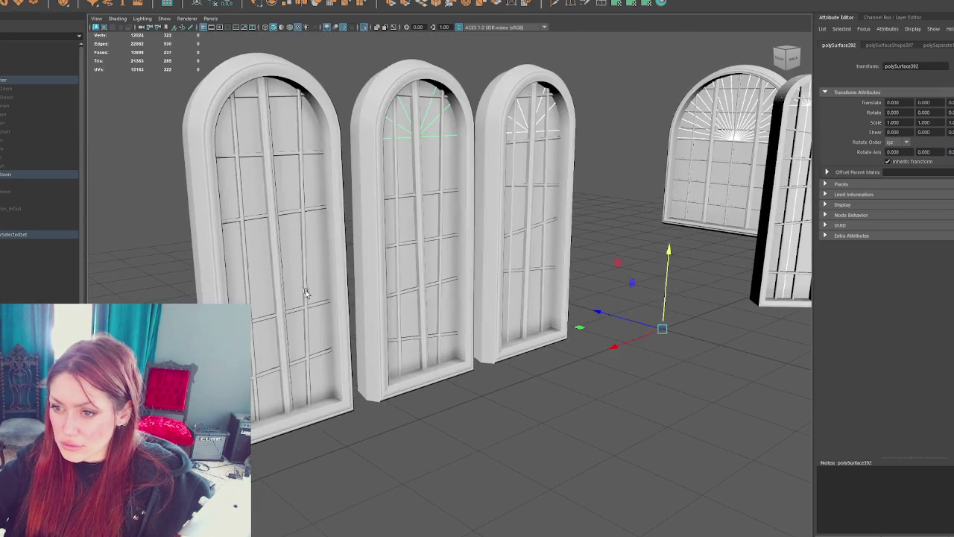
pyautogui.keyDown('shift'); pyautogui.click(272, 276); pyautogui.keyUp('shift')
# Step: Combine the selected muntins and mullions into one object and delete it
pyautogui.click(75, 1)
pyautogui.click(97, 30)
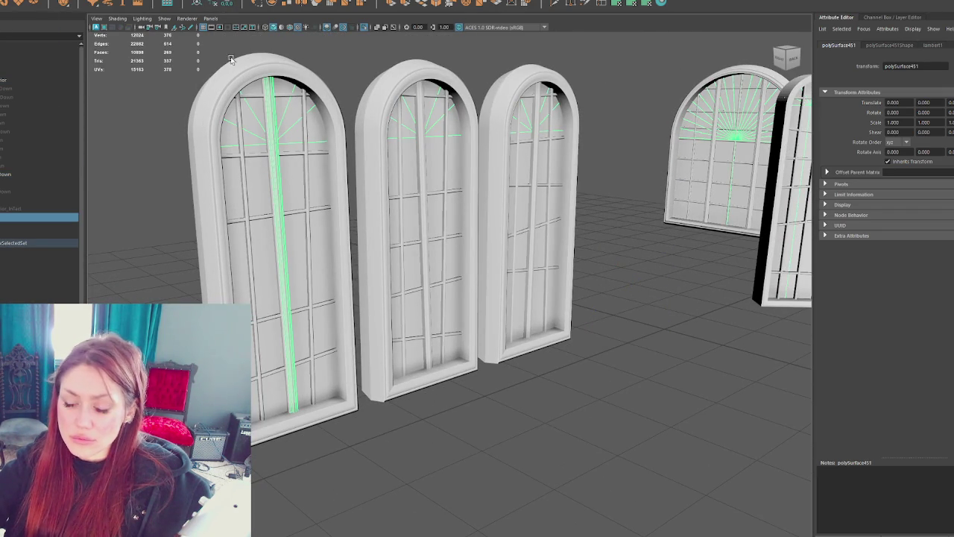
pyautogui.moveTo(437, 223)
pyautogui.keyDown('alt'); pyautogui.mouseDown()
pyautogui.moveTo(485, 251)
pyautogui.moveTo(502, 238)
pyautogui.mouseUp(); pyautogui.keyUp('alt')
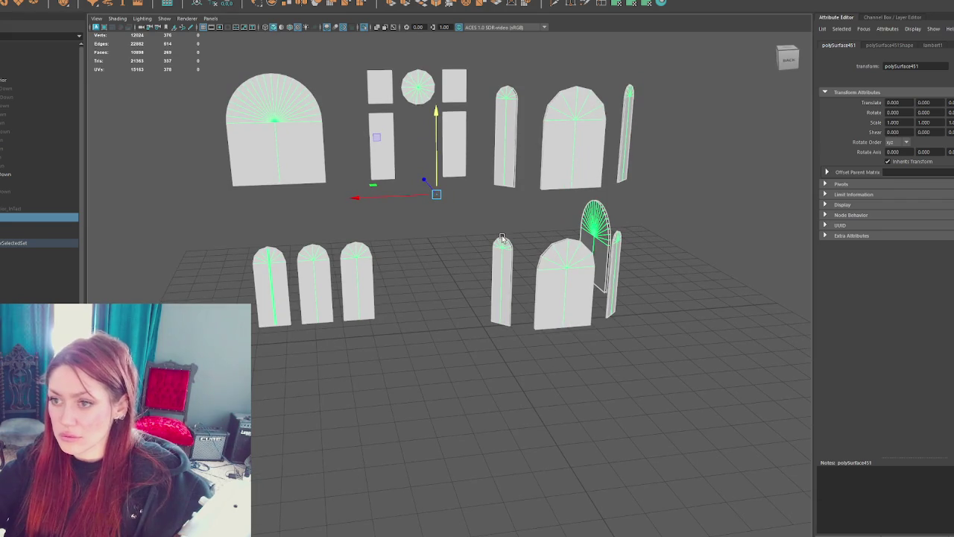
pyautogui.press('Delete')
# Step: Select and frame the Window_RunDown group, then bring up its context options
pyautogui.click(70, 175)
pyautogui.press('f')
pyautogui.keyDown('alt'); pyautogui.moveTo(362, 235); pyautogui.dragTo(439, 251); pyautogui.keyUp('alt')
pyautogui.rightClick(476, 242)
# Step: Clear the selection, then select the small loose piece below the window and frame it
pyautogui.rightClick(528, 244)
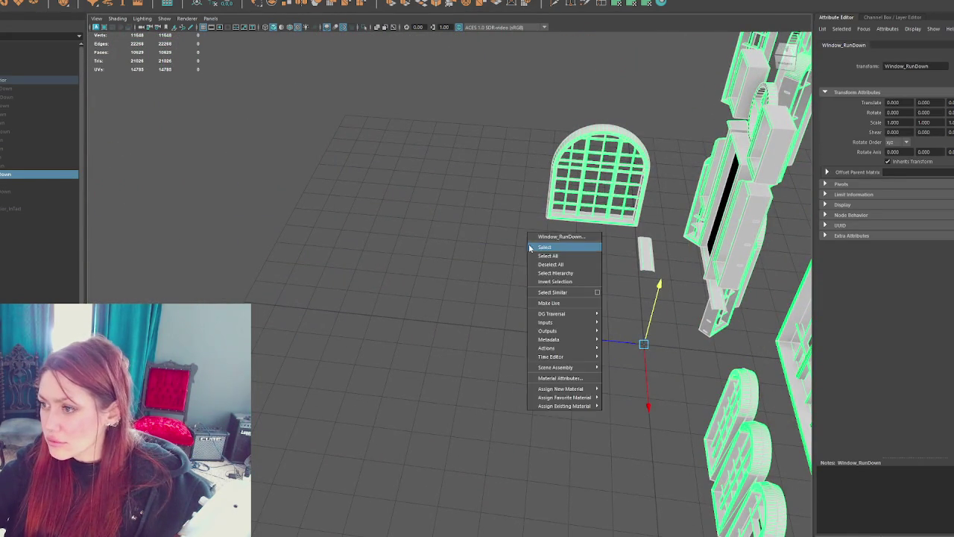
pyautogui.click(661, 255)
pyautogui.hotkey('ctrl', 'z')
pyautogui.rightClick(390, 219)
pyautogui.click(322, 261)
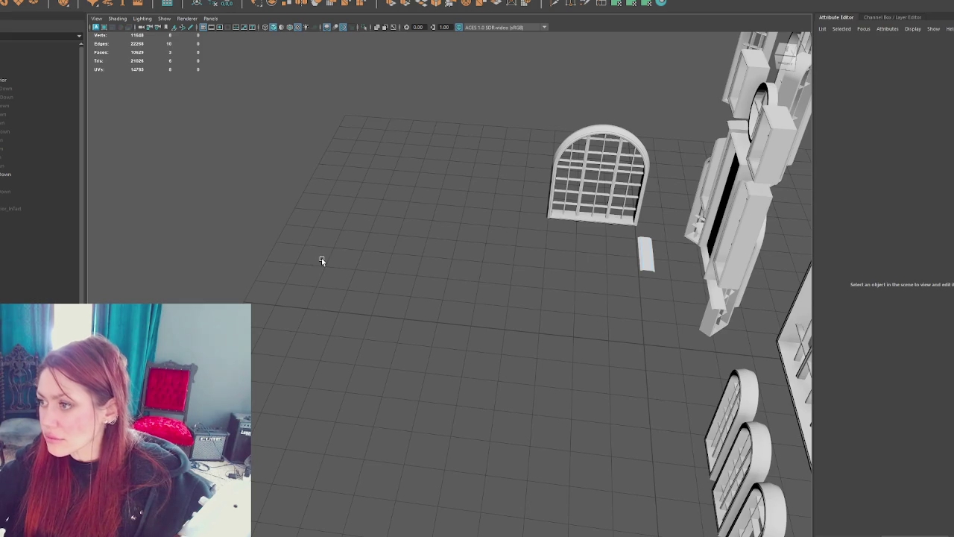
pyautogui.click(636, 262)
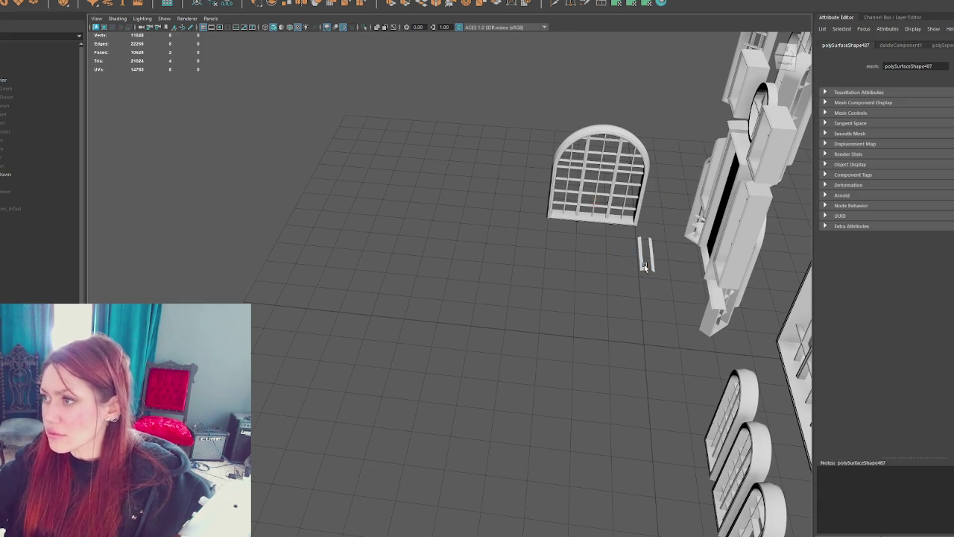
pyautogui.press('f')
# Step: Orbit closer to the window models and inspect the door piece
pyautogui.keyDown('alt'); pyautogui.moveTo(537, 240); pyautogui.dragTo(549, 245); pyautogui.keyUp('alt')
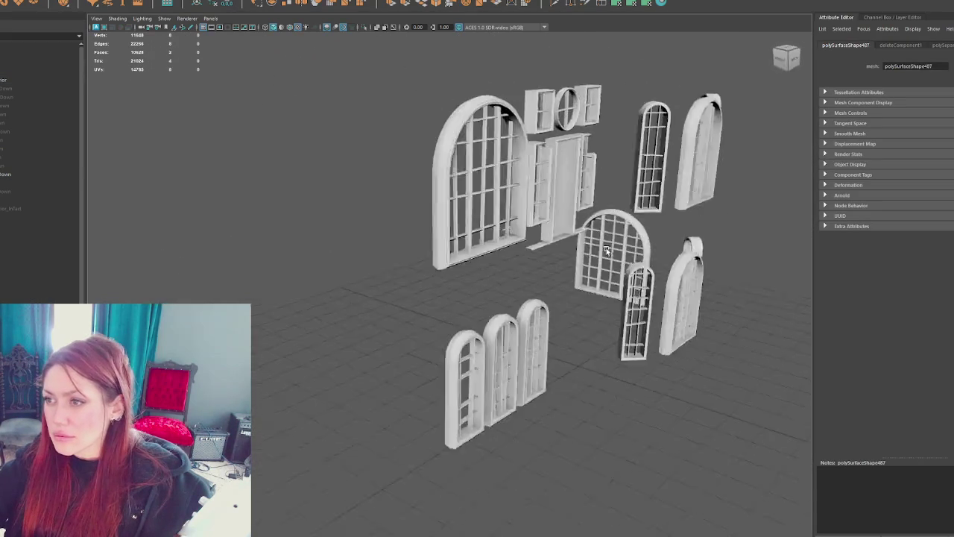
pyautogui.moveTo(549, 244)
pyautogui.keyDown('alt'); pyautogui.mouseDown(button='right')
pyautogui.moveTo(513, 120)
pyautogui.moveTo(377, 238)
pyautogui.mouseUp(button='right'); pyautogui.keyUp('alt')
pyautogui.click(379, 236)
pyautogui.click(379, 235)
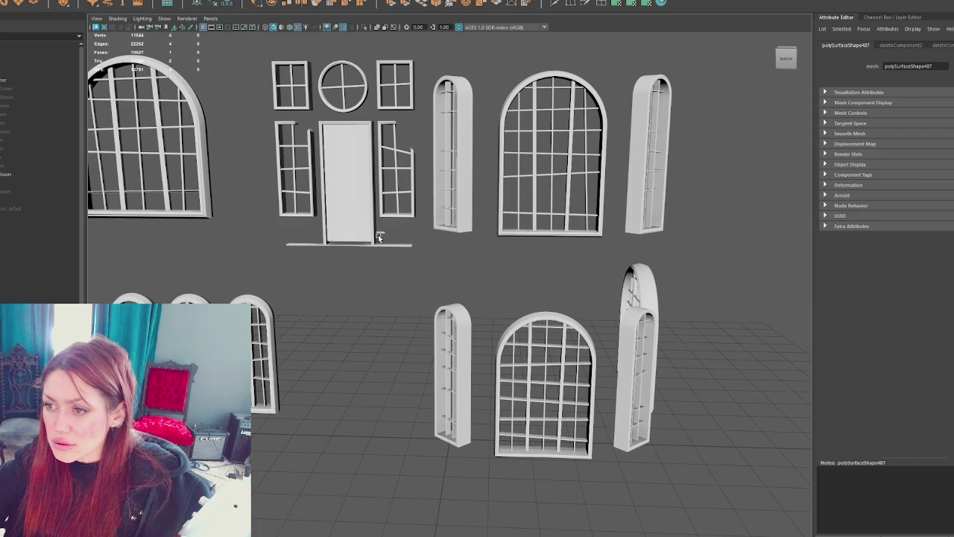
pyautogui.click(383, 231)
pyautogui.click(383, 232)
pyautogui.click(381, 249)
pyautogui.click(381, 249)
# Step: Deselect, pull back to show all window models together, and select the combined window frame mesh
pyautogui.click(499, 92)
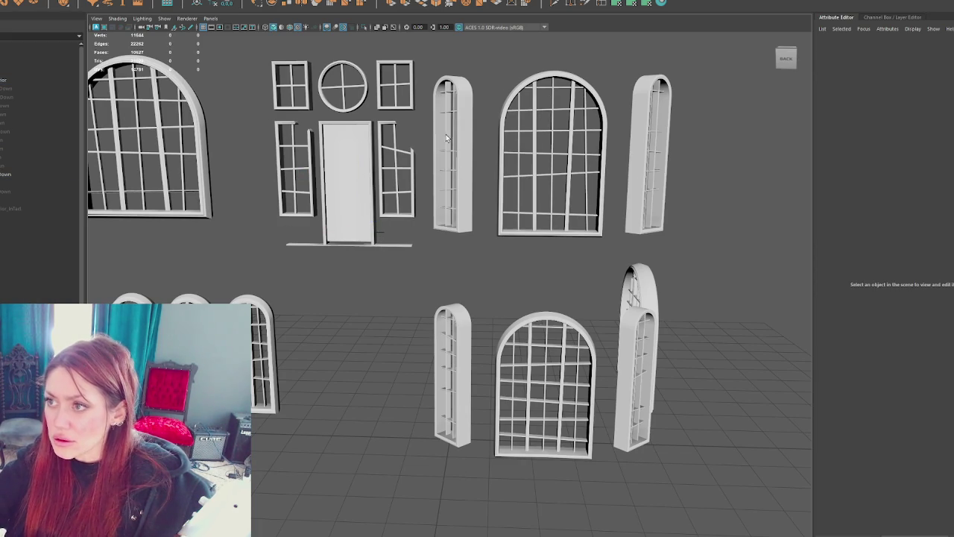
pyautogui.scroll(-5, 378, 241)
pyautogui.moveTo(378, 241)
pyautogui.keyDown('alt'); pyautogui.mouseDown()
pyautogui.moveTo(284, 154)
pyautogui.moveTo(644, 418)
pyautogui.mouseUp(); pyautogui.keyUp('alt')
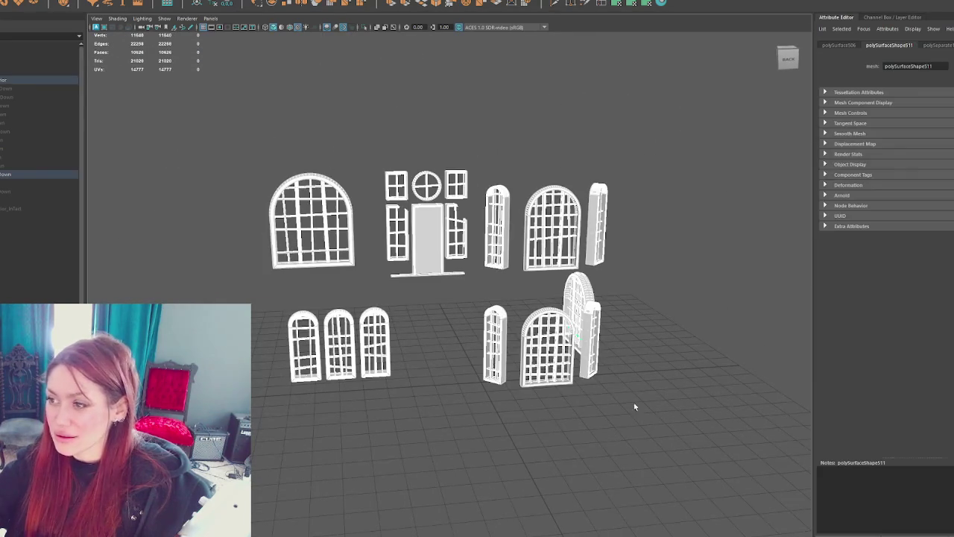
pyautogui.click(38, 217)
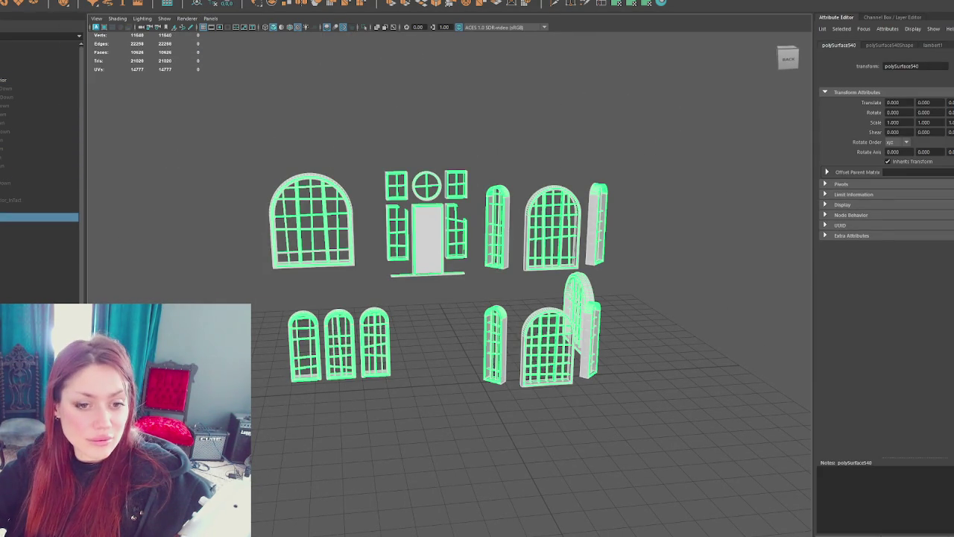
# Step: Give all faces of polySurface540 an automatic UV projection with 6 planes, then return to object mode
pyautogui.press('Down')
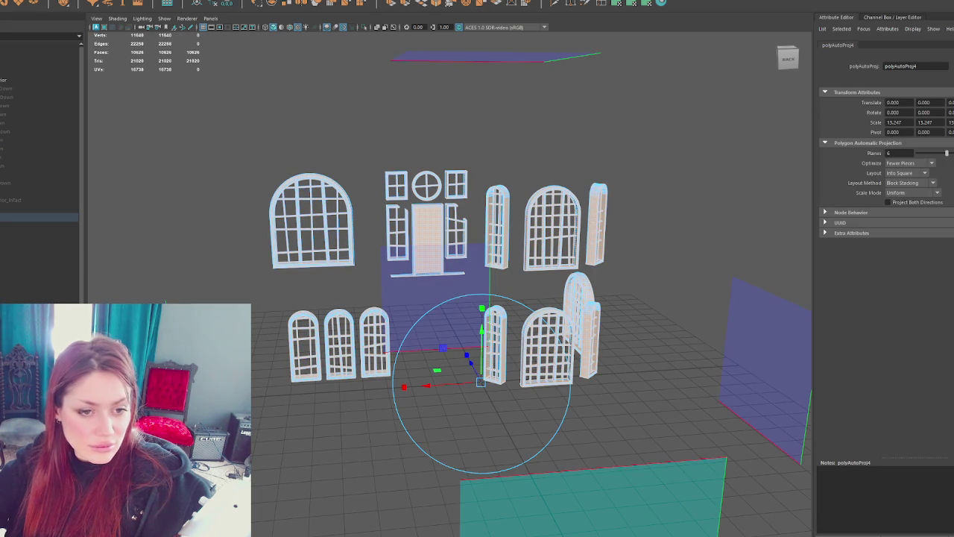
pyautogui.press('w')
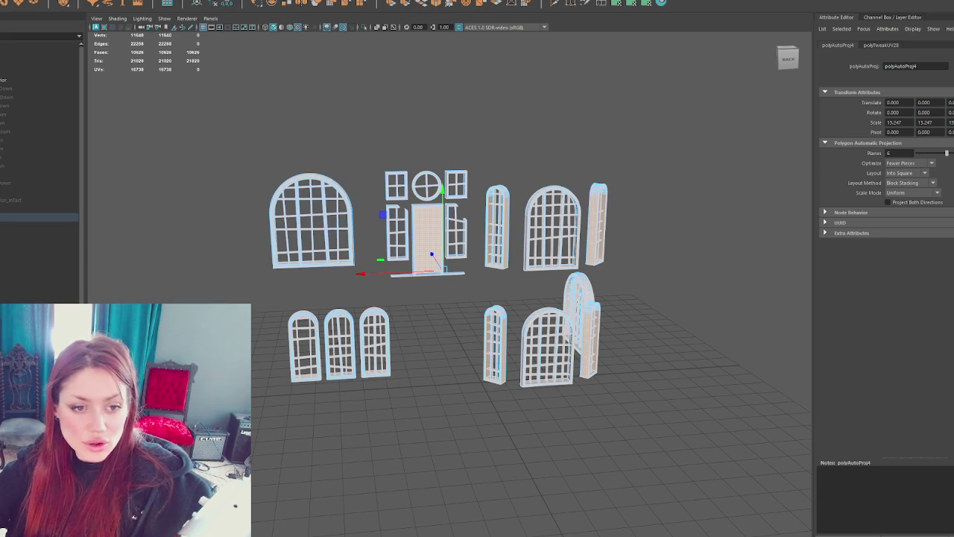
pyautogui.moveTo(252, 144); pyautogui.dragTo(291, 117, button='right')
pyautogui.click(21, 217)
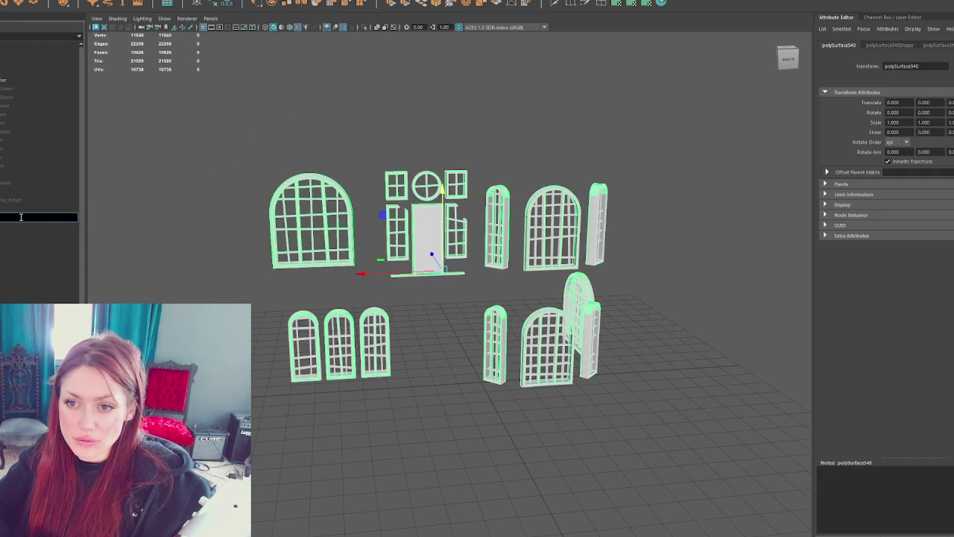
pyautogui.write('owe')
# Step: Confirm the name Windows_RunDown and reselect the window frames group
pyautogui.press('Return')
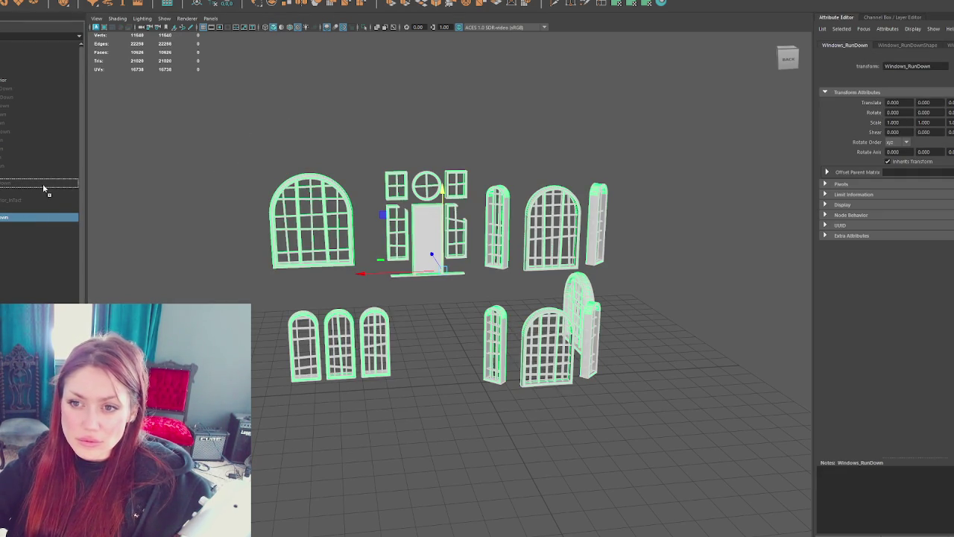
pyautogui.click(33, 181)
pyautogui.click(15, 192)
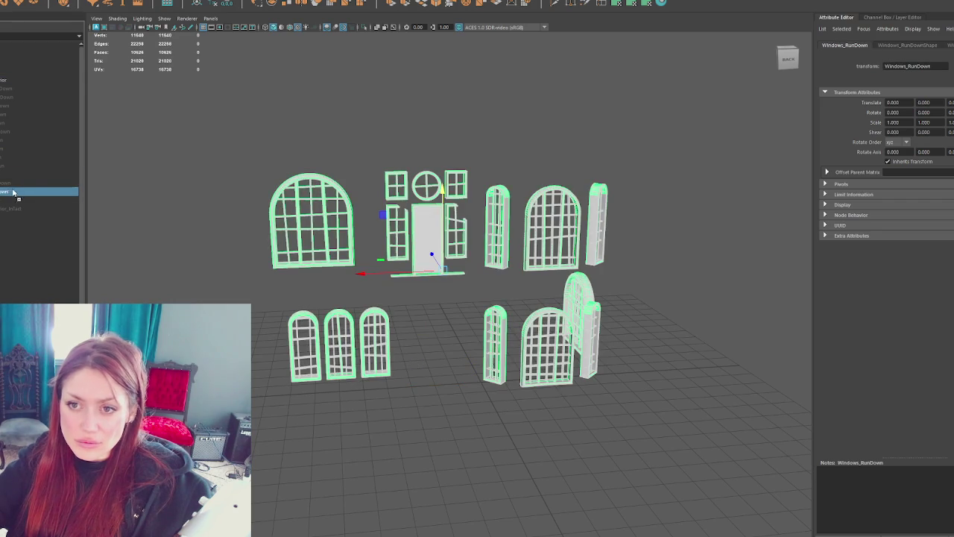
pyautogui.click(41, 182)
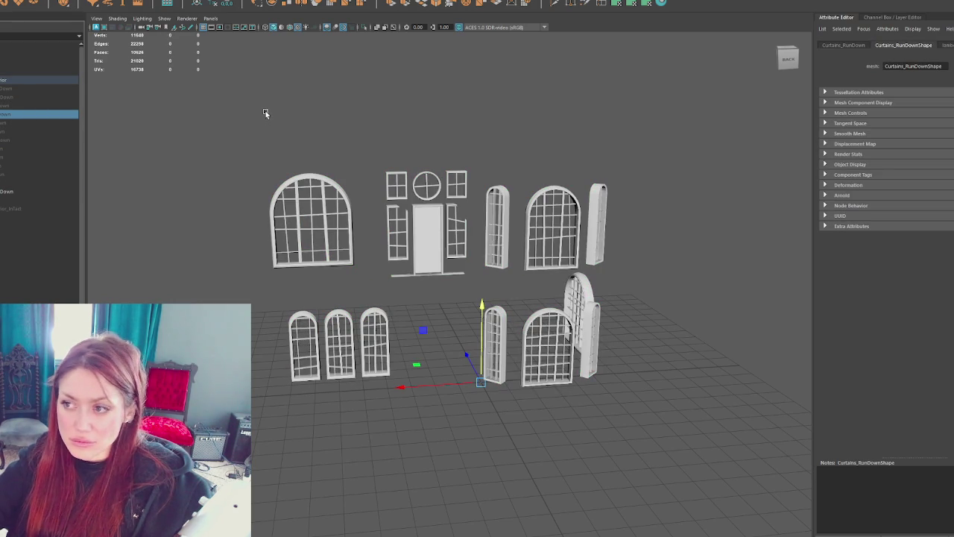
pyautogui.click(291, 228)
pyautogui.click(292, 228)
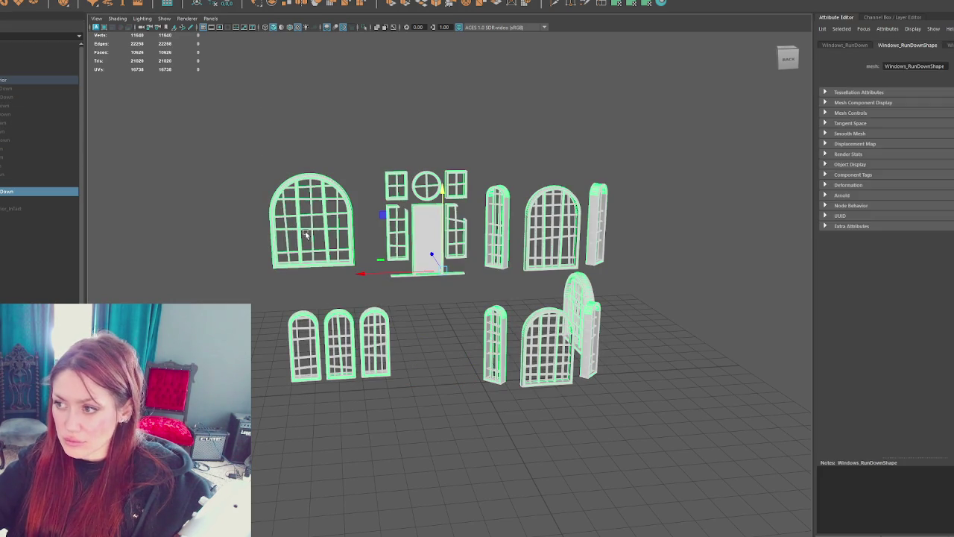
# Step: Assign a new Blinn material to the window frames and name it WindowTrim
pyautogui.moveTo(427, 116); pyautogui.dragTo(436, 350, button='right')
pyautogui.click(481, 361)
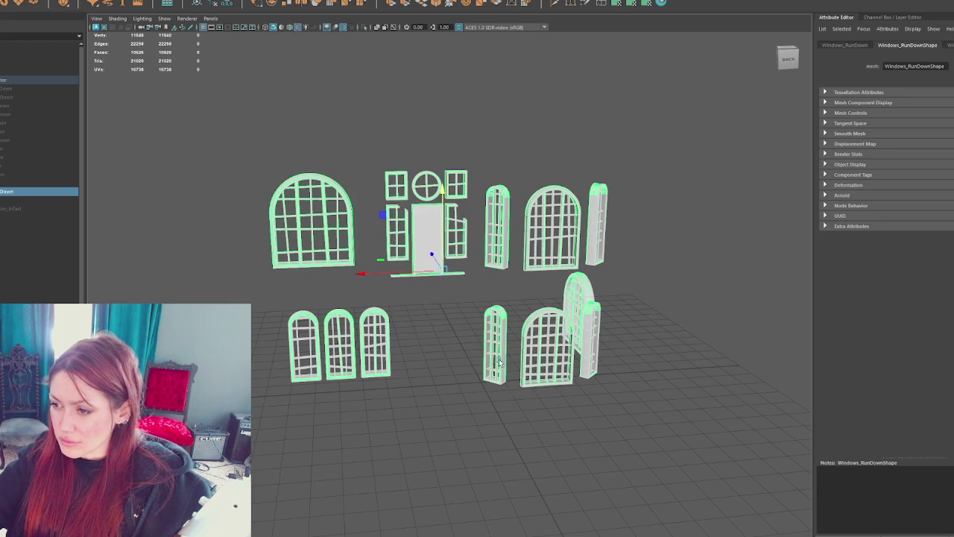
pyautogui.doubleClick(922, 68)
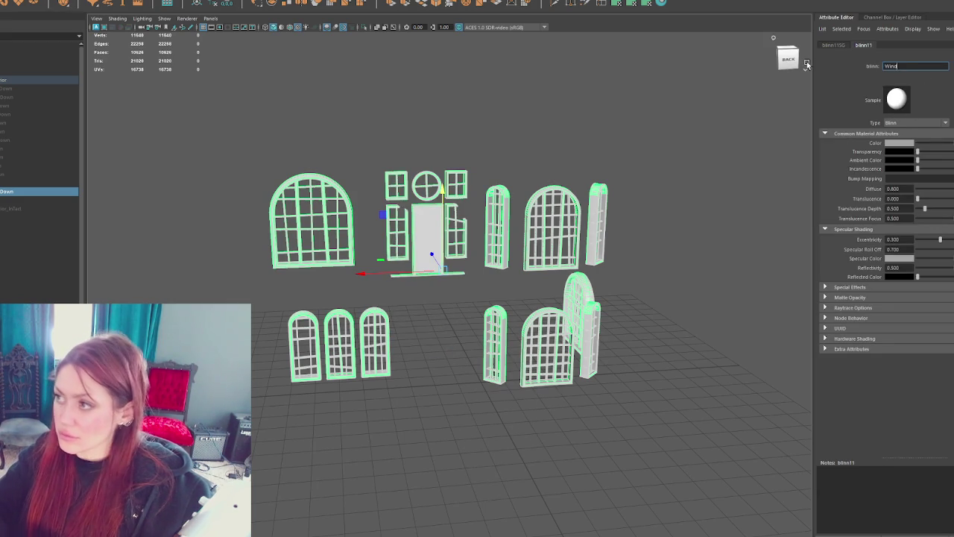
pyautogui.write('WindwoTrim')
pyautogui.press('Return')
pyautogui.moveTo(900, 67); pyautogui.dragTo(907, 66)
pyautogui.write('ow')
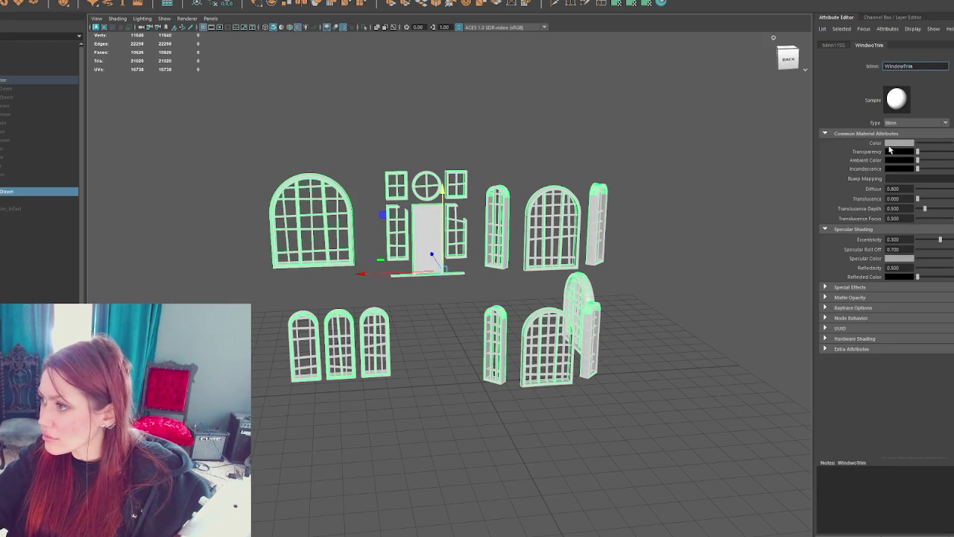
# Step: Set the WindowTrim material colour to dark purple
pyautogui.click(894, 143)
pyautogui.moveTo(902, 191); pyautogui.dragTo(858, 191)
pyautogui.click(516, 137)
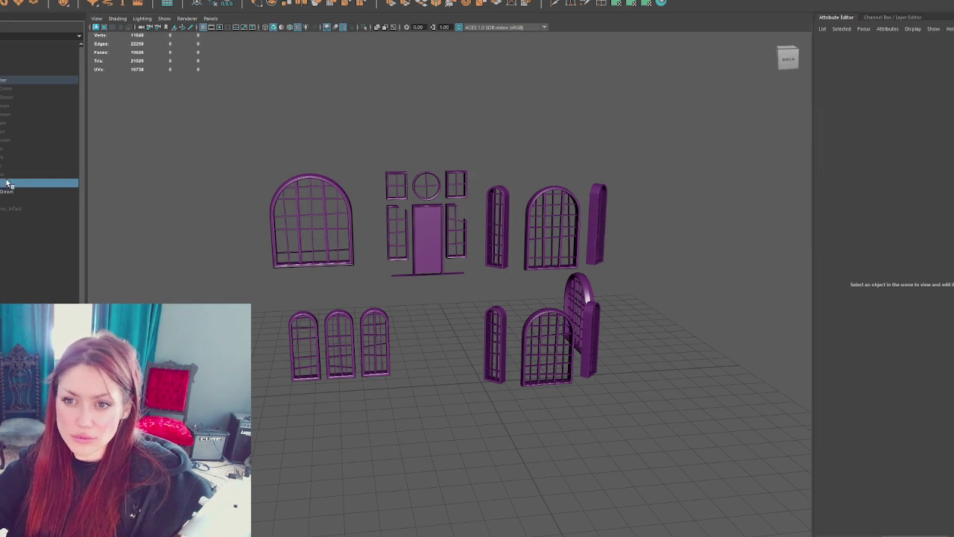
pyautogui.click(22, 89)
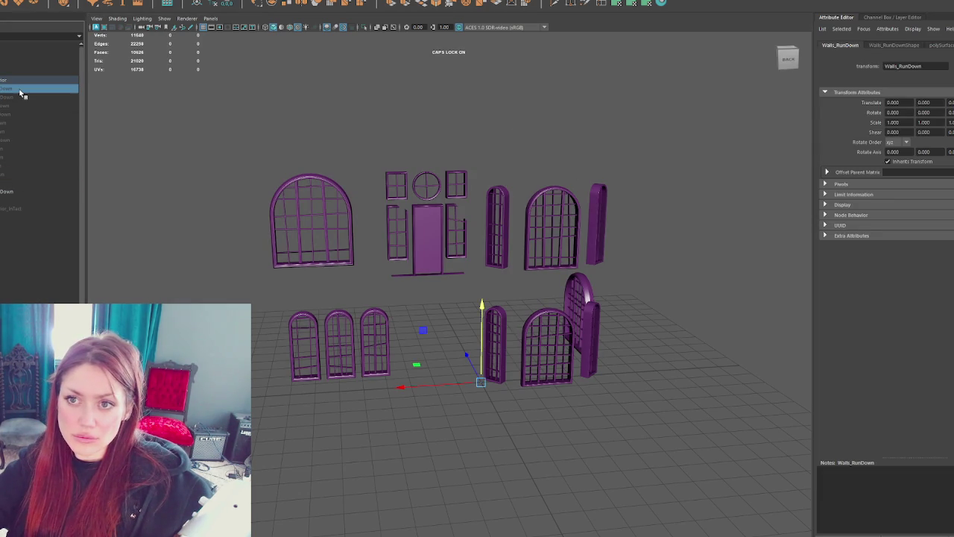
# Step: Unhide the whole run-down house with Shift+H and orbit around it to inspect the windows
pyautogui.keyDown('shift'); pyautogui.click(46, 178); pyautogui.keyUp('shift')
pyautogui.hotkey('shift', 'h')
pyautogui.click(742, 200)
pyautogui.keyDown('alt'); pyautogui.moveTo(742, 199); pyautogui.dragTo(544, 211); pyautogui.keyUp('alt')
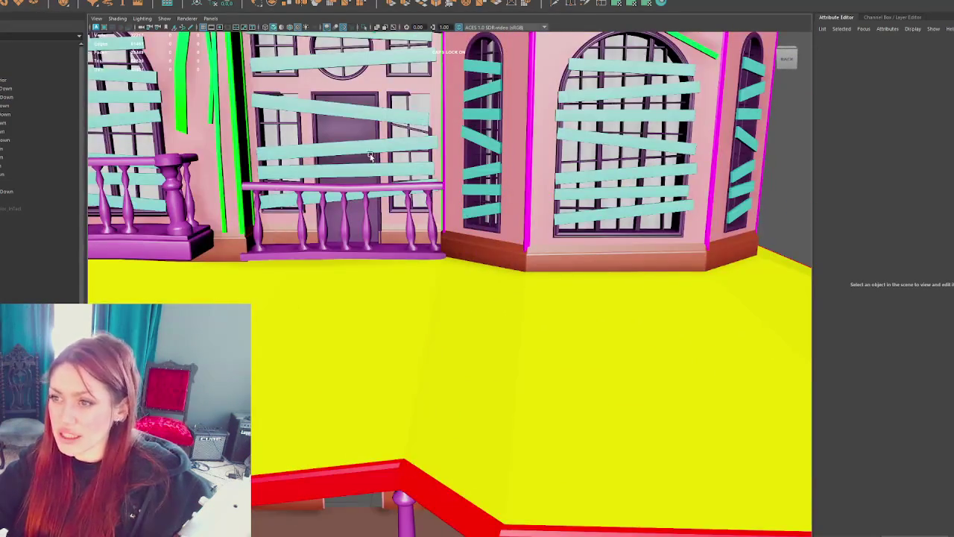
pyautogui.scroll(-3, 393, 212)
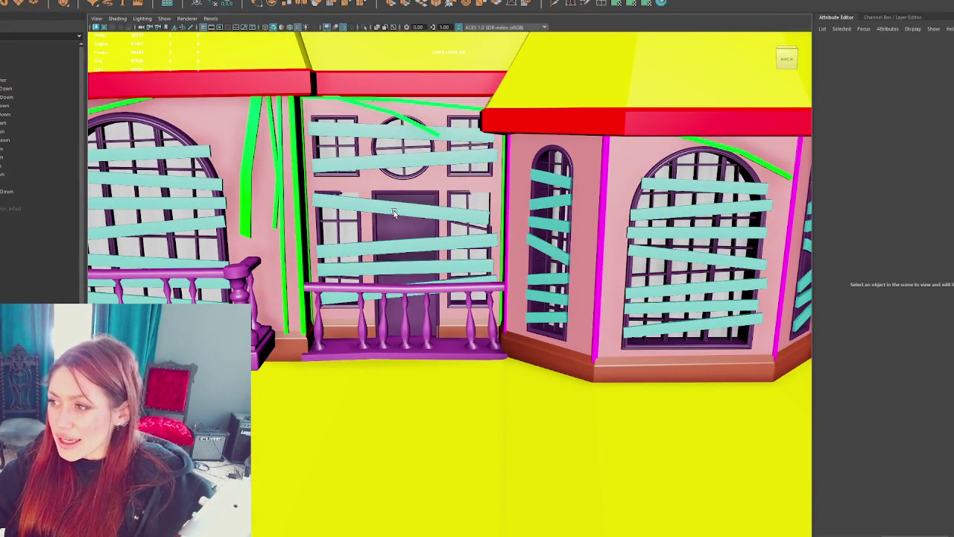
pyautogui.scroll(-2, 394, 211)
# Step: Select Curtains_RunDown and orbit down to a frontal view of the house
pyautogui.click(394, 212)
pyautogui.scroll(-5, 448, 224)
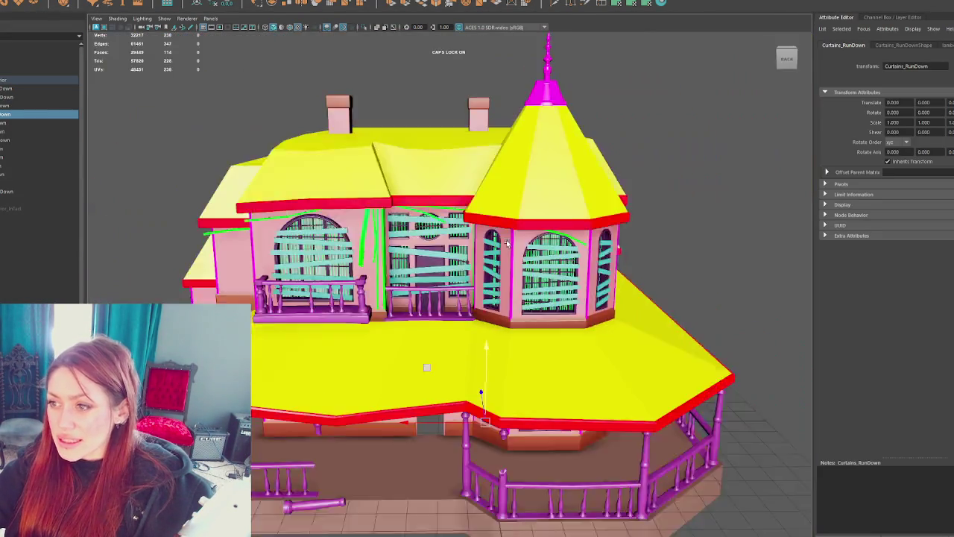
pyautogui.scroll(-2, 507, 237)
pyautogui.moveTo(507, 237)
pyautogui.keyDown('alt'); pyautogui.mouseDown()
pyautogui.moveTo(518, 217)
pyautogui.moveTo(471, 209)
pyautogui.moveTo(117, 214)
pyautogui.mouseUp(); pyautogui.keyUp('alt')
pyautogui.scroll(2, 526, 219)
pyautogui.scroll(3, 528, 217)
pyautogui.scroll(-3, 527, 217)
pyautogui.scroll(3, 504, 217)
pyautogui.scroll(-3, 504, 216)
pyautogui.scroll(3, 395, 219)
pyautogui.scroll(-3, 246, 216)
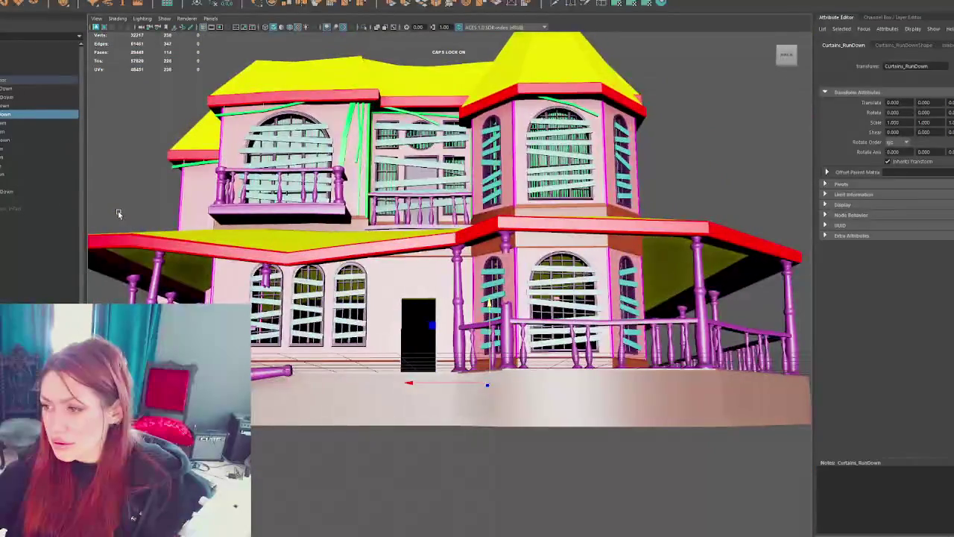
pyautogui.scroll(1, 115, 220)
pyautogui.scroll(1, 116, 220)
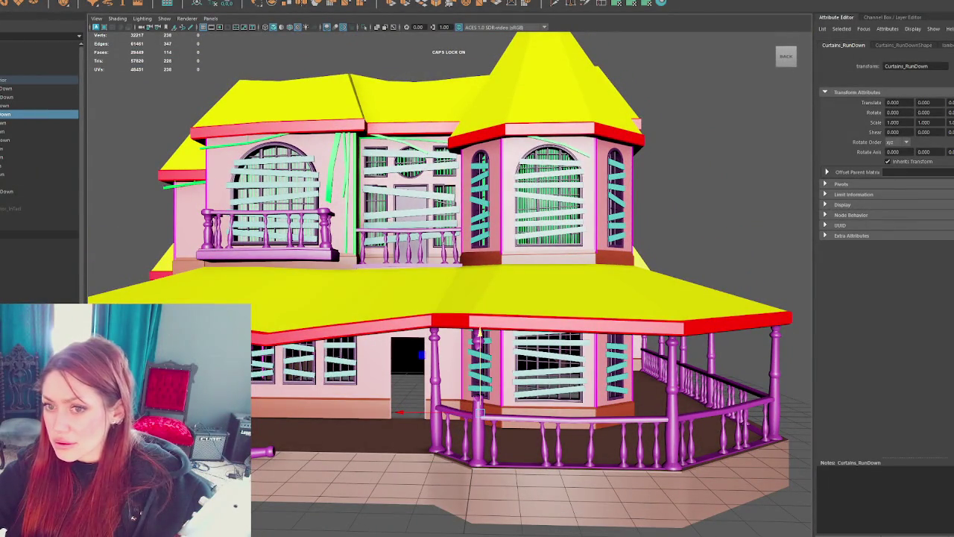
# Step: Show and select Apothecary_Exterior_InTact, then select its Windows_Upper_InTact group
pyautogui.click(37, 217)
pyautogui.click(377, 212)
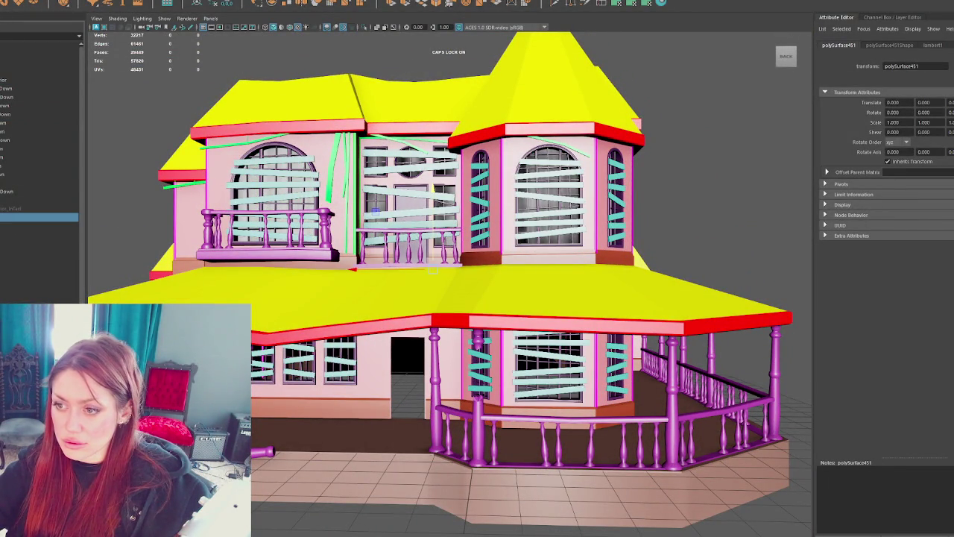
pyautogui.hotkey('ctrl', 'z')
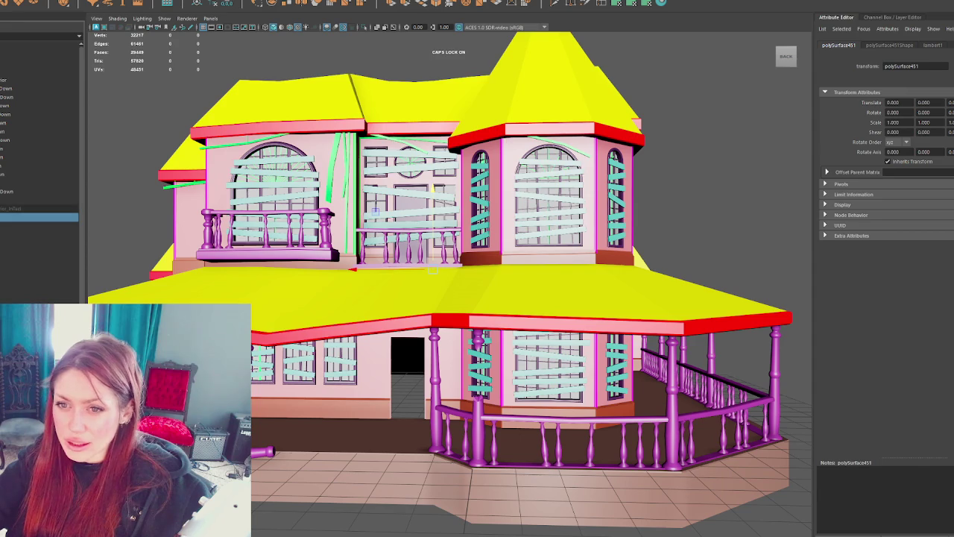
pyautogui.scroll(-5, 39, 149)
pyautogui.click(39, 84)
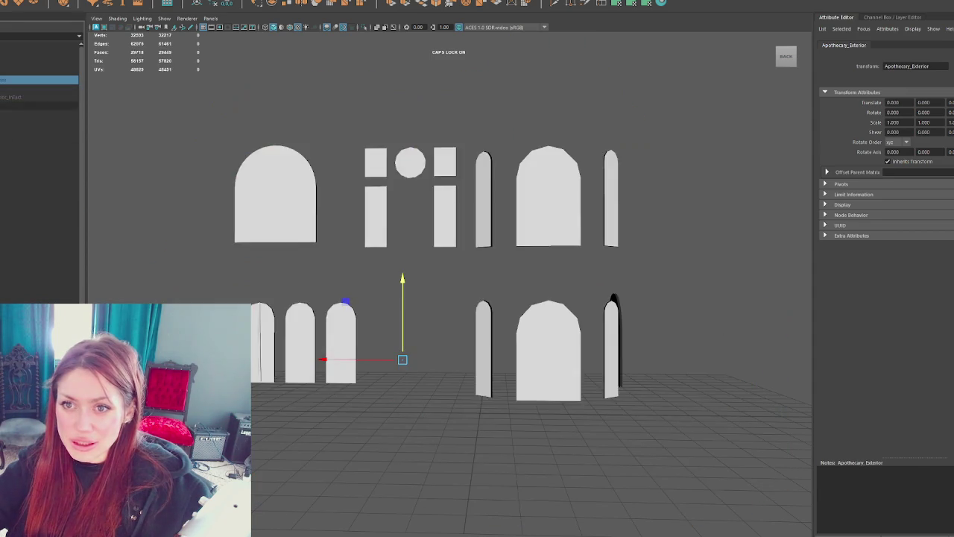
pyautogui.click(39, 105)
pyautogui.click(38, 97)
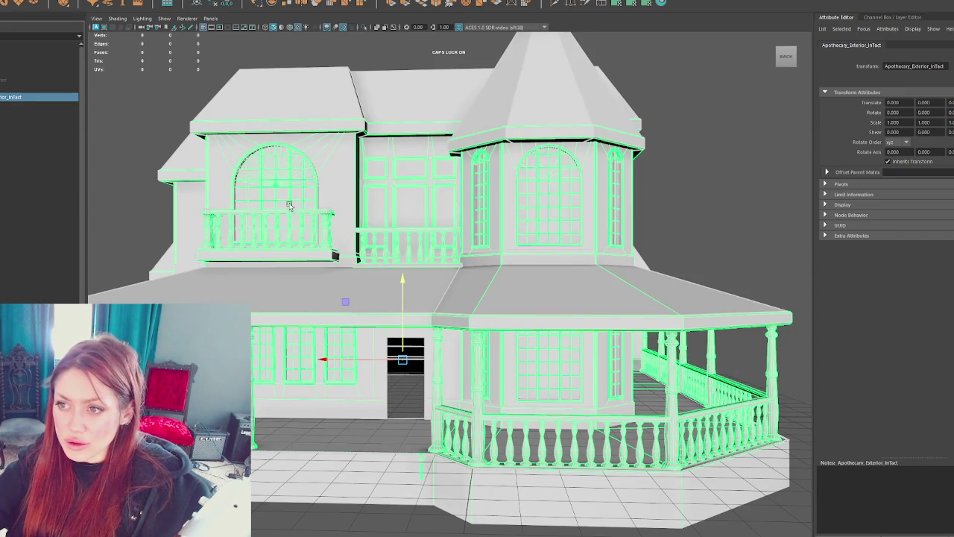
pyautogui.click(281, 196)
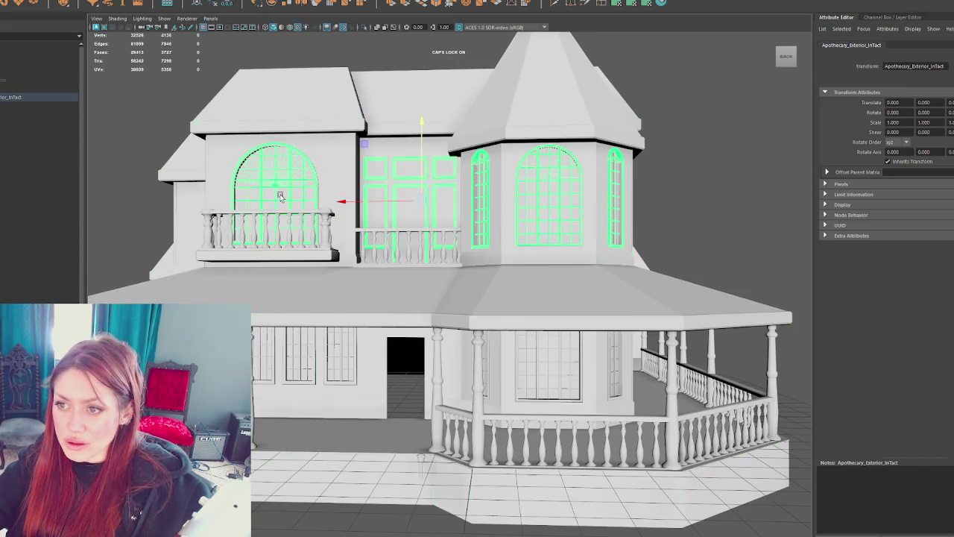
# Step: Move Windows_Upper_InTact1 higher in the Outliner and hide Apothecary_Exterior_InTact with Ctrl+H
pyautogui.click(293, 363)
pyautogui.press('f')
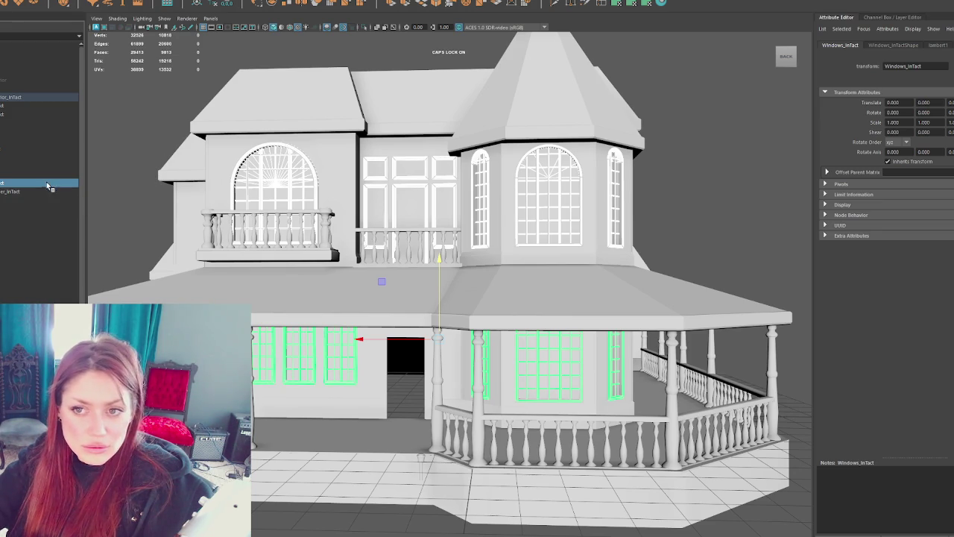
pyautogui.click(15, 213)
pyautogui.moveTo(15, 210)
pyautogui.mouseDown()
pyautogui.moveTo(28, 81)
pyautogui.moveTo(19, 82)
pyautogui.mouseUp()
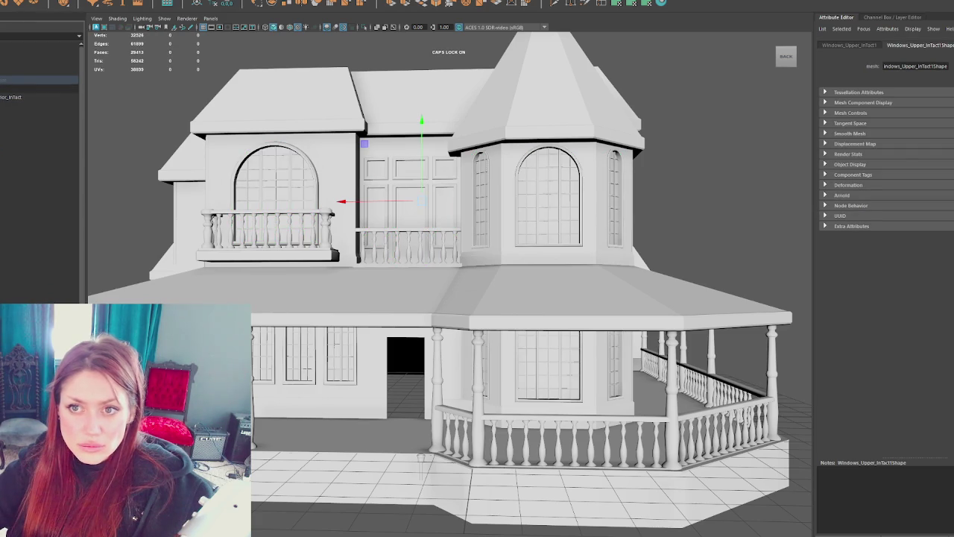
pyautogui.click(11, 97)
pyautogui.hotkey('ctrl', 'h')
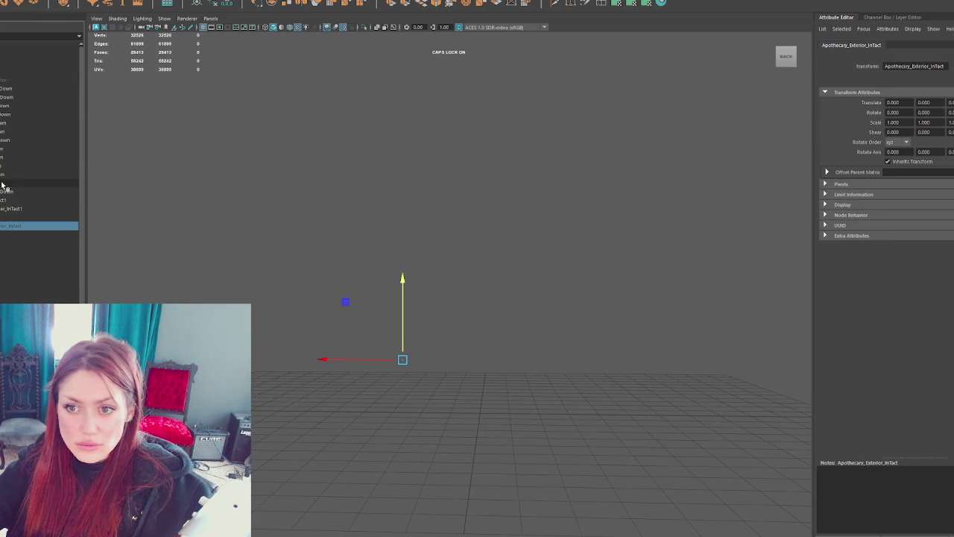
# Step: Move Windows_InTact1 near the top of the hierarchy and bring the coloured run-down house back
pyautogui.moveTo(11, 222)
pyautogui.mouseDown()
pyautogui.moveTo(35, 199)
pyautogui.moveTo(36, 76)
pyautogui.mouseUp()
pyautogui.click(121, 188)
pyautogui.hotkey('shift', 'h')
pyautogui.click(41, 199)
pyautogui.click(39, 184)
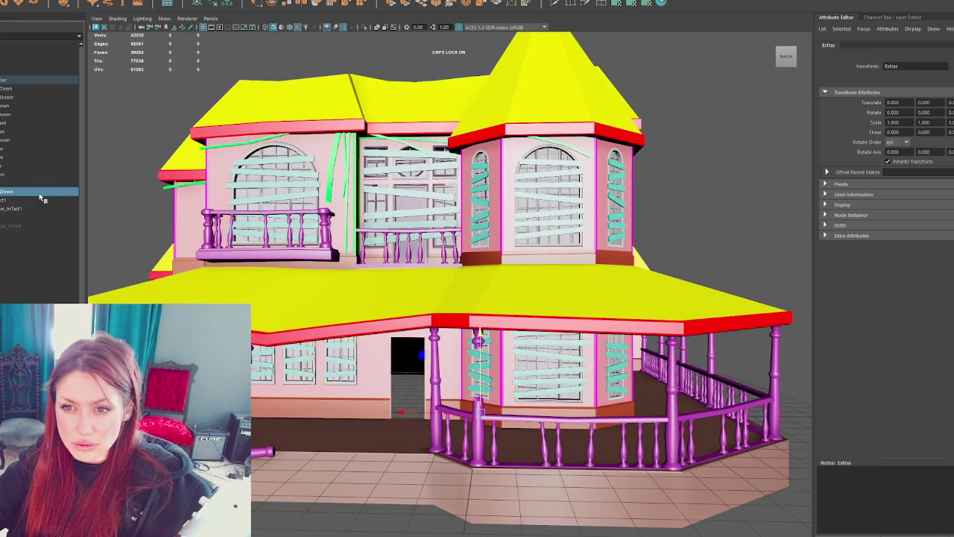
# Step: Isolate Windows_Upper_InTact1 with Ctrl+1 and zoom in on the intact window frames
pyautogui.click(39, 192)
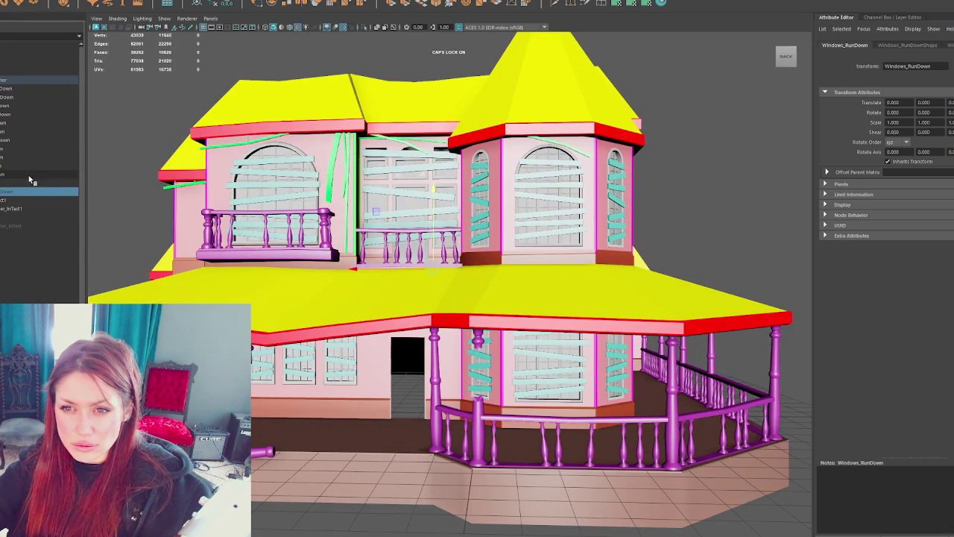
pyautogui.click(317, 203)
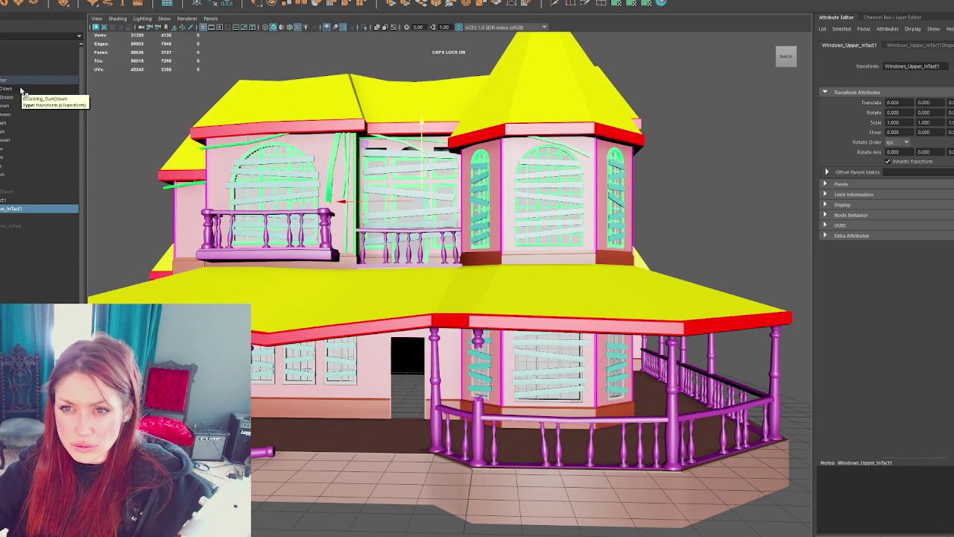
pyautogui.click(25, 236)
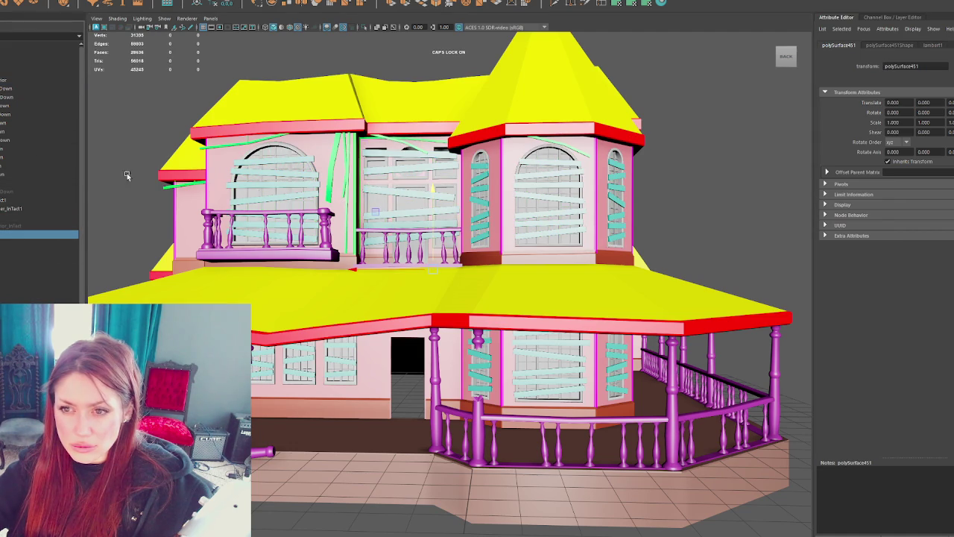
pyautogui.click(41, 209)
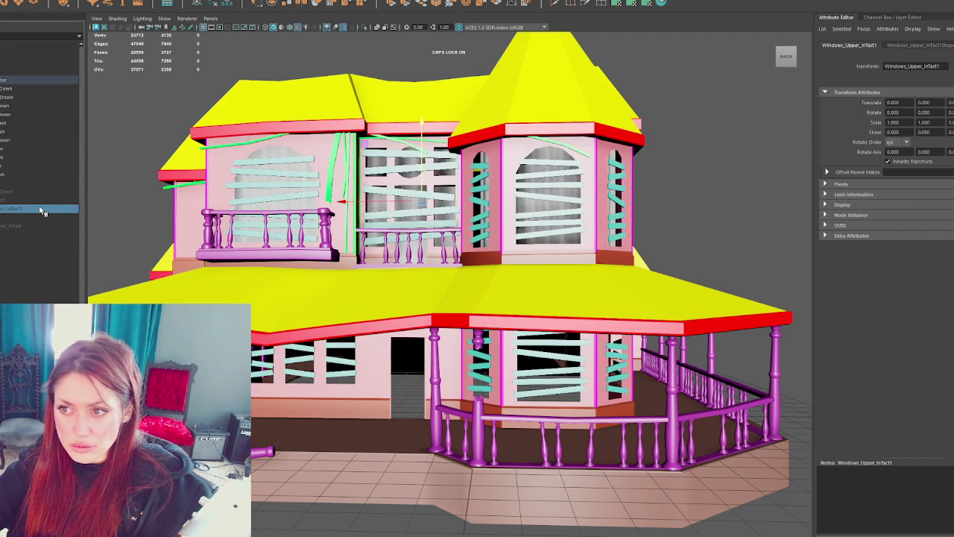
pyautogui.click(41, 201)
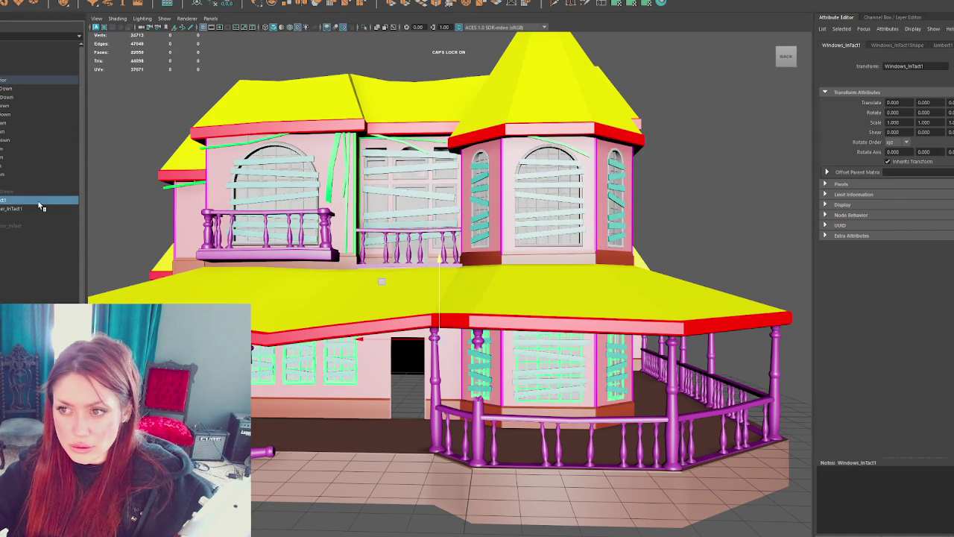
pyautogui.click(41, 209)
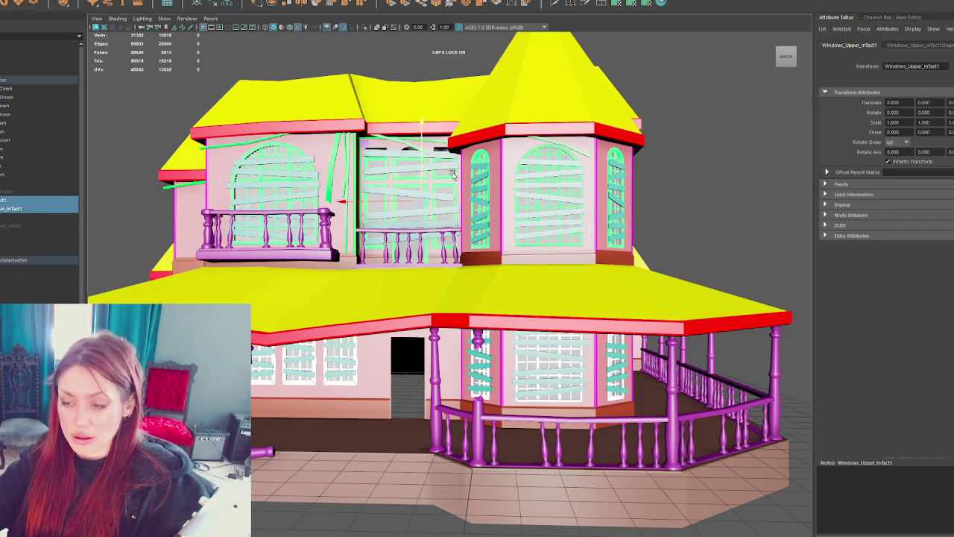
pyautogui.hotkey('ctrl', '1')
pyautogui.scroll(2, 328, 159)
pyautogui.click(342, 145)
pyautogui.scroll(3, 299, 195)
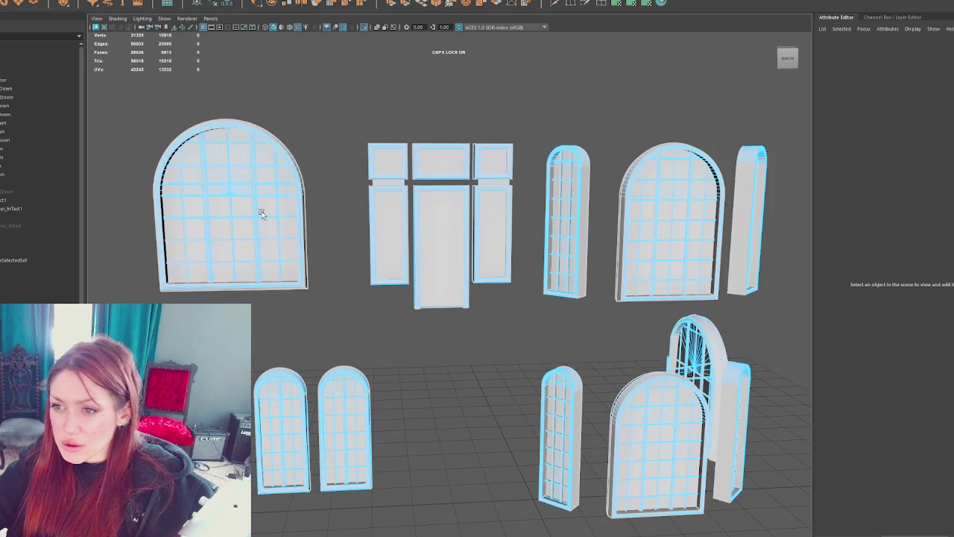
# Step: Split the intact window meshes into separate pieces with Mesh > Separate
pyautogui.click(241, 204)
pyautogui.click(348, 132)
pyautogui.click(37, 208)
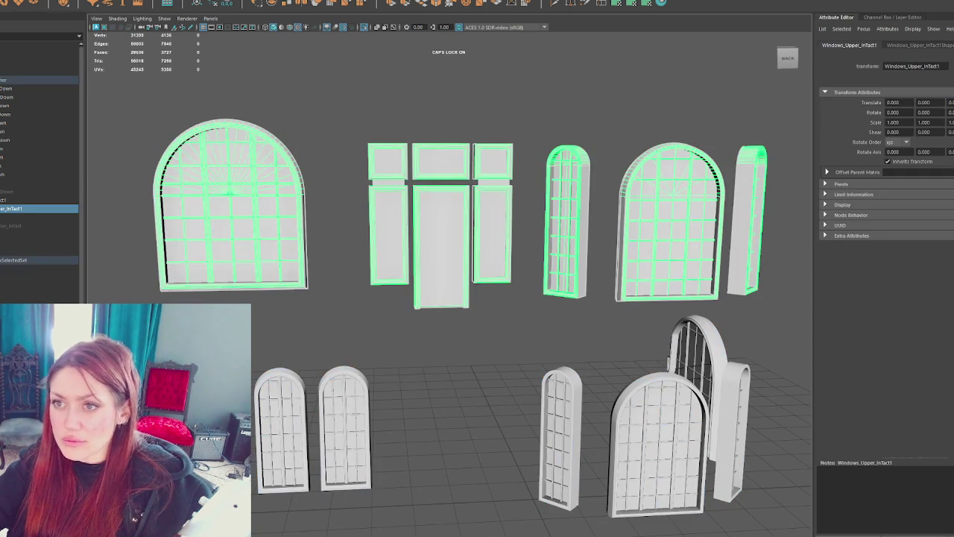
pyautogui.click(86, 0)
pyautogui.click(38, 200)
pyautogui.click(86, 1)
pyautogui.click(87, 20)
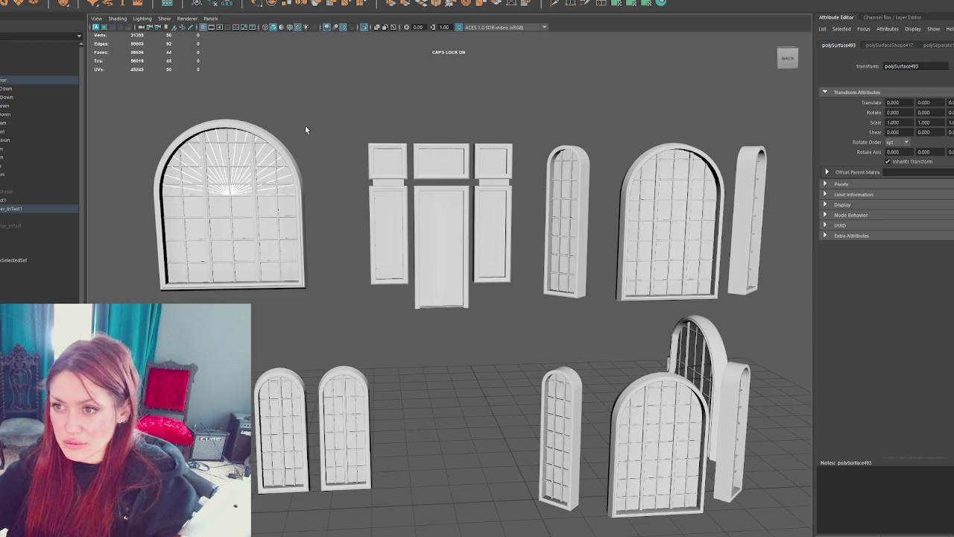
# Step: Delete the large arched window's frame and mullions and the door frame pieces
pyautogui.press('Delete')
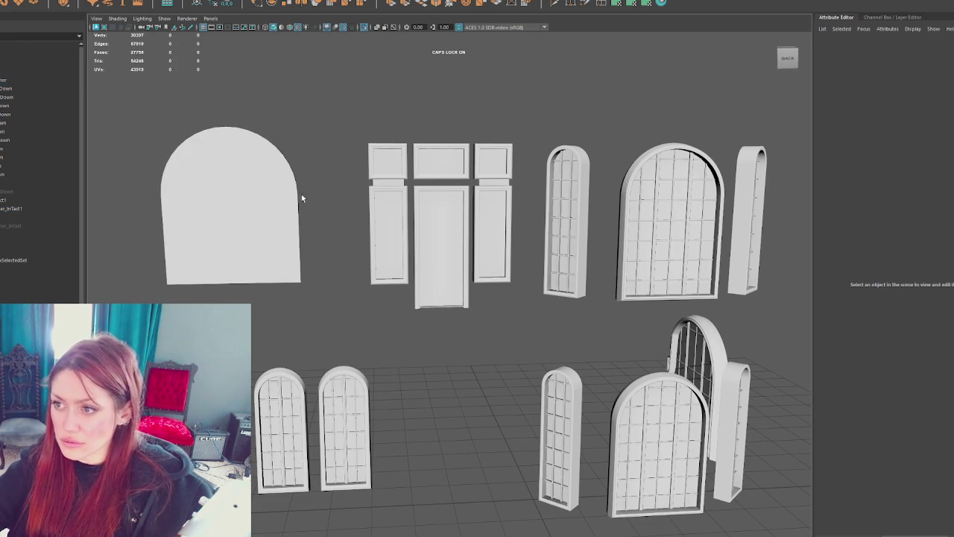
pyautogui.click(457, 220)
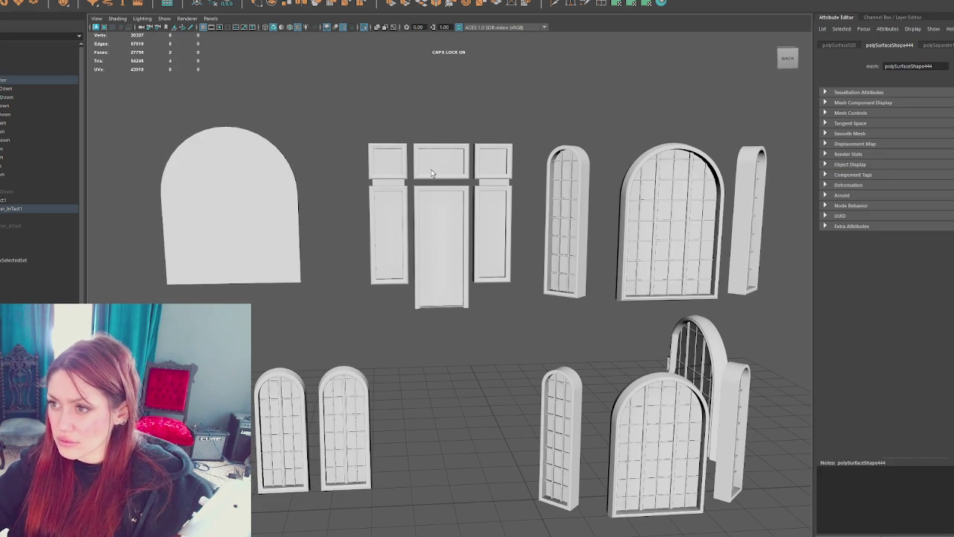
pyautogui.click(461, 101)
pyautogui.click(393, 214)
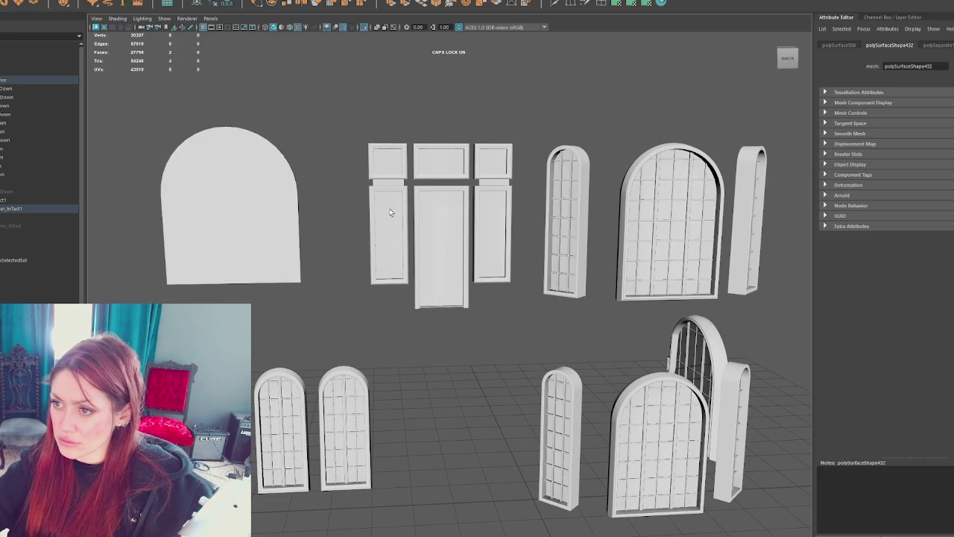
pyautogui.moveTo(568, 115); pyautogui.dragTo(332, 339)
pyautogui.press('Delete')
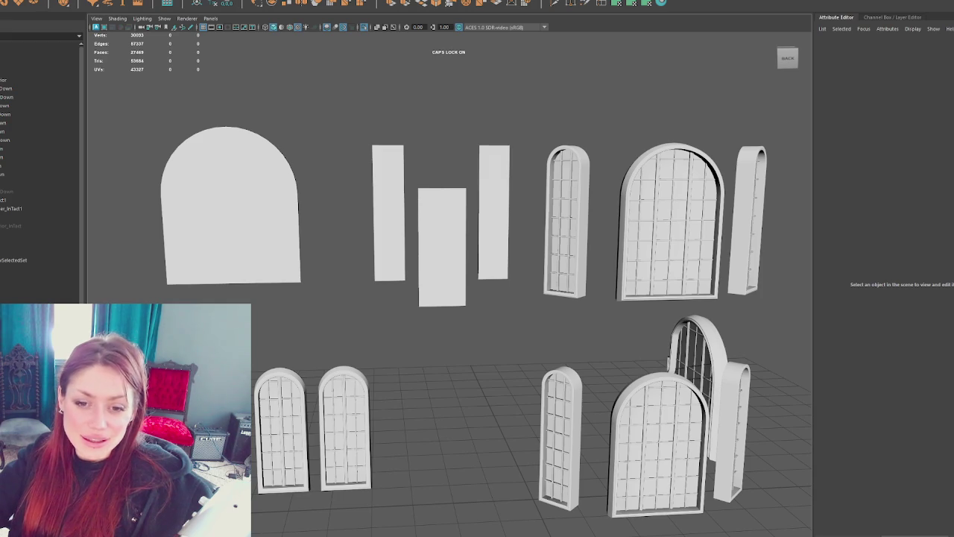
# Step: Delete the frames and grids of the narrow arched window and the next two windows
pyautogui.keyDown('alt'); pyautogui.moveTo(537, 268); pyautogui.dragTo(418, 273, button='middle'); pyautogui.keyUp('alt')
pyautogui.click(465, 222)
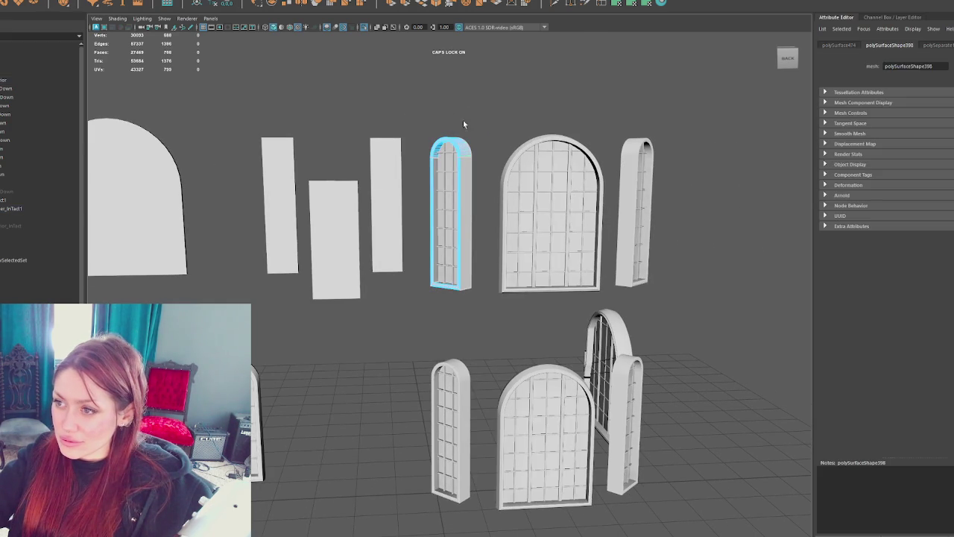
pyautogui.click(468, 119)
pyautogui.click(450, 166)
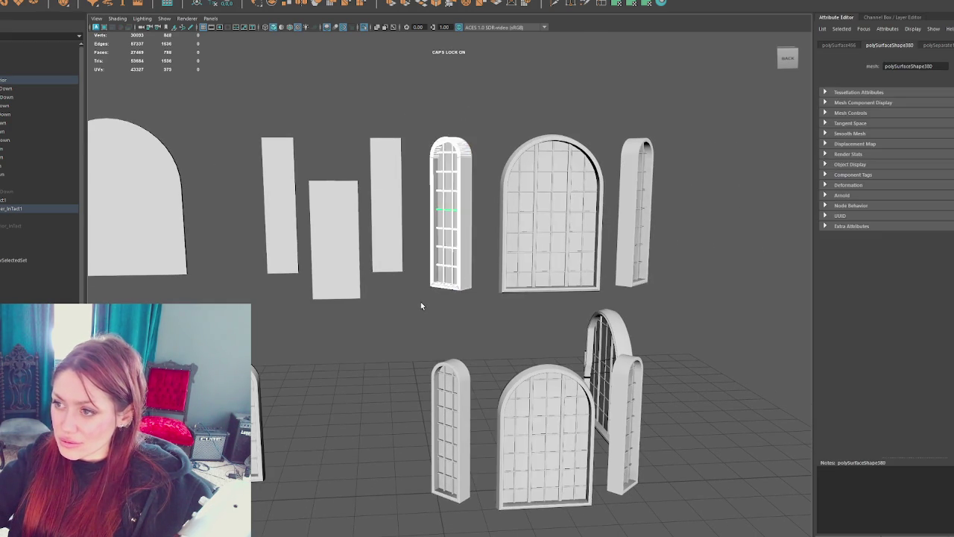
pyautogui.press('Delete')
pyautogui.click(547, 184)
pyautogui.moveTo(485, 104)
pyautogui.mouseDown()
pyautogui.moveTo(604, 299)
pyautogui.moveTo(543, 298)
pyautogui.moveTo(451, 188)
pyautogui.mouseUp()
pyautogui.press('Delete')
pyautogui.click(428, 179)
pyautogui.moveTo(490, 102)
pyautogui.mouseDown()
pyautogui.moveTo(396, 300)
pyautogui.moveTo(423, 296)
pyautogui.moveTo(319, 315)
pyautogui.moveTo(359, 302)
pyautogui.mouseUp()
pyautogui.press('Delete')
# Step: Remove the second and third arched windows' frames, grids and round fan frame, plus the next window's frame
pyautogui.click(287, 304)
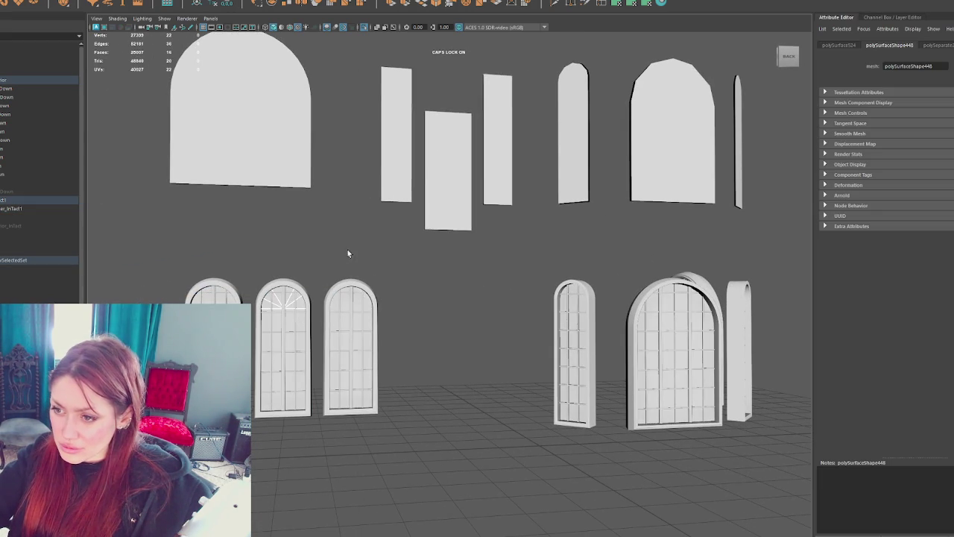
pyautogui.moveTo(320, 261); pyautogui.dragTo(252, 448)
pyautogui.press('Delete')
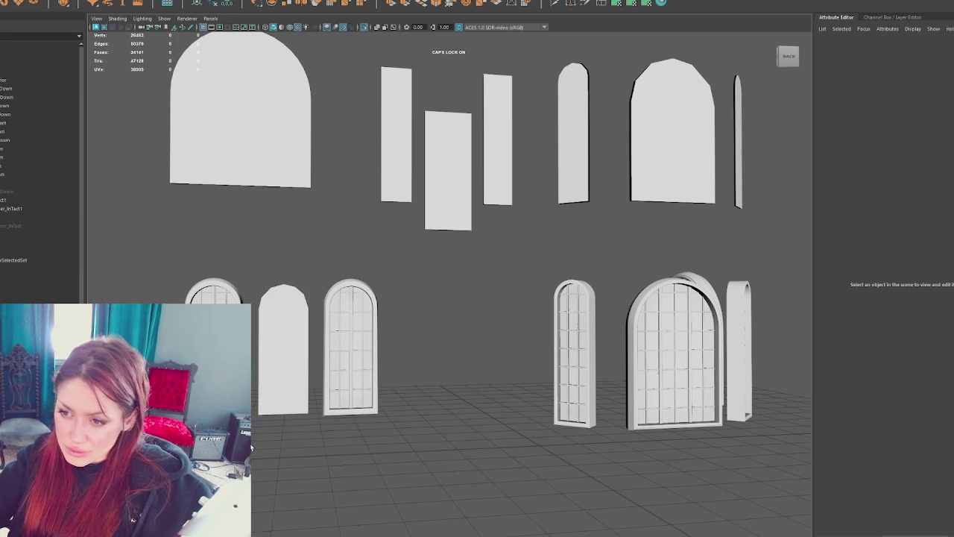
pyautogui.click(214, 294)
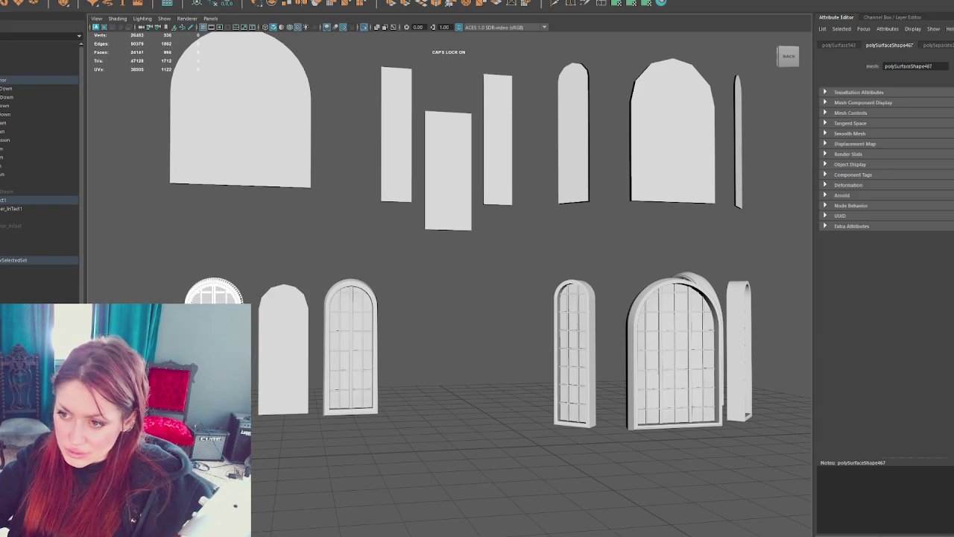
pyautogui.press('Delete')
pyautogui.click(343, 321)
pyautogui.moveTo(396, 262)
pyautogui.mouseDown()
pyautogui.moveTo(302, 448)
pyautogui.moveTo(316, 447)
pyautogui.mouseUp()
pyautogui.press('Delete')
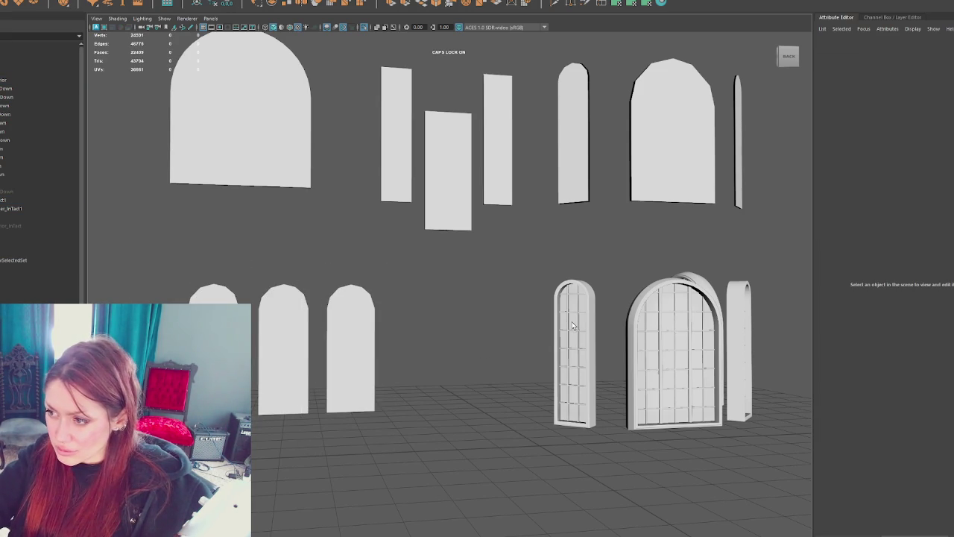
pyautogui.click(574, 324)
pyautogui.moveTo(524, 255)
pyautogui.mouseDown()
pyautogui.moveTo(611, 461)
pyautogui.moveTo(564, 465)
pyautogui.moveTo(534, 344)
pyautogui.mouseUp()
pyautogui.press('Delete')
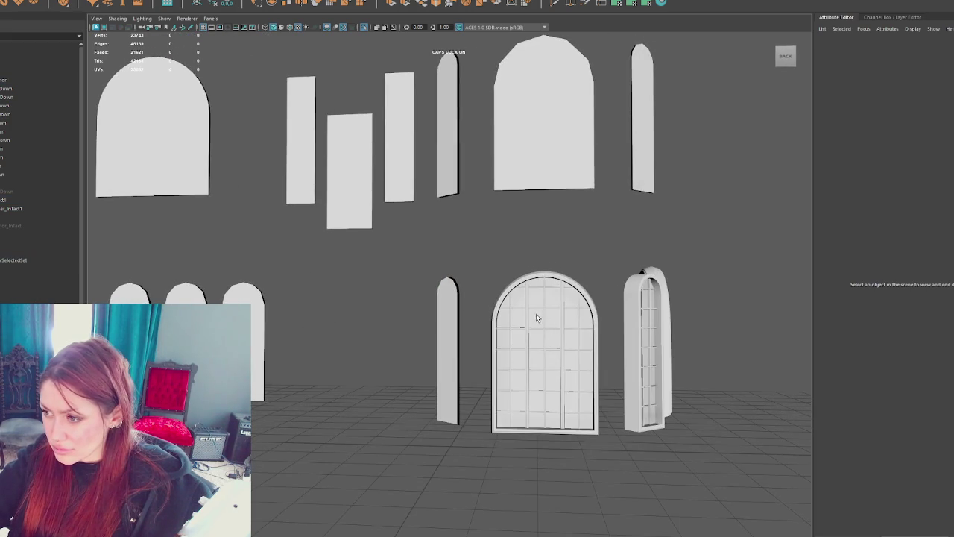
# Step: Delete the arched door's and the narrow window's frames and grids
pyautogui.click(539, 316)
pyautogui.moveTo(486, 256)
pyautogui.mouseDown()
pyautogui.moveTo(601, 452)
pyautogui.moveTo(577, 454)
pyautogui.moveTo(387, 354)
pyautogui.mouseUp()
pyautogui.press('Delete')
pyautogui.click(400, 337)
pyautogui.moveTo(456, 269); pyautogui.dragTo(355, 460)
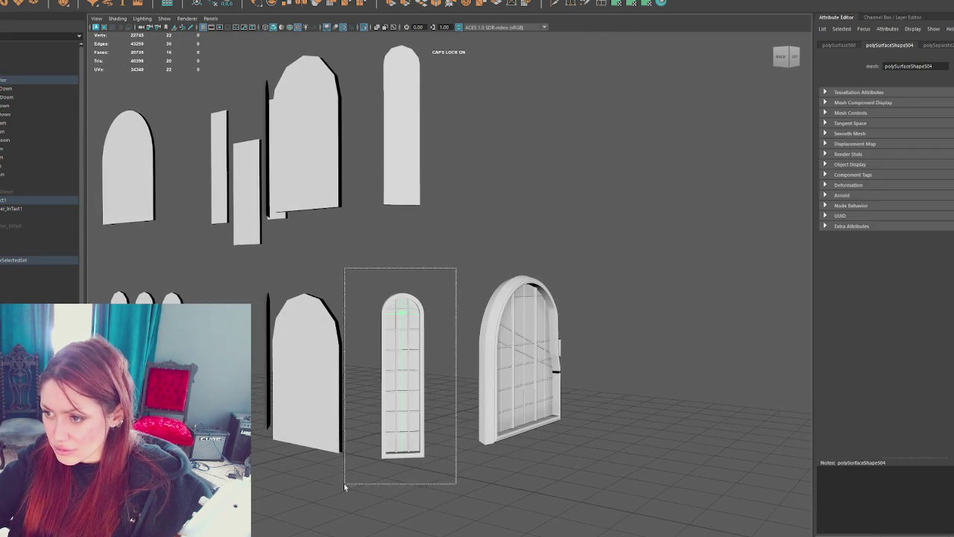
pyautogui.press('Delete')
# Step: Orbit around the remaining glass panes and select the arched door pane
pyautogui.keyDown('alt'); pyautogui.moveTo(482, 471); pyautogui.dragTo(441, 323); pyautogui.keyUp('alt')
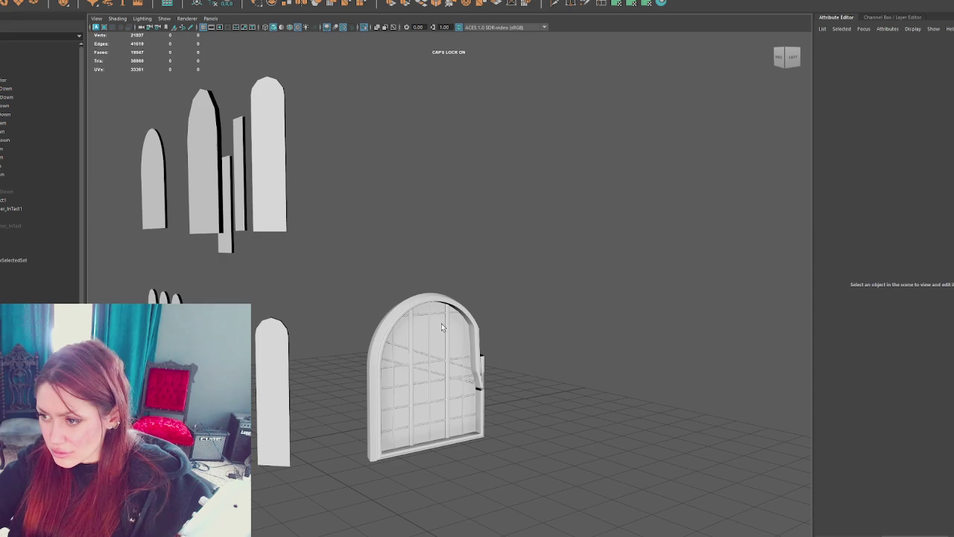
pyautogui.moveTo(532, 270)
pyautogui.mouseDown()
pyautogui.moveTo(342, 466)
pyautogui.moveTo(369, 469)
pyautogui.moveTo(422, 359)
pyautogui.mouseUp()
pyautogui.click(341, 466)
pyautogui.moveTo(422, 364); pyautogui.dragTo(537, 256, button='right')
pyautogui.moveTo(537, 255)
pyautogui.keyDown('alt'); pyautogui.mouseDown()
pyautogui.moveTo(533, 324)
pyautogui.moveTo(488, 370)
pyautogui.moveTo(579, 348)
pyautogui.moveTo(472, 365)
pyautogui.moveTo(555, 375)
pyautogui.moveTo(587, 418)
pyautogui.moveTo(509, 349)
pyautogui.moveTo(420, 311)
pyautogui.mouseUp(); pyautogui.keyUp('alt')
pyautogui.click(556, 375)
# Step: In wireframe, raise the arched pane's edge vertex along Y to round out the arch
pyautogui.press('w')
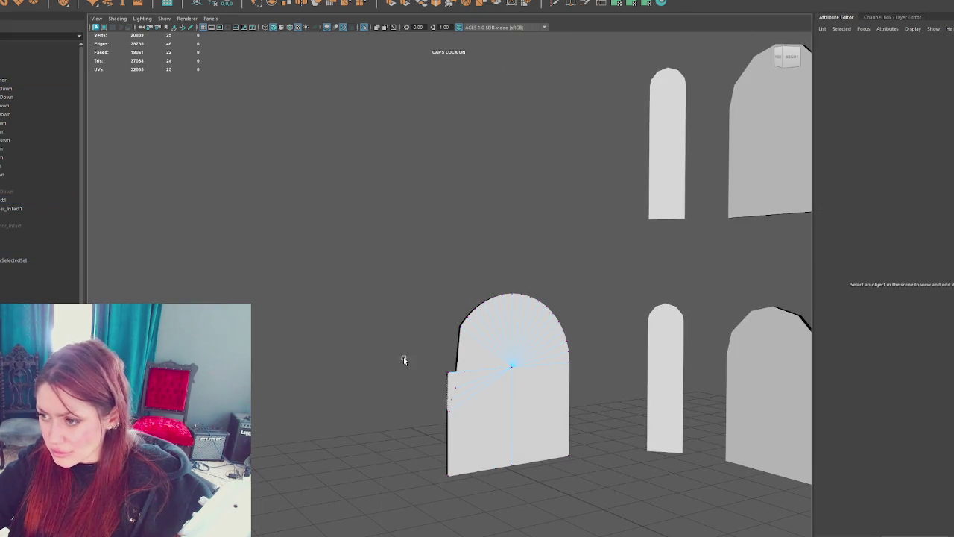
pyautogui.moveTo(447, 361)
pyautogui.keyDown('alt'); pyautogui.mouseDown()
pyautogui.moveTo(574, 366)
pyautogui.moveTo(435, 315)
pyautogui.moveTo(511, 195)
pyautogui.mouseUp(); pyautogui.keyUp('alt')
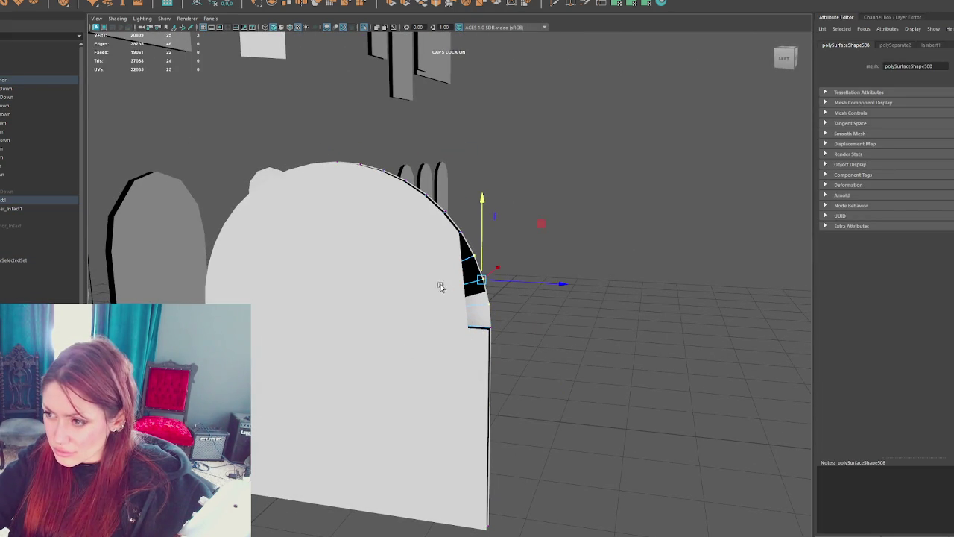
pyautogui.keyDown('shift'); pyautogui.moveTo(594, 275); pyautogui.dragTo(596, 350, button='right'); pyautogui.keyUp('shift')
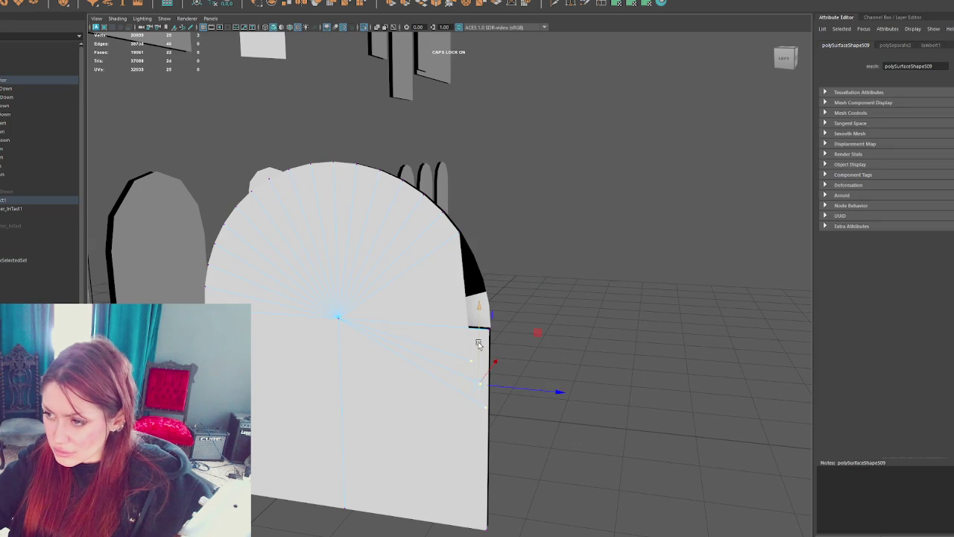
pyautogui.press('F8')
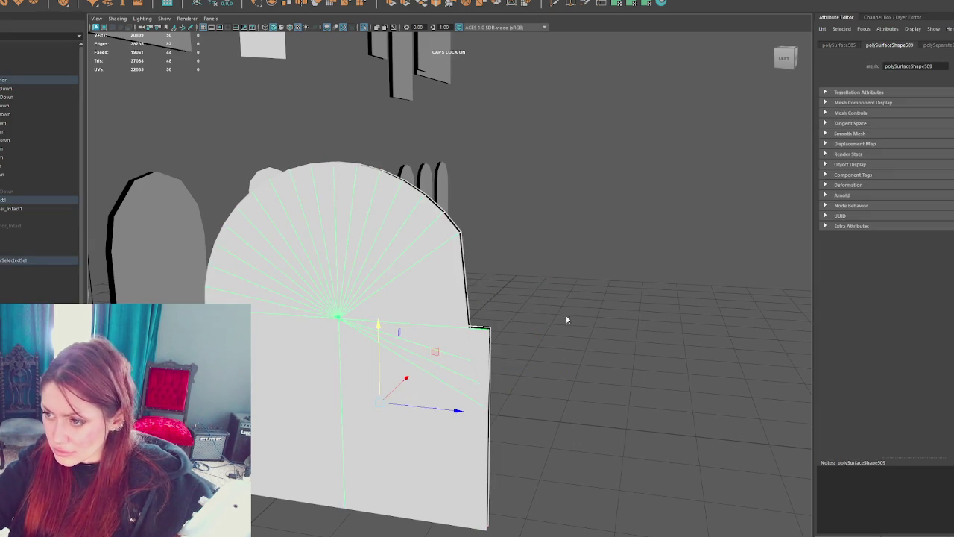
pyautogui.press('4')
pyautogui.press('5')
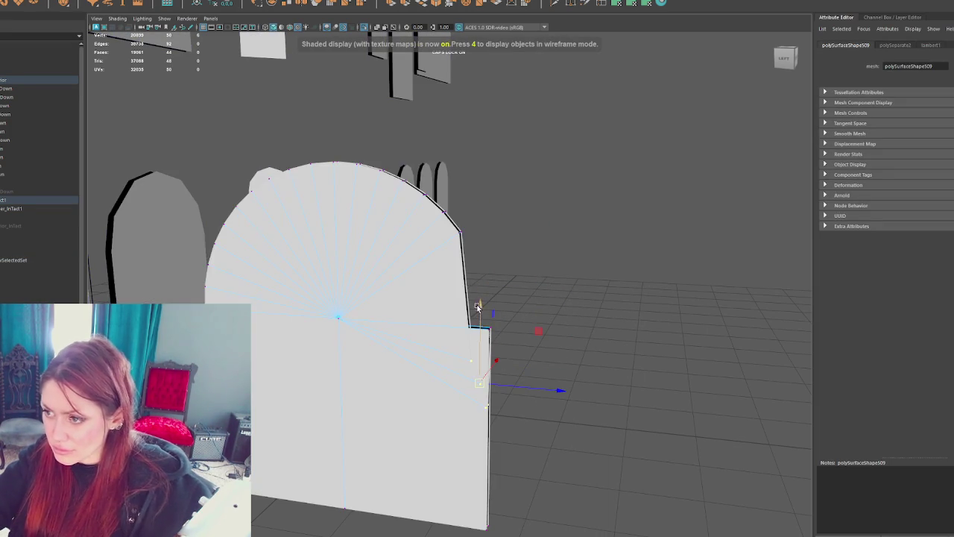
pyautogui.press('4')
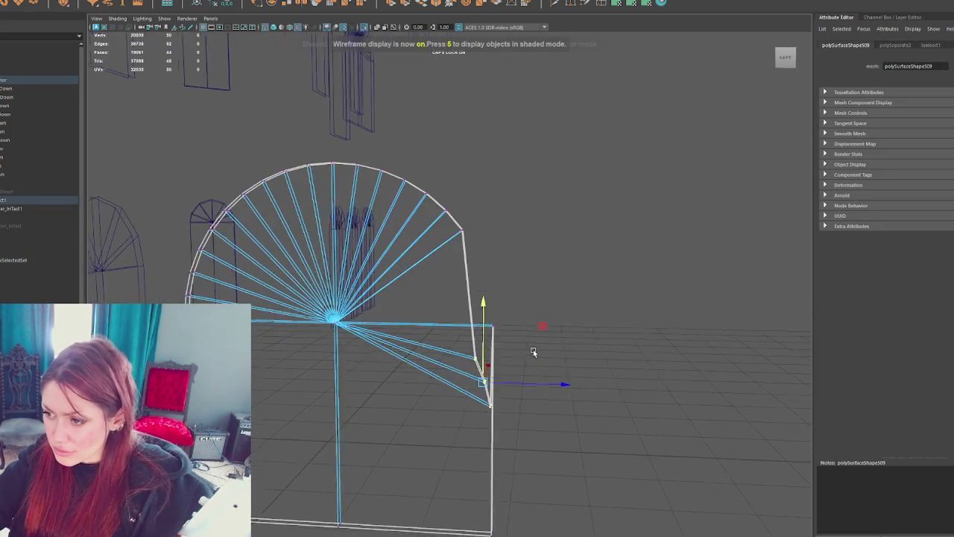
pyautogui.moveTo(481, 307); pyautogui.dragTo(492, 200)
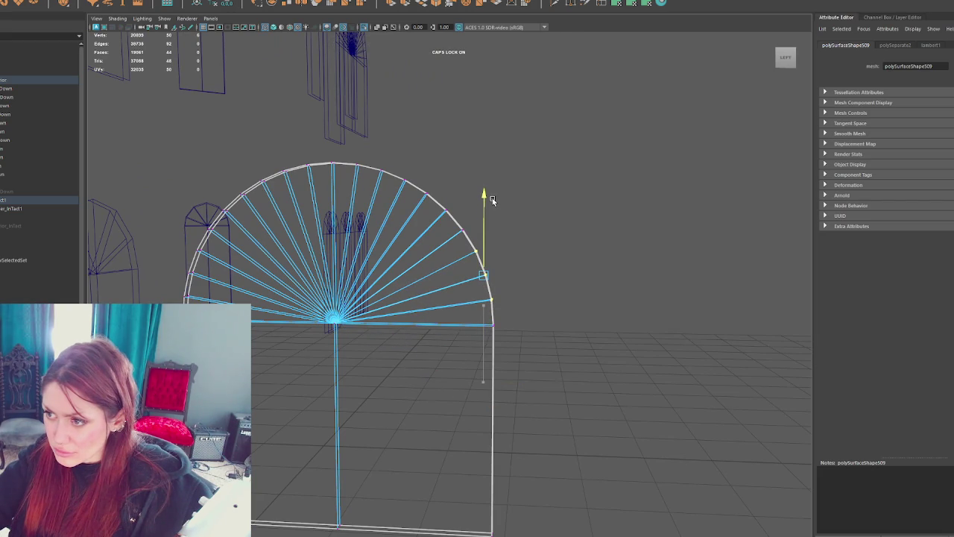
pyautogui.keyDown('alt'); pyautogui.moveTo(492, 200); pyautogui.dragTo(488, 200); pyautogui.keyUp('alt')
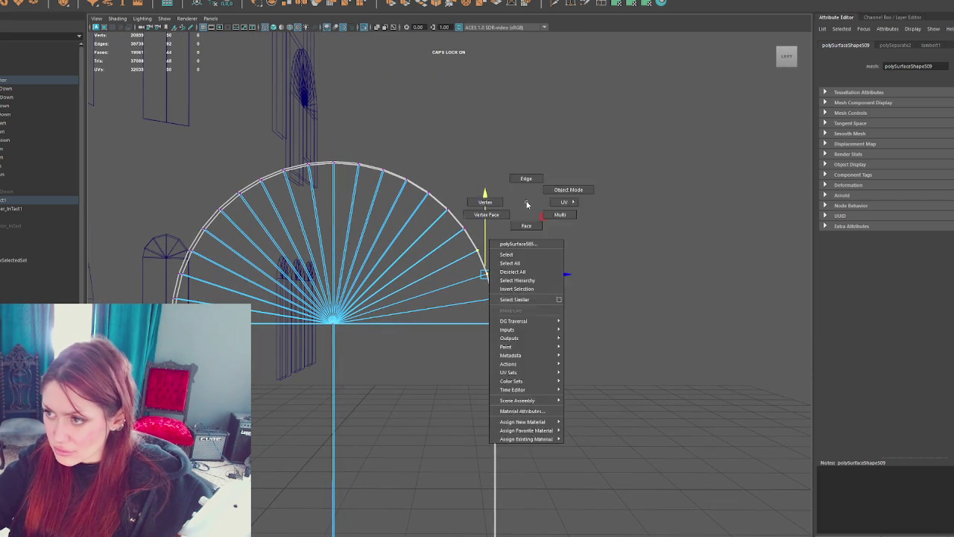
pyautogui.press('6')
# Step: Inspect the arched pane's black wedge faces from several angles
pyautogui.click(462, 298)
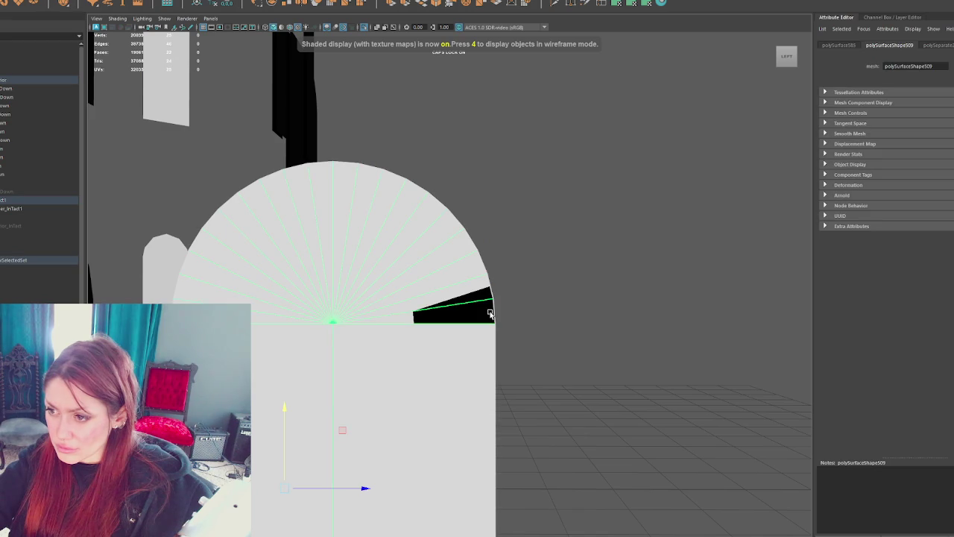
pyautogui.scroll(2, 504, 310)
pyautogui.moveTo(550, 298)
pyautogui.keyDown('alt'); pyautogui.mouseDown()
pyautogui.moveTo(399, 319)
pyautogui.moveTo(467, 321)
pyautogui.mouseUp(); pyautogui.keyUp('alt')
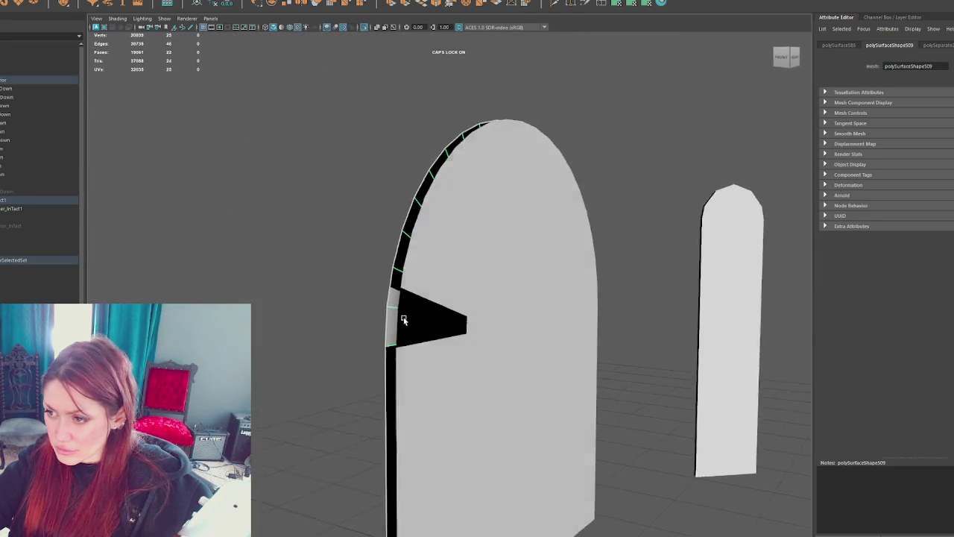
pyautogui.keyDown('alt'); pyautogui.moveTo(467, 320); pyautogui.dragTo(581, 321, button='right'); pyautogui.keyUp('alt')
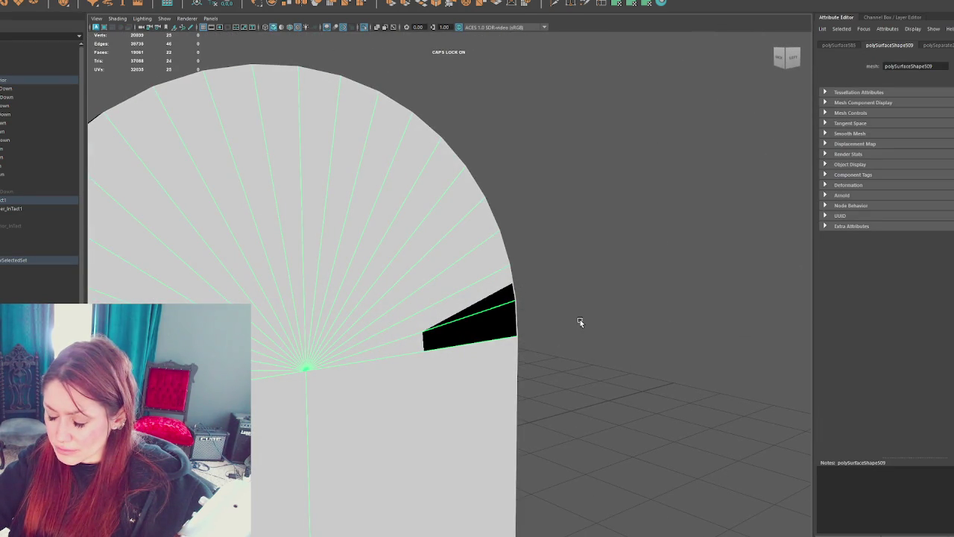
pyautogui.click(548, 328)
pyautogui.moveTo(507, 330)
pyautogui.keyDown('alt'); pyautogui.mouseDown()
pyautogui.moveTo(464, 308)
pyautogui.moveTo(377, 316)
pyautogui.moveTo(383, 286)
pyautogui.moveTo(316, 307)
pyautogui.mouseUp(); pyautogui.keyUp('alt')
pyautogui.click(415, 313)
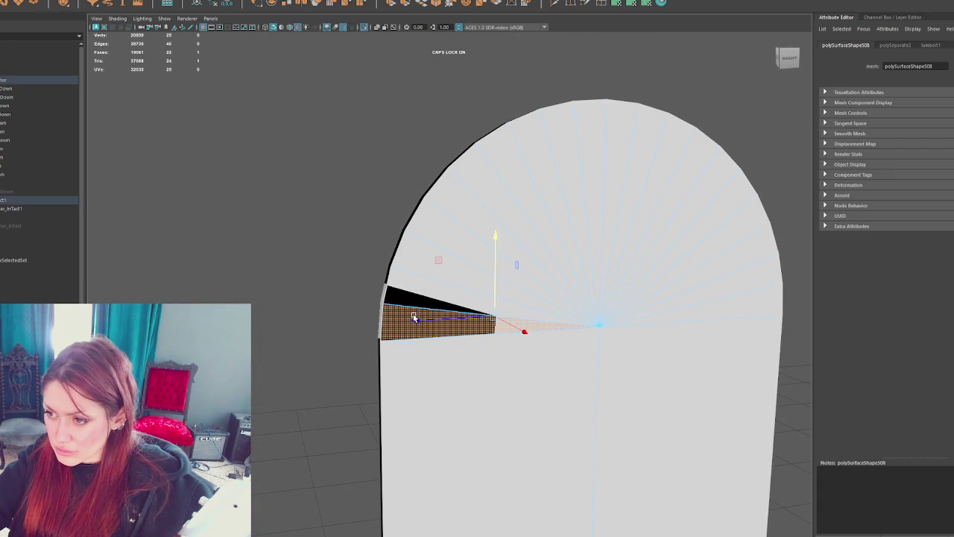
pyautogui.keyDown('alt'); pyautogui.moveTo(415, 318); pyautogui.dragTo(382, 284); pyautogui.keyUp('alt')
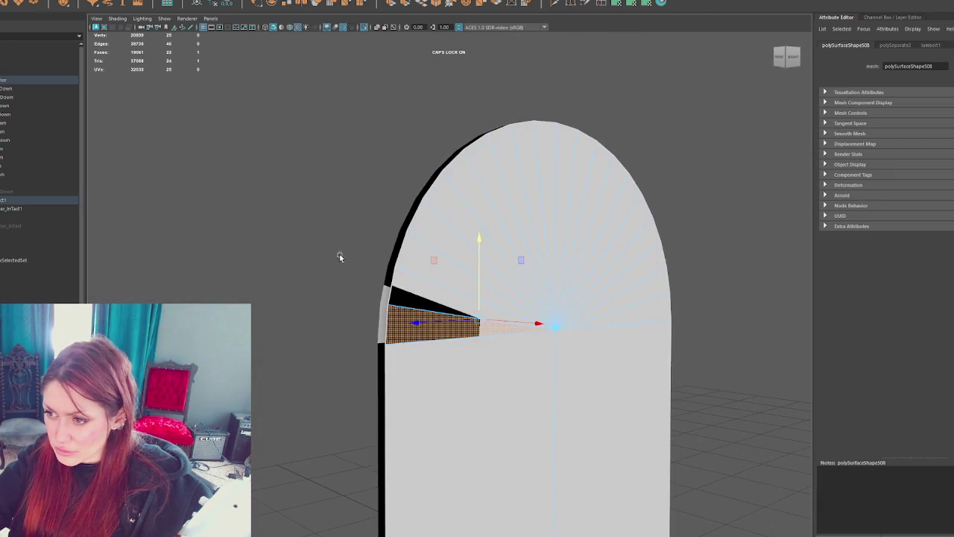
pyautogui.click(414, 204)
# Step: Unlock the whole arched pane's normals so it shades evenly
pyautogui.click(415, 204)
pyautogui.click(115, 1)
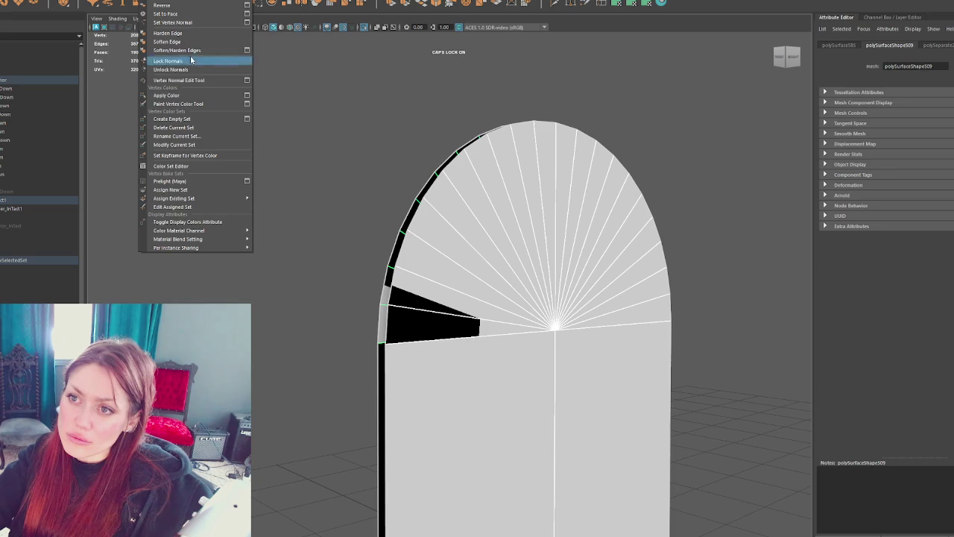
pyautogui.click(192, 70)
pyautogui.click(297, 108)
pyautogui.moveTo(297, 108)
pyautogui.keyDown('alt'); pyautogui.mouseDown()
pyautogui.moveTo(492, 278)
pyautogui.moveTo(599, 266)
pyautogui.moveTo(565, 276)
pyautogui.mouseUp(); pyautogui.keyUp('alt')
pyautogui.scroll(-5, 493, 278)
# Step: Combine Windows_InTact1 and Windows_Upper_InTact1 into one mesh and delete its history
pyautogui.scroll(4, 408, 239)
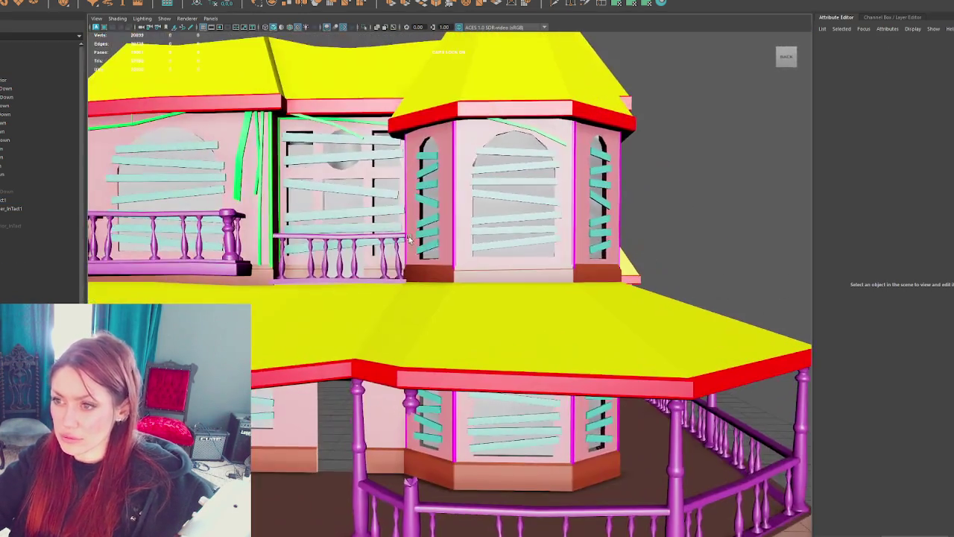
pyautogui.click(5, 200)
pyautogui.keyDown('shift'); pyautogui.click(12, 209); pyautogui.keyUp('shift')
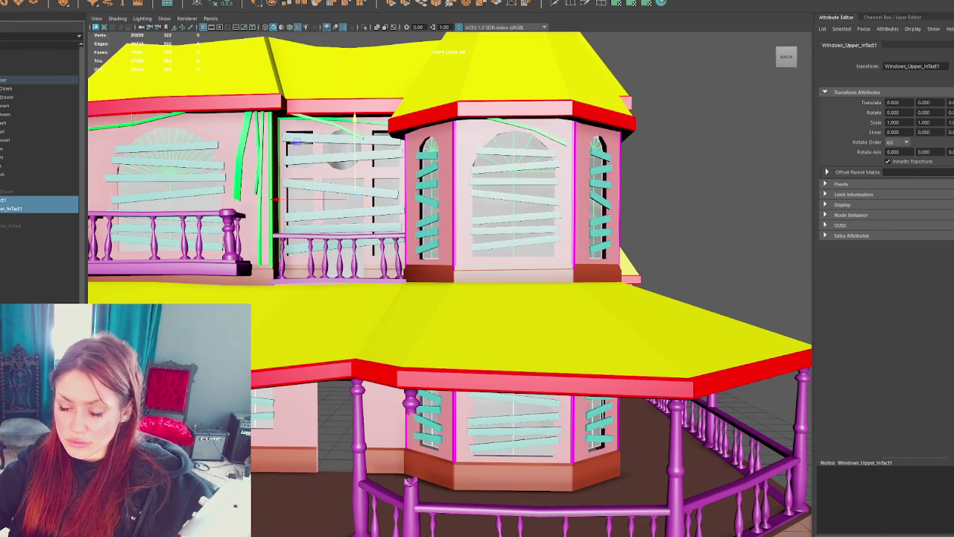
pyautogui.click(90, 6)
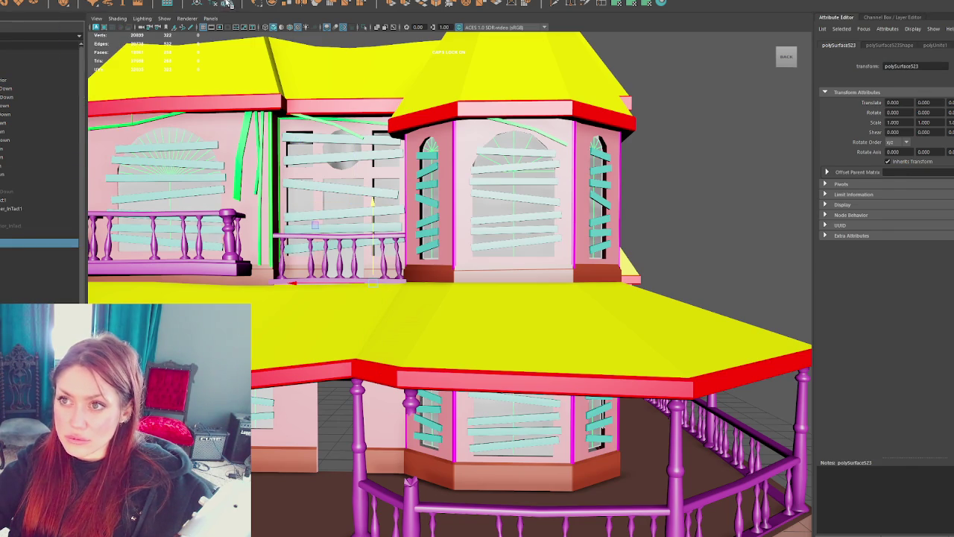
pyautogui.click(198, 3)
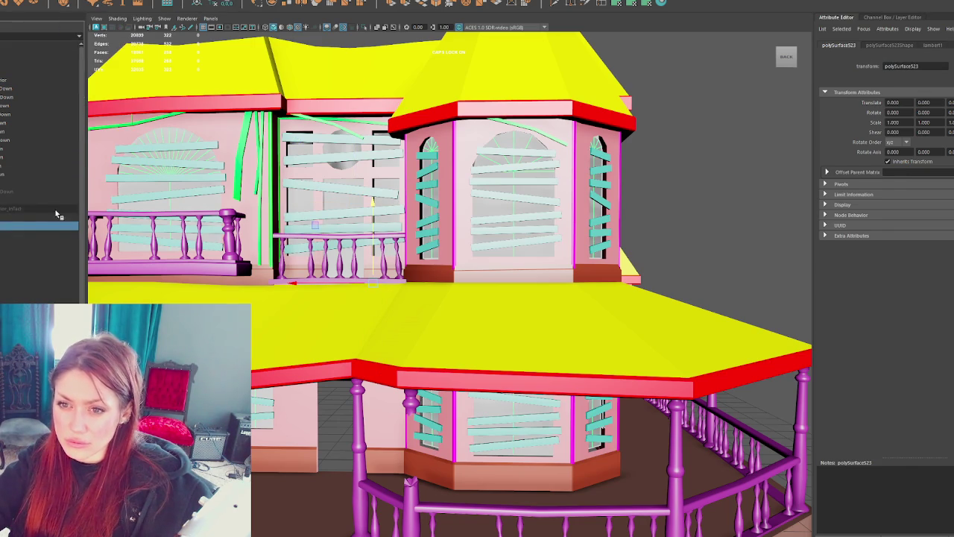
# Step: Check the combined mesh polySurface523 using hide, show and isolate select, then select Windows_RunDown
pyautogui.click(48, 218)
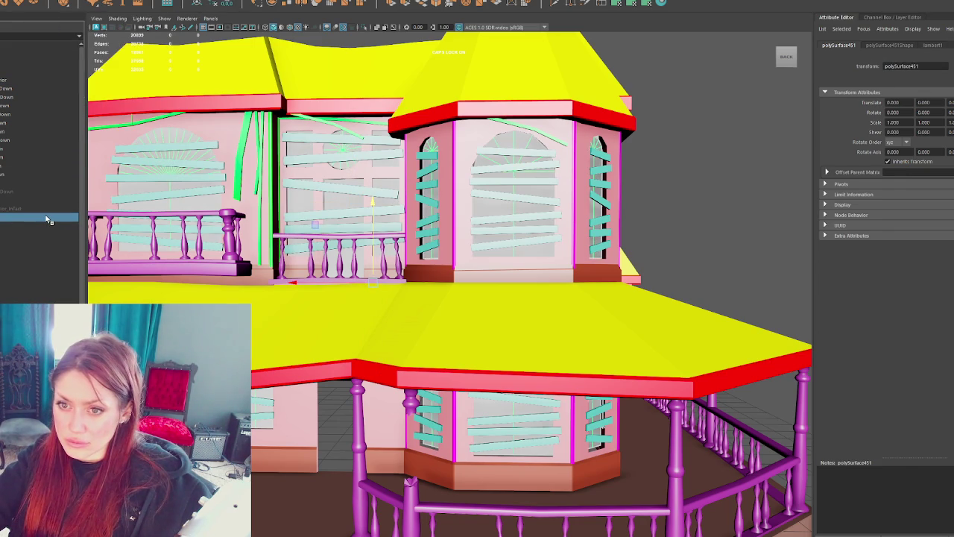
pyautogui.hotkey('ctrl', 'h')
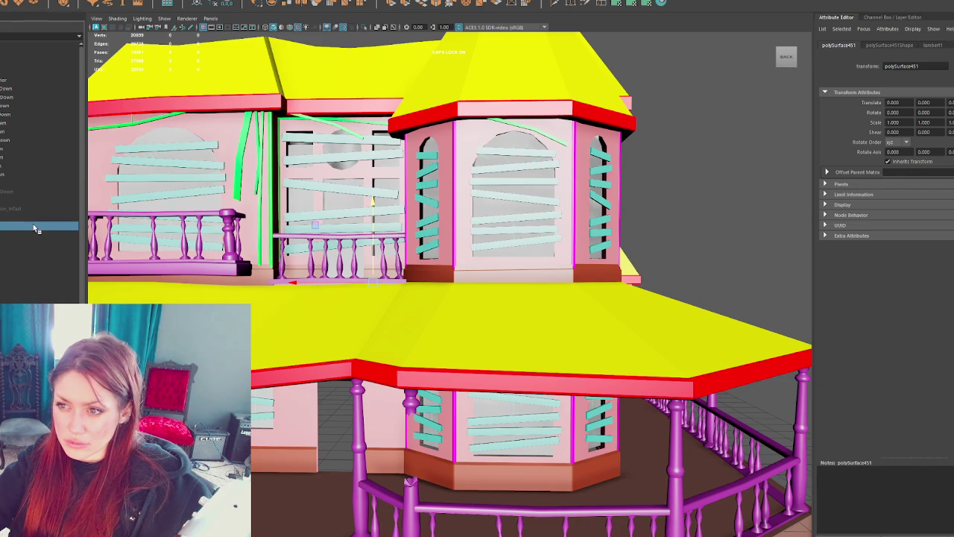
pyautogui.click(39, 234)
pyautogui.hotkey('shift', 'h')
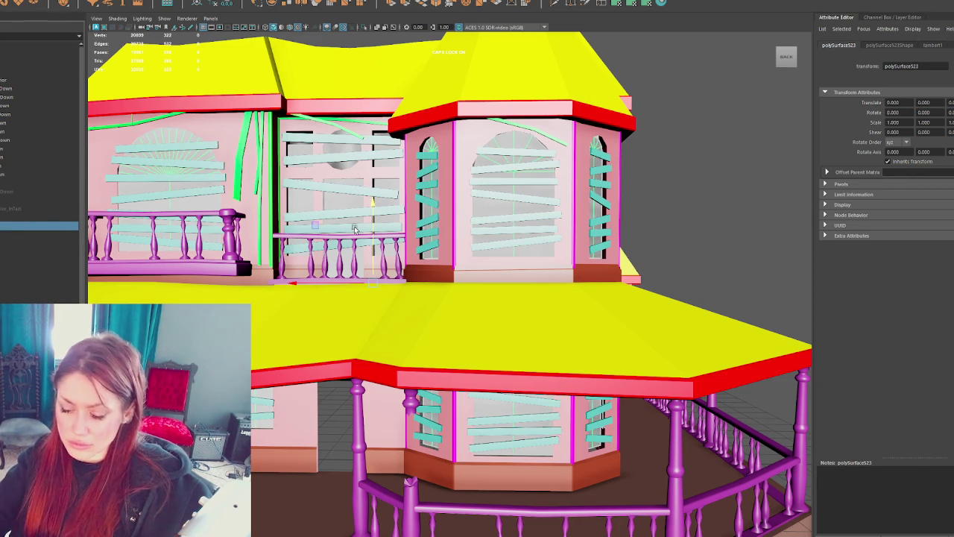
pyautogui.hotkey('ctrl', '1')
pyautogui.click(409, 326)
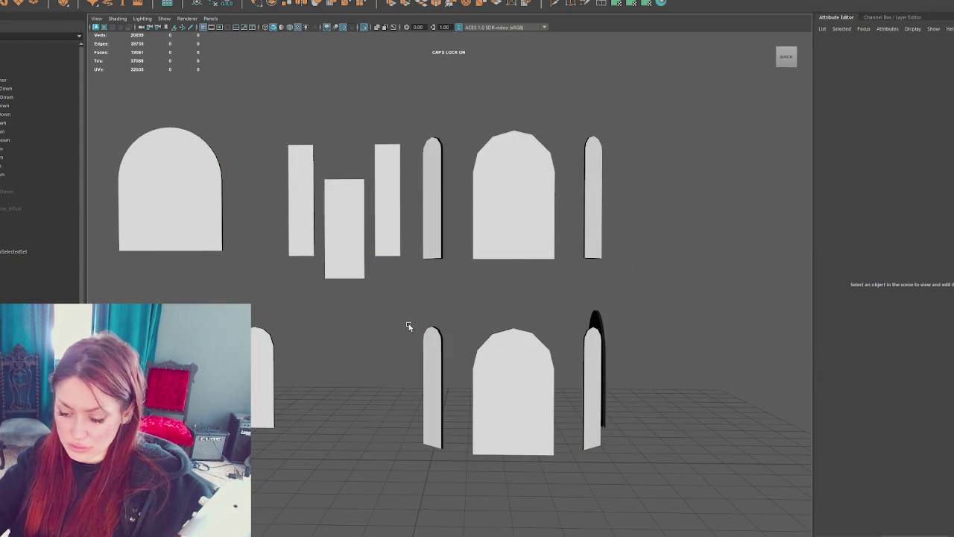
pyautogui.hotkey('ctrl', '1')
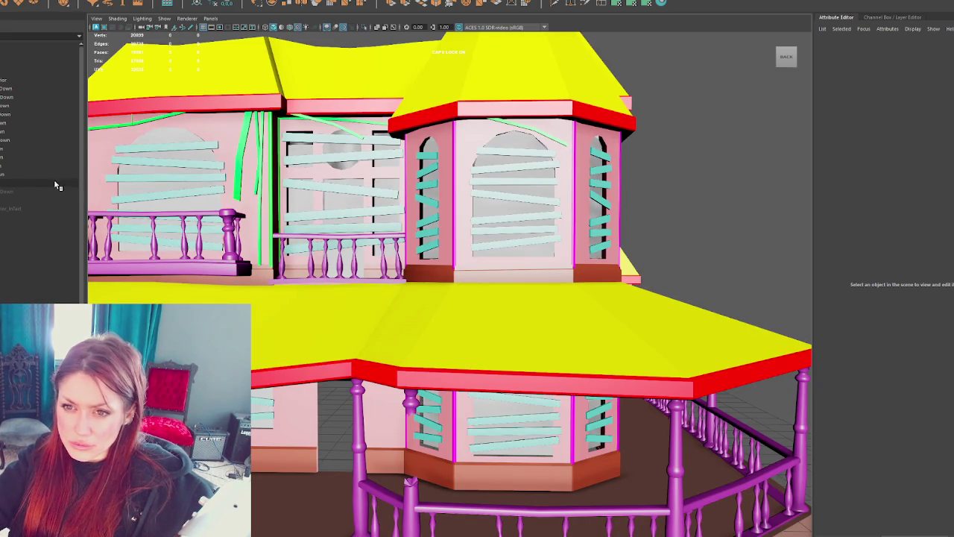
pyautogui.click(28, 193)
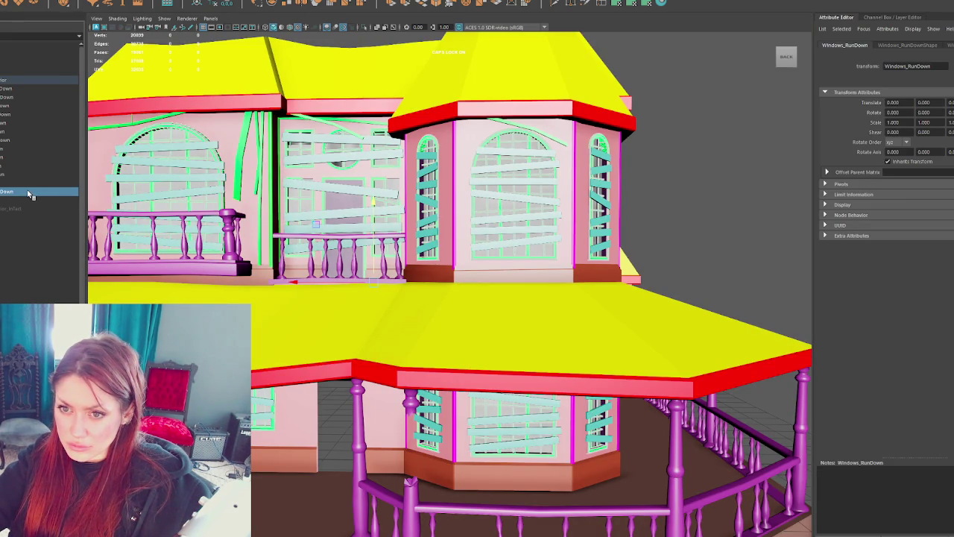
# Step: Isolate the Windows_RunDown windows and frame the door and windows
pyautogui.hotkey('ctrl', '1')
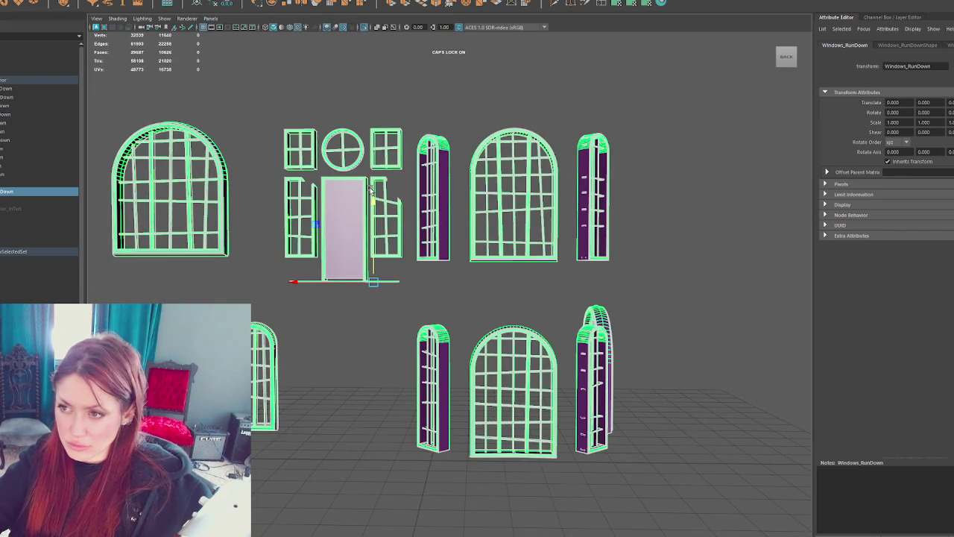
pyautogui.keyDown('alt'); pyautogui.moveTo(296, 138); pyautogui.dragTo(408, 279, button='middle'); pyautogui.keyUp('alt')
pyautogui.scroll(5, 403, 270)
pyautogui.moveTo(389, 183)
pyautogui.keyDown('alt'); pyautogui.mouseDown()
pyautogui.moveTo(420, 140)
pyautogui.moveTo(334, 123)
pyautogui.mouseUp(); pyautogui.keyUp('alt')
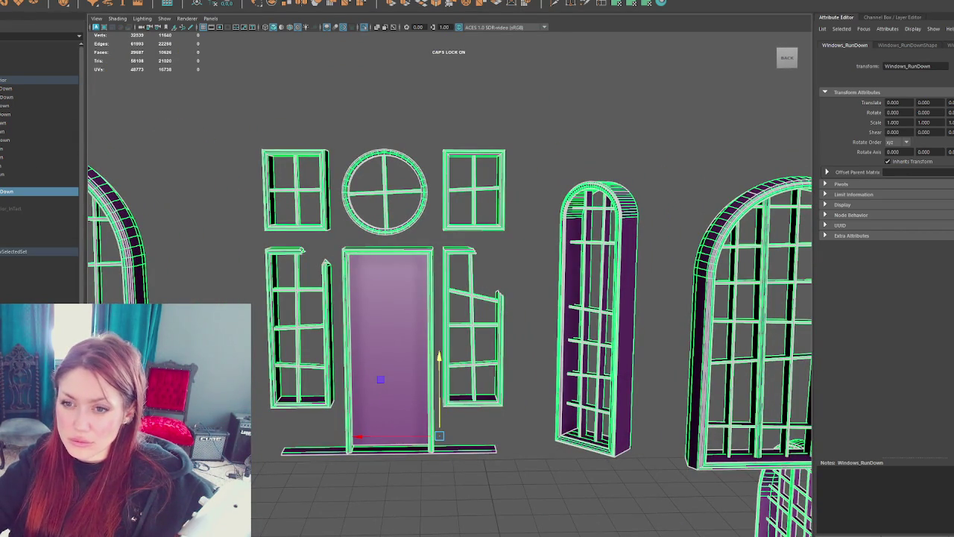
# Step: Select the door mesh polySurface451 and duplicate it
pyautogui.click(12, 218)
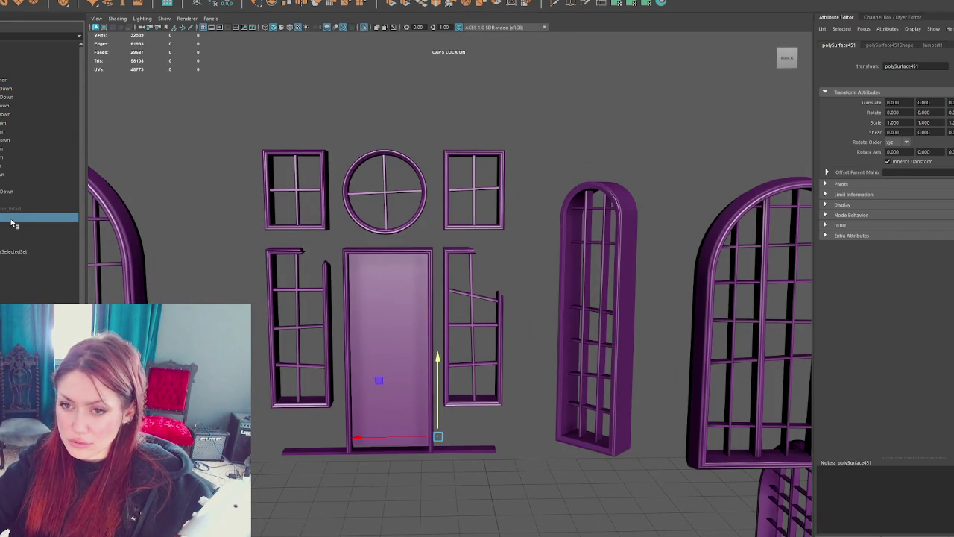
pyautogui.click(220, 141)
pyautogui.click(32, 216)
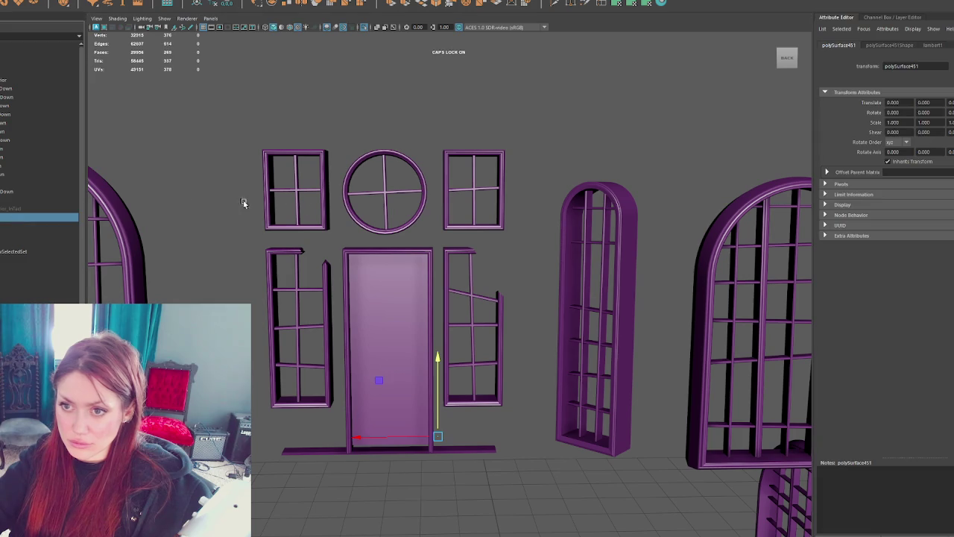
pyautogui.keyDown('shift'); pyautogui.click(354, 217); pyautogui.keyUp('shift')
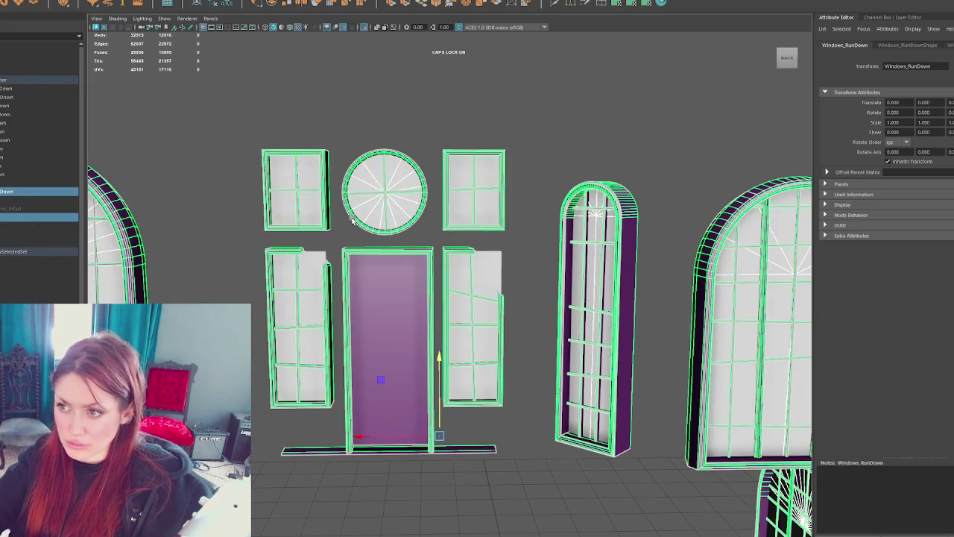
pyautogui.hotkey('ctrl', 'z')
pyautogui.hotkey('ctrl', 'z')
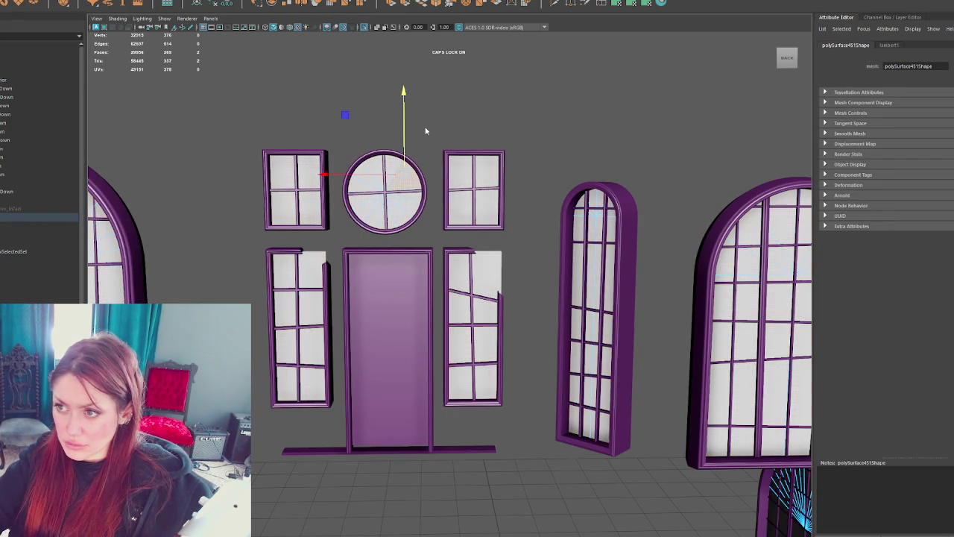
pyautogui.hotkey('shift', 'z')
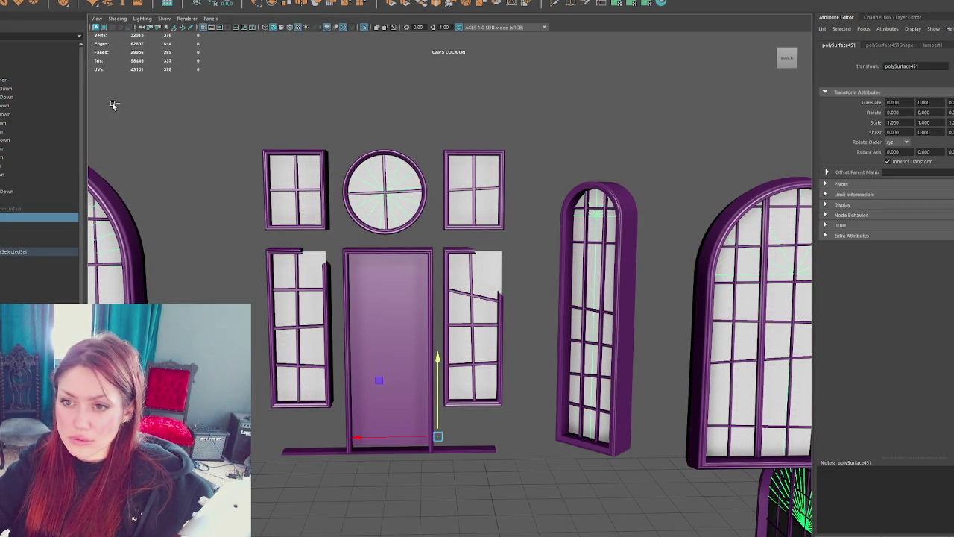
pyautogui.hotkey('ctrl', 'z')
pyautogui.hotkey('shift', 'z')
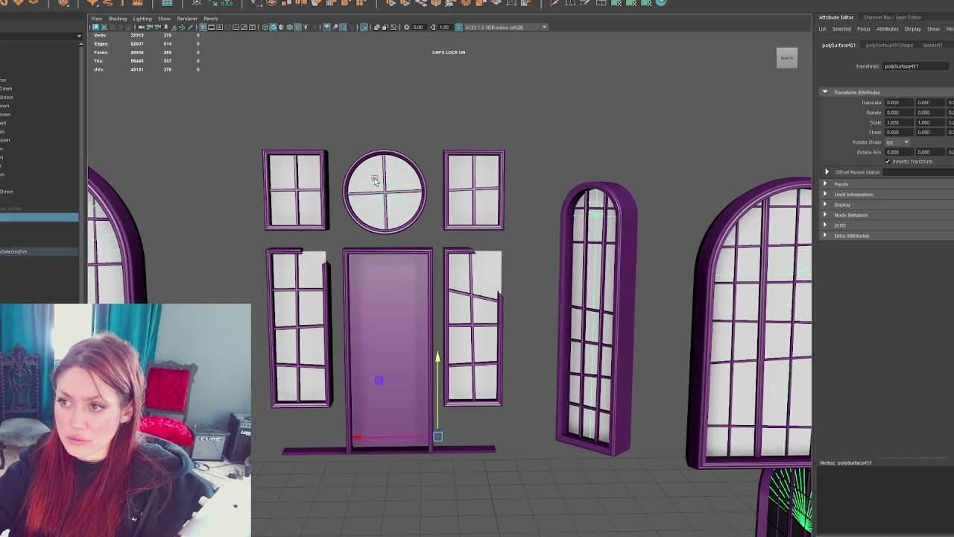
pyautogui.hotkey('ctrl', 'd')
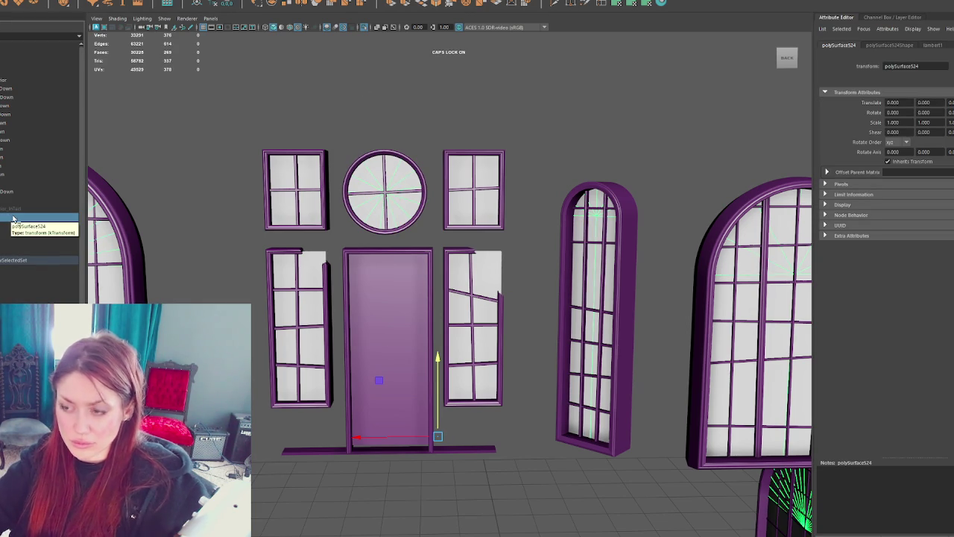
# Step: Select the round window pane and isolate it in view
pyautogui.click(425, 232)
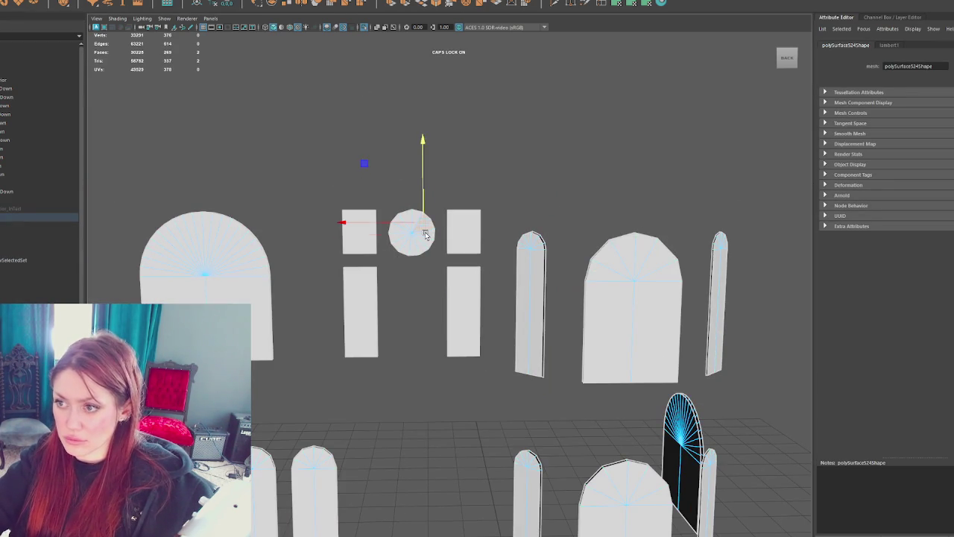
pyautogui.scroll(-3, 425, 232)
pyautogui.keyDown('shift'); pyautogui.moveTo(219, 200); pyautogui.dragTo(648, 469); pyautogui.keyUp('shift')
pyautogui.hotkey('ctrl', 'h')
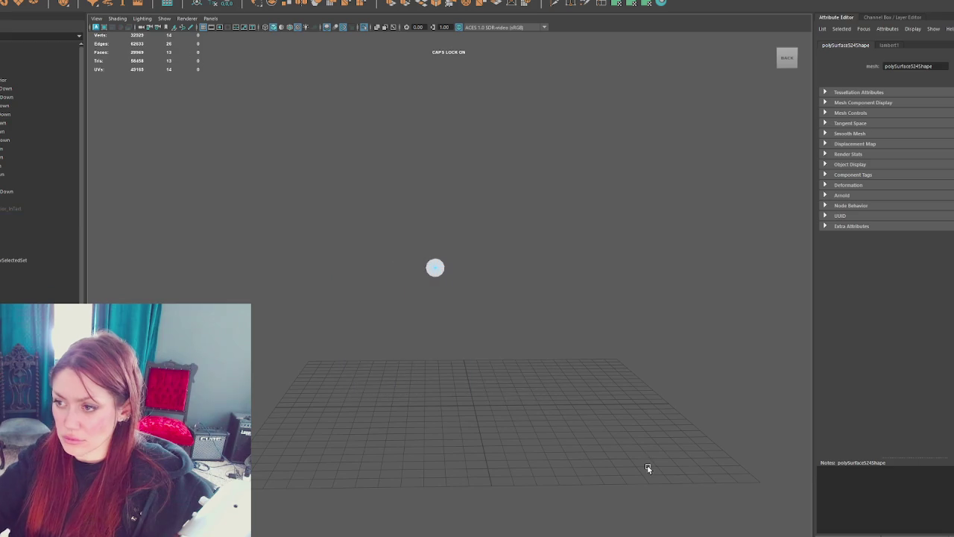
# Step: Exit isolation, isolate the round pane polySurface524 and rename it cRCLE
pyautogui.click(435, 247)
pyautogui.hotkey('ctrl', 'shift', 'h')
pyautogui.scroll(4, 437, 288)
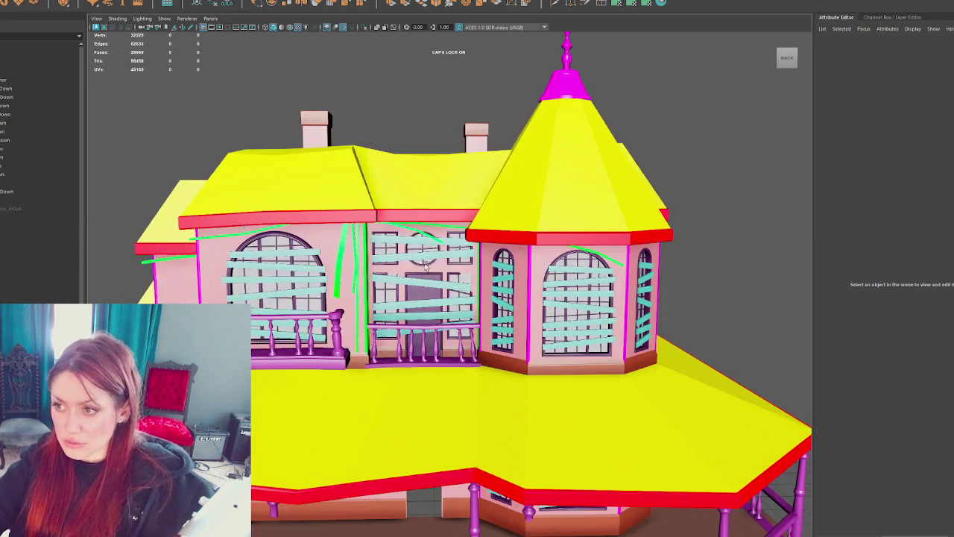
pyautogui.click(23, 235)
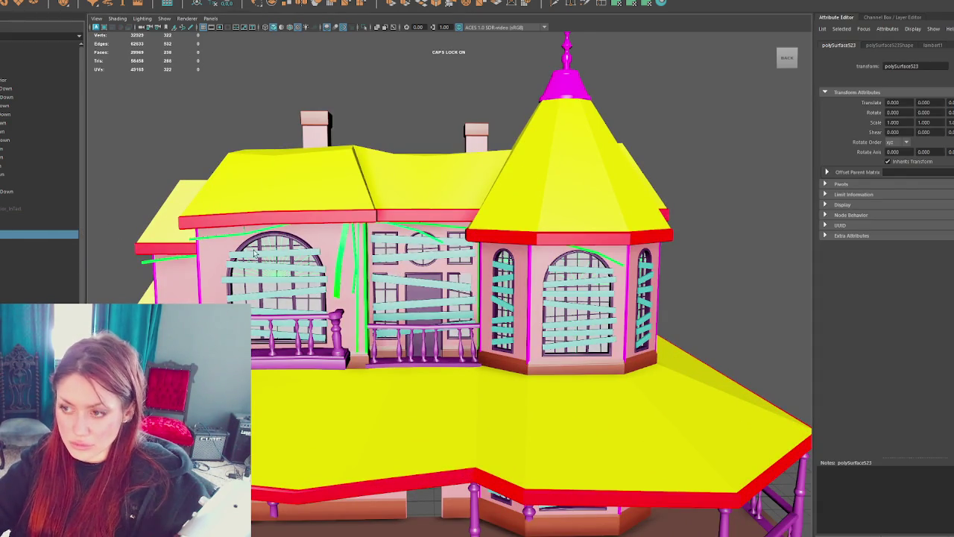
pyautogui.hotkey('ctrl', '1')
pyautogui.click(29, 227)
pyautogui.click(23, 217)
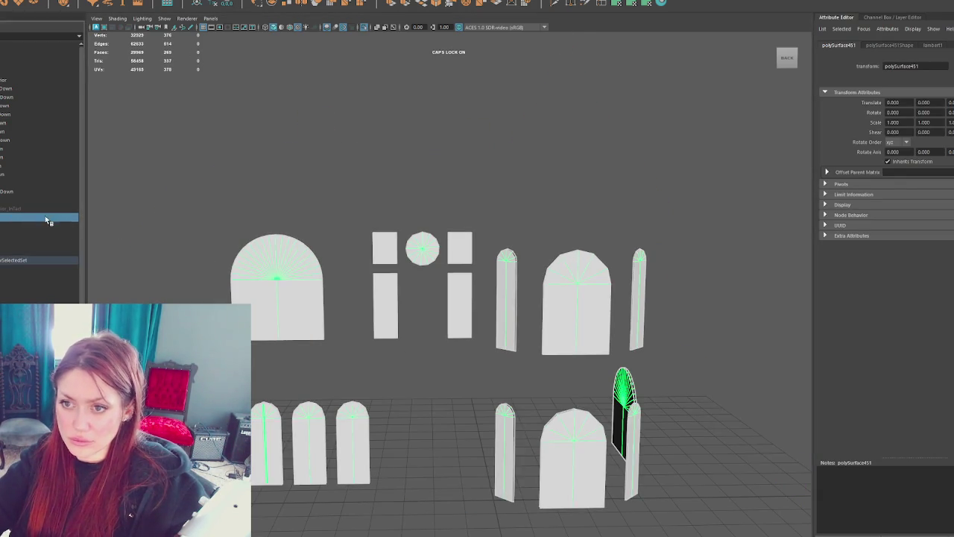
pyautogui.hotkey('ctrl', '1')
pyautogui.doubleClick(21, 217)
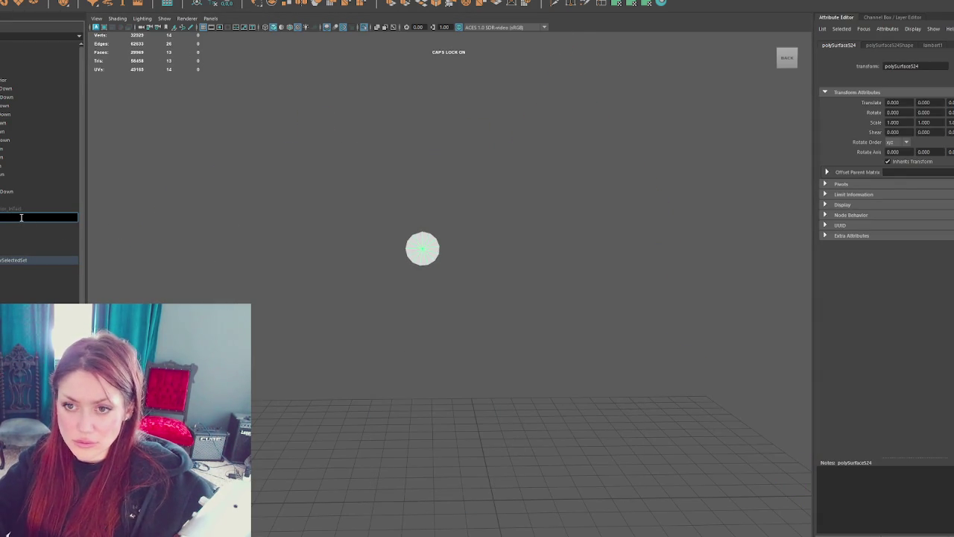
pyautogui.press('Escape')
# Step: Isolate the Windows_RunDown group and review polySurface451 and polySurface523
pyautogui.click(4, 193)
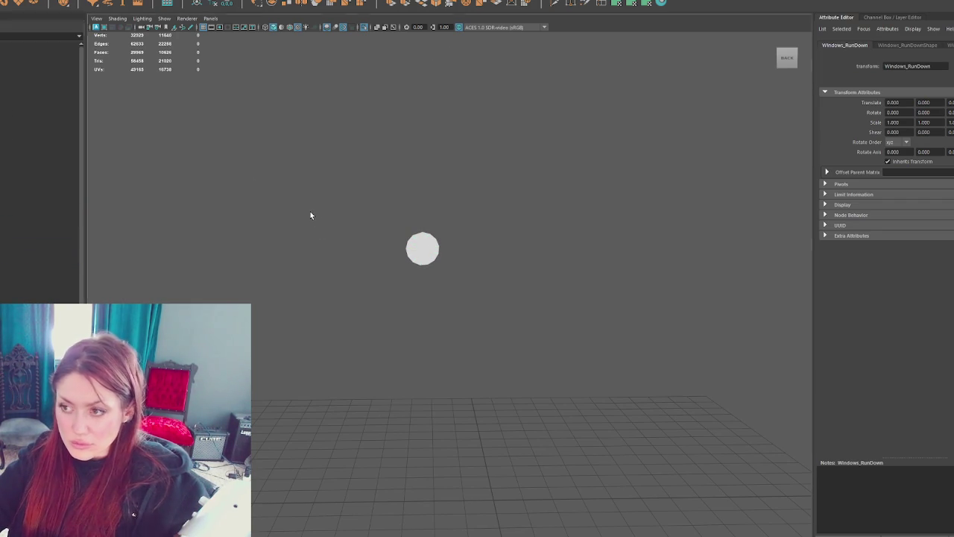
pyautogui.hotkey('ctrl', '1')
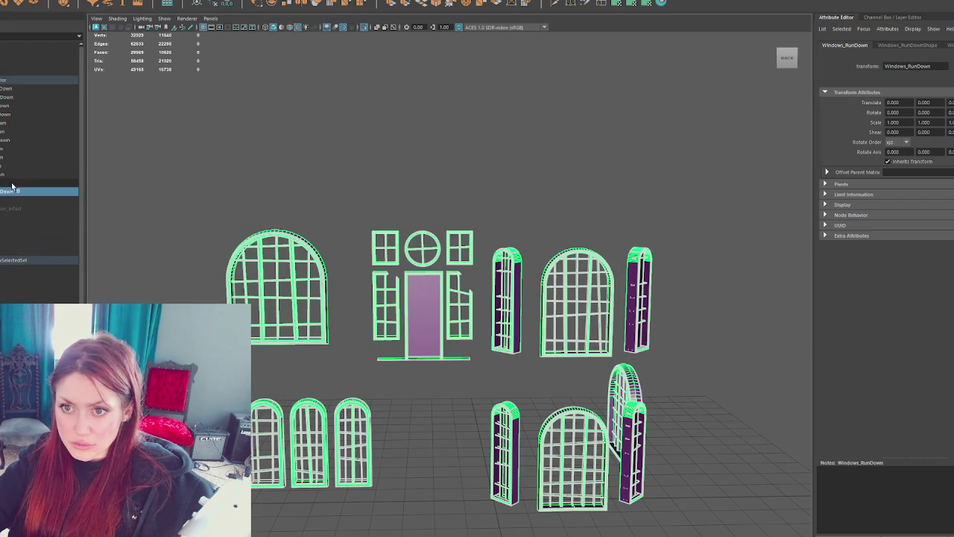
pyautogui.click(21, 174)
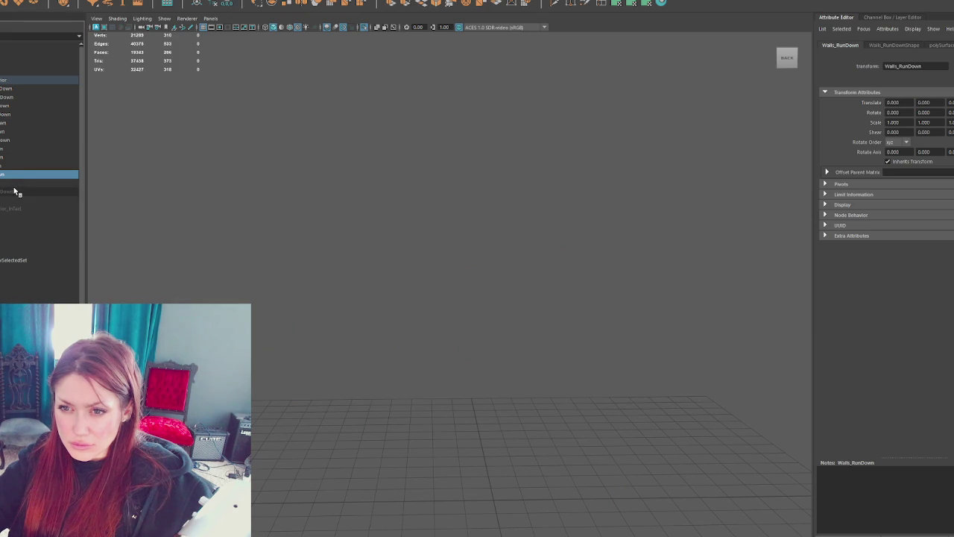
pyautogui.click(16, 227)
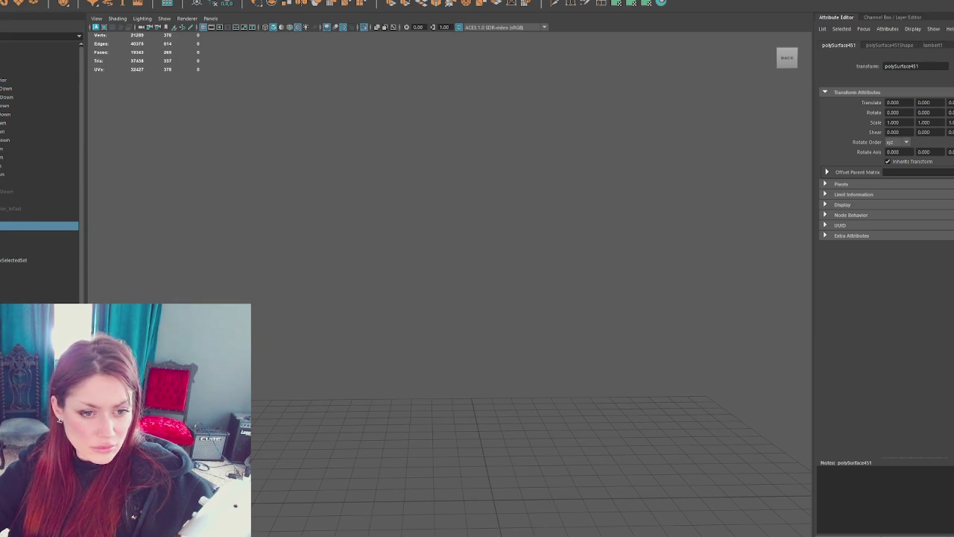
pyautogui.click(16, 235)
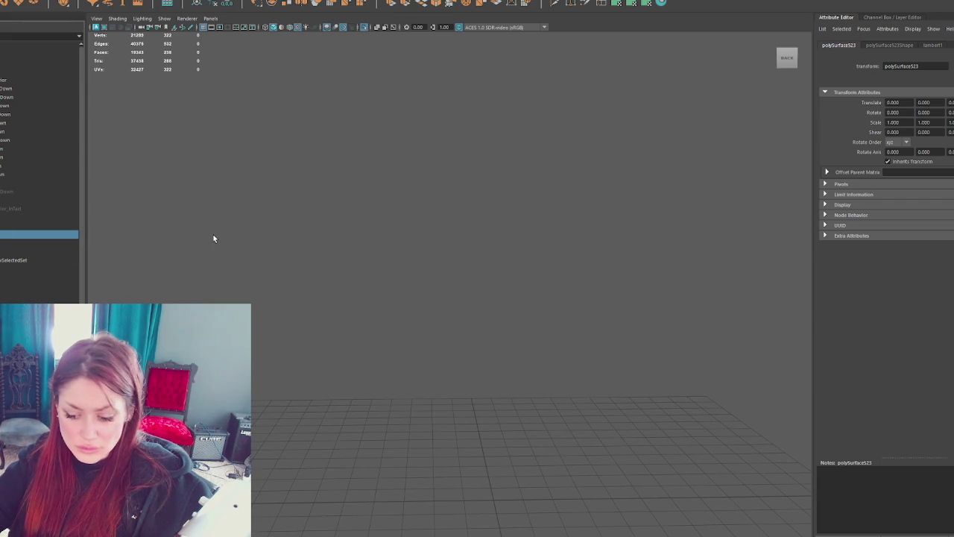
pyautogui.keyDown('alt'); pyautogui.moveTo(343, 313); pyautogui.dragTo(459, 364); pyautogui.keyUp('alt')
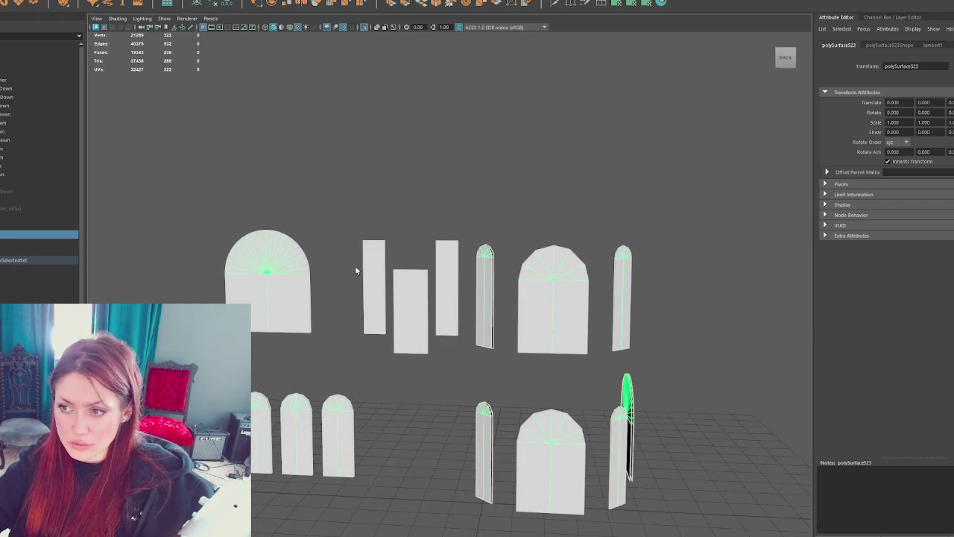
pyautogui.click(395, 206)
# Step: Add the cRCLE pane to the isolated view alongside the other panes
pyautogui.click(6, 216)
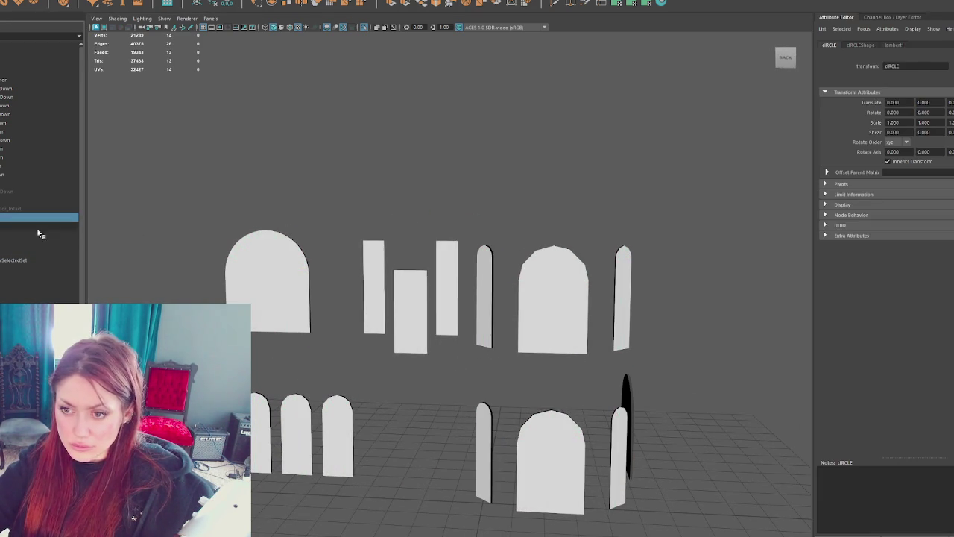
pyautogui.hotkey('shift', 'h')
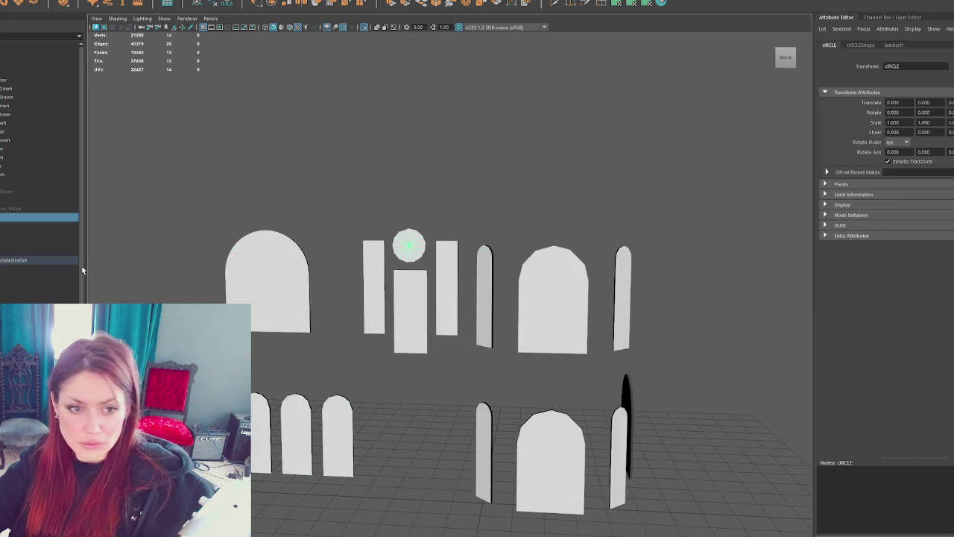
pyautogui.hotkey('ctrl', 'shift', 'i')
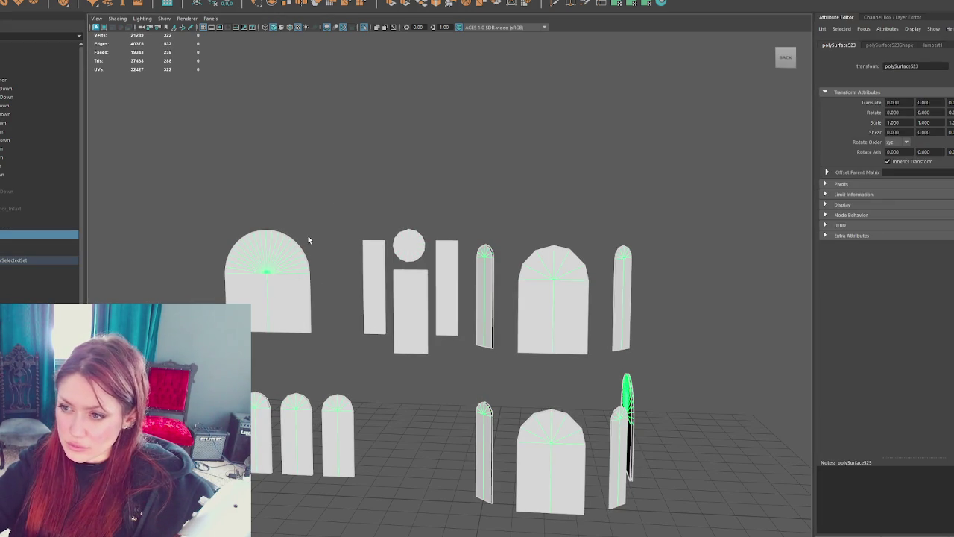
pyautogui.click(304, 253)
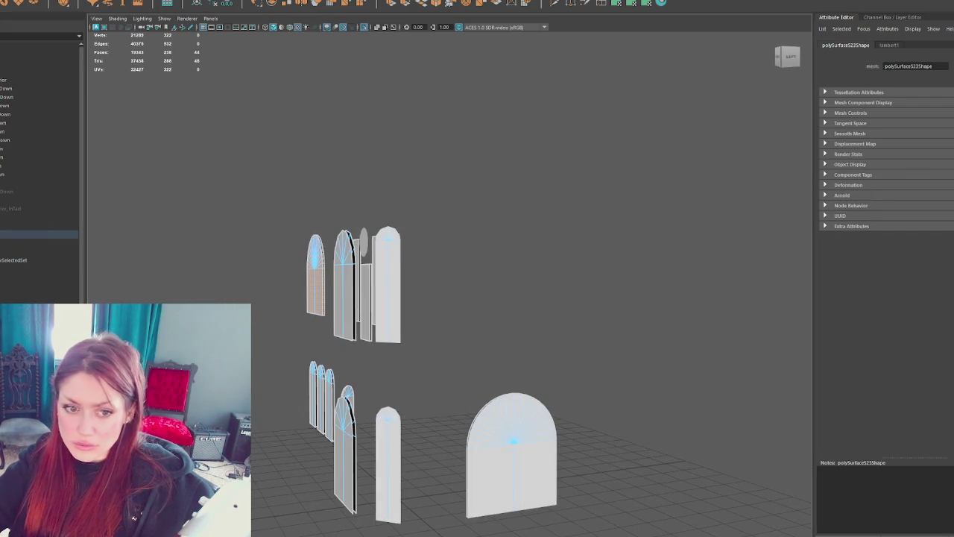
# Step: Assign the Window1 material to the left and right arched panes
pyautogui.moveTo(604, 377); pyautogui.dragTo(474, 531)
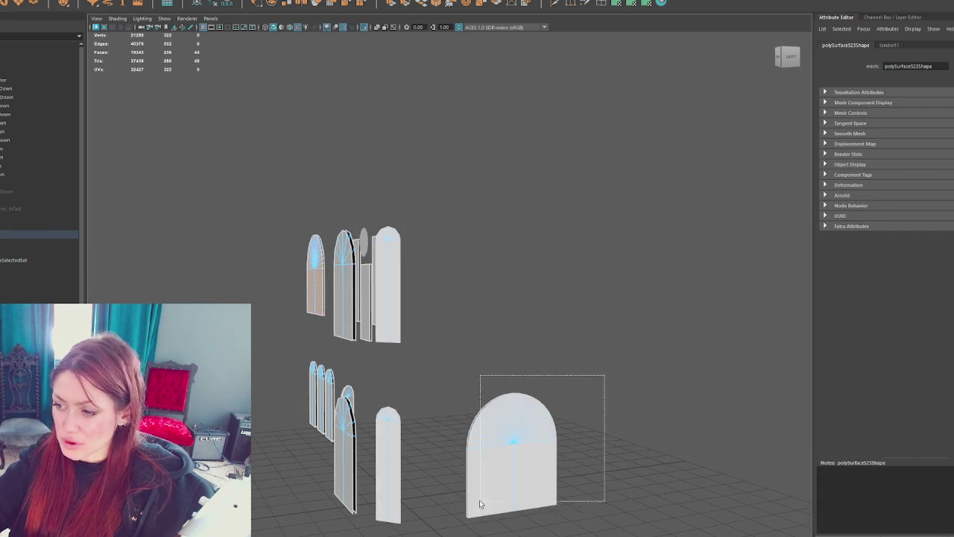
pyautogui.keyDown('alt'); pyautogui.moveTo(473, 450); pyautogui.dragTo(506, 416); pyautogui.keyUp('alt')
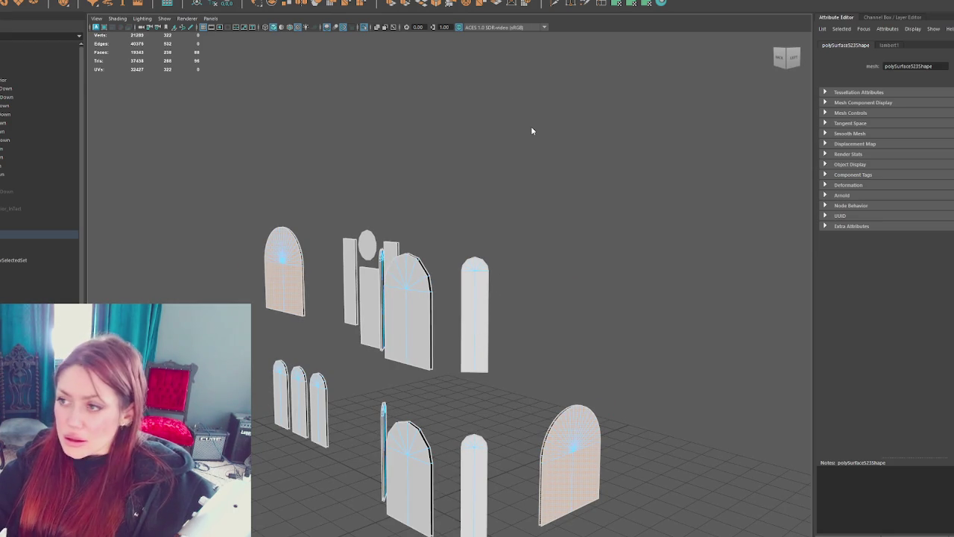
pyautogui.moveTo(531, 127); pyautogui.dragTo(551, 358, button='right')
pyautogui.moveTo(531, 364)
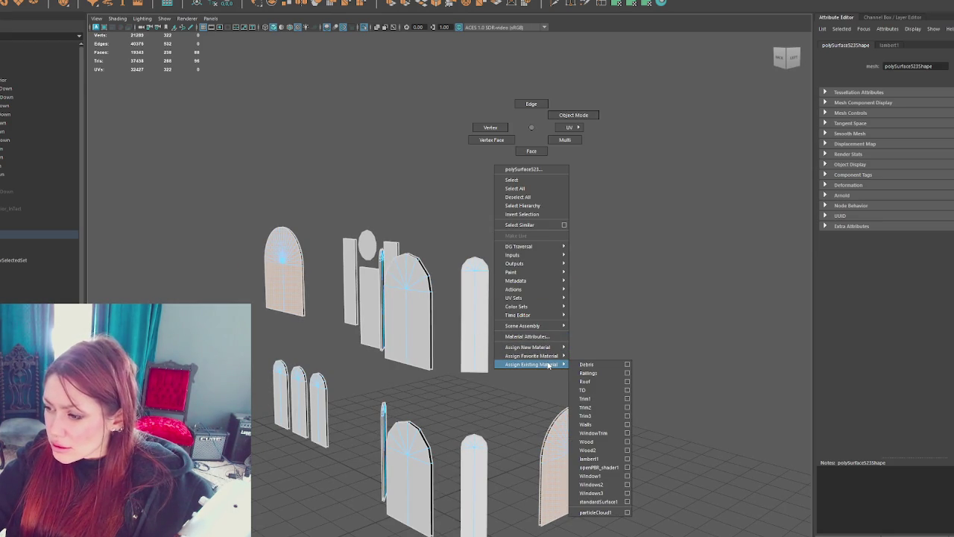
pyautogui.click(590, 475)
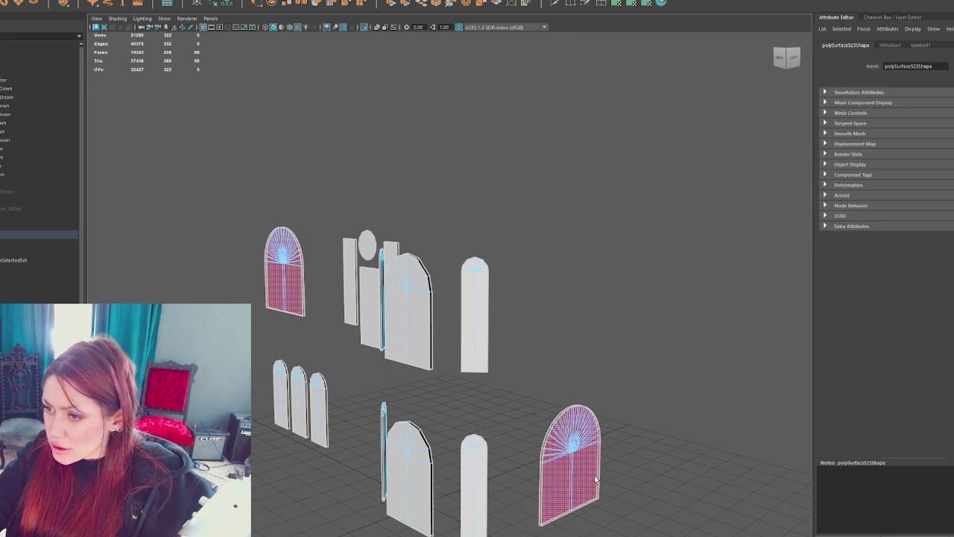
pyautogui.moveTo(515, 363)
pyautogui.keyDown('alt'); pyautogui.mouseDown()
pyautogui.moveTo(550, 348)
pyautogui.moveTo(543, 351)
pyautogui.mouseUp(); pyautogui.keyUp('alt')
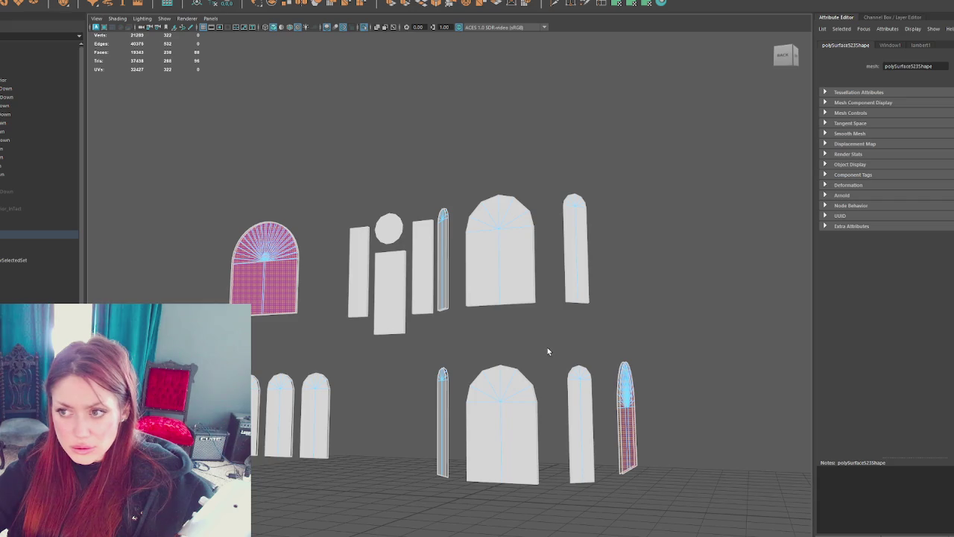
pyautogui.keyDown('alt'); pyautogui.moveTo(547, 351); pyautogui.dragTo(502, 299, button='middle'); pyautogui.keyUp('alt')
pyautogui.moveTo(502, 298)
pyautogui.keyDown('alt'); pyautogui.mouseDown()
pyautogui.moveTo(494, 290)
pyautogui.moveTo(517, 296)
pyautogui.mouseUp(); pyautogui.keyUp('alt')
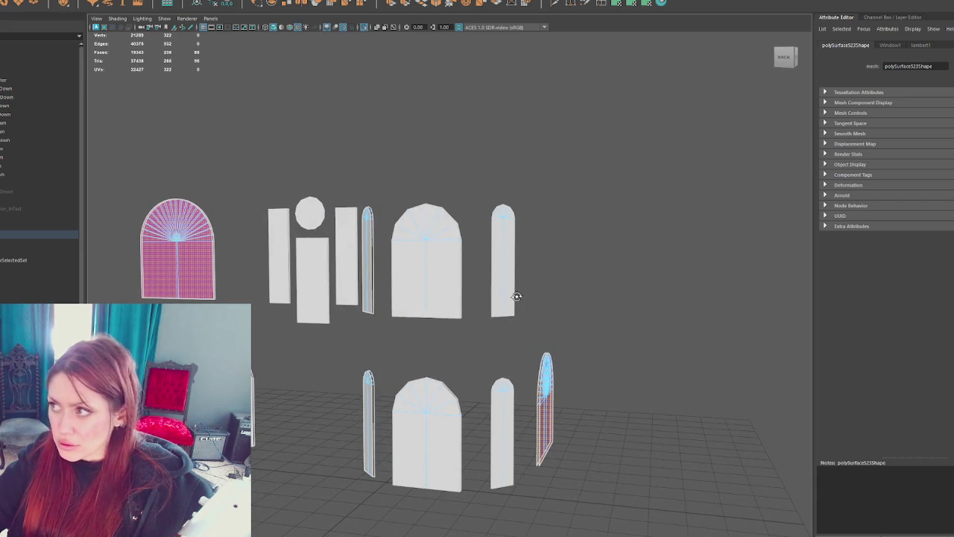
pyautogui.hotkey('ctrl', 'z')
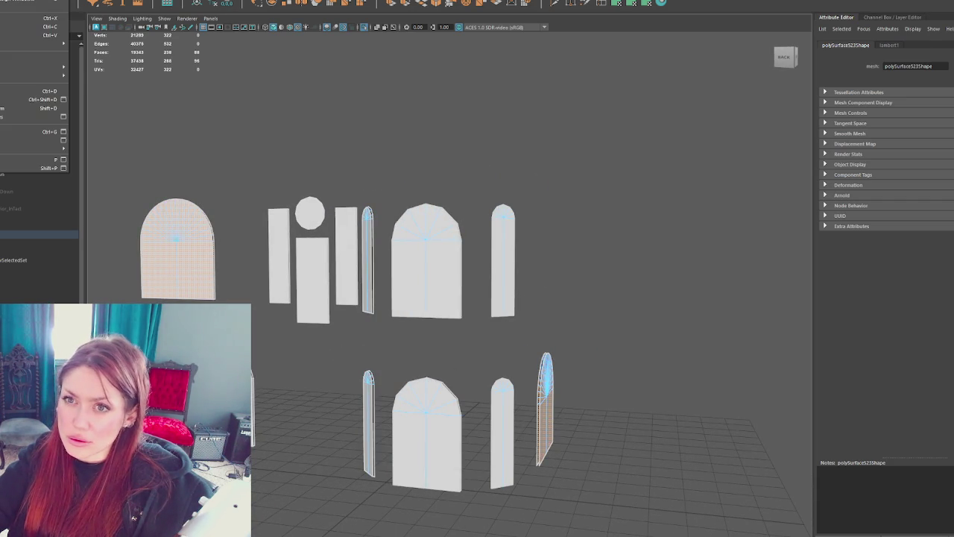
pyautogui.hotkey('shift', 'z')
# Step: Assign the existing Windows2 material to the top and bottom rows of panes
pyautogui.moveTo(403, 187)
pyautogui.mouseDown()
pyautogui.moveTo(523, 322)
pyautogui.moveTo(575, 192)
pyautogui.moveTo(406, 317)
pyautogui.mouseUp()
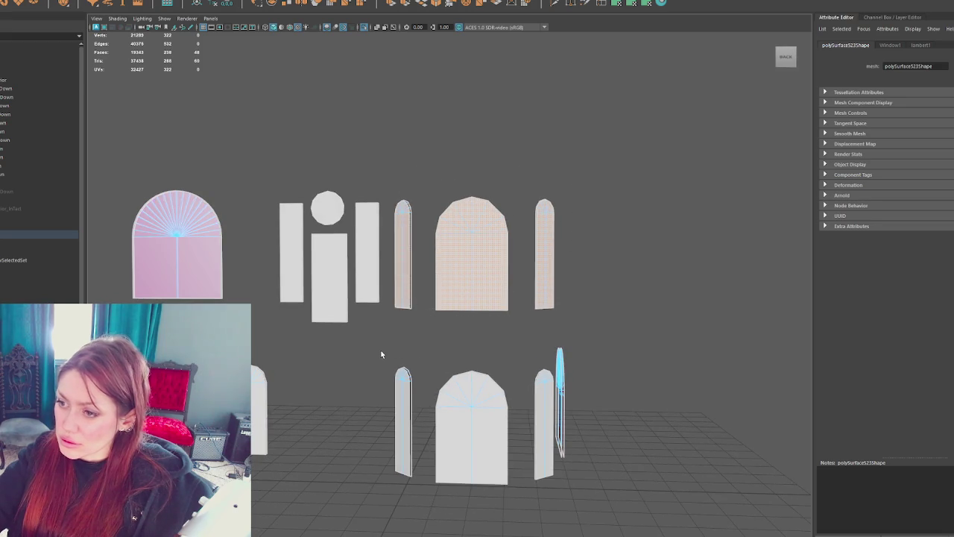
pyautogui.keyDown('alt'); pyautogui.moveTo(380, 352); pyautogui.dragTo(403, 351); pyautogui.keyUp('alt')
pyautogui.moveTo(341, 336)
pyautogui.keyDown('shift'); pyautogui.mouseDown()
pyautogui.moveTo(499, 512)
pyautogui.moveTo(528, 520)
pyautogui.mouseUp(); pyautogui.keyUp('shift')
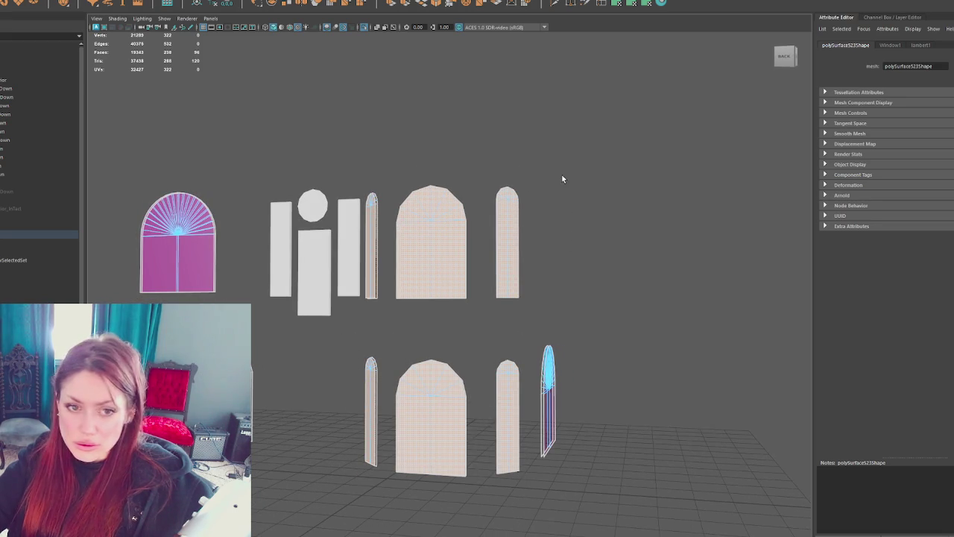
pyautogui.moveTo(562, 176); pyautogui.dragTo(594, 412, button='right')
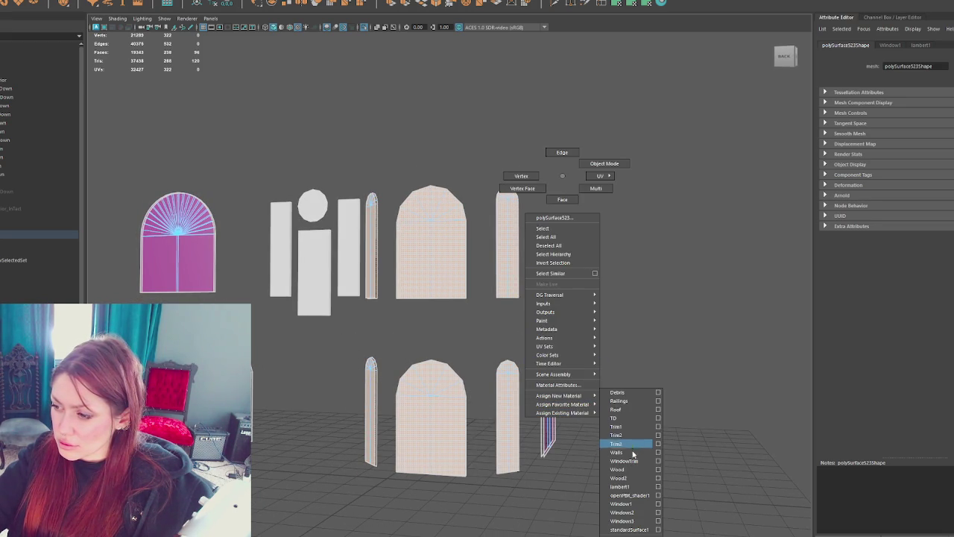
pyautogui.moveTo(633, 448); pyautogui.dragTo(630, 512, button='right')
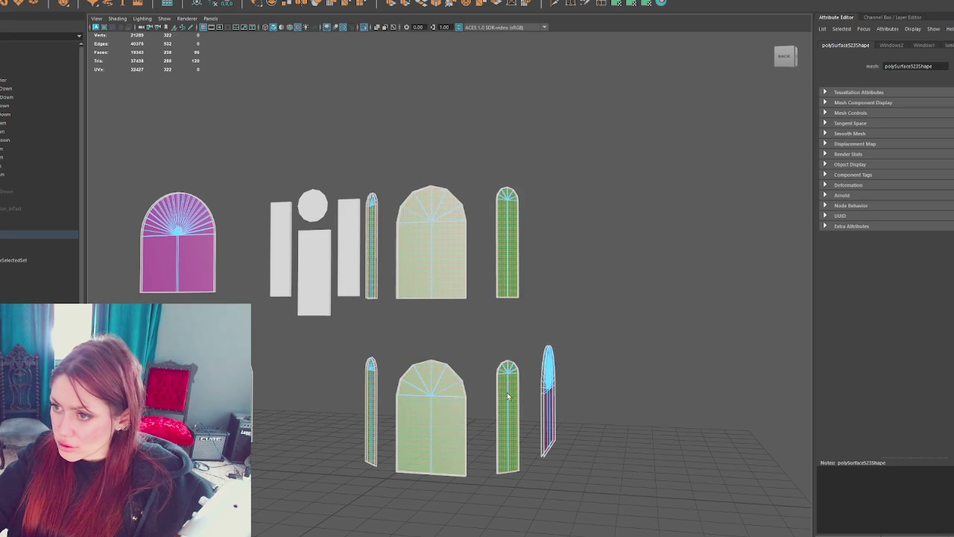
pyautogui.keyDown('alt'); pyautogui.moveTo(562, 438); pyautogui.dragTo(444, 323); pyautogui.keyUp('alt')
pyautogui.moveTo(646, 126)
pyautogui.mouseDown(button='right')
pyautogui.moveTo(666, 355)
pyautogui.moveTo(727, 418)
pyautogui.mouseUp(button='right')
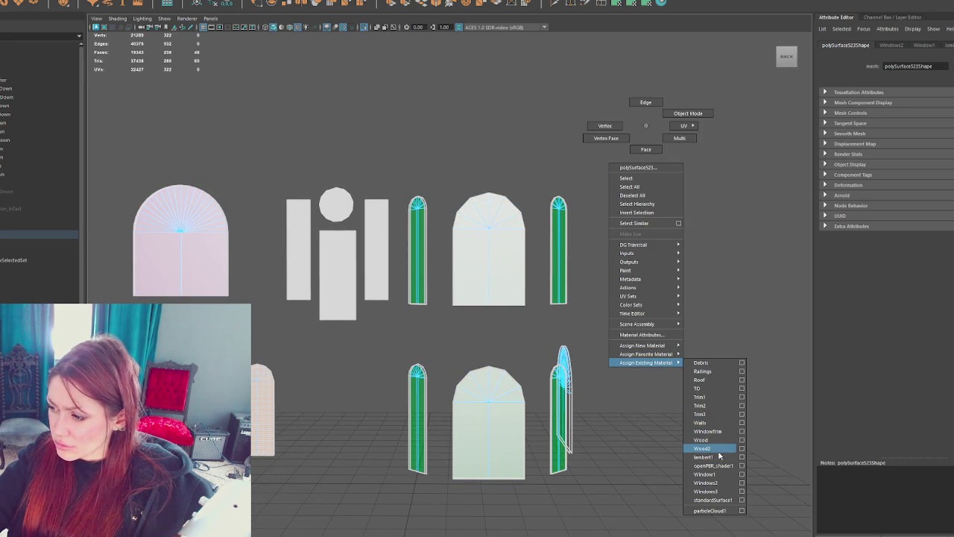
pyautogui.moveTo(724, 437); pyautogui.dragTo(721, 482, button='right')
pyautogui.moveTo(276, 167); pyautogui.dragTo(369, 309)
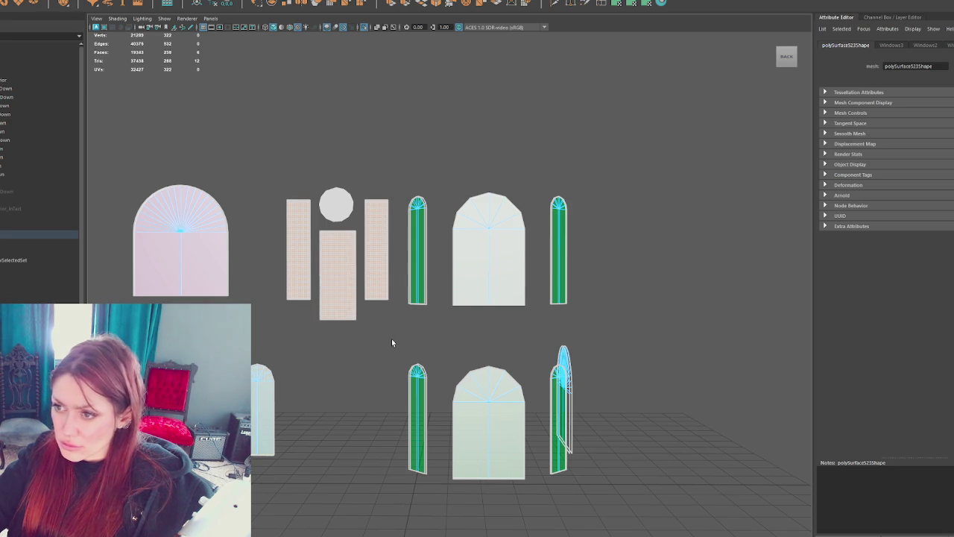
pyautogui.click(386, 147)
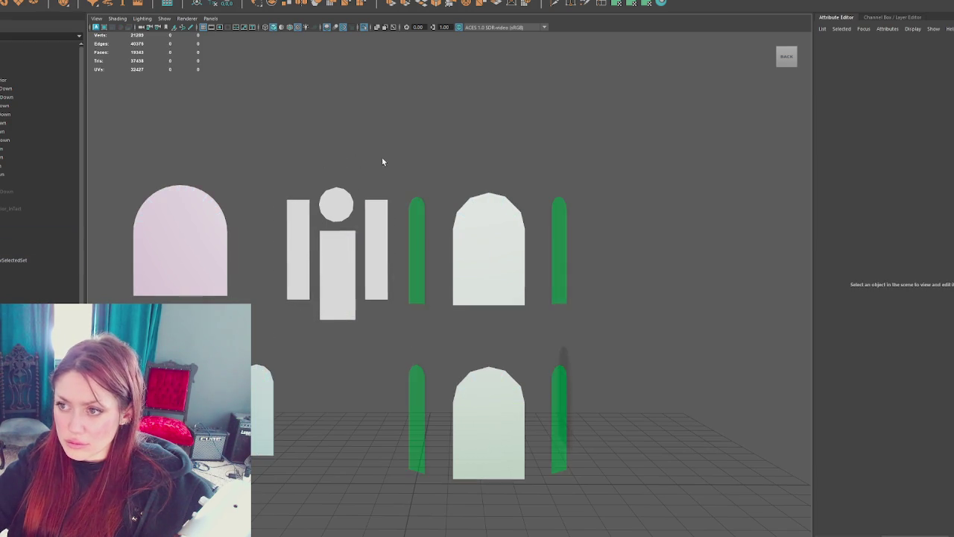
# Step: Combine all the window pieces into a single mesh
pyautogui.moveTo(105, 149); pyautogui.dragTo(597, 492)
pyautogui.click(84, 2)
pyautogui.click(85, 5)
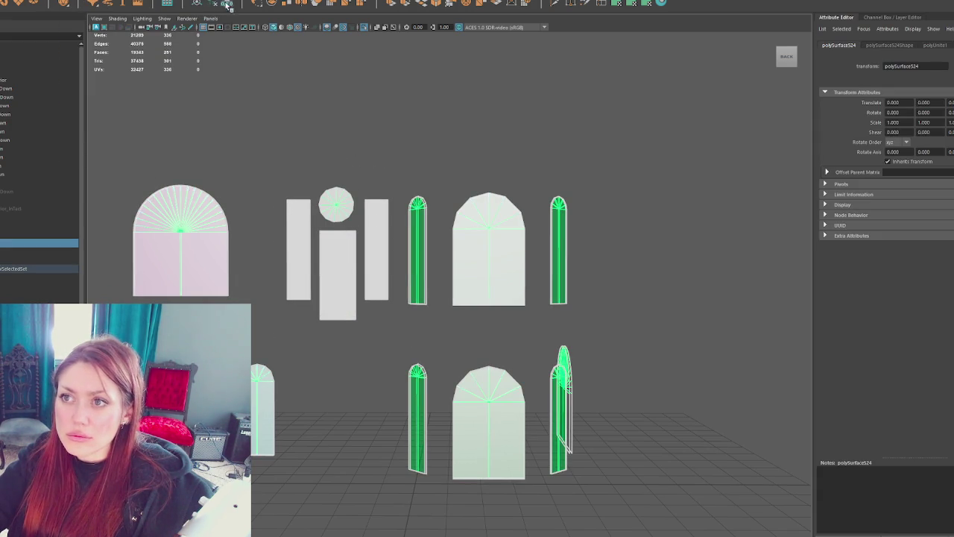
pyautogui.click(302, 162)
pyautogui.click(337, 206)
pyautogui.click(378, 153)
pyautogui.click(333, 200)
# Step: In Face mode, select the faces of the middle panels and circle
pyautogui.press('F11')
pyautogui.moveTo(277, 146); pyautogui.dragTo(395, 343)
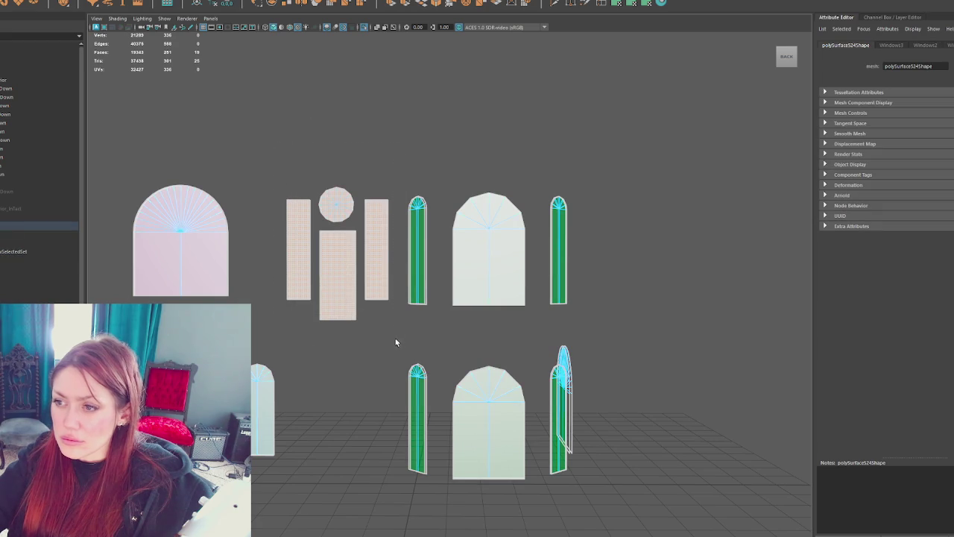
pyautogui.moveTo(648, 139); pyautogui.dragTo(663, 376, button='right')
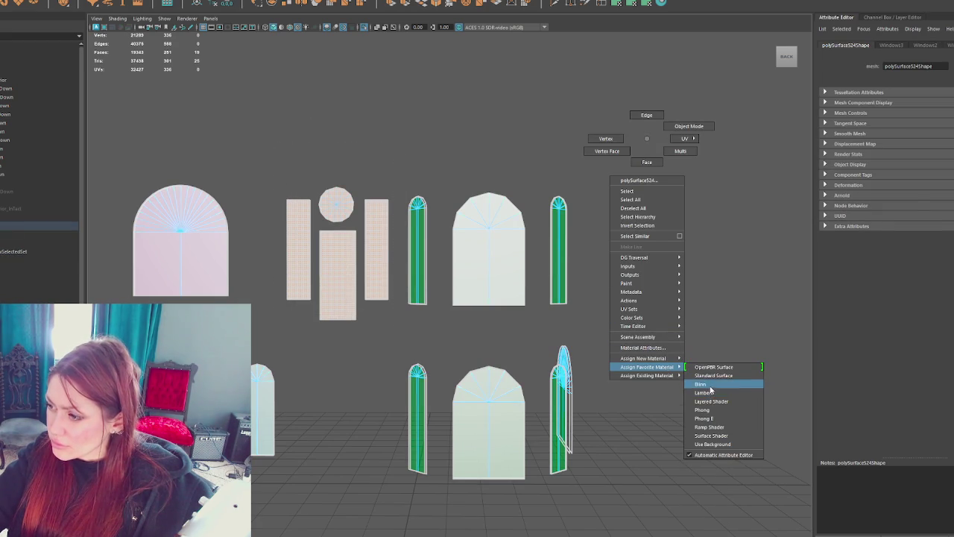
# Step: Assign a new Blinn named Window4 with magenta colour and light-grey transparency
pyautogui.click(703, 384)
pyautogui.write('Windo4')
pyautogui.press('Return')
pyautogui.click(901, 65)
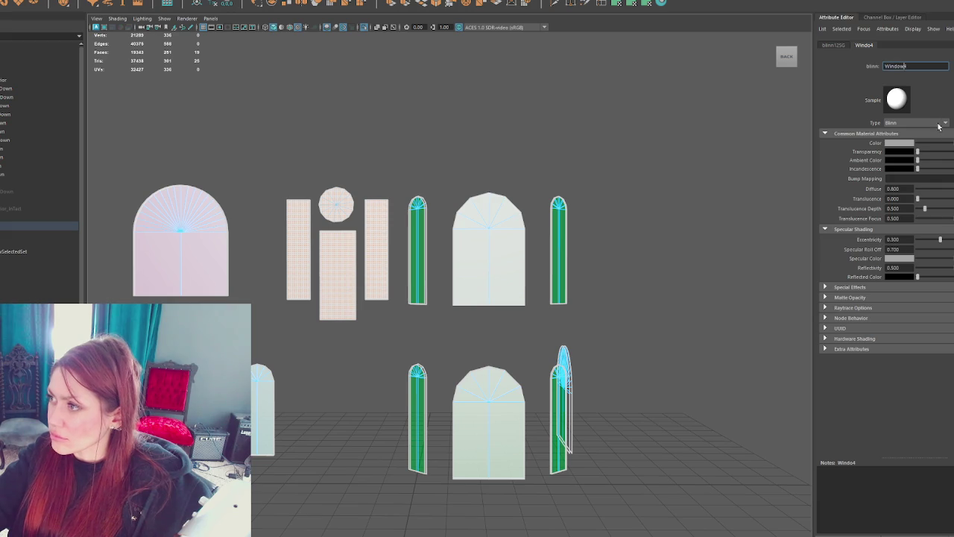
pyautogui.click(907, 143)
pyautogui.click(900, 137)
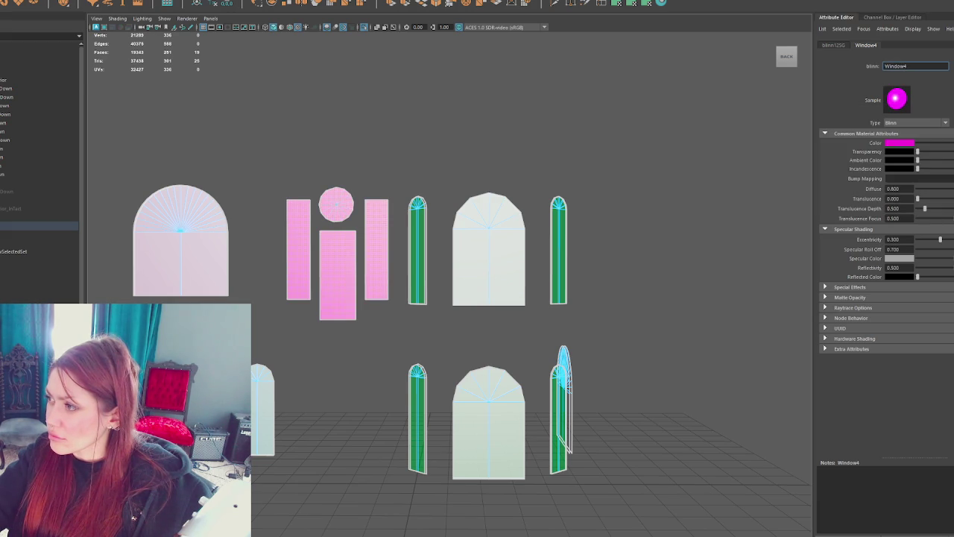
pyautogui.moveTo(918, 151); pyautogui.dragTo(947, 151)
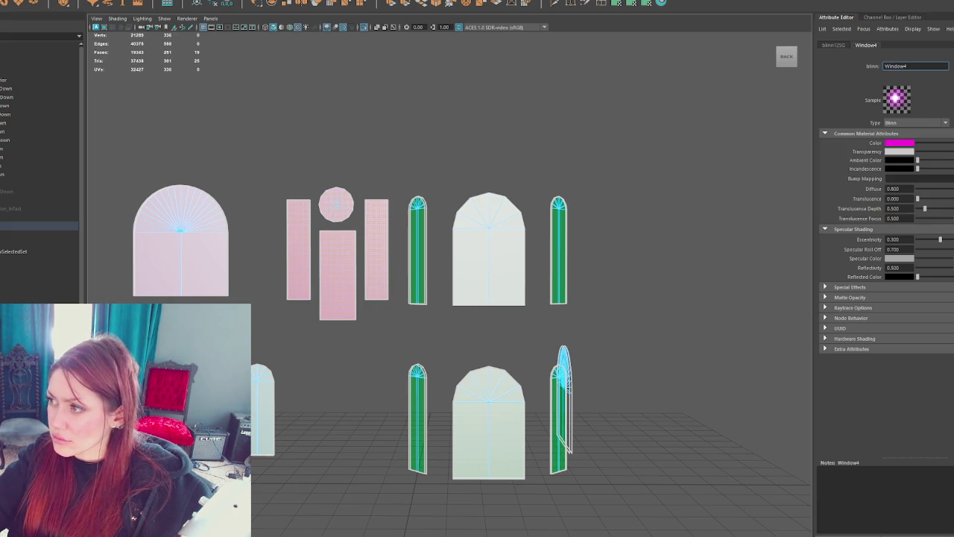
pyautogui.click(650, 171)
pyautogui.moveTo(650, 171)
pyautogui.keyDown('alt'); pyautogui.mouseDown()
pyautogui.moveTo(641, 159)
pyautogui.moveTo(528, 173)
pyautogui.moveTo(659, 159)
pyautogui.moveTo(480, 166)
pyautogui.moveTo(426, 234)
pyautogui.mouseUp(); pyautogui.keyUp('alt')
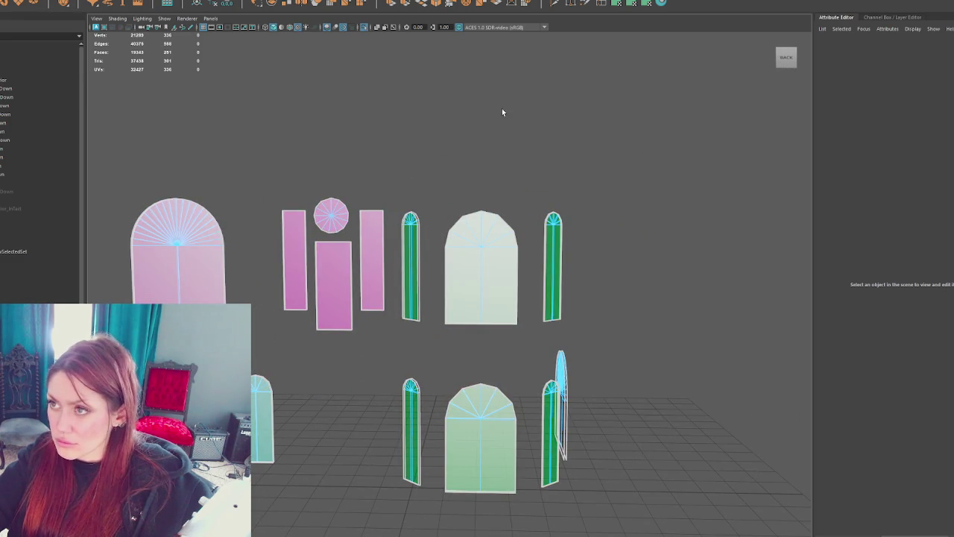
pyautogui.click(662, 4)
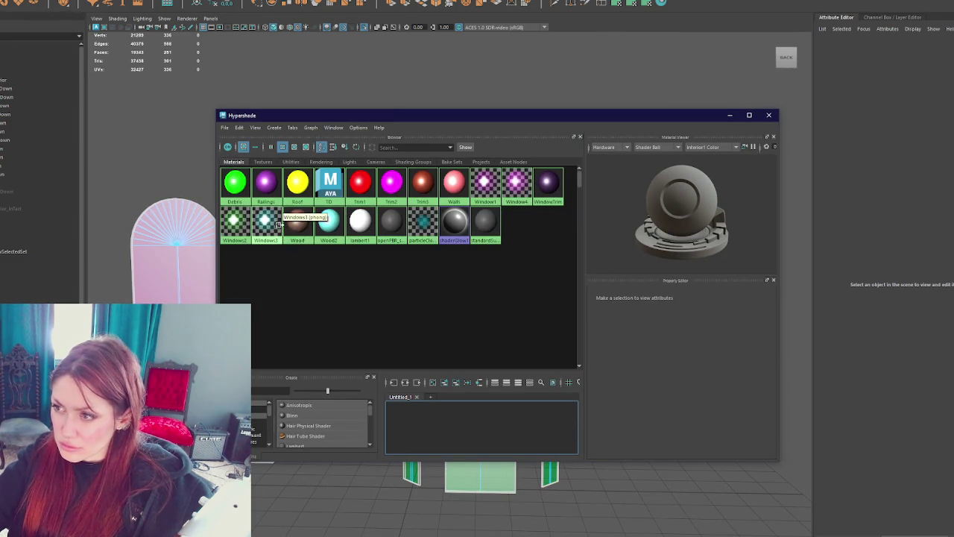
# Step: Set the Window4 Color swatch to golden yellow in Hypershade, then close it
pyautogui.click(517, 183)
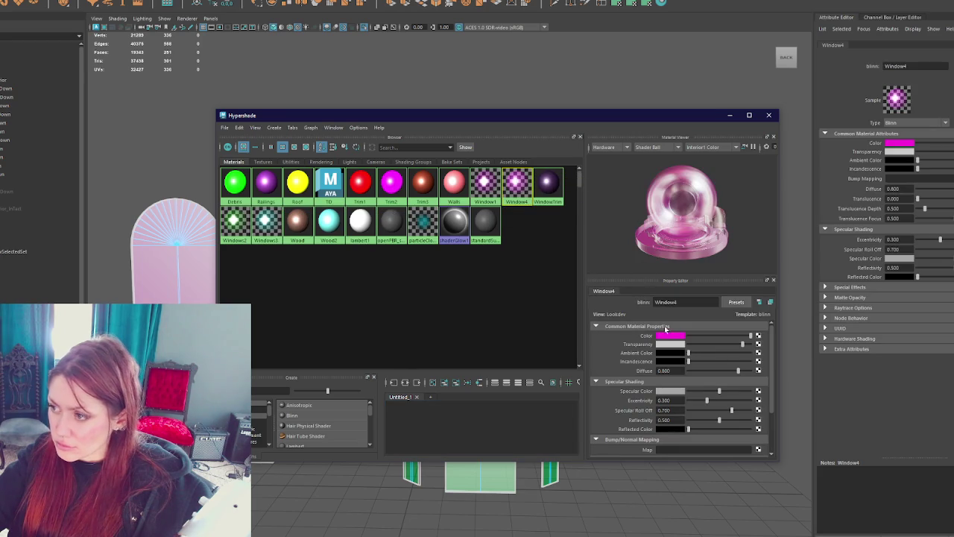
pyautogui.click(667, 337)
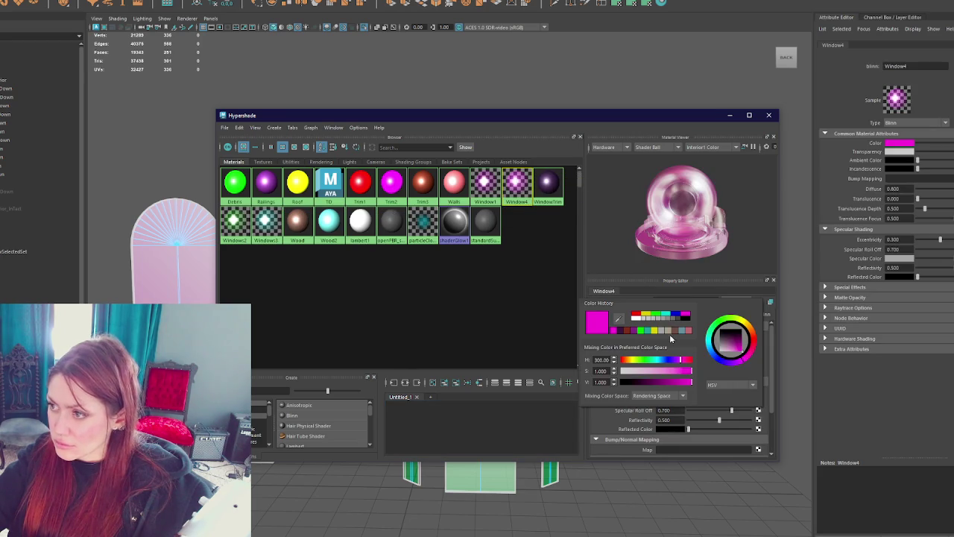
pyautogui.click(752, 329)
pyautogui.click(769, 115)
pyautogui.moveTo(486, 93)
pyautogui.keyDown('alt'); pyautogui.mouseDown()
pyautogui.moveTo(470, 105)
pyautogui.moveTo(539, 102)
pyautogui.moveTo(499, 107)
pyautogui.moveTo(526, 96)
pyautogui.moveTo(463, 178)
pyautogui.moveTo(391, 224)
pyautogui.mouseUp(); pyautogui.keyUp('alt')
pyautogui.hotkey('ctrl', 'shift', 'a')
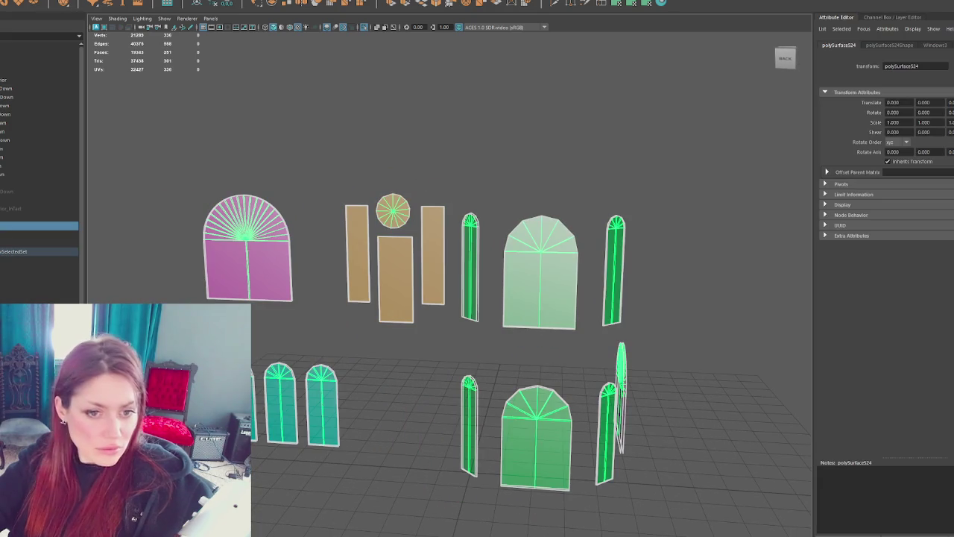
# Step: Apply a planar UV projection to the orange panel pieces and show the checker texture
pyautogui.moveTo(321, 171); pyautogui.dragTo(443, 340)
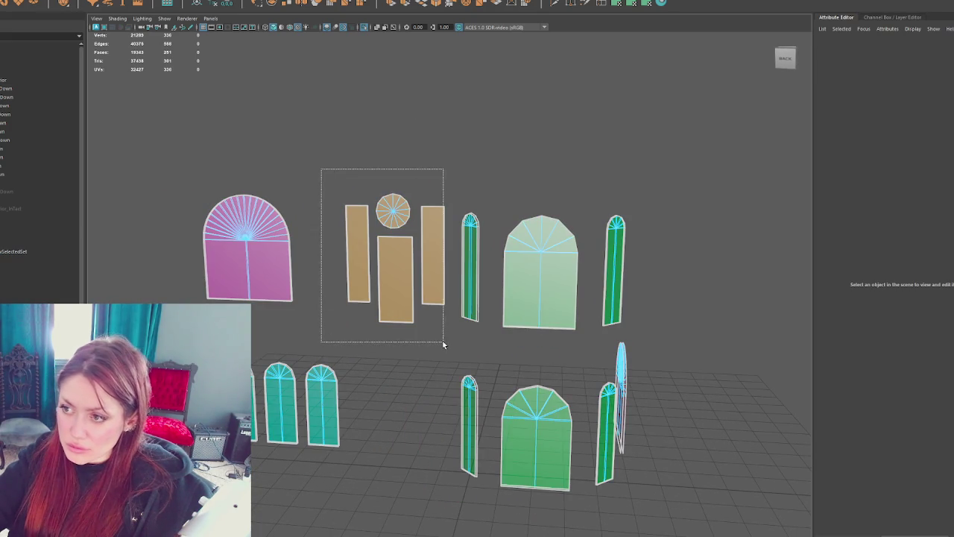
pyautogui.click(622, 4)
pyautogui.click(622, 5)
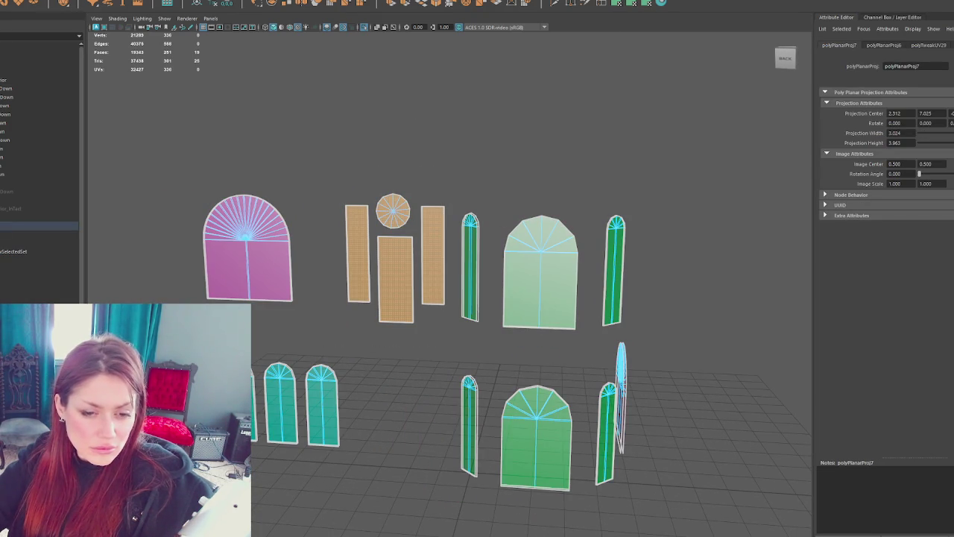
pyautogui.click(632, 3)
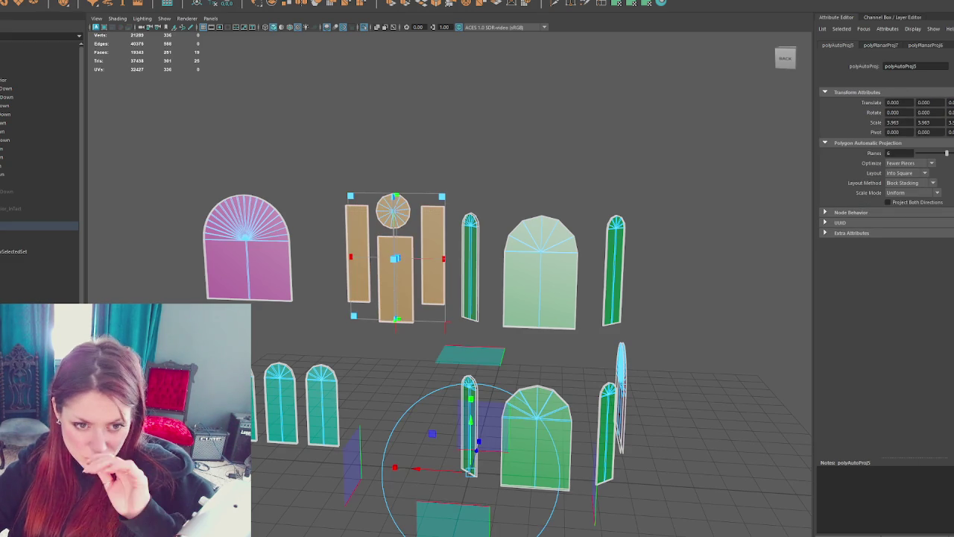
pyautogui.hotkey('ctrl', 'z')
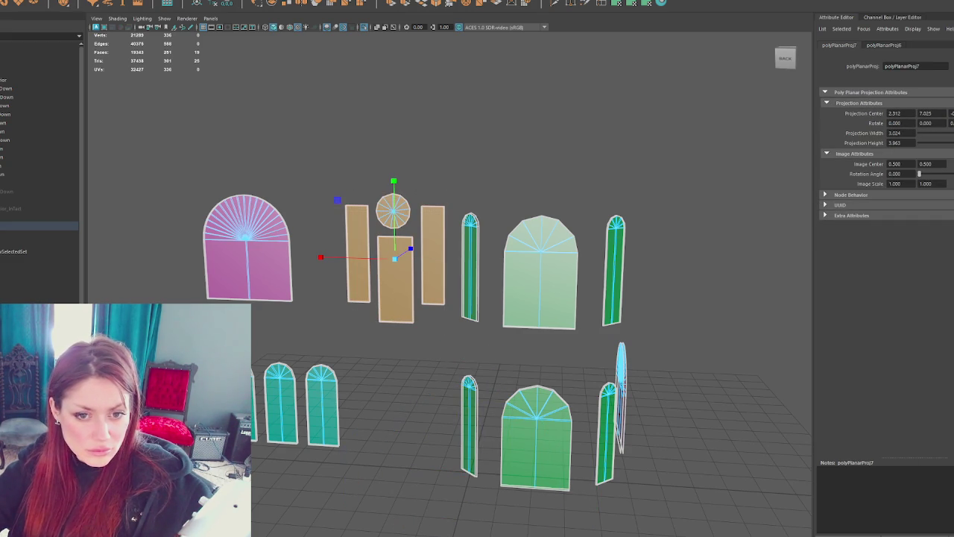
pyautogui.press('6')
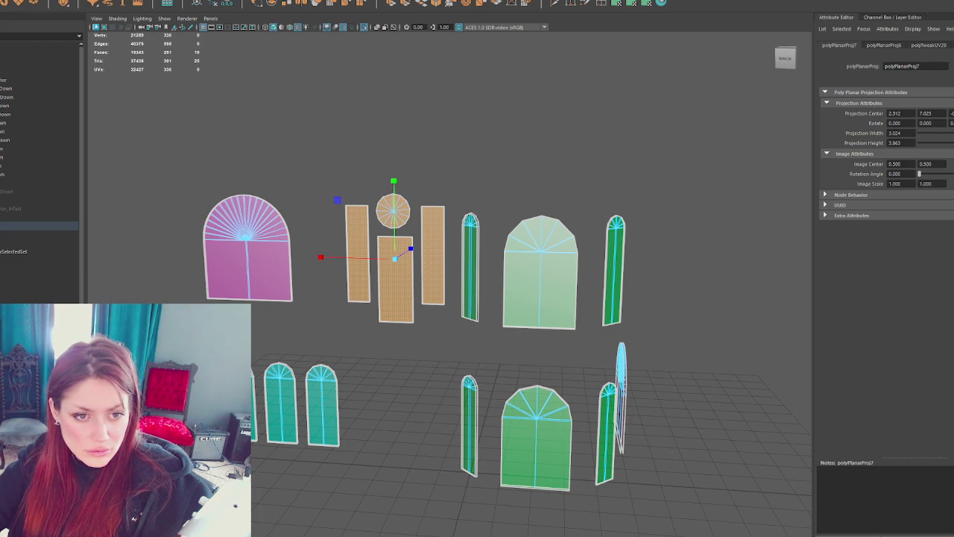
# Step: Adjust the projection with Move and Scale on the left plank, centre plank and circle
pyautogui.press('w')
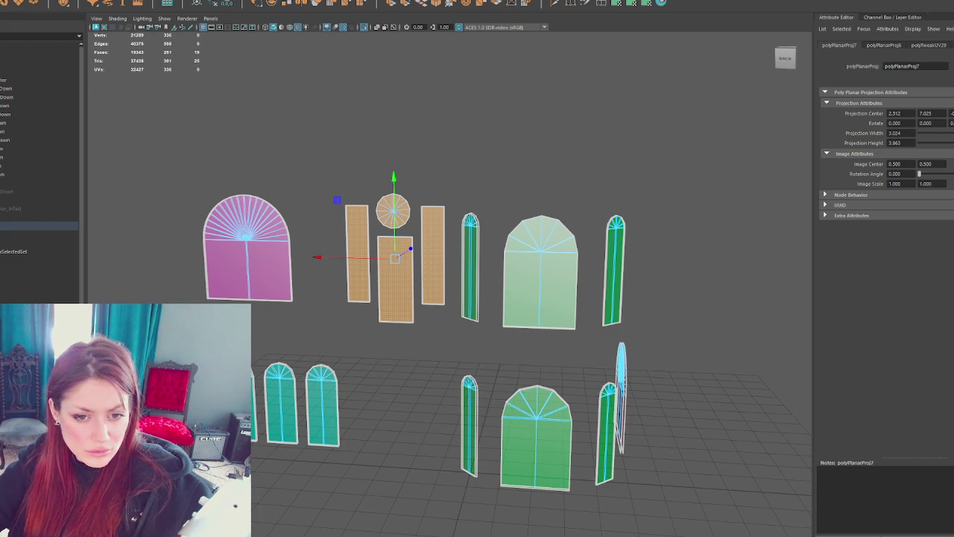
pyautogui.keyDown('alt'); pyautogui.moveTo(477, 321); pyautogui.dragTo(505, 320); pyautogui.keyUp('alt')
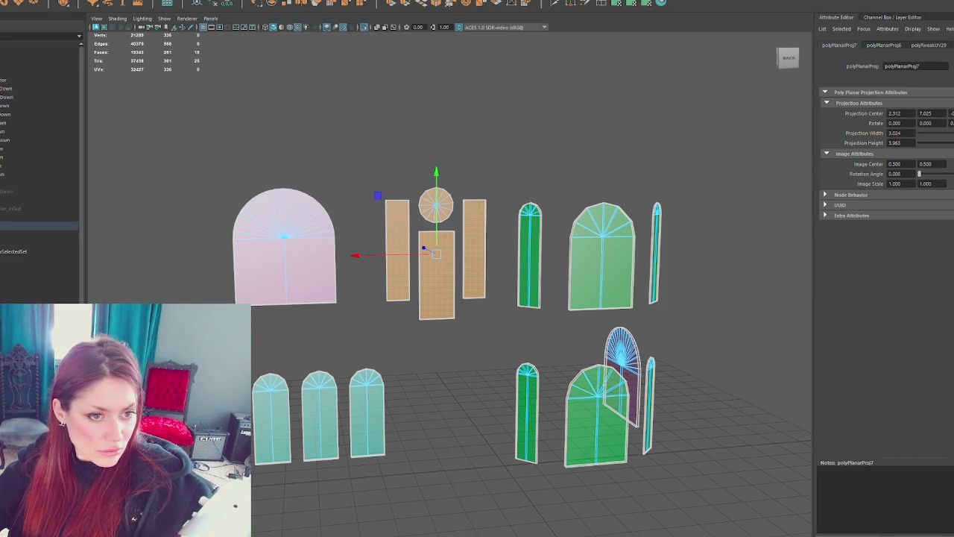
pyautogui.press('r')
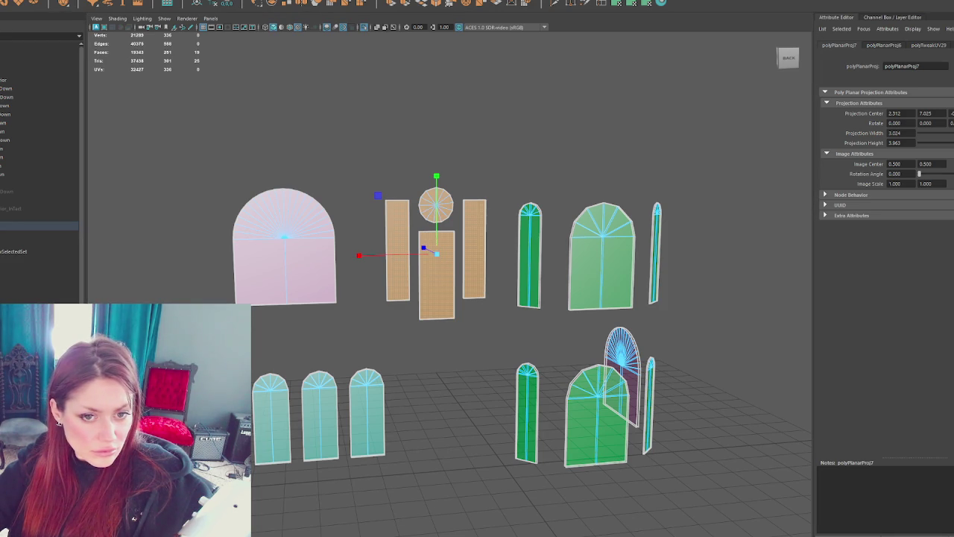
pyautogui.click(398, 250)
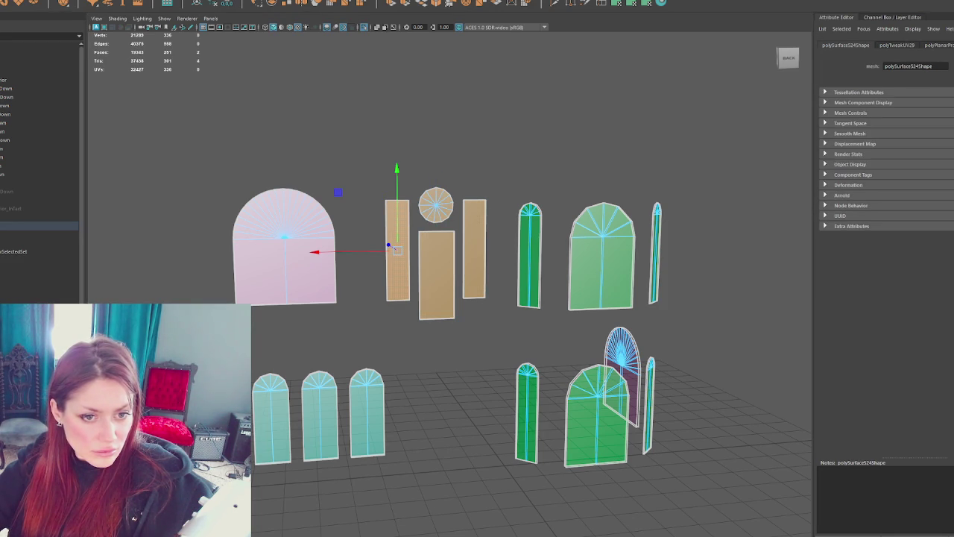
pyautogui.click(436, 276)
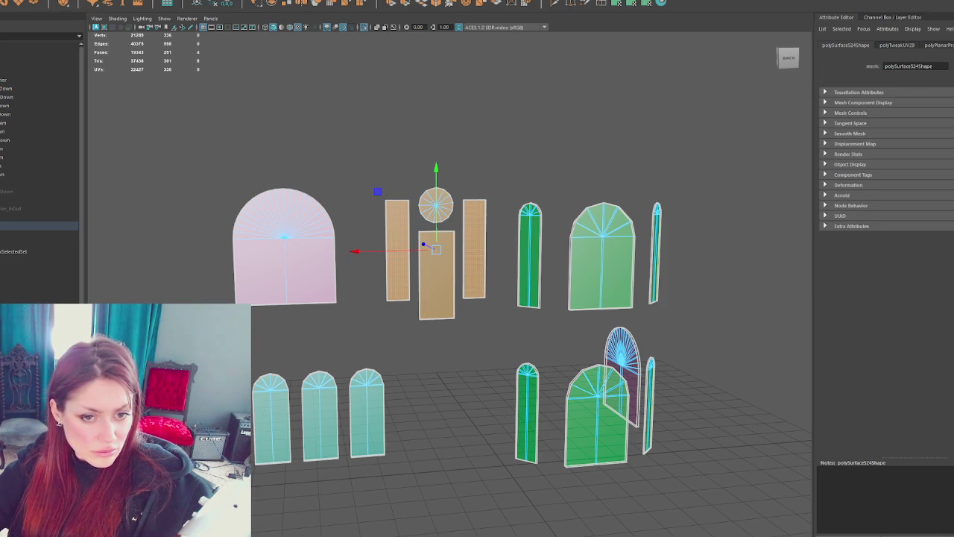
pyautogui.moveTo(436, 216); pyautogui.dragTo(436, 240)
pyautogui.click(437, 205)
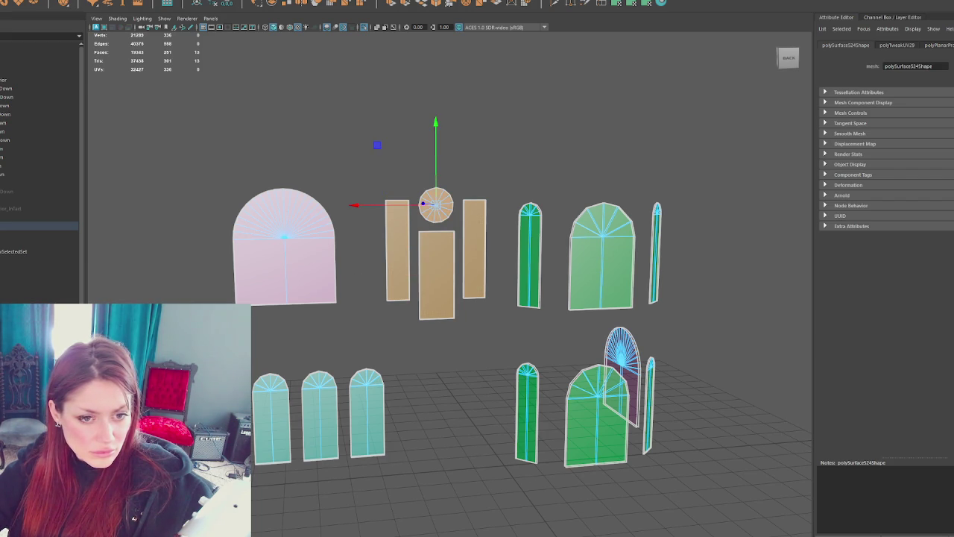
pyautogui.keyDown('shift'); pyautogui.click(436, 283); pyautogui.keyUp('shift')
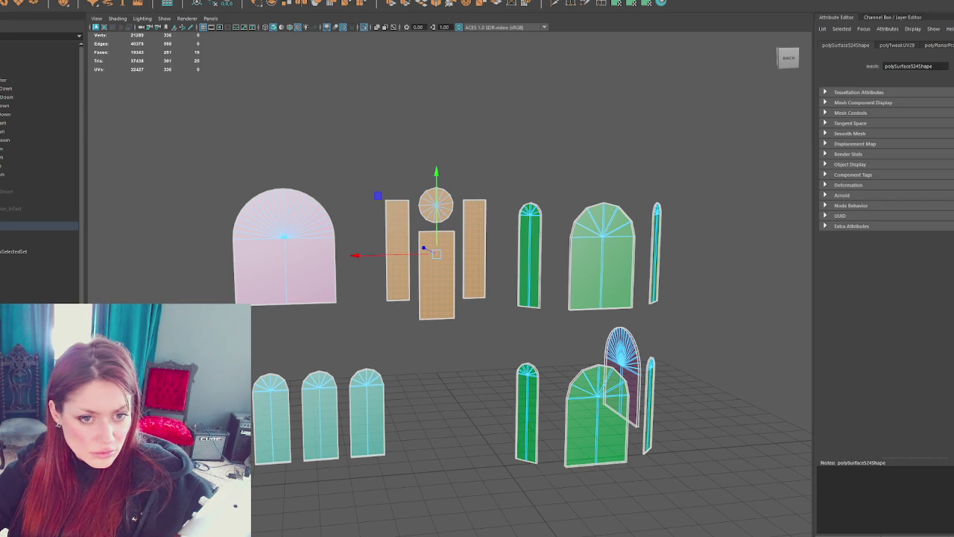
pyautogui.press('r')
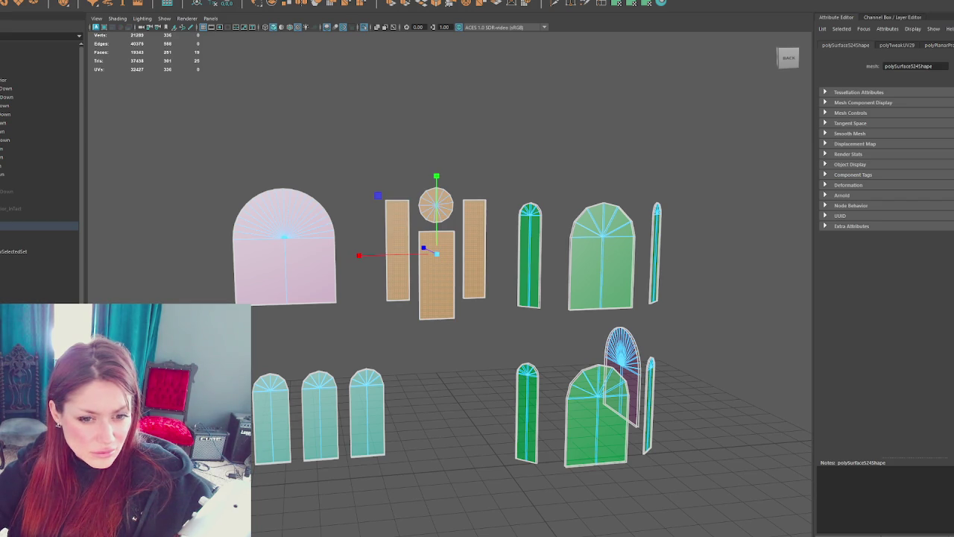
pyautogui.press('w')
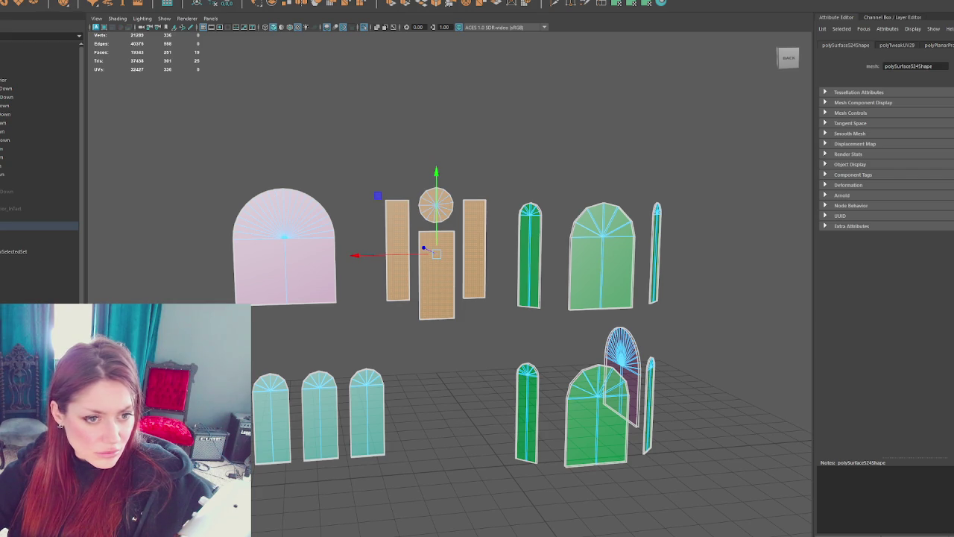
# Step: Select all the window and arch meshes, name them Windows, and move them up the hierarchy
pyautogui.rightClick(422, 133)
pyautogui.click(117, 249)
pyautogui.moveTo(737, 505); pyautogui.dragTo(239, 179)
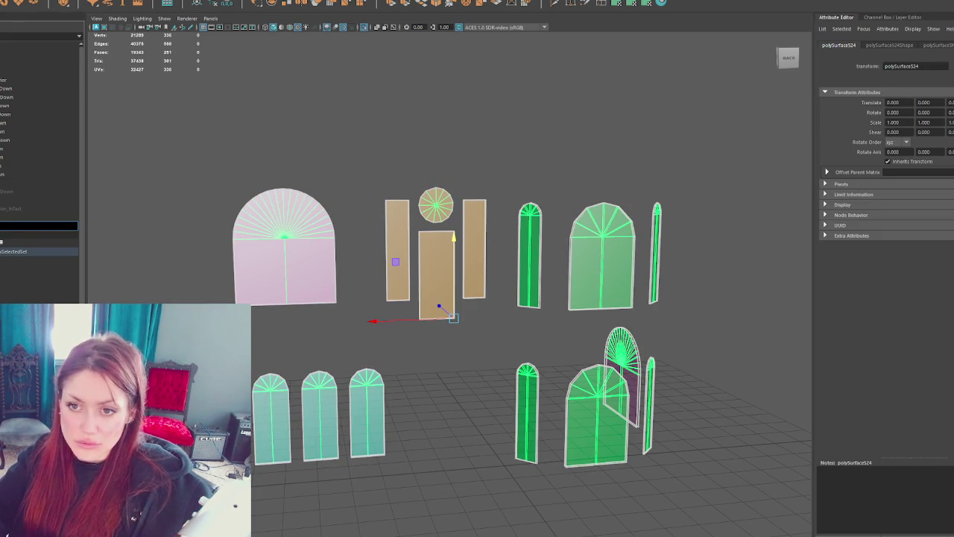
pyautogui.press('Return')
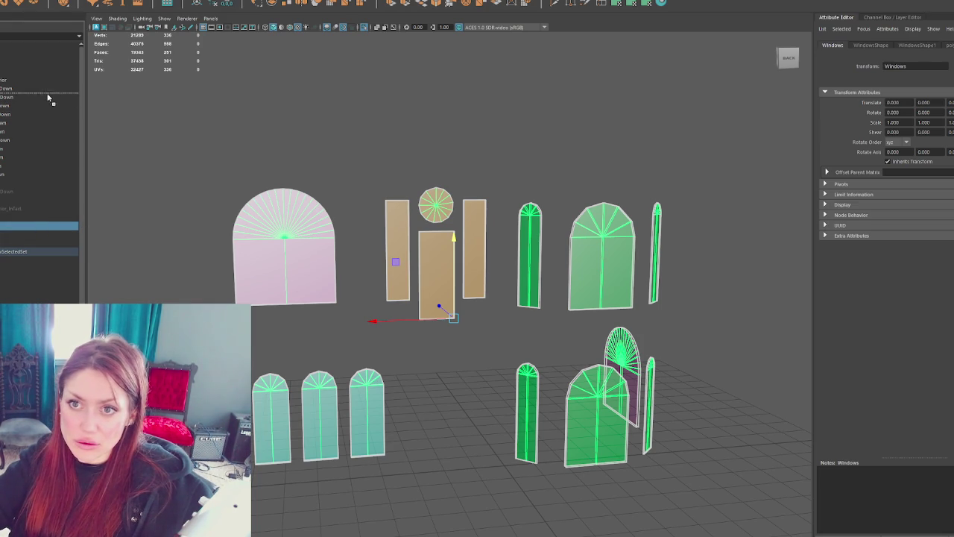
pyautogui.moveTo(41, 229); pyautogui.dragTo(41, 199, button='middle')
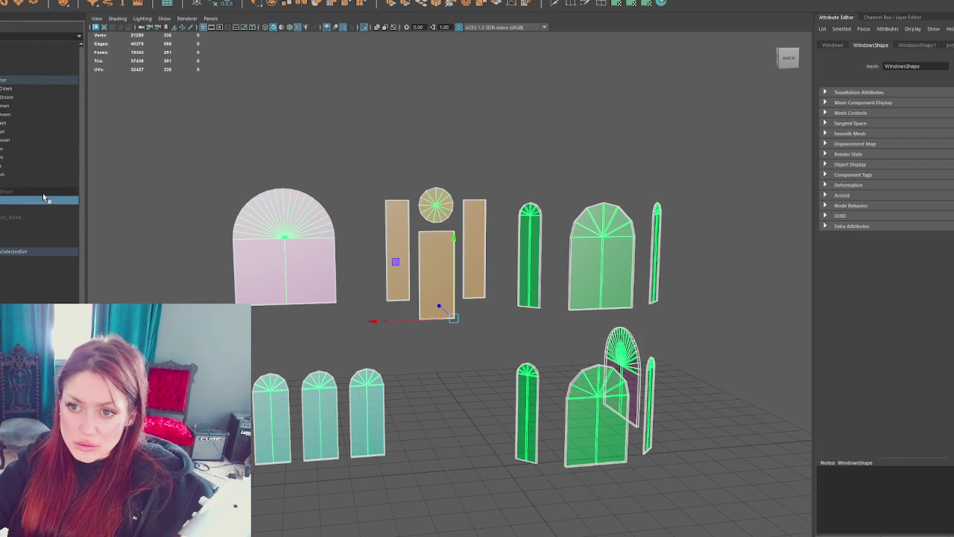
# Step: Add a _RunDown suffix to the window trim and Windows objects, making Windows_RunDown
pyautogui.click(25, 191)
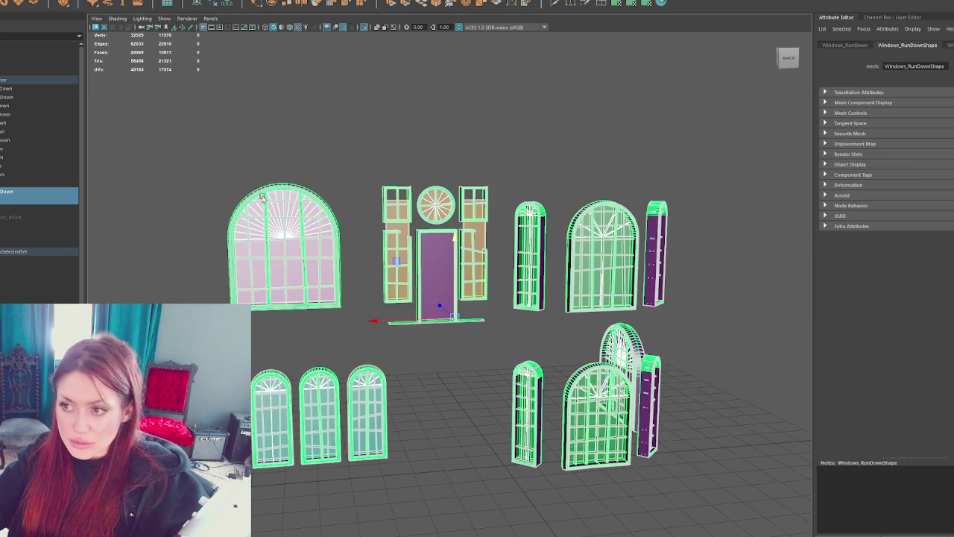
pyautogui.click(44, 201)
pyautogui.doubleClick(8, 193)
pyautogui.hotkey('ctrl', 'v')
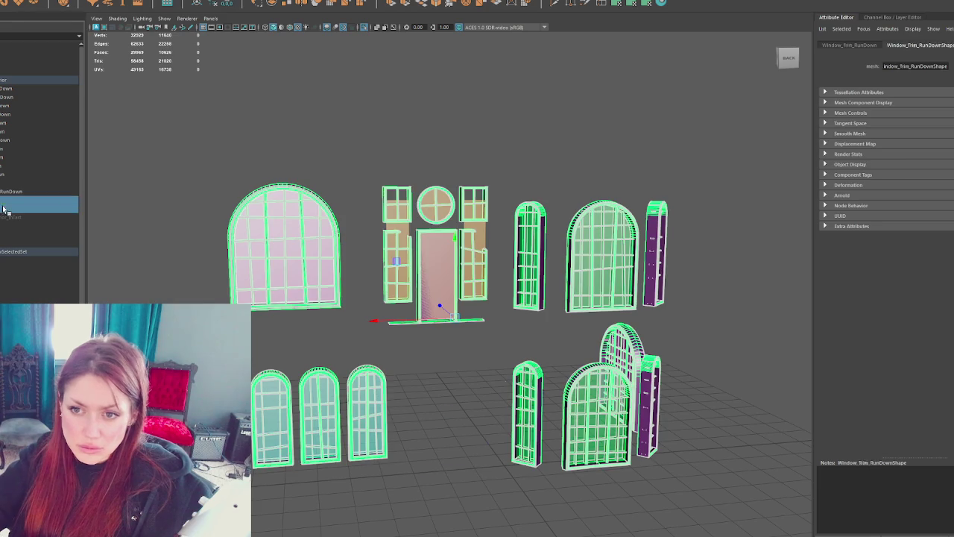
pyautogui.click(9, 201)
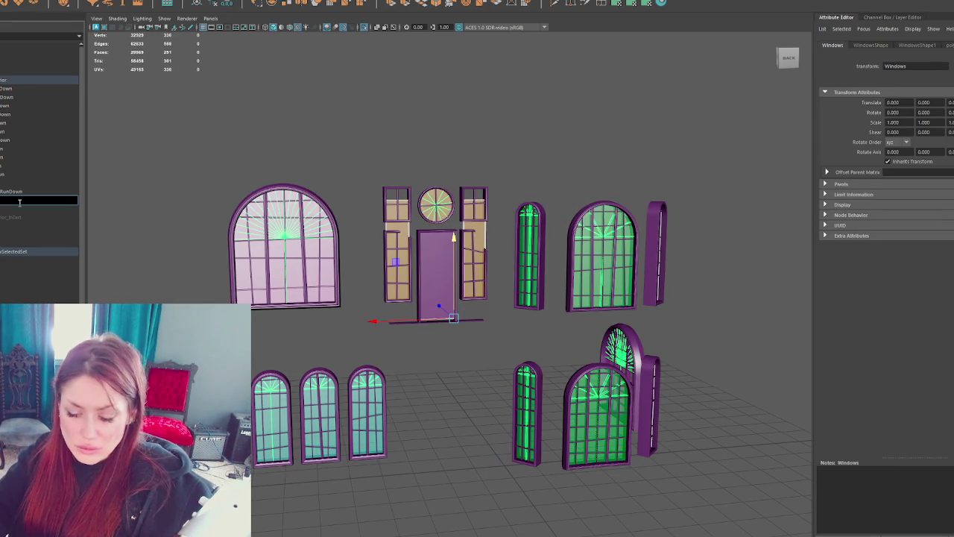
pyautogui.click(18, 202)
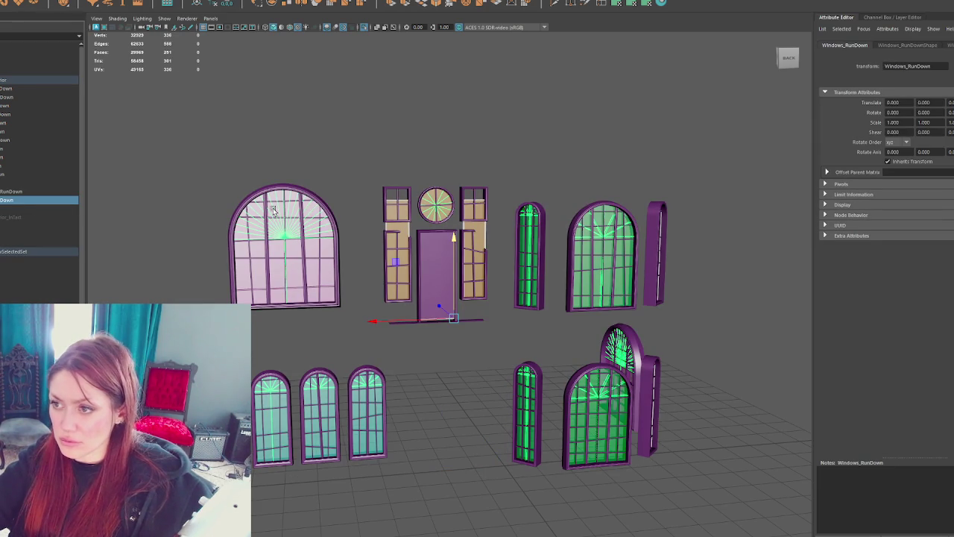
# Step: Select vertices on the top-left and round windows, then switch to selecting the Windows_RunDown object
pyautogui.scroll(3, 423, 206)
pyautogui.scroll(1, 410, 212)
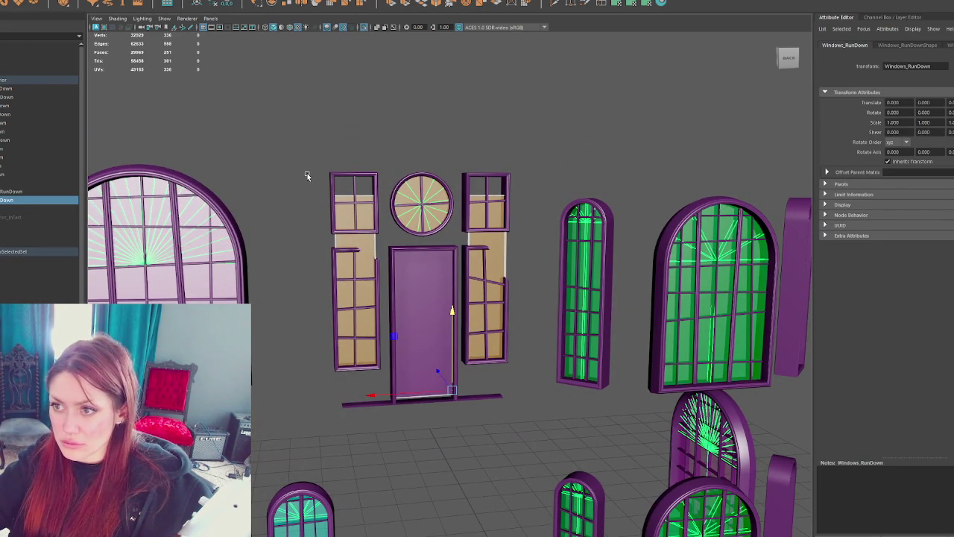
pyautogui.moveTo(307, 173); pyautogui.dragTo(301, 158, button='right')
pyautogui.moveTo(294, 145); pyautogui.dragTo(376, 214)
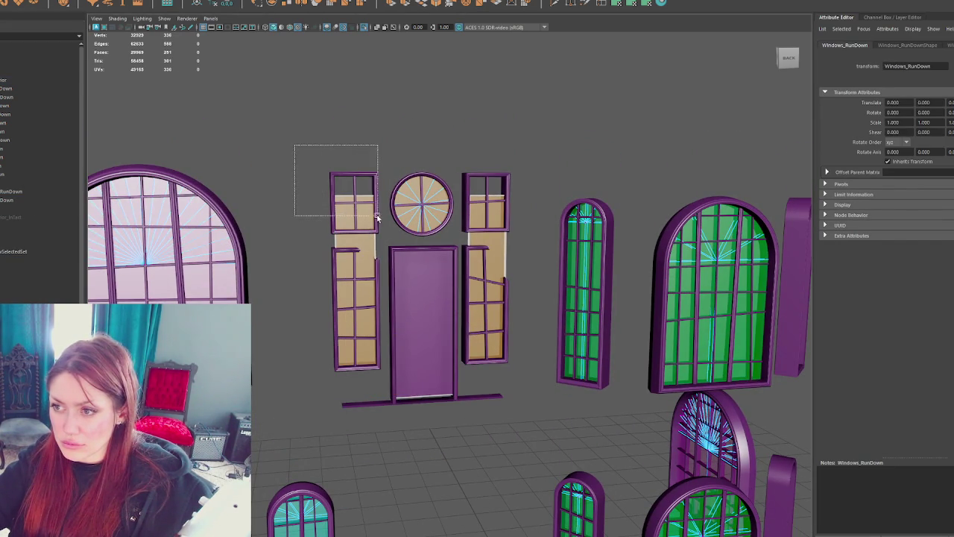
pyautogui.moveTo(549, 149); pyautogui.dragTo(462, 216)
pyautogui.click(421, 176)
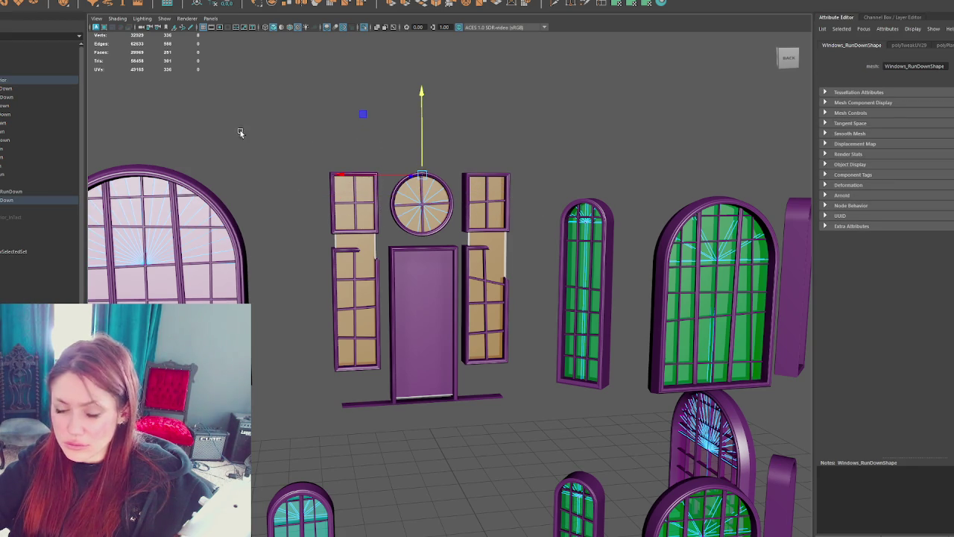
pyautogui.moveTo(319, 110); pyautogui.dragTo(317, 88, button='right')
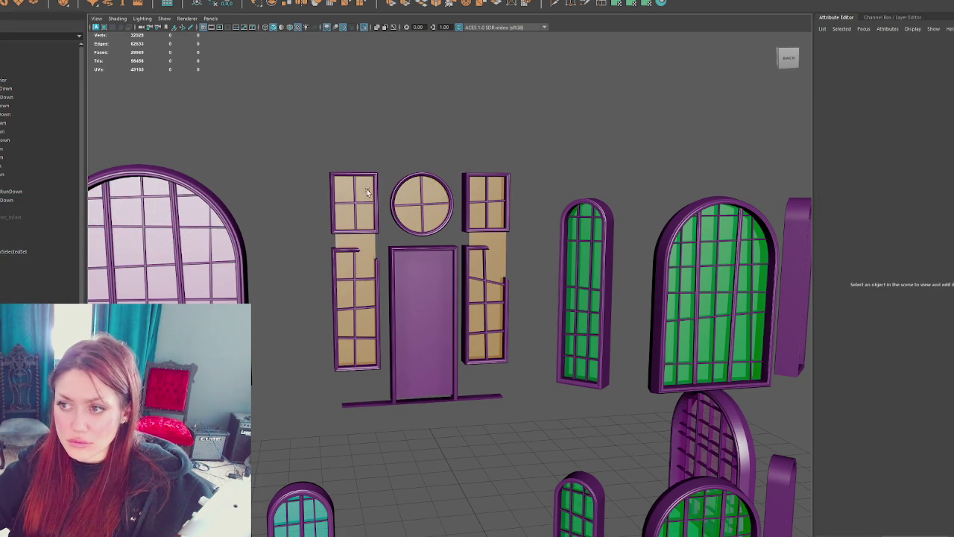
pyautogui.click(367, 193)
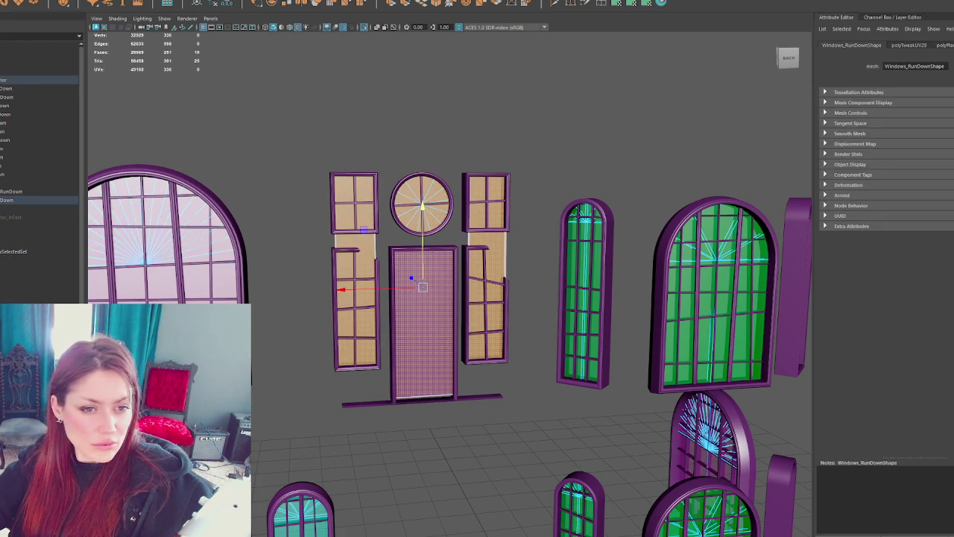
pyautogui.click(310, 137)
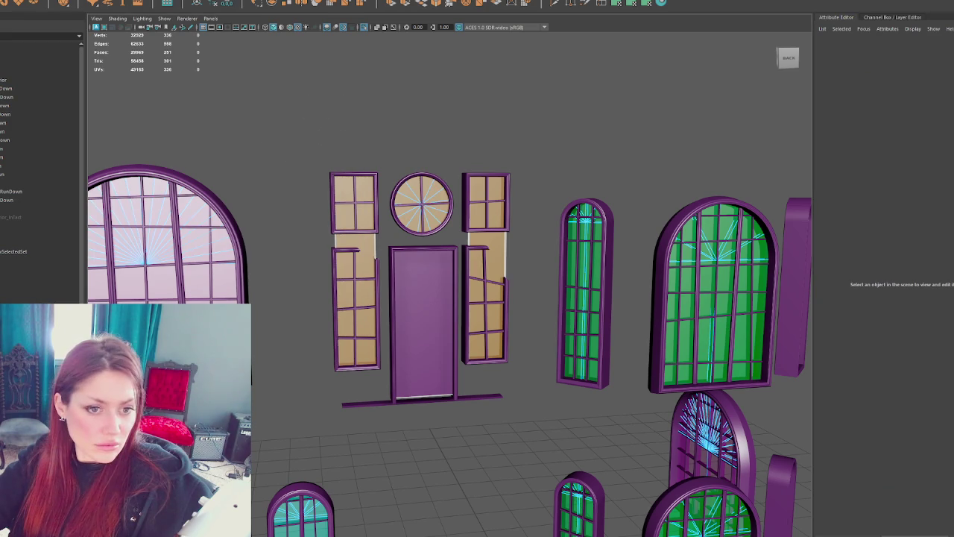
pyautogui.click(416, 196)
# Step: Apply a planar UV projection to the door and flanking window faces, adjusting its scale and position
pyautogui.moveTo(309, 146); pyautogui.dragTo(527, 363)
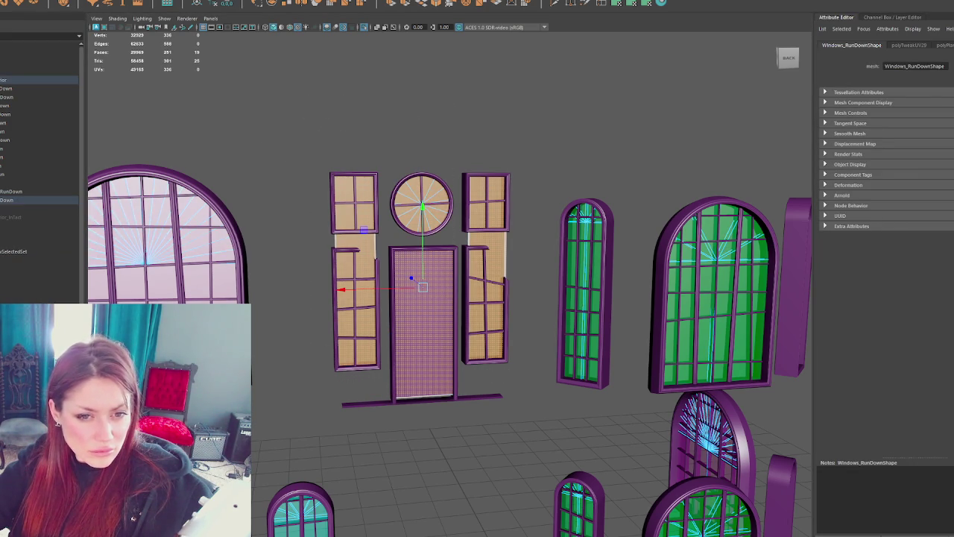
pyautogui.click(633, 4)
pyautogui.click(633, 5)
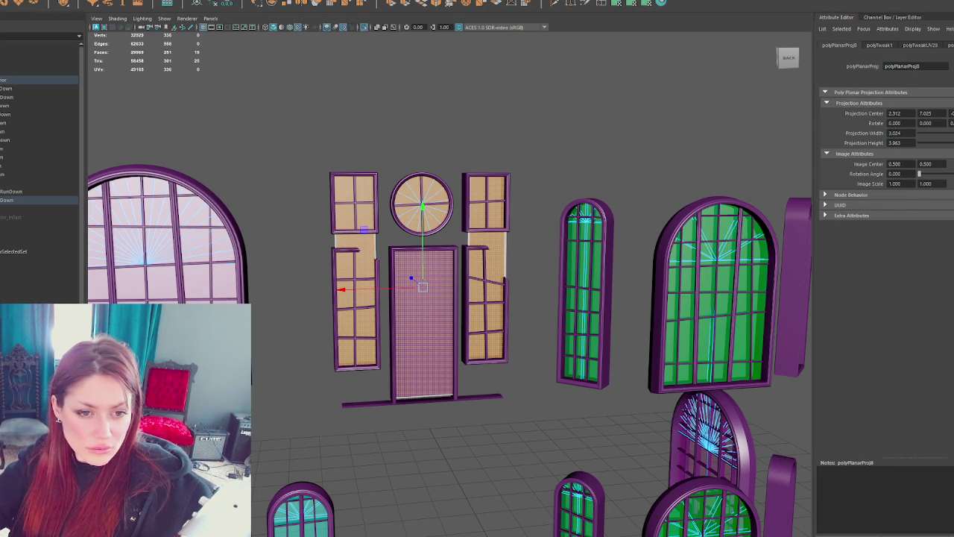
pyautogui.press('r')
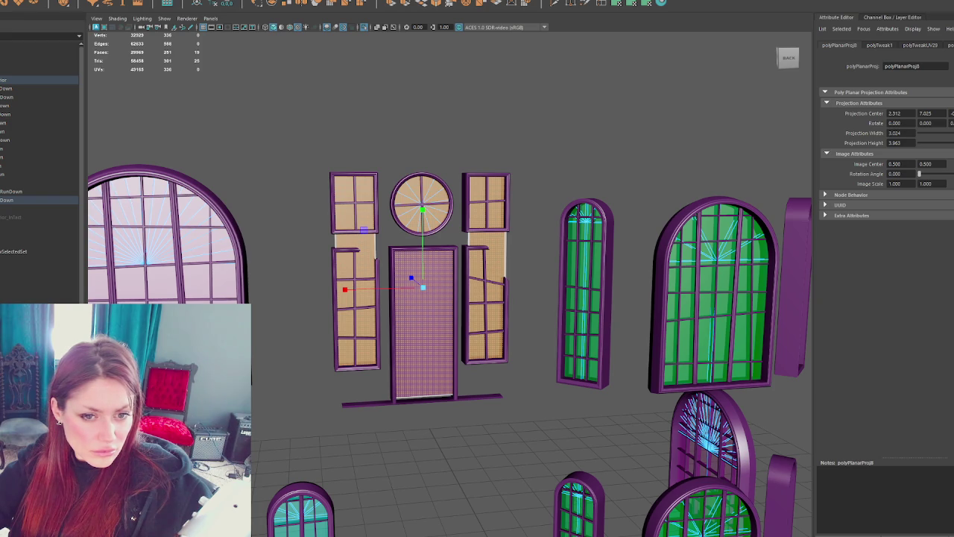
pyautogui.press('w')
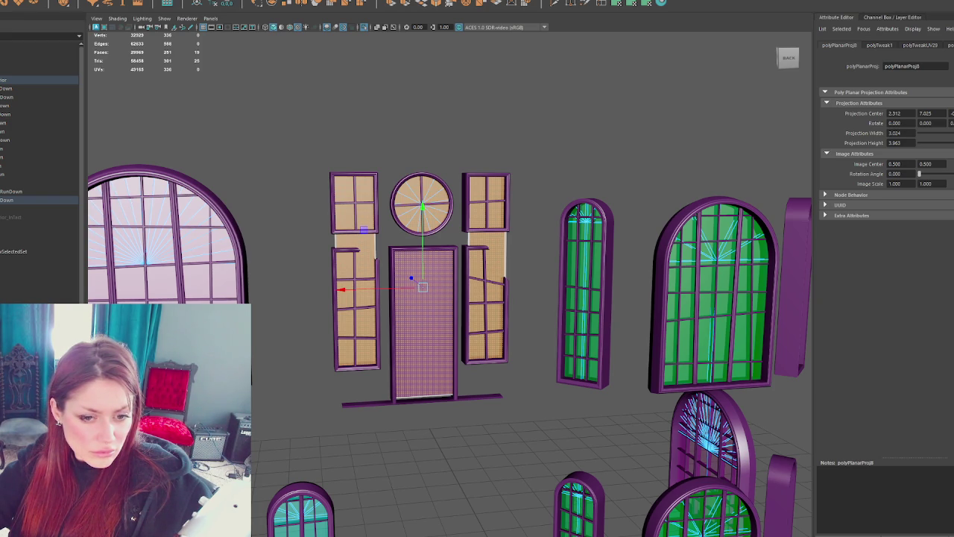
# Step: Add more door and window faces, return to object mode, and turn off Isolate Select
pyautogui.click(423, 320)
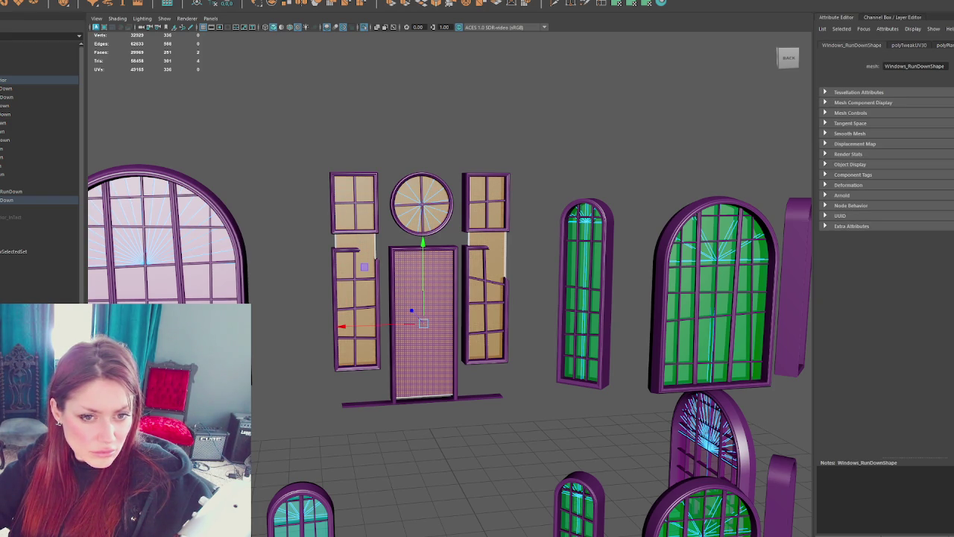
pyautogui.keyDown('shift'); pyautogui.click(364, 231); pyautogui.keyUp('shift')
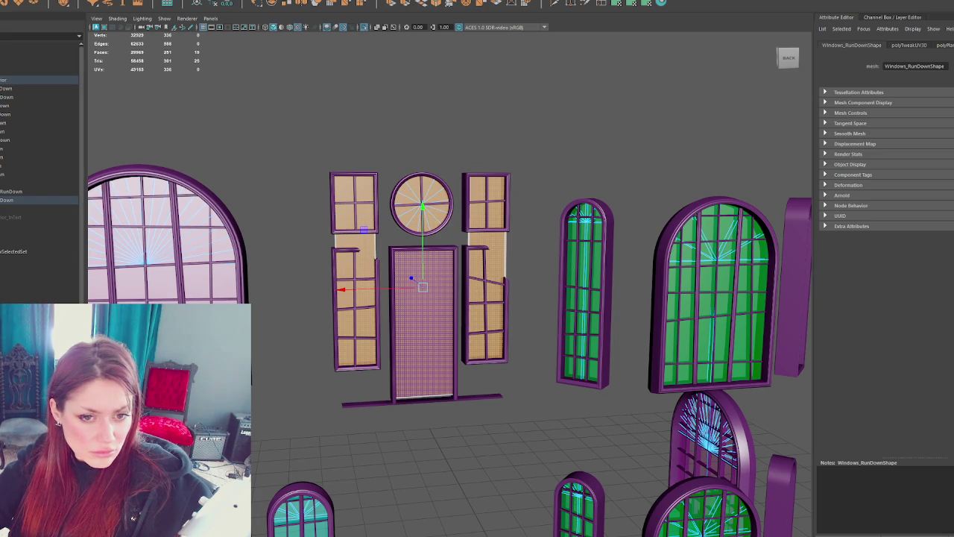
pyautogui.rightClick(362, 138)
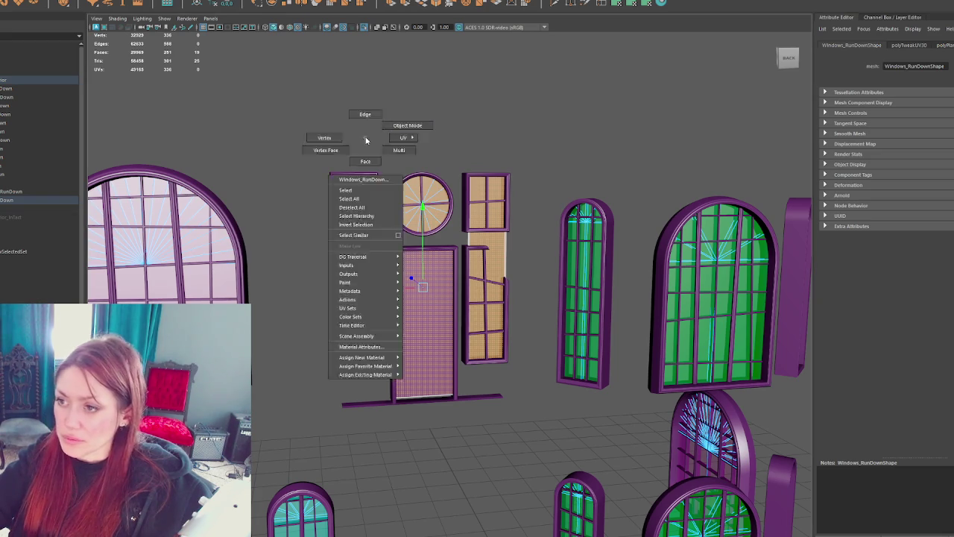
pyautogui.click(434, 161)
pyautogui.scroll(-5, 435, 161)
pyautogui.hotkey('ctrl', '1')
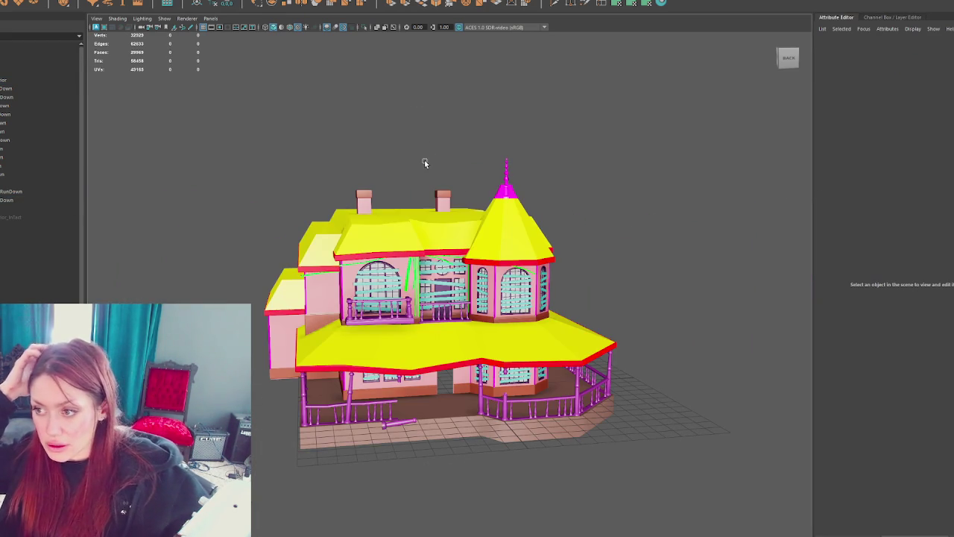
# Step: Frame Windows_RunDown and check the glass and Apothecary_Exterior_InTact entries in the Outliner
pyautogui.click(9, 199)
pyautogui.press('f')
pyautogui.scroll(4, 476, 277)
pyautogui.scroll(-3, 477, 276)
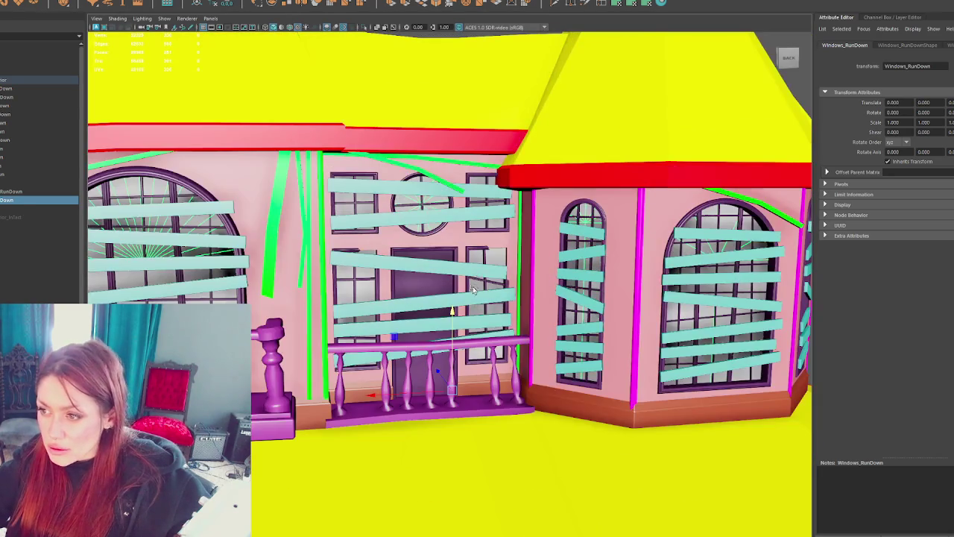
pyautogui.click(45, 224)
pyautogui.click(9, 226)
pyautogui.click(11, 217)
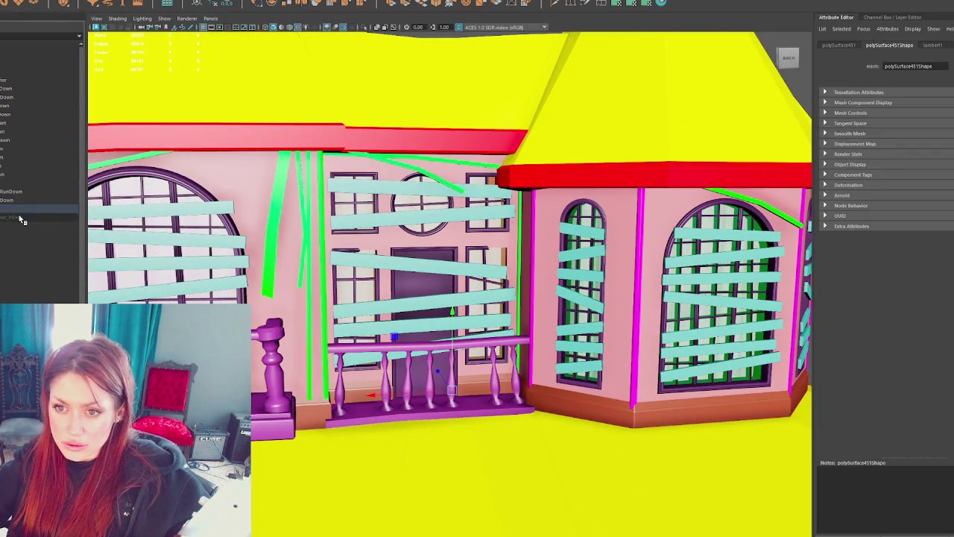
pyautogui.click(29, 200)
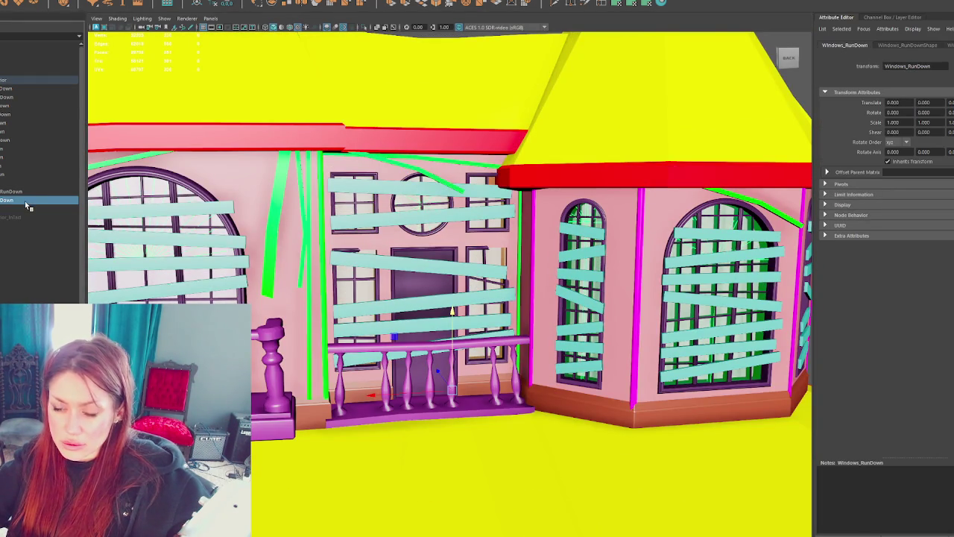
pyautogui.click(12, 209)
# Step: Hide the top house group, then unhide the Apothecary_Exterior_InTact group
pyautogui.press('Up')
pyautogui.press('Up')
pyautogui.hotkey('ctrl', 'h')
pyautogui.click(11, 217)
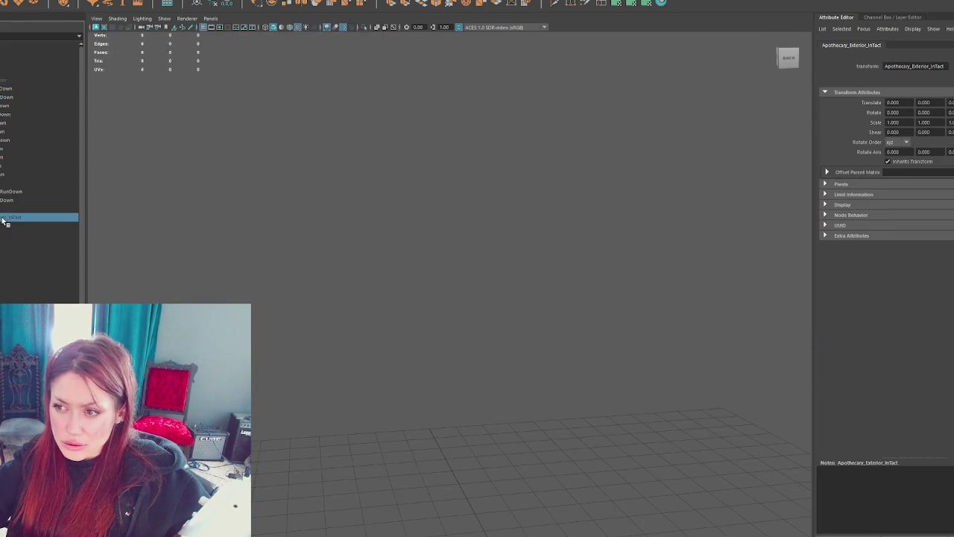
pyautogui.hotkey('shift', 'h')
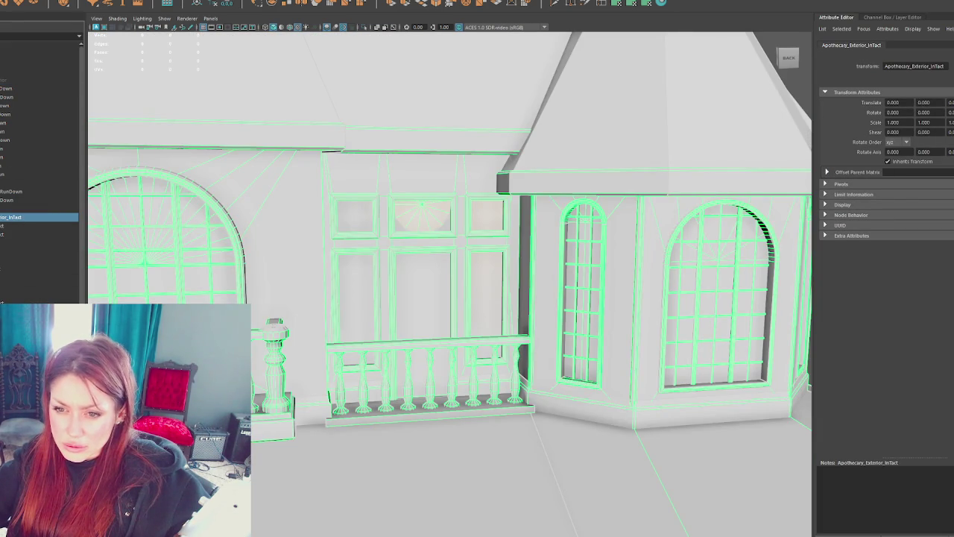
# Step: Toggle the Windows_Upper_InTact window frames hidden and shown several times to compare
pyautogui.click(716, 313)
pyautogui.press('Up')
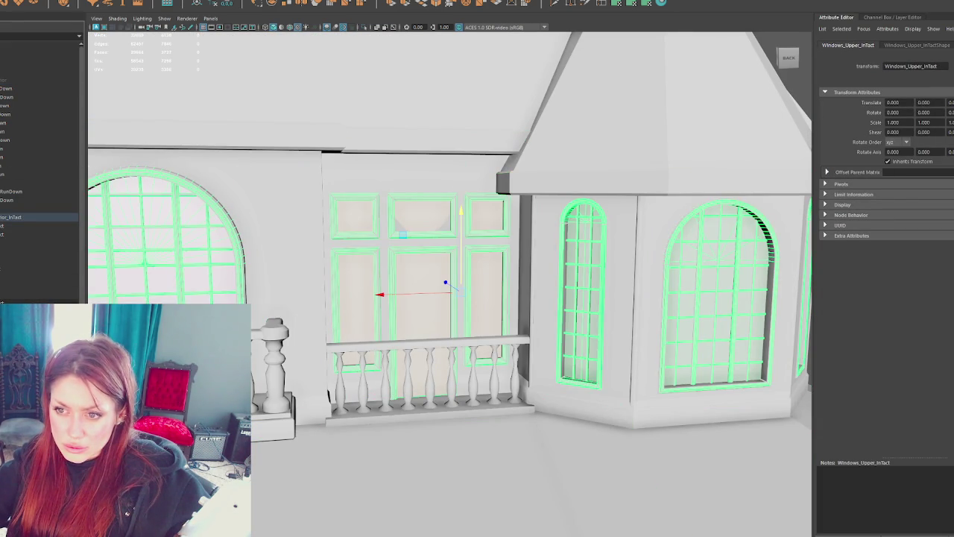
pyautogui.hotkey('ctrl', 'h')
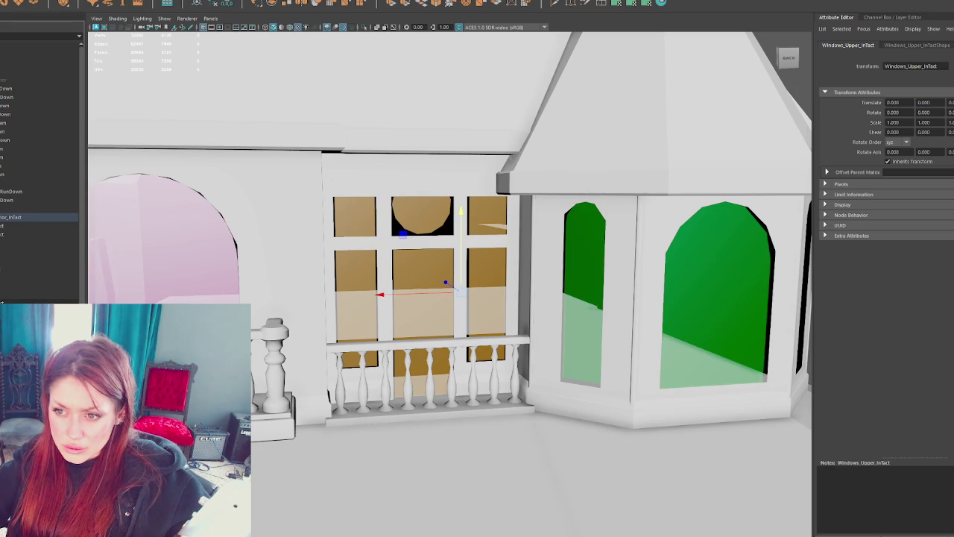
pyautogui.hotkey('shift', 'h')
pyautogui.hotkey('ctrl', 'h')
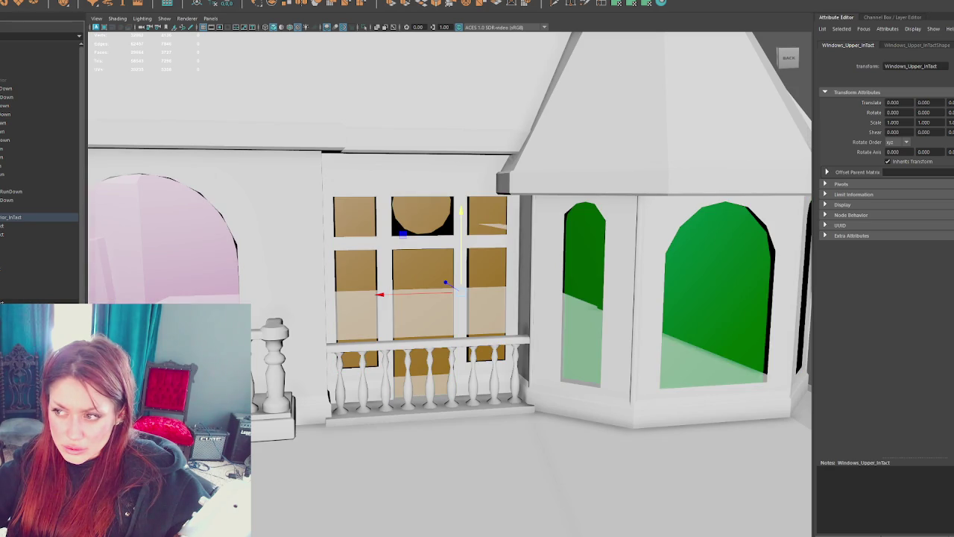
pyautogui.hotkey('shift', 'h')
pyautogui.hotkey('ctrl', 'h')
pyautogui.scroll(-5, 347, 337)
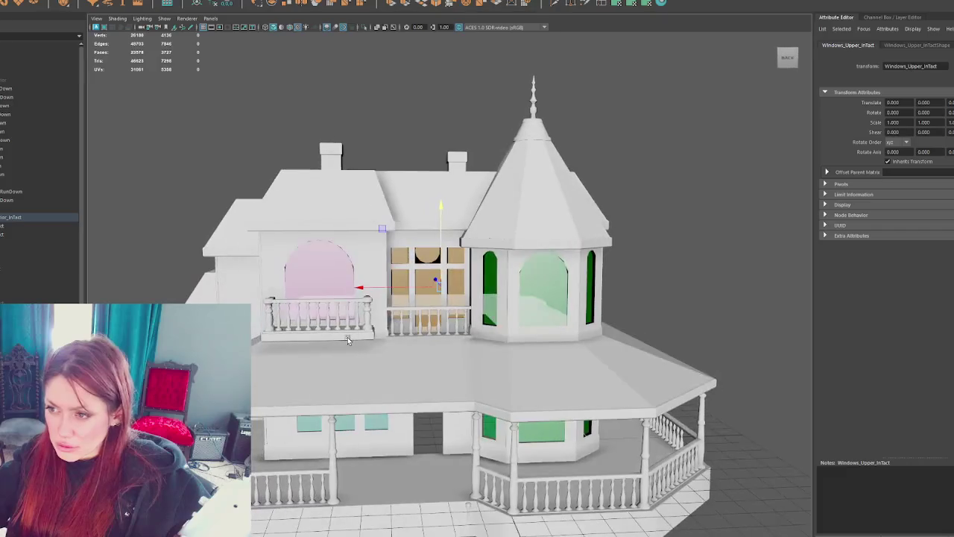
pyautogui.hotkey('shift', 'h')
# Step: Hide the Apothecary_Exterior_InTact group and unhide the run-down Apothecary_Exterior group
pyautogui.click(30, 298)
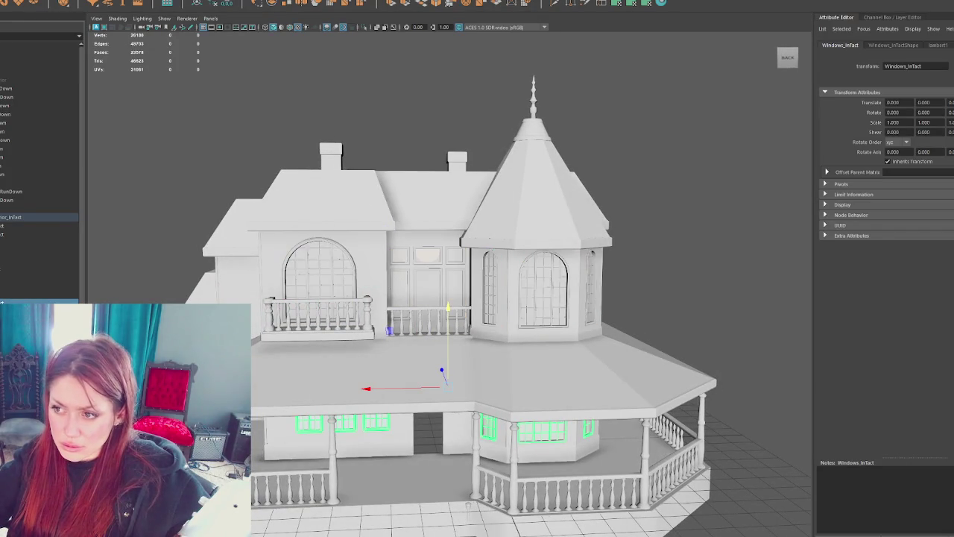
pyautogui.click(30, 310)
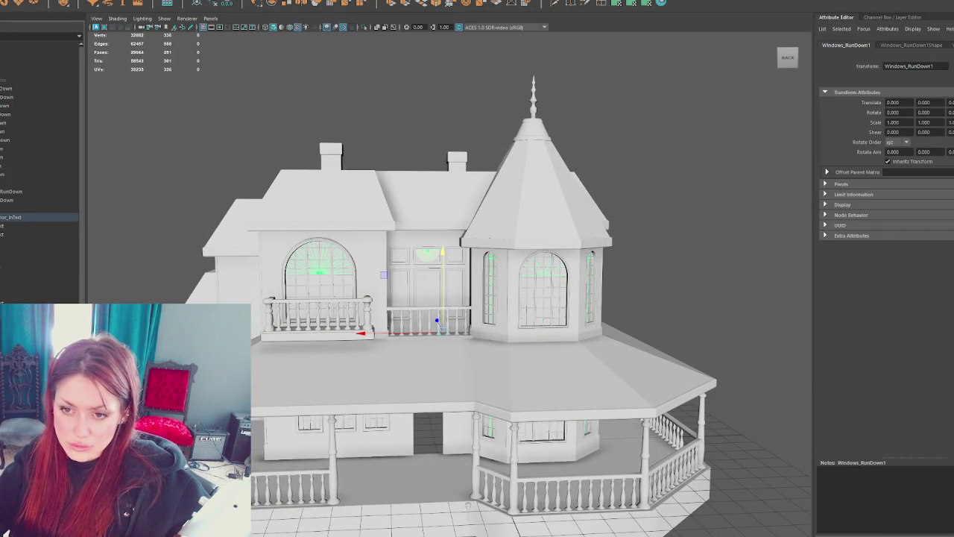
pyautogui.click(15, 225)
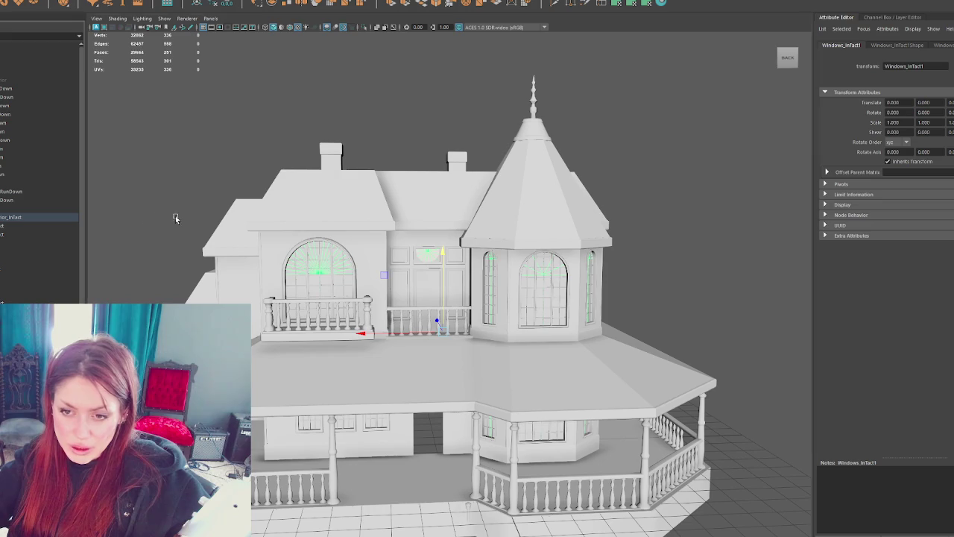
pyautogui.click(15, 217)
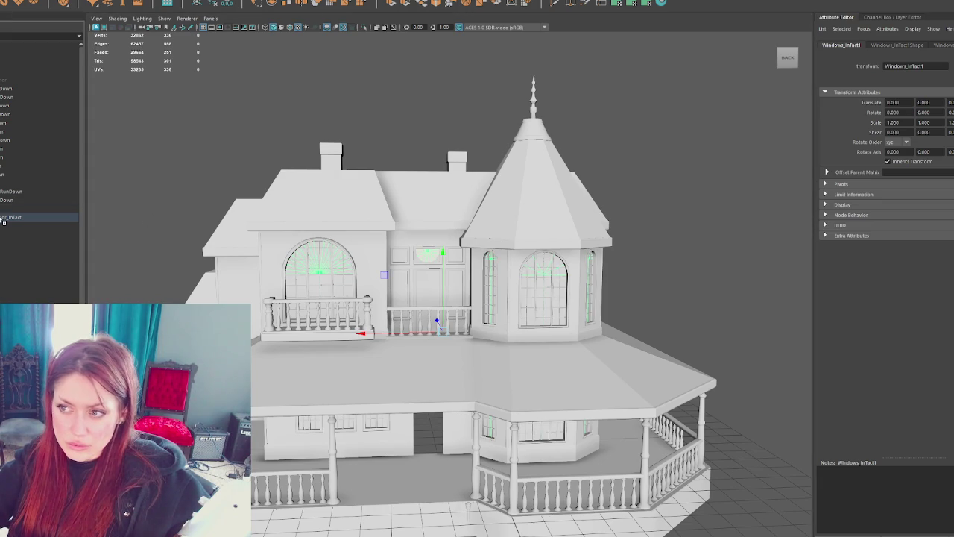
pyautogui.hotkey('ctrl', 'h')
pyautogui.click(10, 84)
pyautogui.hotkey('shift', 'h')
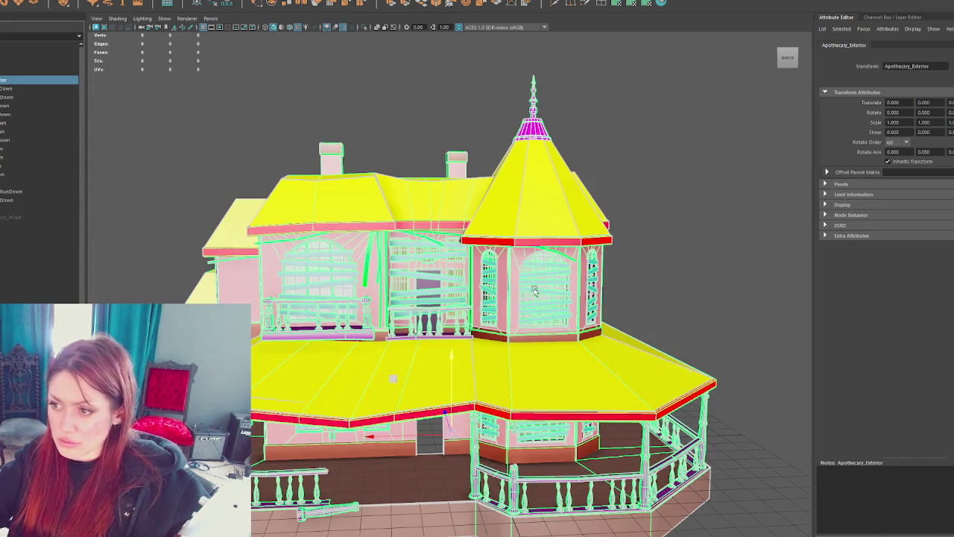
# Step: Expand the Extras group and select the Apothecary_Exterior and run-down groups
pyautogui.click(671, 331)
pyautogui.moveTo(671, 331)
pyautogui.keyDown('alt'); pyautogui.mouseDown()
pyautogui.moveTo(576, 250)
pyautogui.moveTo(692, 262)
pyautogui.moveTo(634, 261)
pyautogui.mouseUp(); pyautogui.keyUp('alt')
pyautogui.click(22, 182)
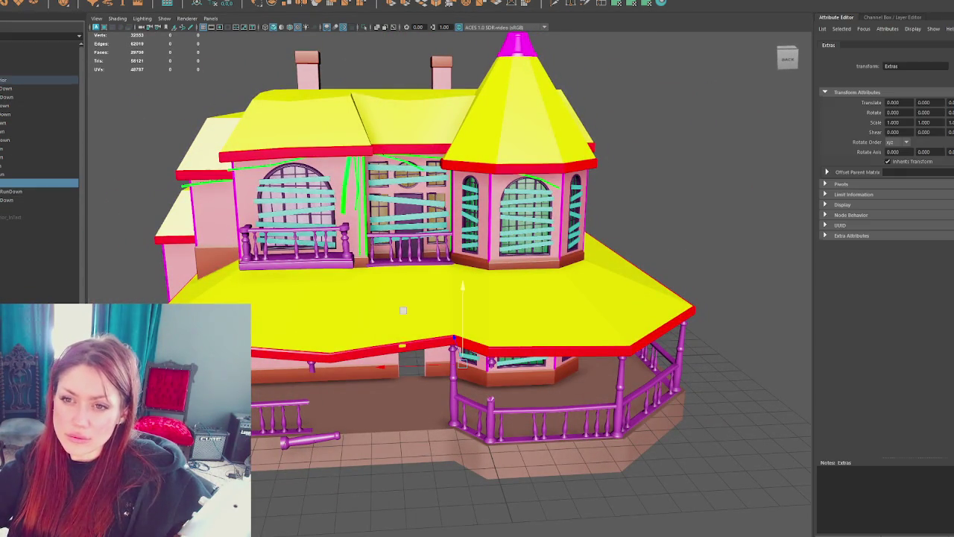
pyautogui.click(22, 200)
pyautogui.click(2, 200)
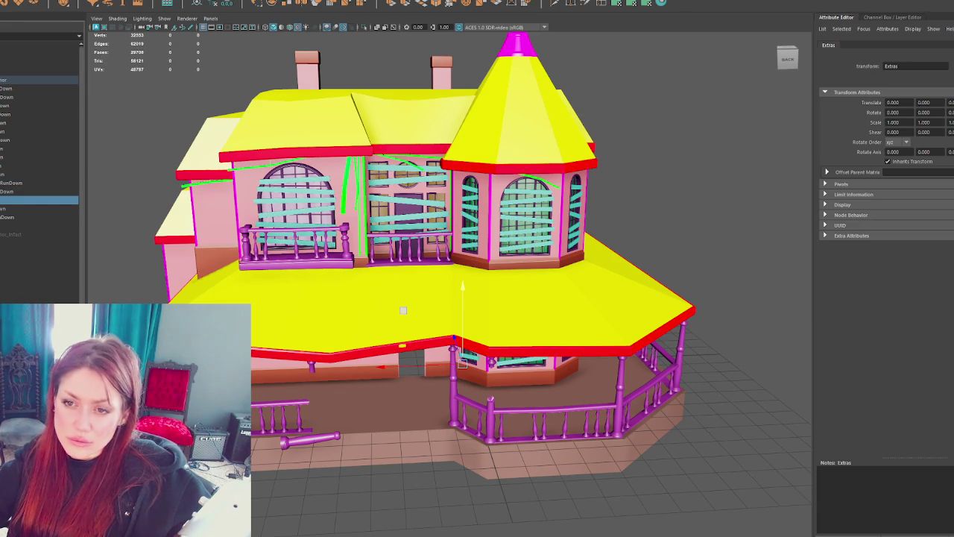
pyautogui.click(31, 80)
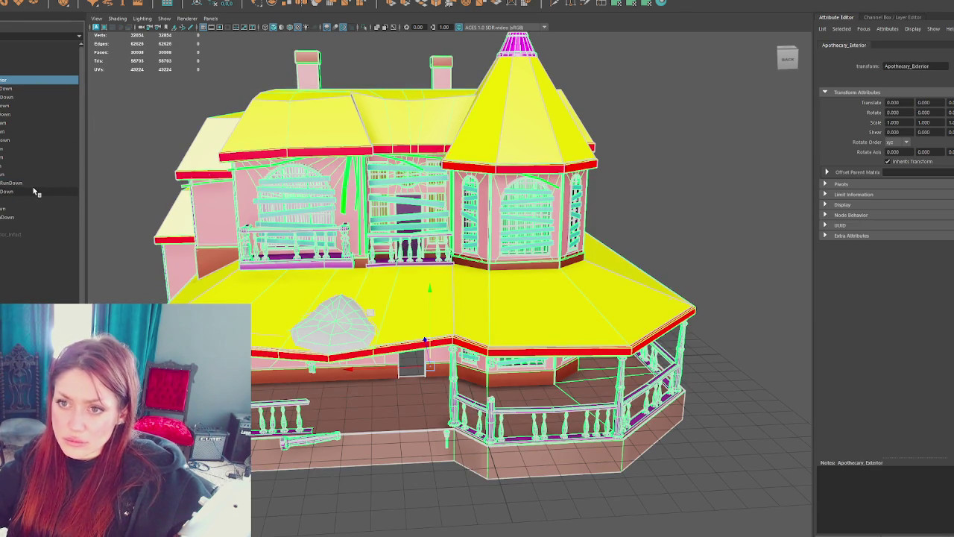
pyautogui.click(33, 192)
pyautogui.keyDown('shift'); pyautogui.click(38, 88); pyautogui.keyUp('shift')
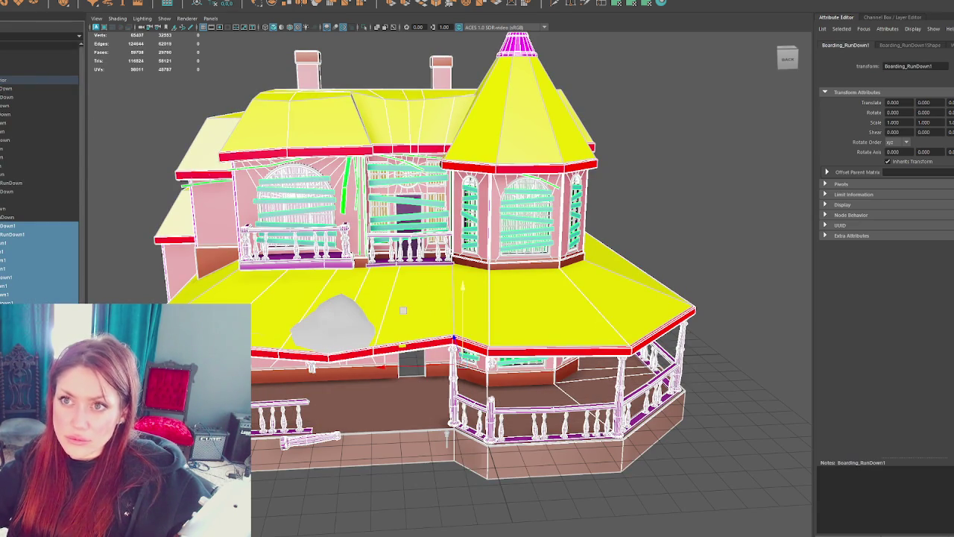
pyautogui.click(221, 4)
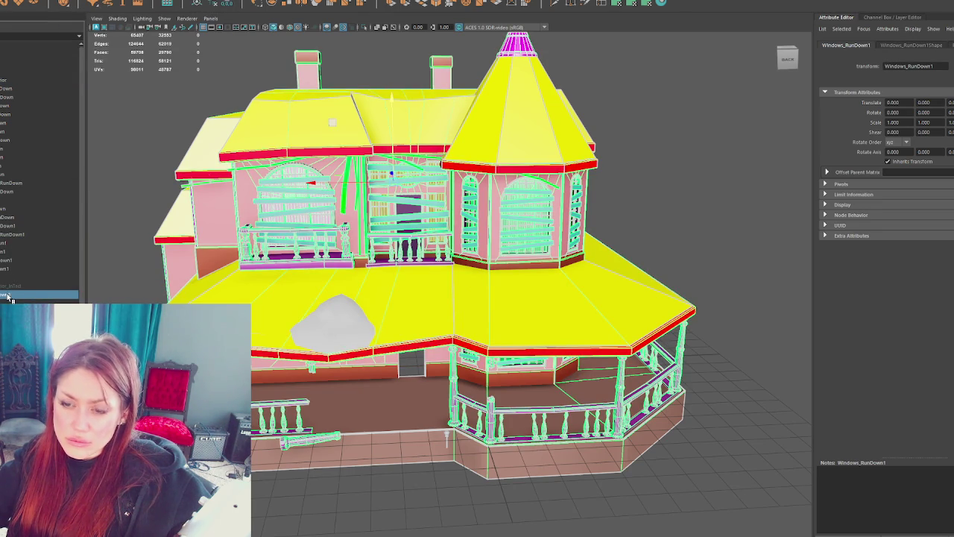
# Step: Reorder the exterior group copy and rename it with the __WORKING suffix
pyautogui.scroll(1, 12, 93)
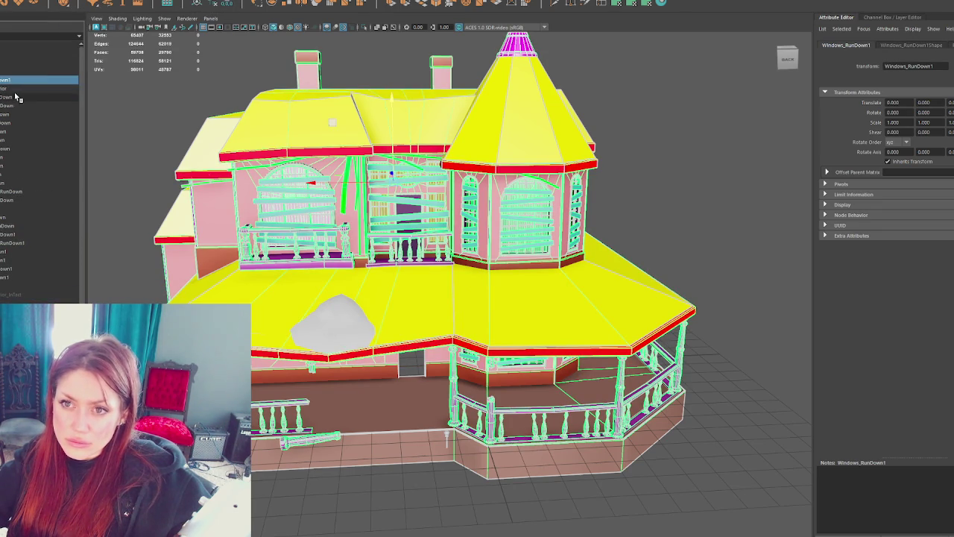
pyautogui.moveTo(13, 95)
pyautogui.mouseDown()
pyautogui.moveTo(7, 118)
pyautogui.moveTo(8, 80)
pyautogui.mouseUp()
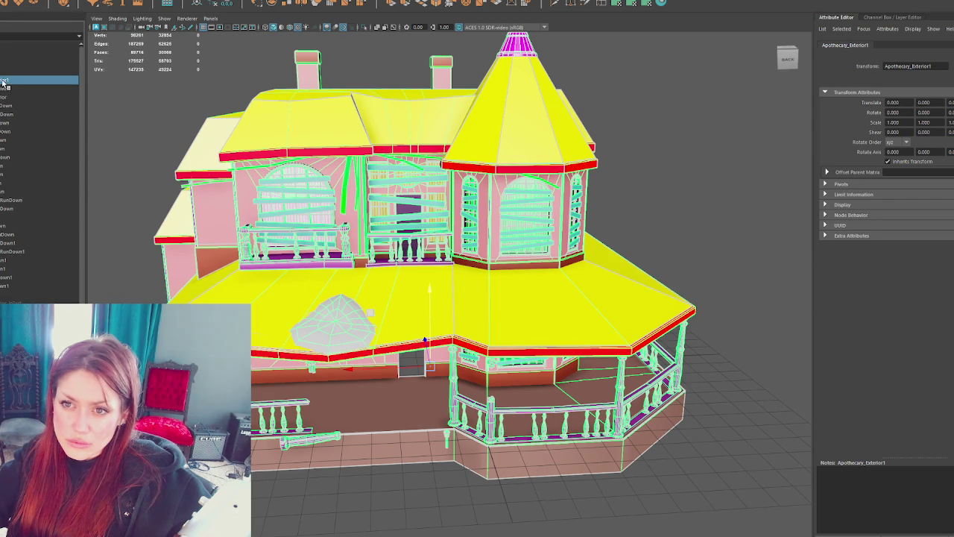
pyautogui.press('Return')
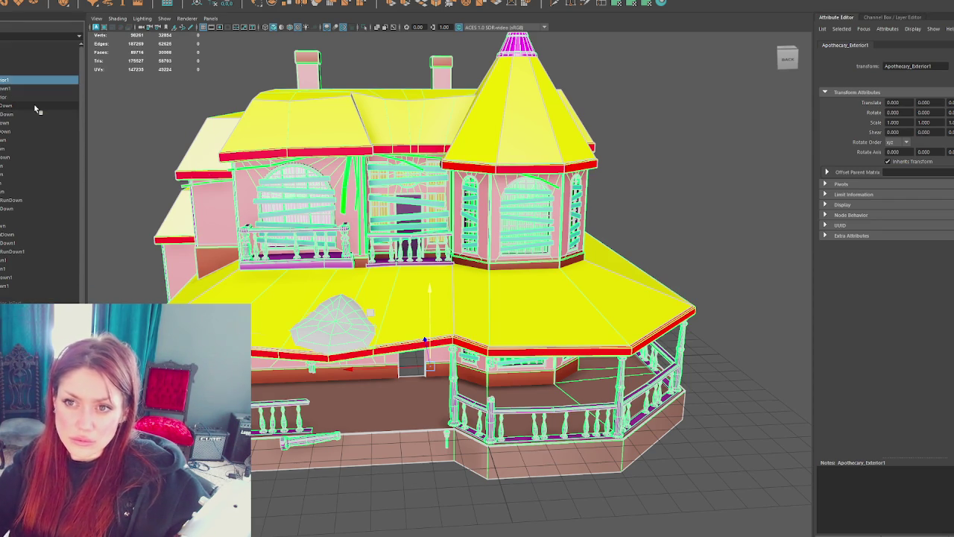
pyautogui.doubleClick(35, 99)
pyautogui.write('__WORKING')
pyautogui.press('Return')
# Step: Move Windows_RunDown1 lower within the Apothecary_Exterior hierarchy
pyautogui.click(23, 80)
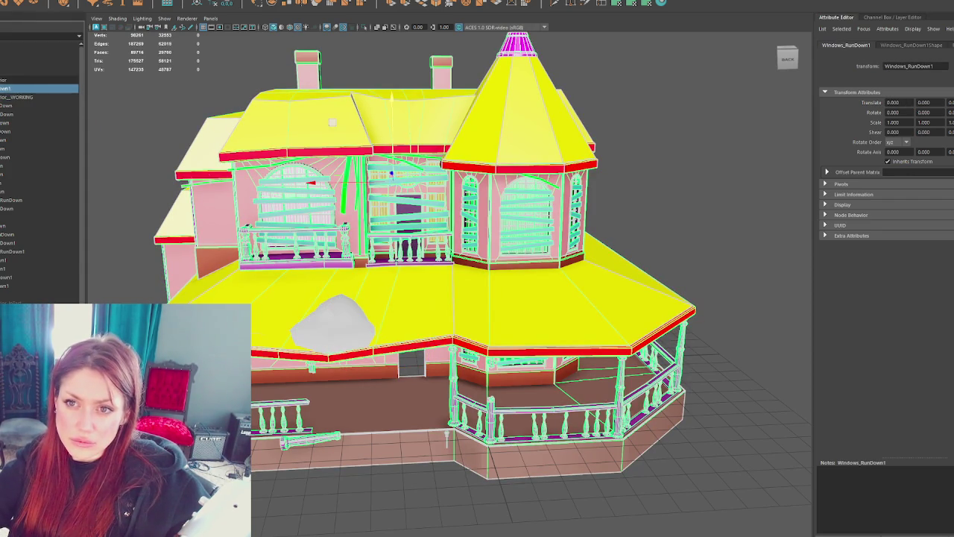
pyautogui.moveTo(23, 88); pyautogui.dragTo(4, 255)
pyautogui.click(3, 97)
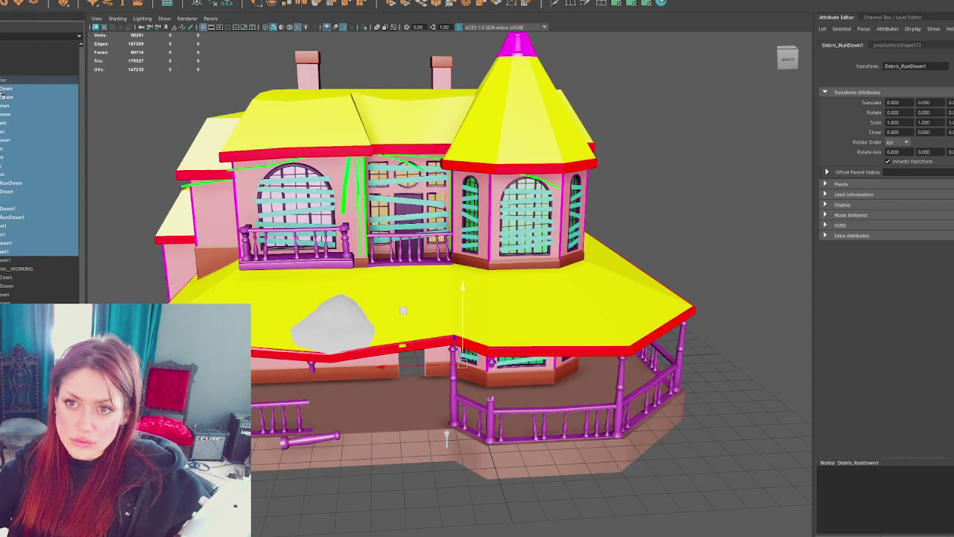
pyautogui.click(9, 88)
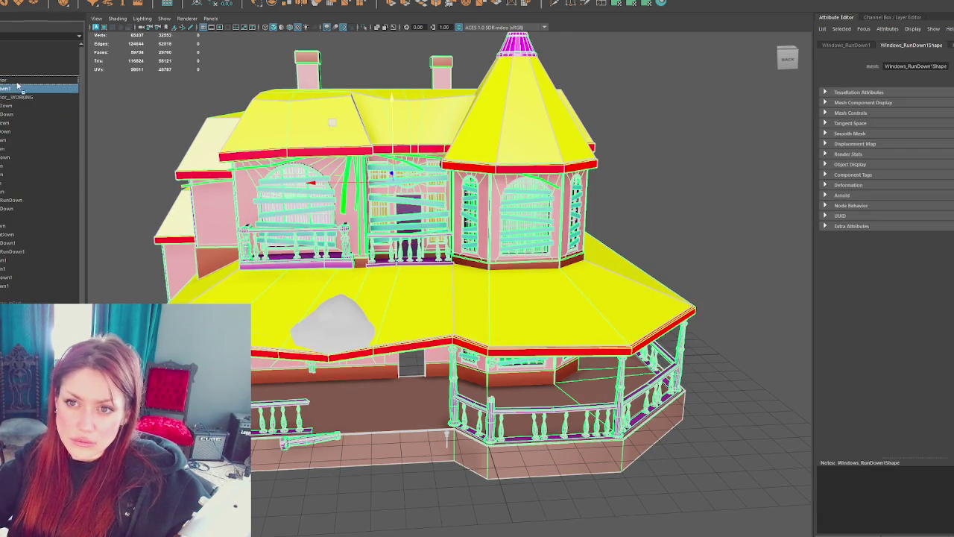
pyautogui.click(402, 310)
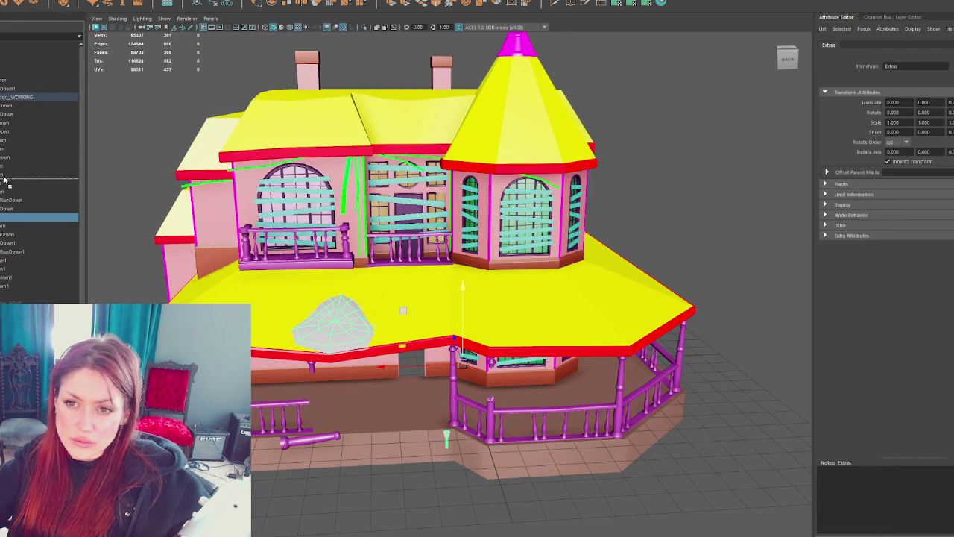
# Step: Hide the __WORKING exterior copy, leaving the original Apothecary_Exterior visible
pyautogui.click(36, 80)
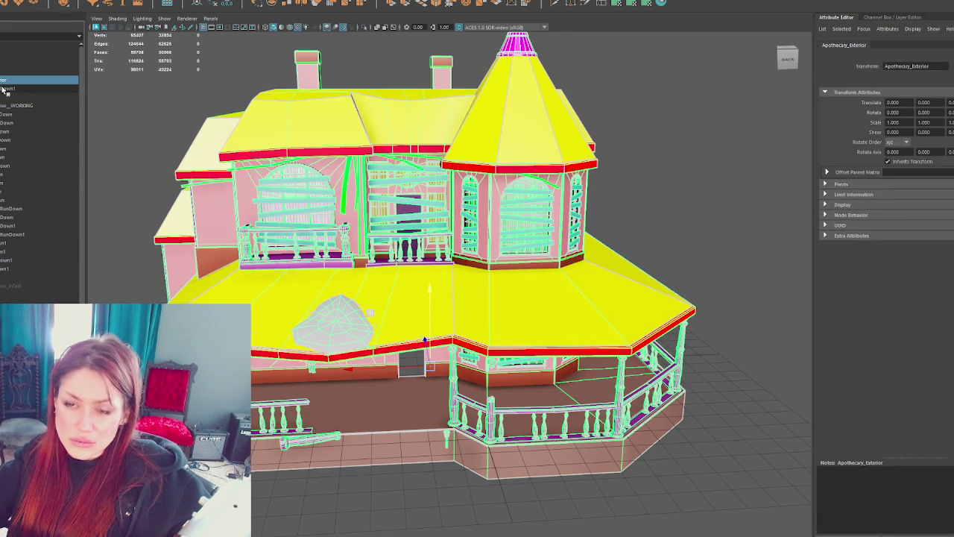
pyautogui.click(15, 105)
pyautogui.hotkey('ctrl', 'h')
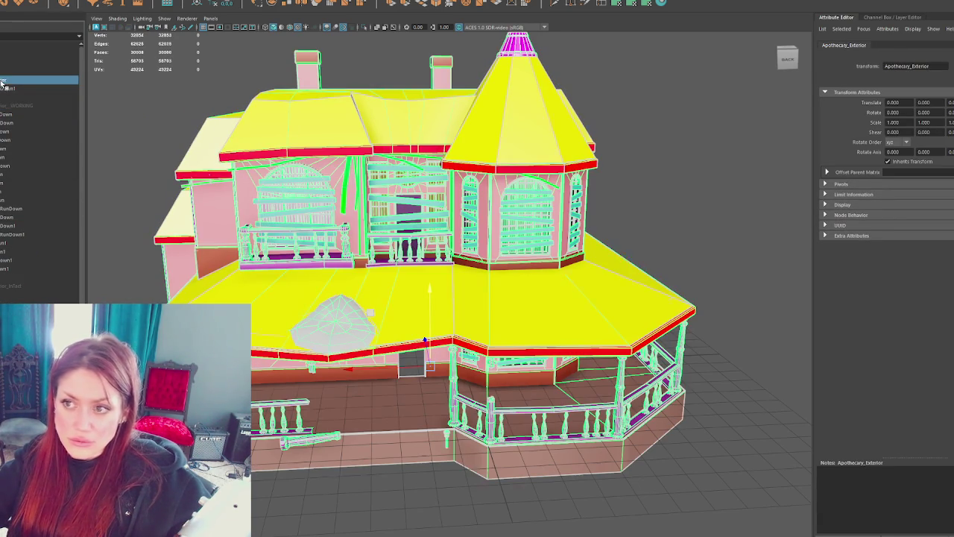
pyautogui.click(8, 82)
pyautogui.moveTo(507, 388)
pyautogui.keyDown('alt'); pyautogui.mouseDown()
pyautogui.moveTo(523, 259)
pyautogui.moveTo(494, 249)
pyautogui.moveTo(594, 301)
pyautogui.moveTo(579, 292)
pyautogui.mouseUp(); pyautogui.keyUp('alt')
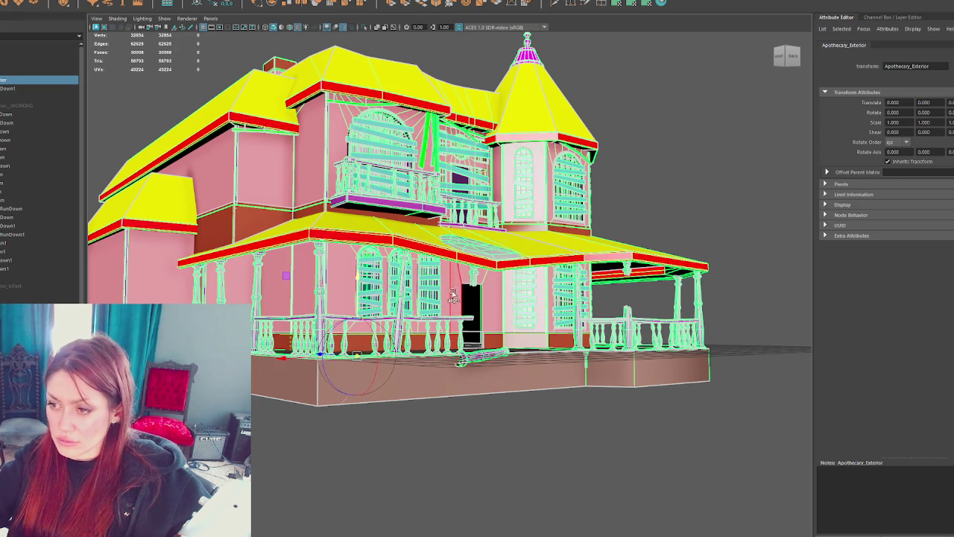
# Step: In the four-view layout, move the exterior group's pivot along the house's depth in side view
pyautogui.press('space')
pyautogui.click(313, 350)
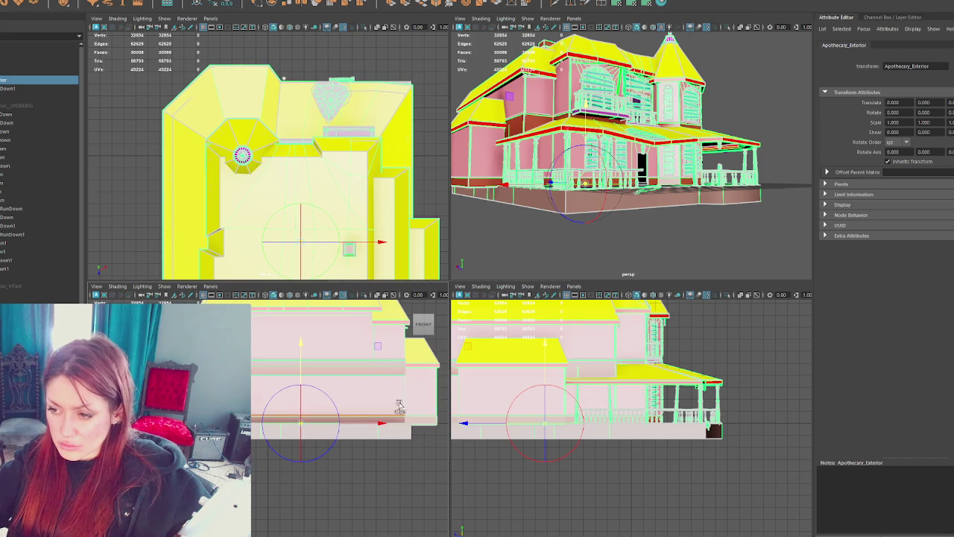
pyautogui.click(550, 433)
pyautogui.moveTo(550, 434); pyautogui.dragTo(634, 434)
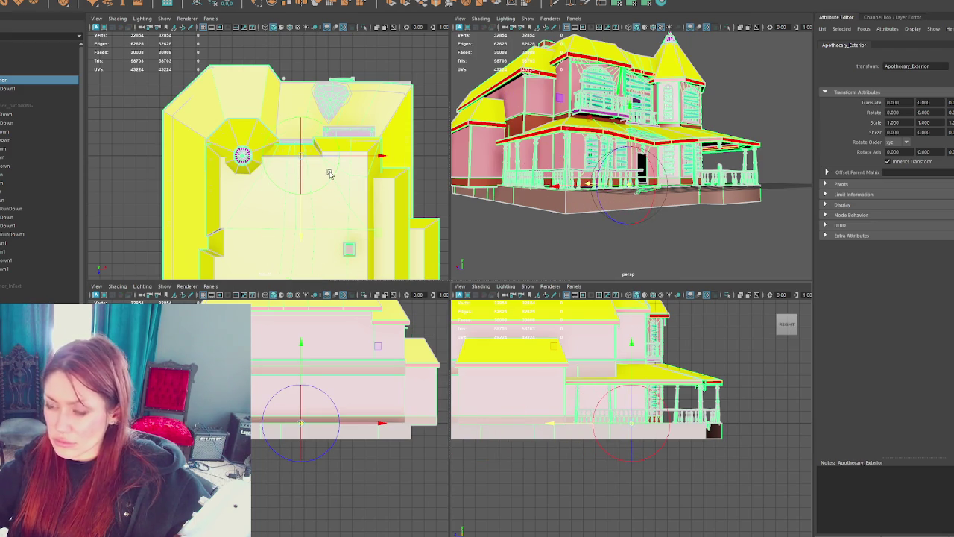
# Step: Switch views between wireframe and shaded and reposition the pivot again in the front view
pyautogui.press('4')
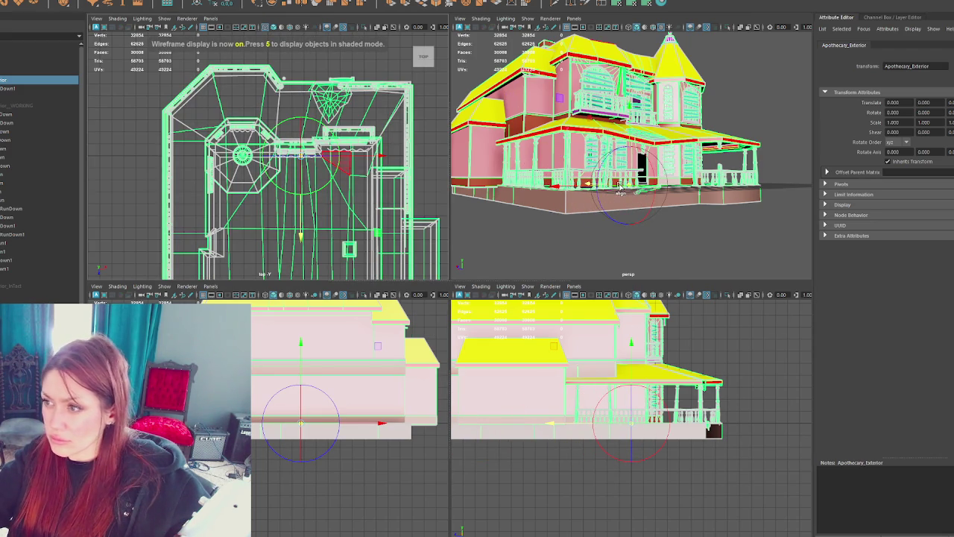
pyautogui.press('4')
pyautogui.press('5')
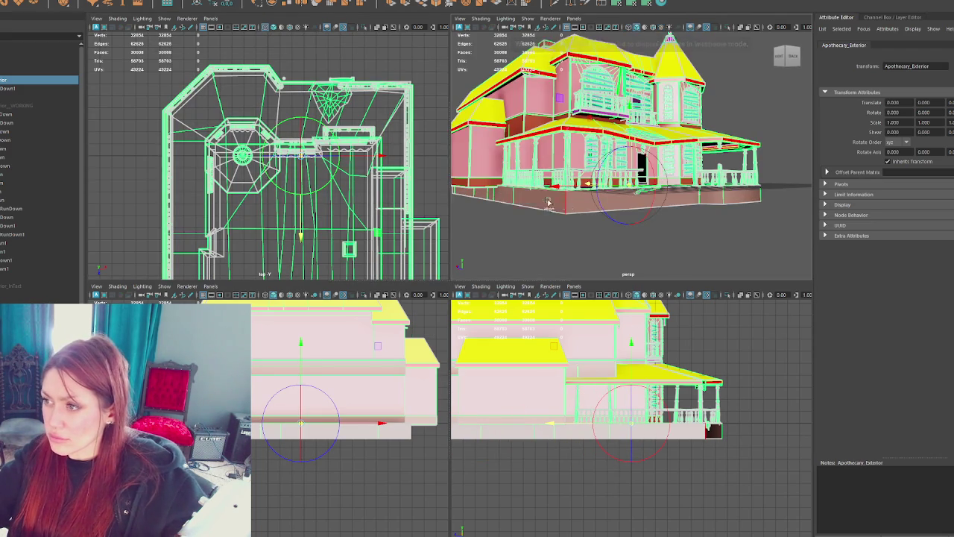
pyautogui.press('5')
pyautogui.press('4')
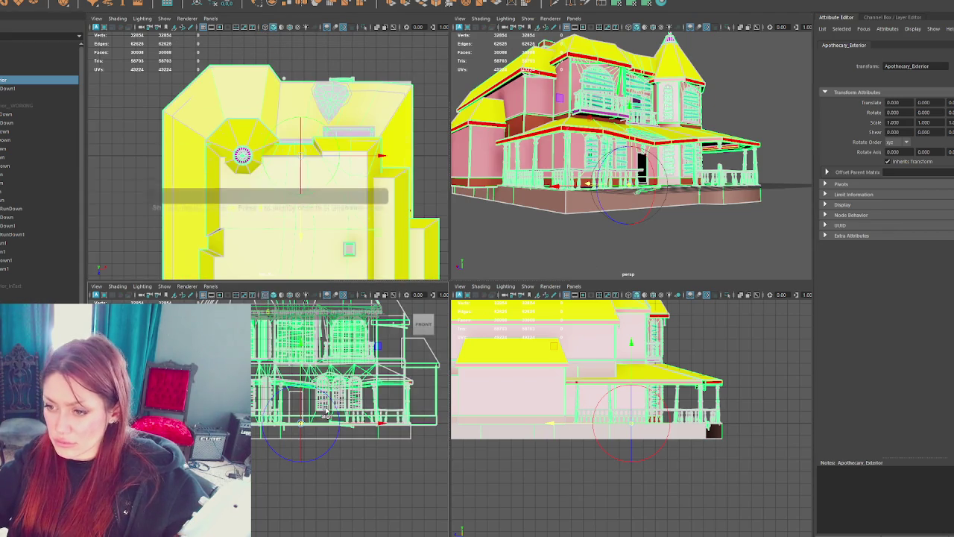
pyautogui.moveTo(633, 175); pyautogui.dragTo(619, 183)
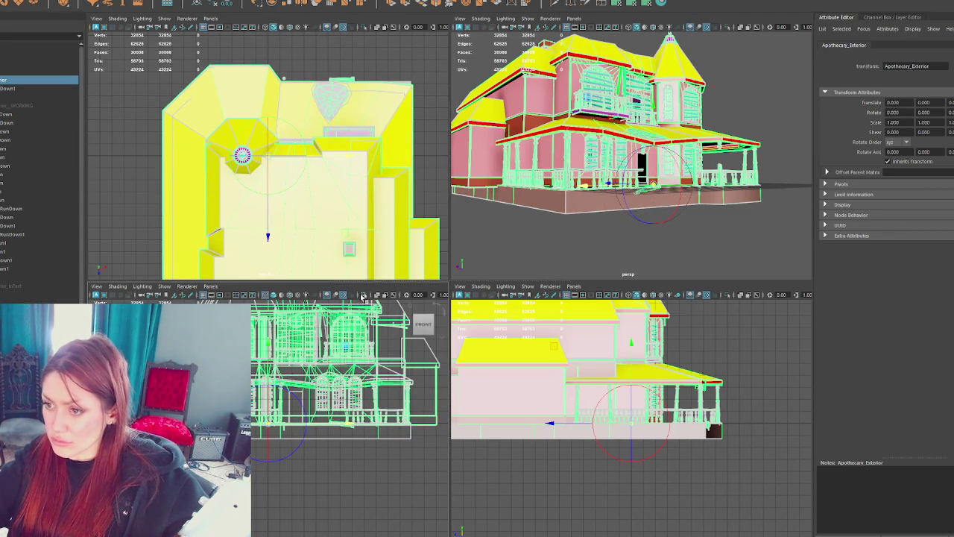
pyautogui.press('5')
# Step: Return to a single perspective view and display the house as wireframe
pyautogui.press('space')
pyautogui.moveTo(597, 186)
pyautogui.keyDown('alt'); pyautogui.mouseDown()
pyautogui.moveTo(604, 221)
pyautogui.moveTo(589, 273)
pyautogui.moveTo(596, 277)
pyautogui.mouseUp(); pyautogui.keyUp('alt')
pyautogui.press('4')
pyautogui.click(9, 1)
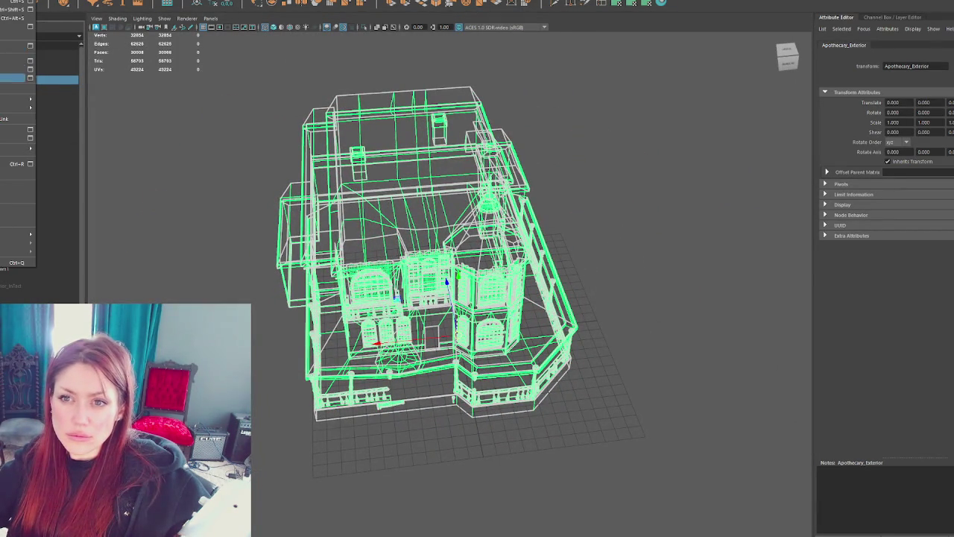
pyautogui.press('Escape')
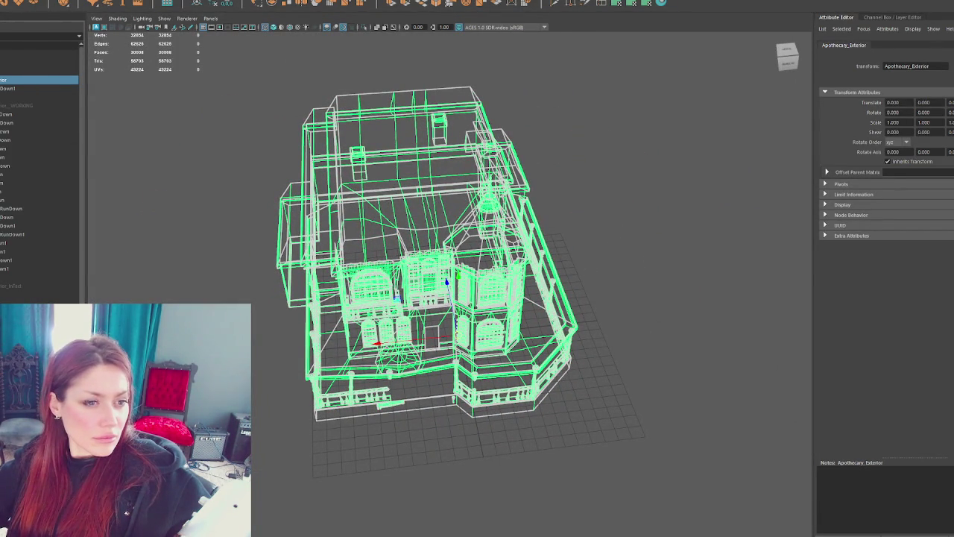
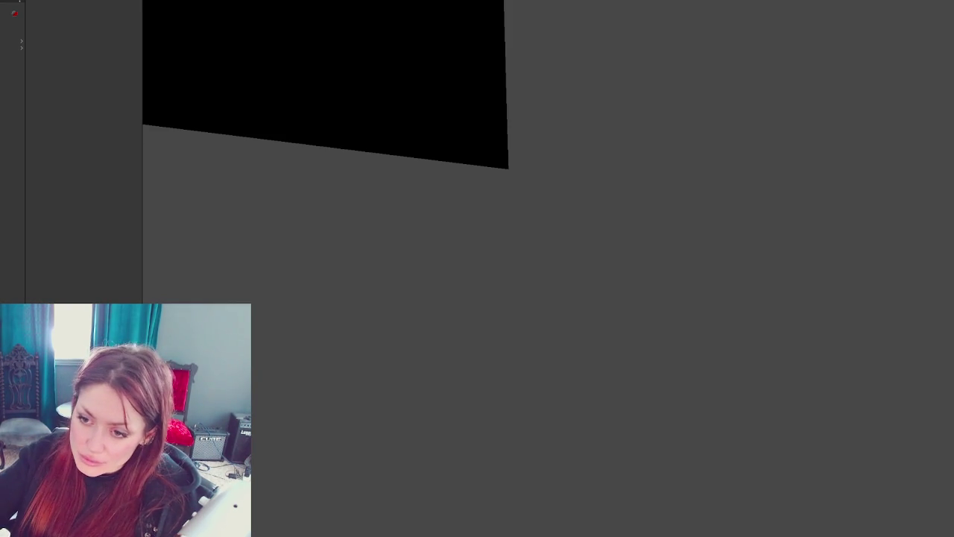
# Step: Make the Project panel taller and run a command from the Hierarchy's context menu
pyautogui.moveTo(127, 304); pyautogui.dragTo(126, 202)
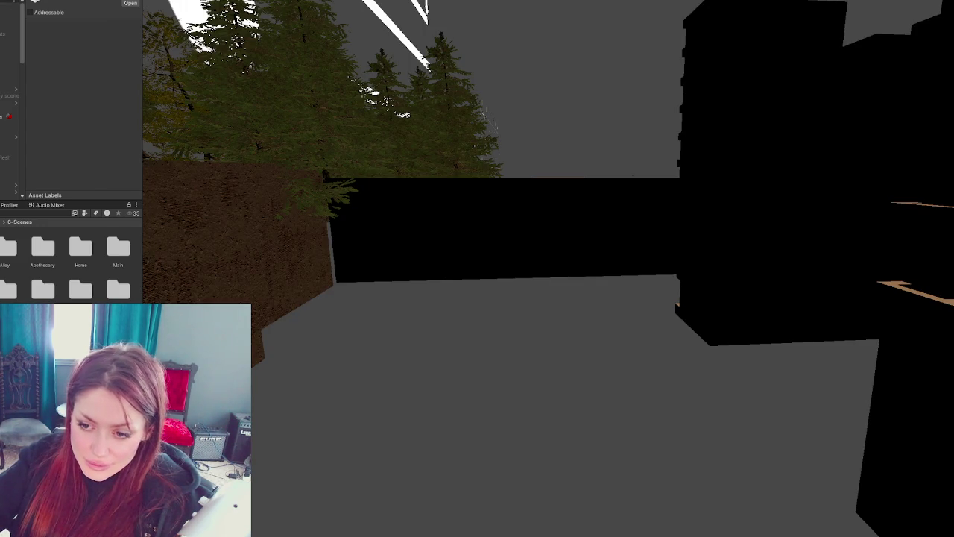
pyautogui.rightClick(15, 119)
pyautogui.click(70, 197)
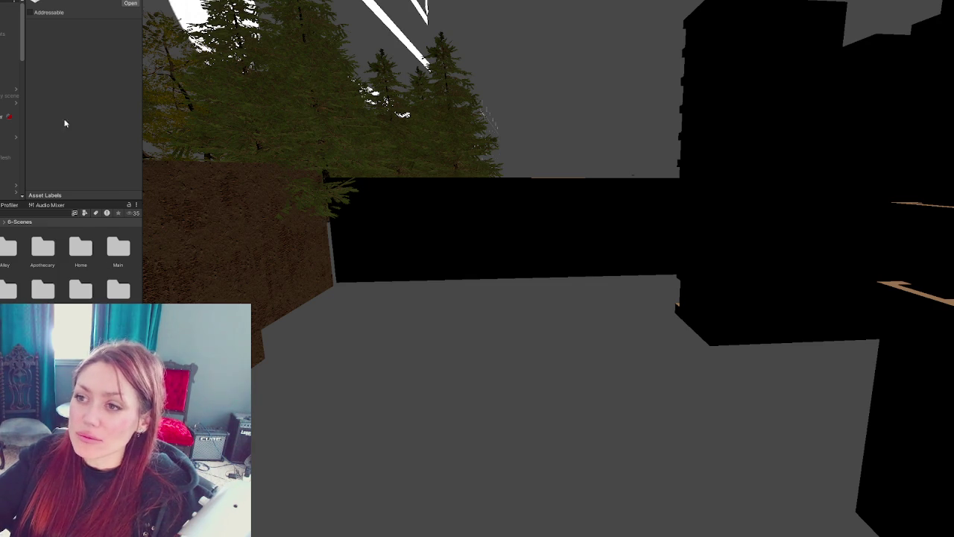
# Step: Browse and collapse the Hierarchy list while the courtyard renders, then select an object in it
pyautogui.scroll(-5, 11, 90)
pyautogui.scroll(-3, 12, 89)
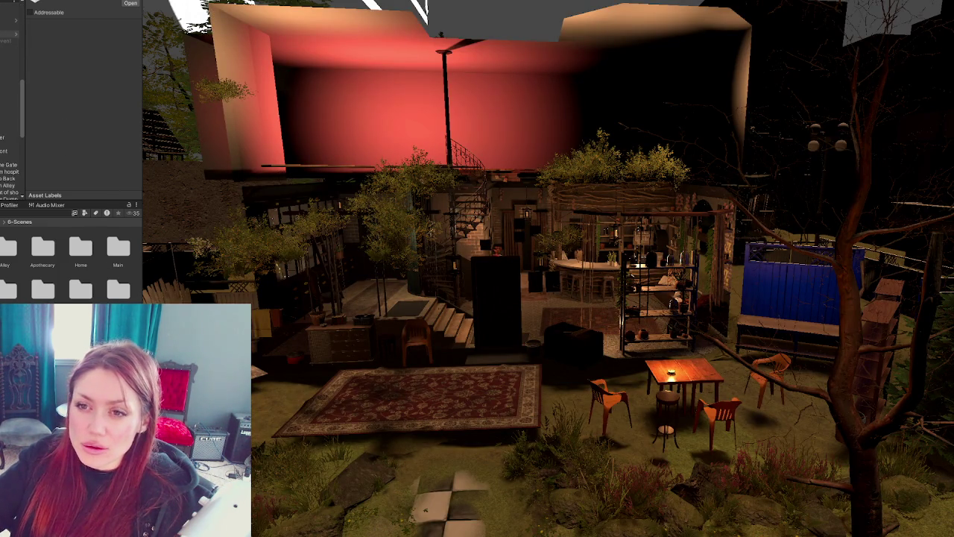
pyautogui.scroll(2, 11, 90)
pyautogui.scroll(5, 11, 90)
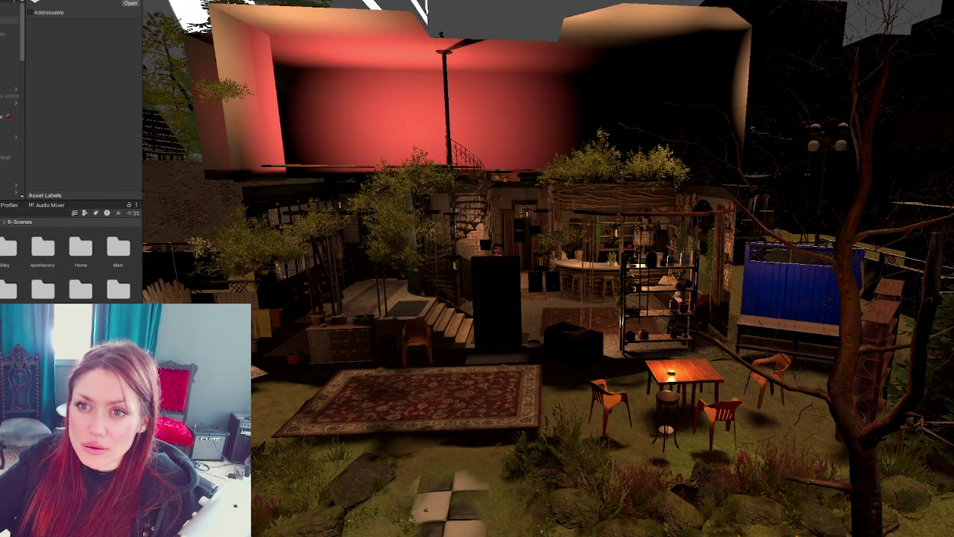
pyautogui.press('Left')
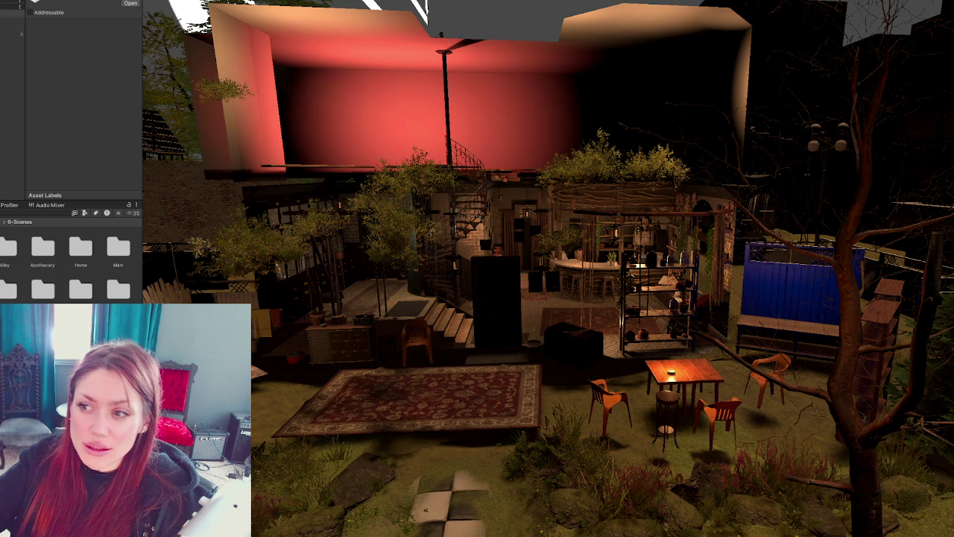
pyautogui.press('Right')
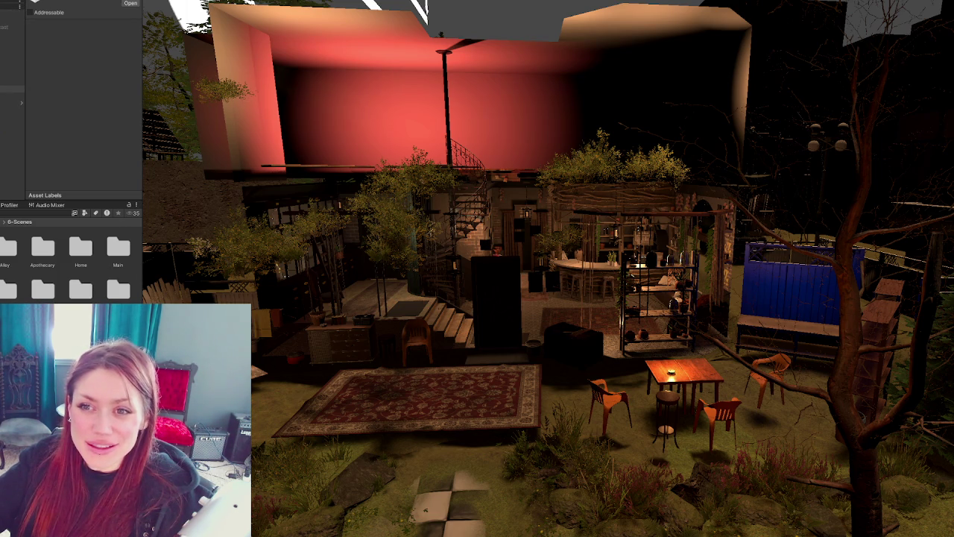
pyautogui.click(13, 82)
# Step: Select the Apothecary-Exterior prefab, make it visible, and frame the house in the Scene view
pyautogui.press('Right')
pyautogui.press('Left')
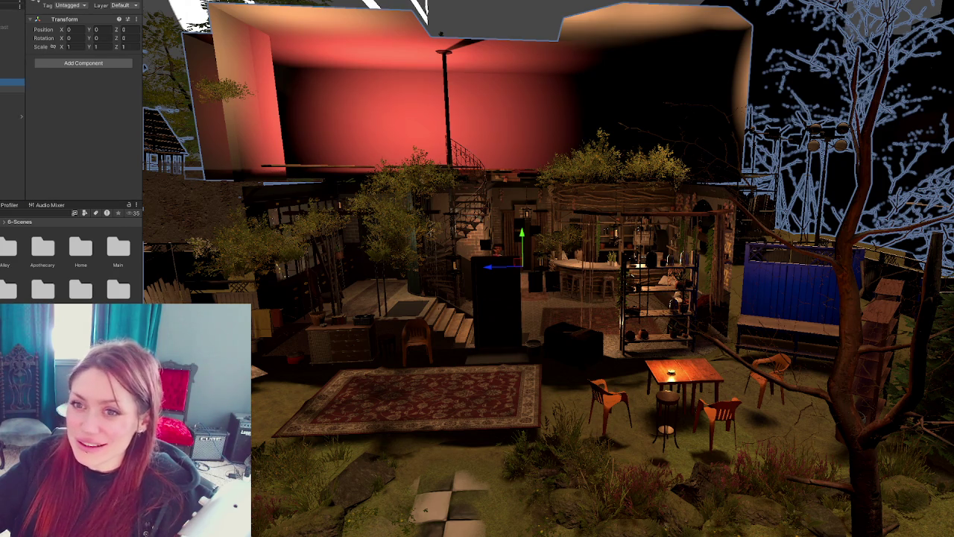
pyautogui.press('Down')
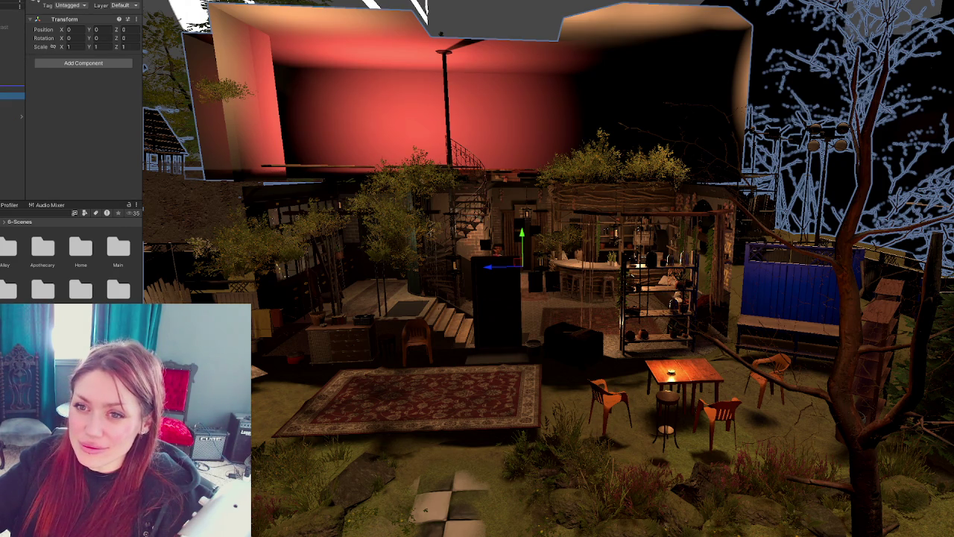
pyautogui.press('Right')
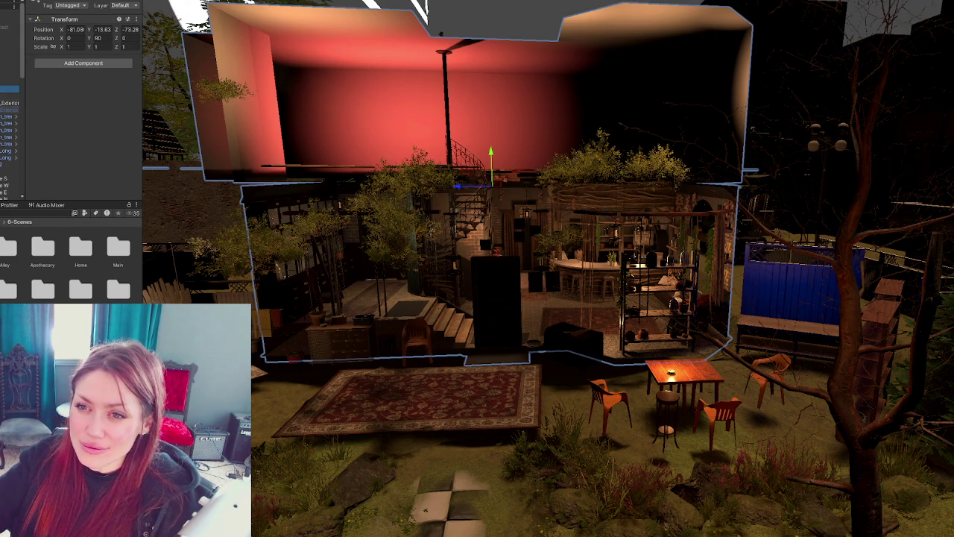
pyautogui.press('Down')
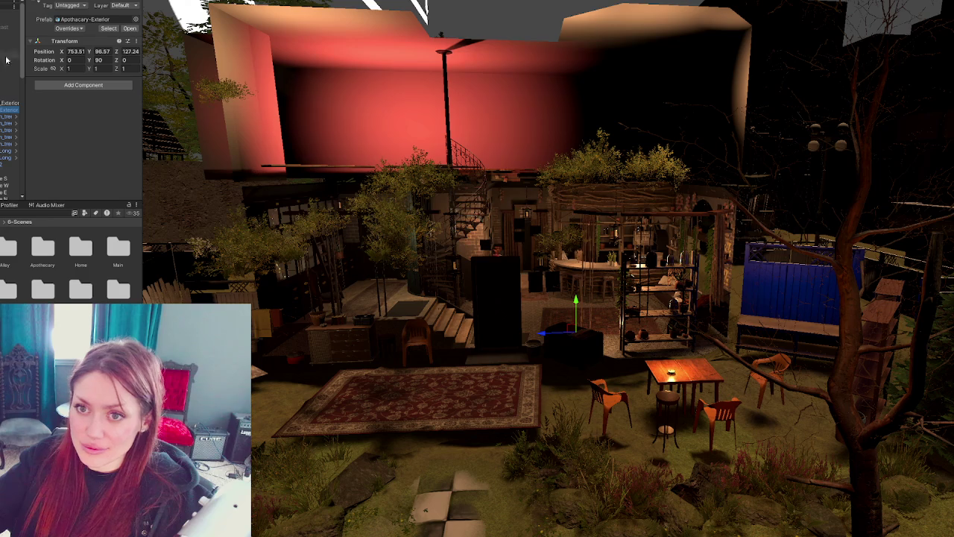
pyautogui.hotkey('alt', 'shift', 'a')
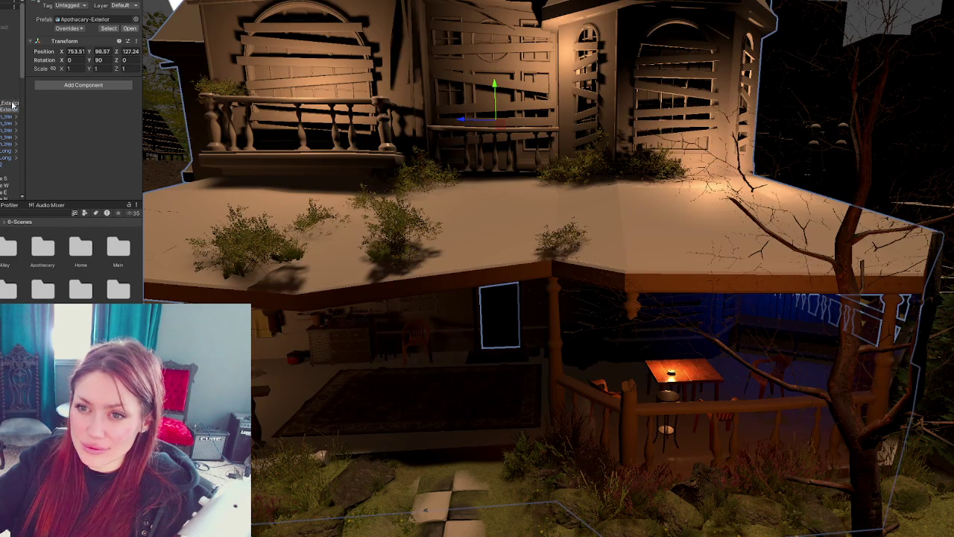
pyautogui.click(12, 108)
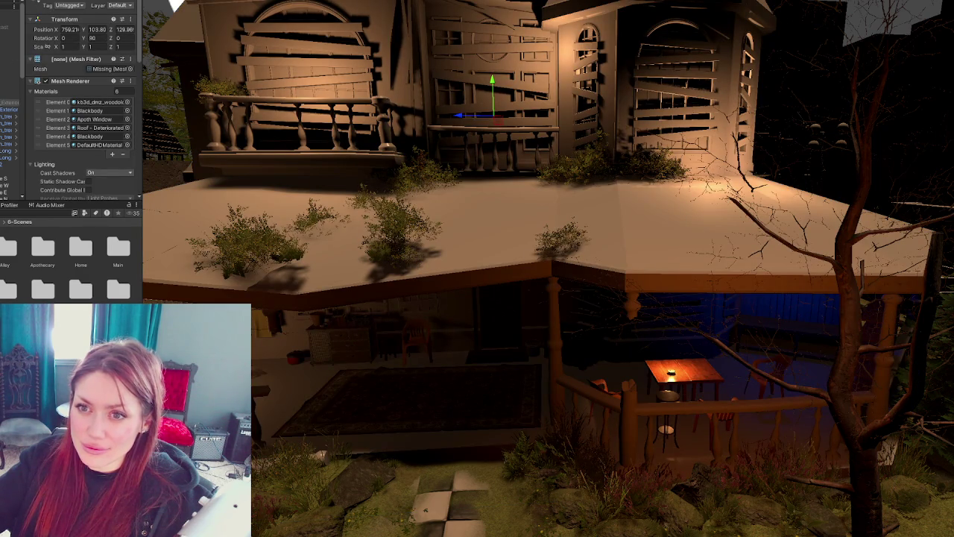
pyautogui.press('f')
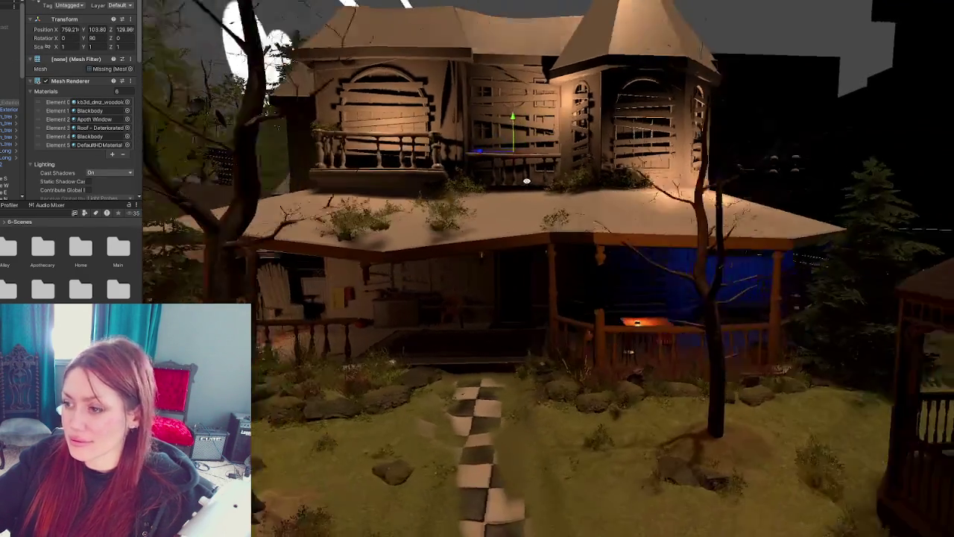
# Step: Inspect the exterior's children, including the Plane, and fly the camera to a front view of the house
pyautogui.keyDown('alt'); pyautogui.moveTo(526, 180); pyautogui.dragTo(513, 210); pyautogui.keyUp('alt')
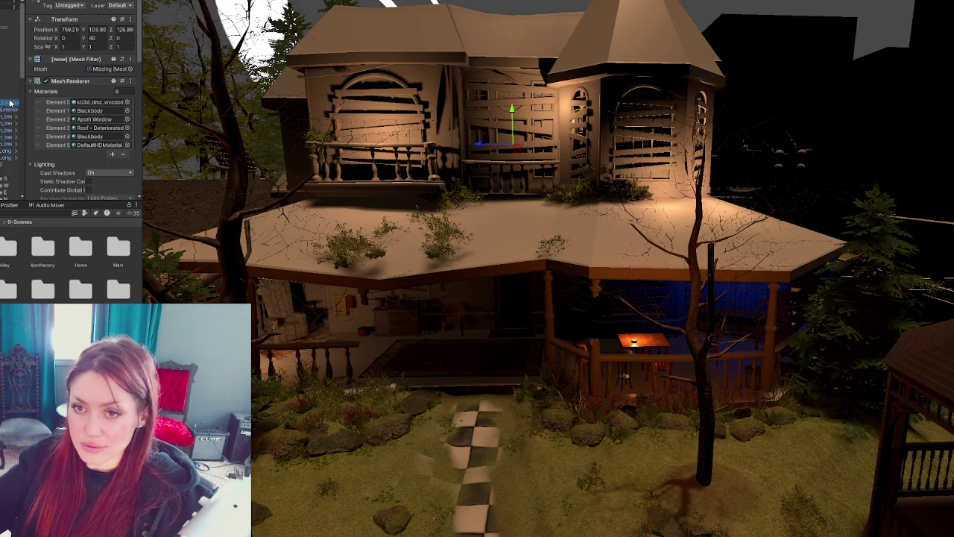
pyautogui.click(11, 103)
pyautogui.press('Right')
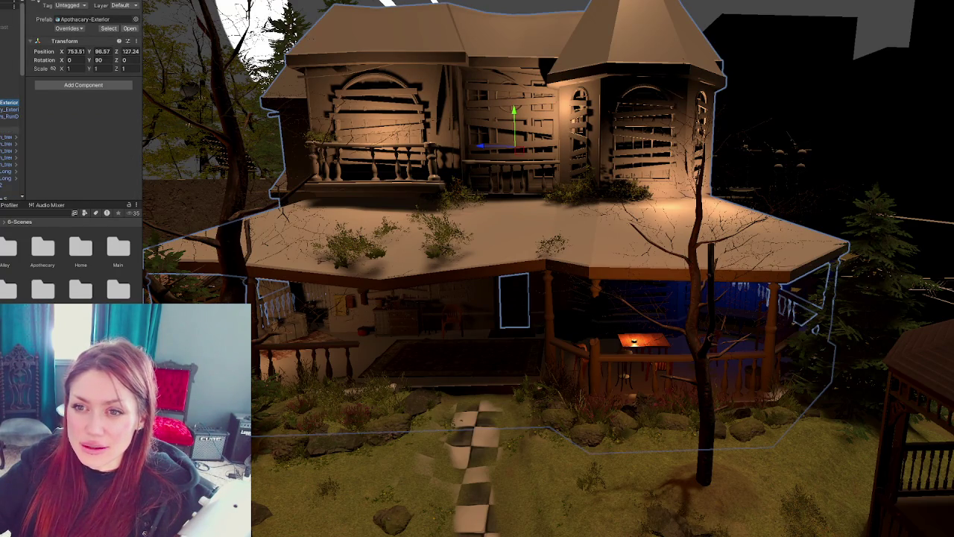
pyautogui.click(6, 130)
pyautogui.click(5, 131)
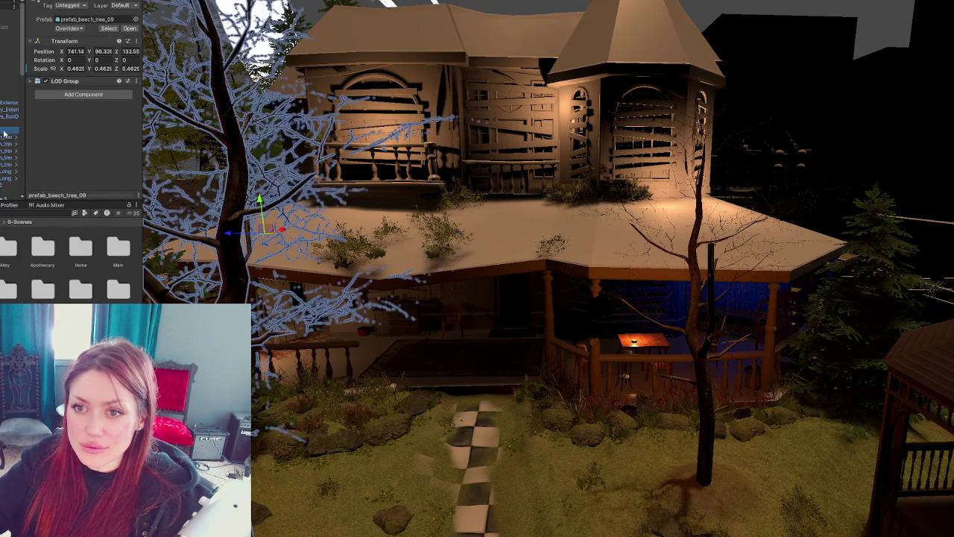
pyautogui.keyDown('ctrl'); pyautogui.click(5, 136); pyautogui.keyUp('ctrl')
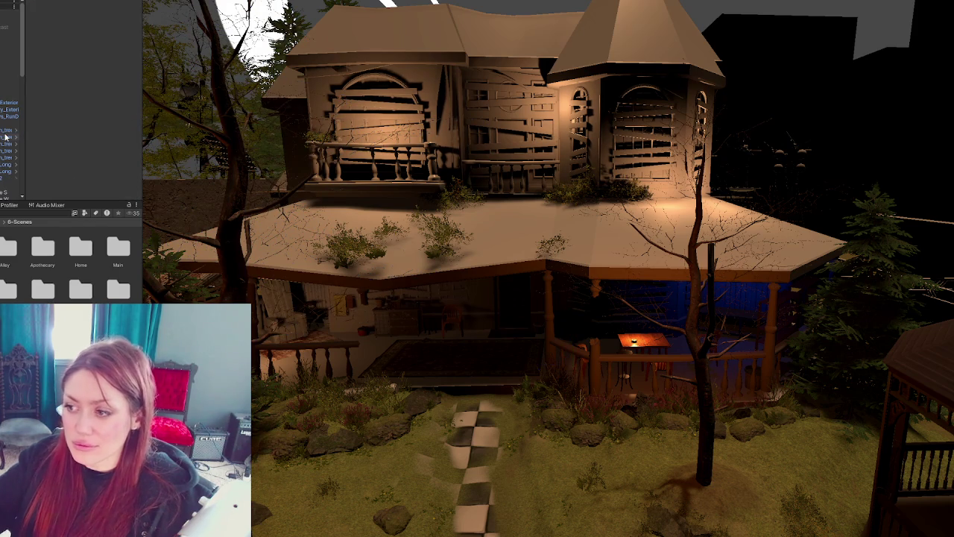
pyautogui.moveTo(506, 125)
pyautogui.mouseDown(button='right')
pyautogui.moveTo(506, 190)
pyautogui.moveTo(253, 231)
pyautogui.mouseUp(button='right')
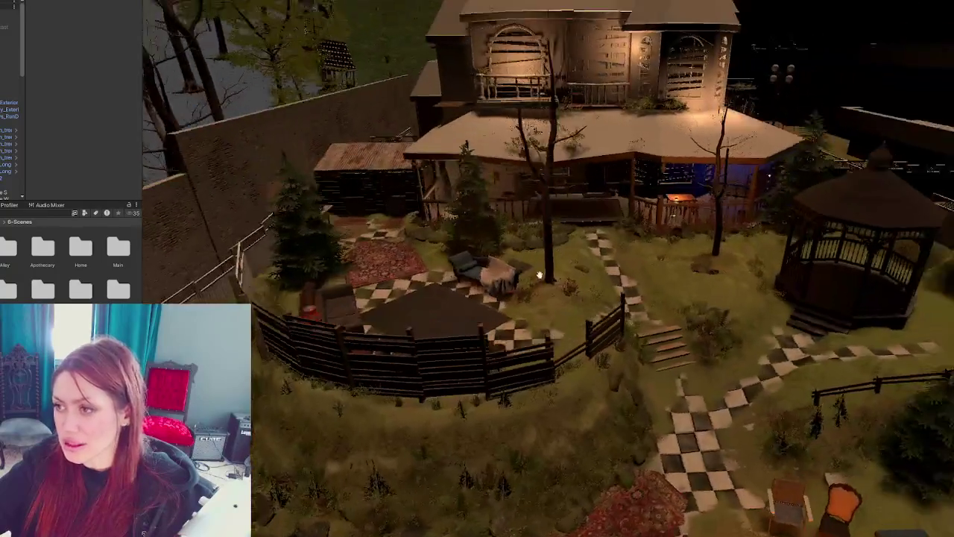
pyautogui.moveTo(252, 231); pyautogui.dragTo(582, 247, button='right')
# Step: Search the Project assets for 'roof' and filter the results to Materials
pyautogui.scroll(5, 583, 247)
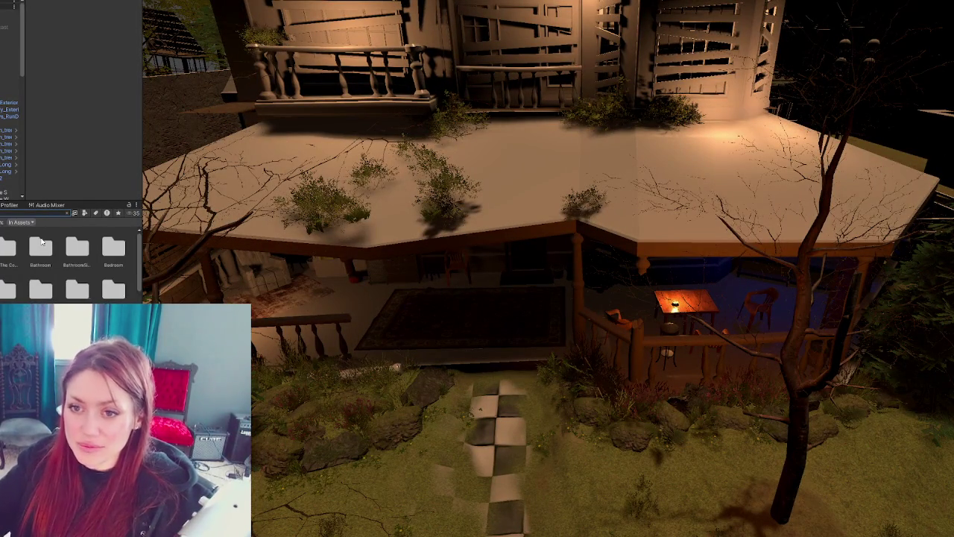
pyautogui.write('roof')
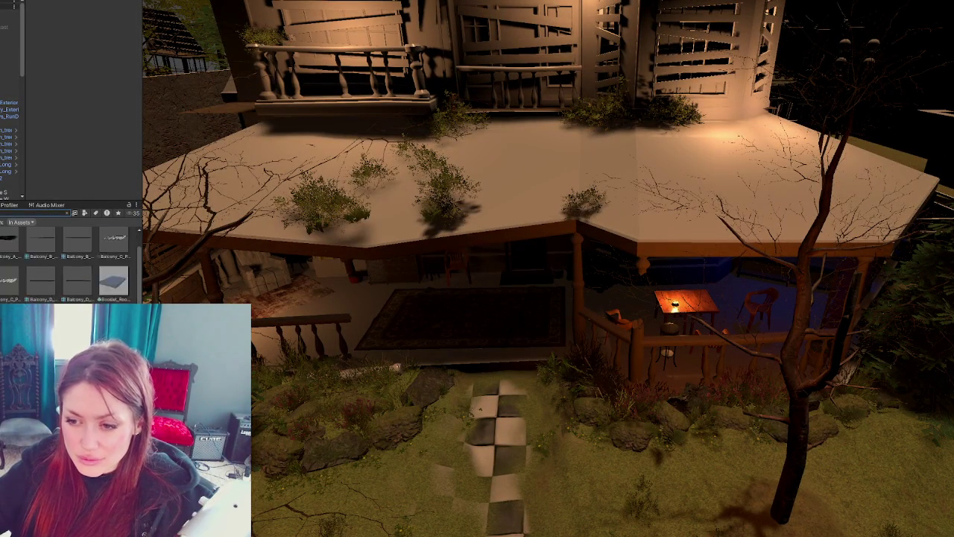
pyautogui.click(85, 214)
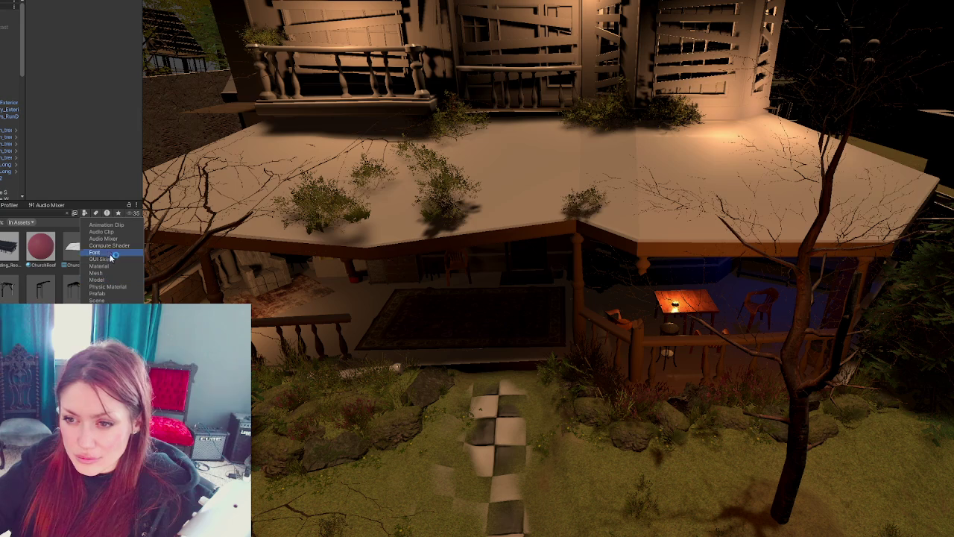
pyautogui.click(101, 265)
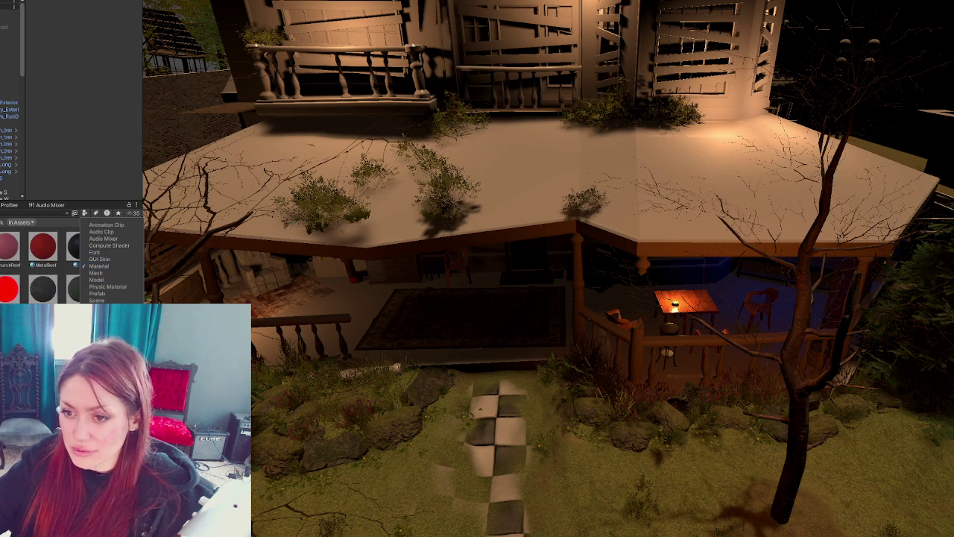
pyautogui.click(145, 259)
# Step: Drag the stone-tile Roof material onto the porch roof and open its Inspector settings
pyautogui.moveTo(118, 246); pyautogui.dragTo(514, 177)
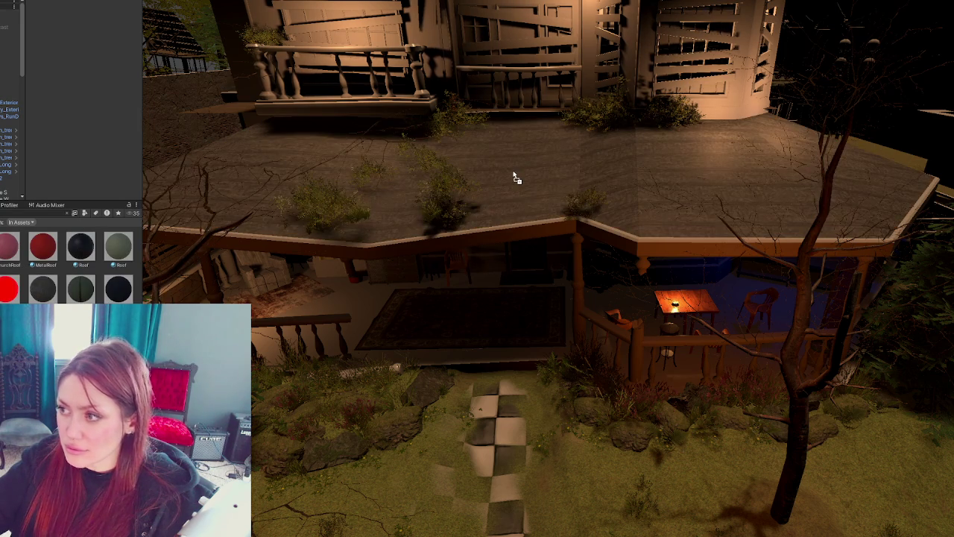
pyautogui.moveTo(526, 187); pyautogui.dragTo(417, 301, button='right')
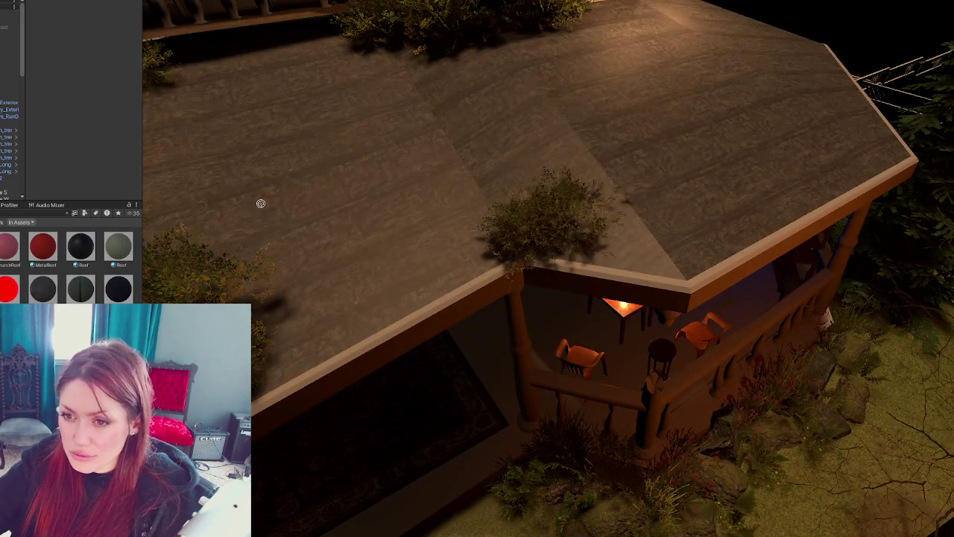
pyautogui.moveTo(260, 203); pyautogui.dragTo(368, 176)
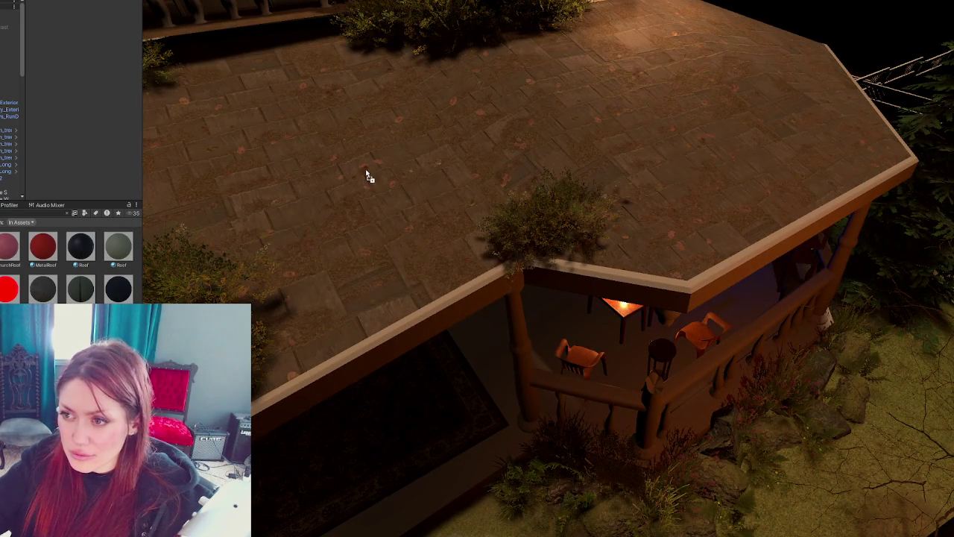
pyautogui.moveTo(352, 149); pyautogui.dragTo(95, 277, button='right')
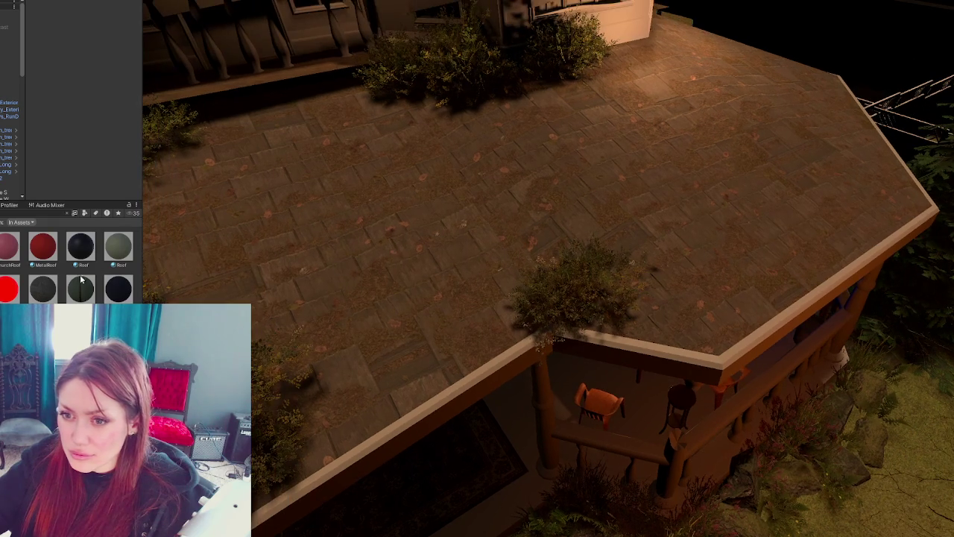
pyautogui.click(54, 292)
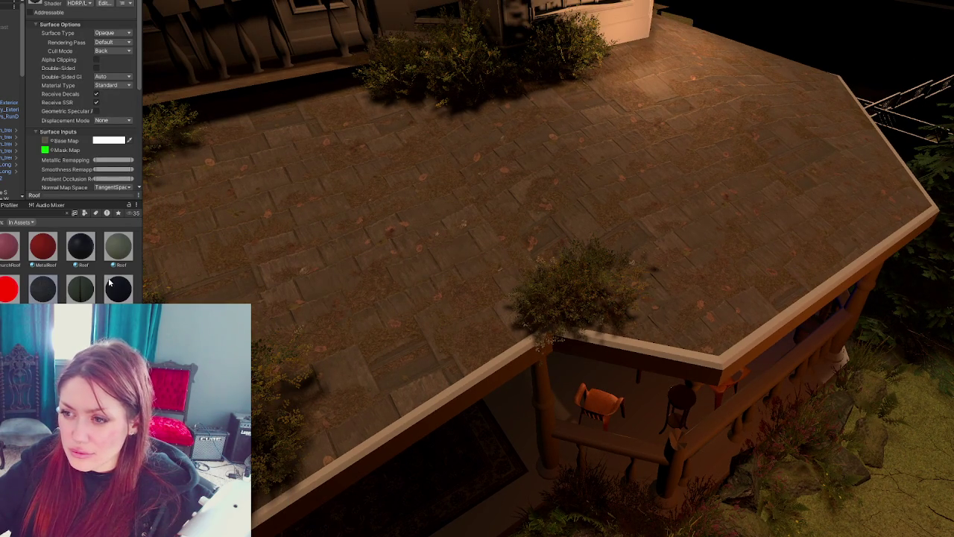
pyautogui.scroll(-3, 111, 151)
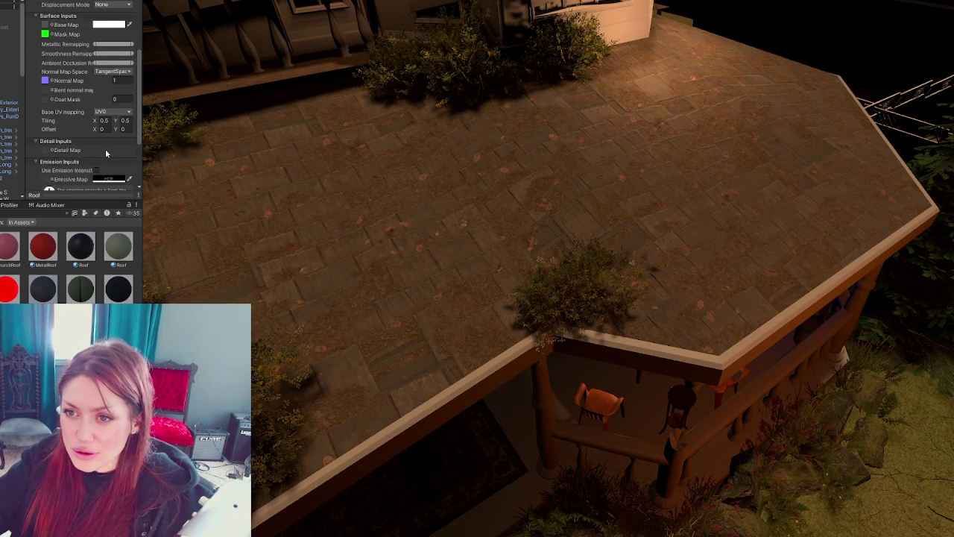
pyautogui.scroll(-2, 105, 148)
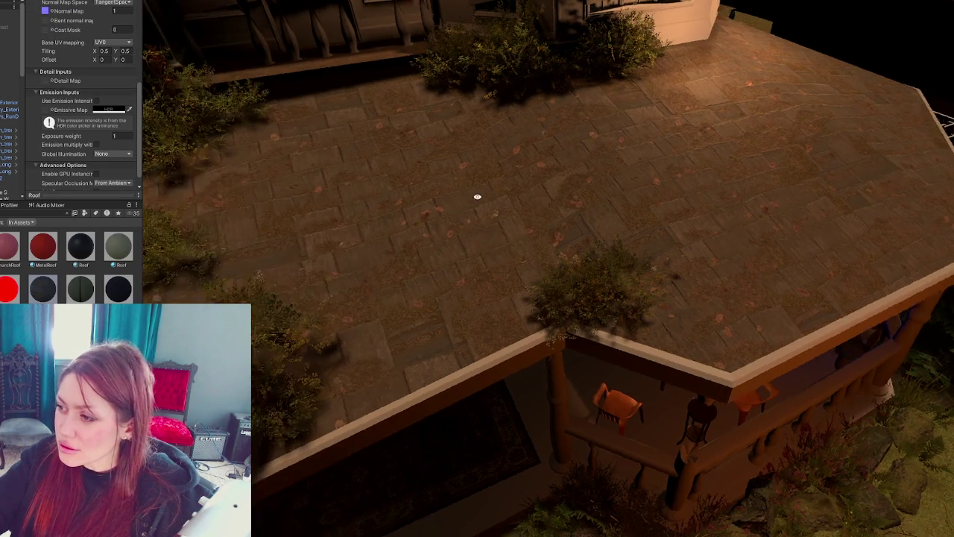
pyautogui.moveTo(477, 196); pyautogui.dragTo(445, 203, button='right')
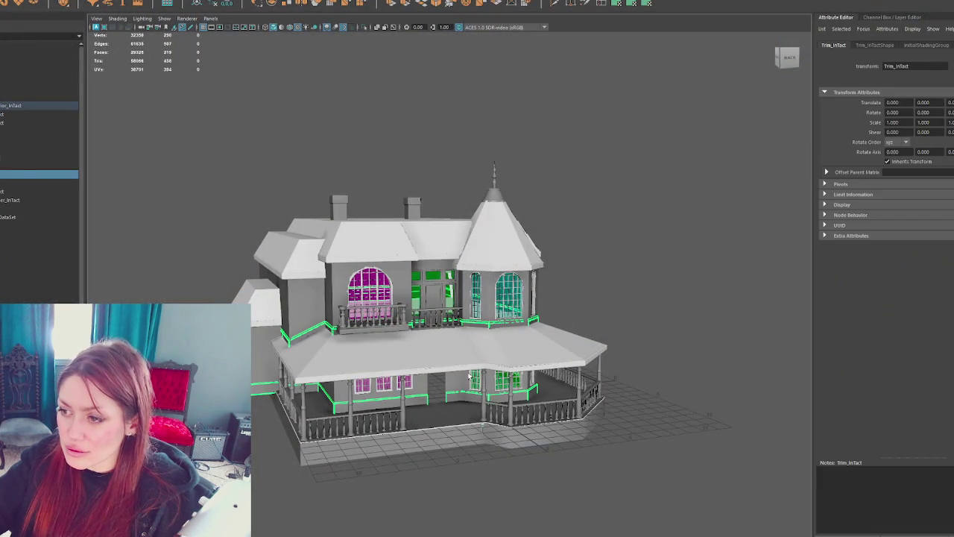
# Step: Turn on textured display, then start a new scene and discard unsaved Apothecary.mb changes
pyautogui.click(536, 358)
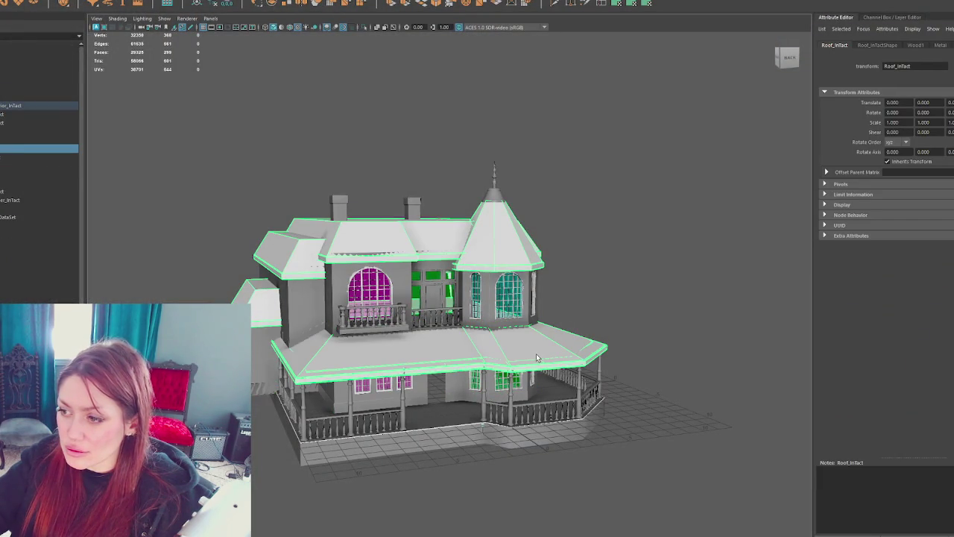
pyautogui.press('6')
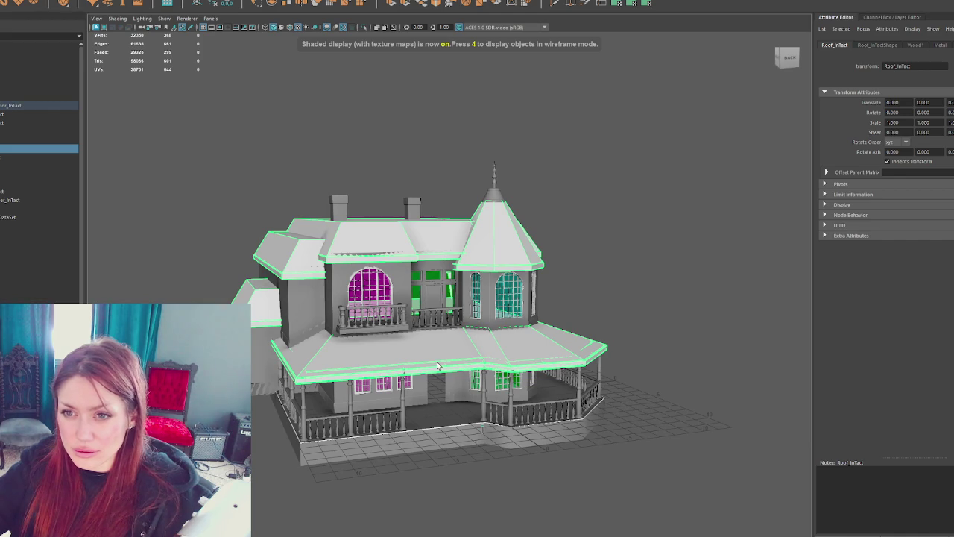
pyautogui.click(599, 162)
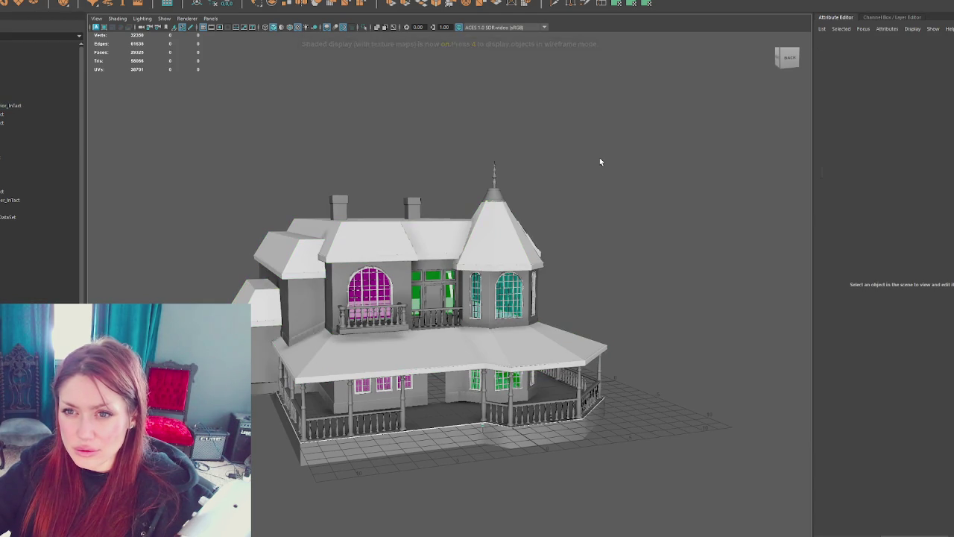
pyautogui.hotkey('ctrl', 'n')
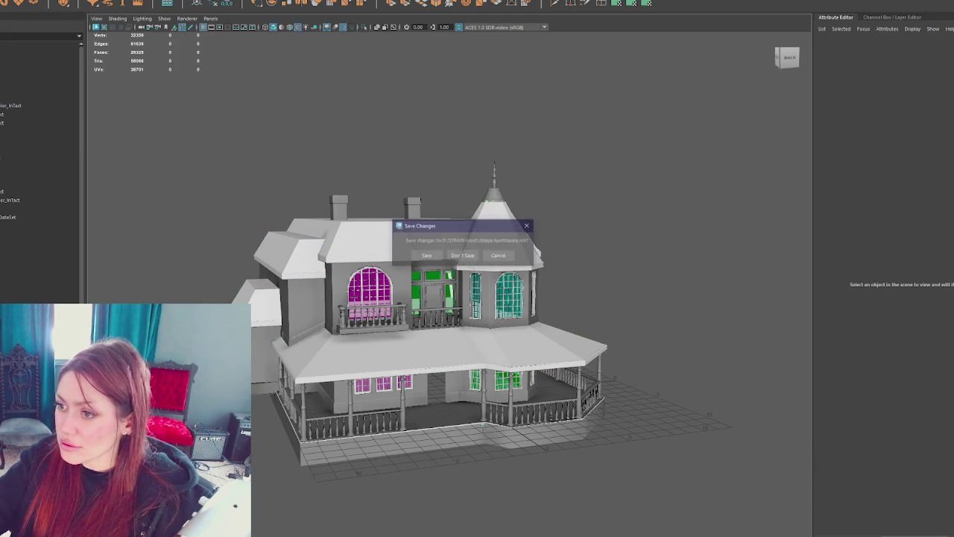
pyautogui.click(462, 256)
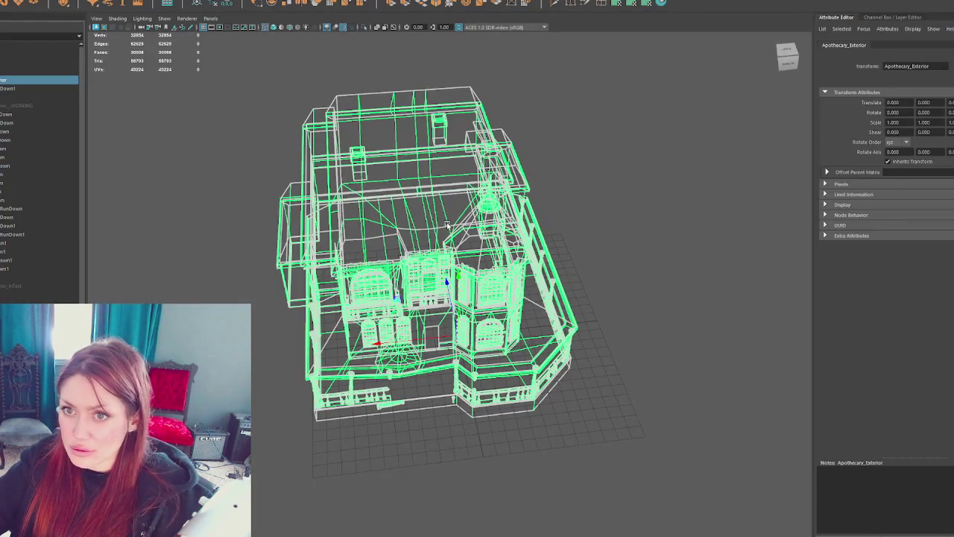
# Step: Frame the Apothecary_Exterior_WORKING group in shaded view and select the Roof_RunDown roof
pyautogui.click(575, 183)
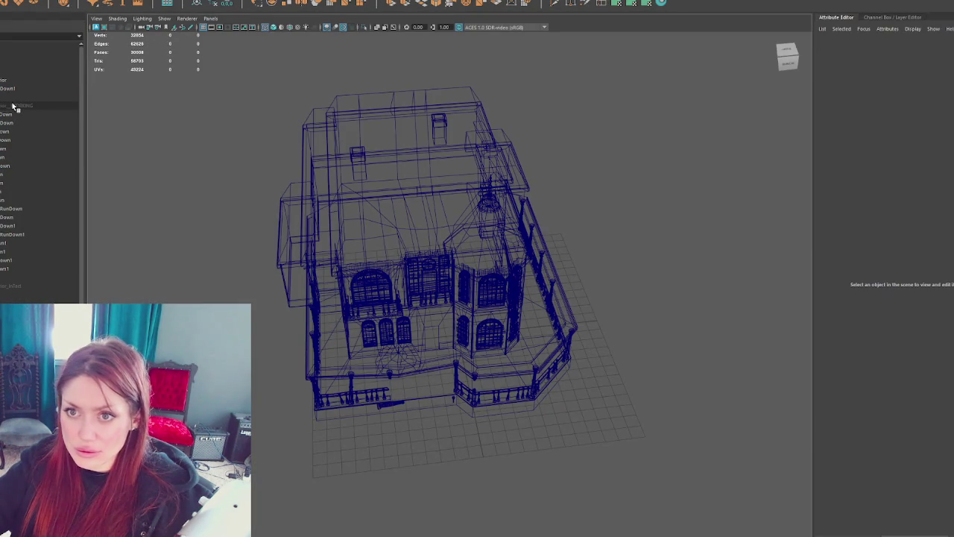
pyautogui.click(13, 106)
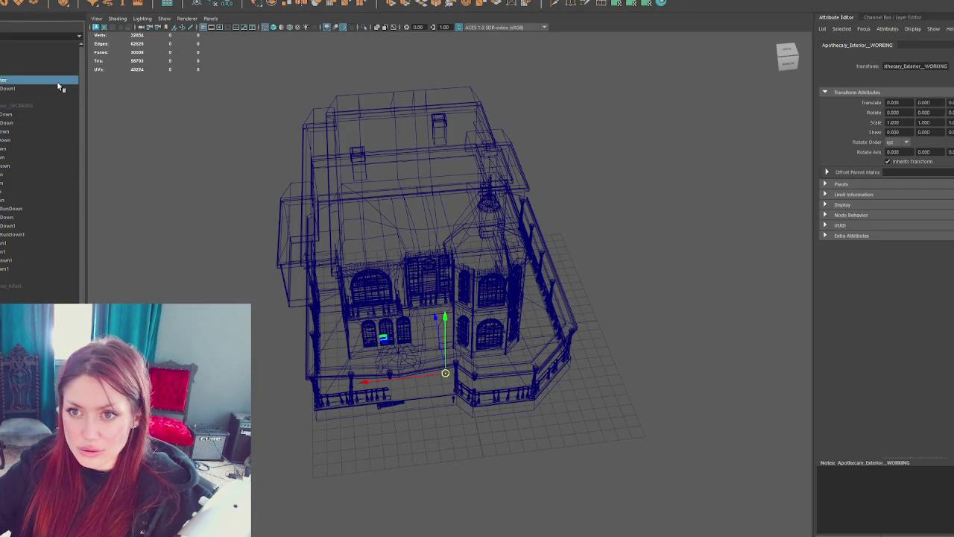
pyautogui.click(58, 80)
pyautogui.press('f')
pyautogui.press('6')
pyautogui.click(609, 401)
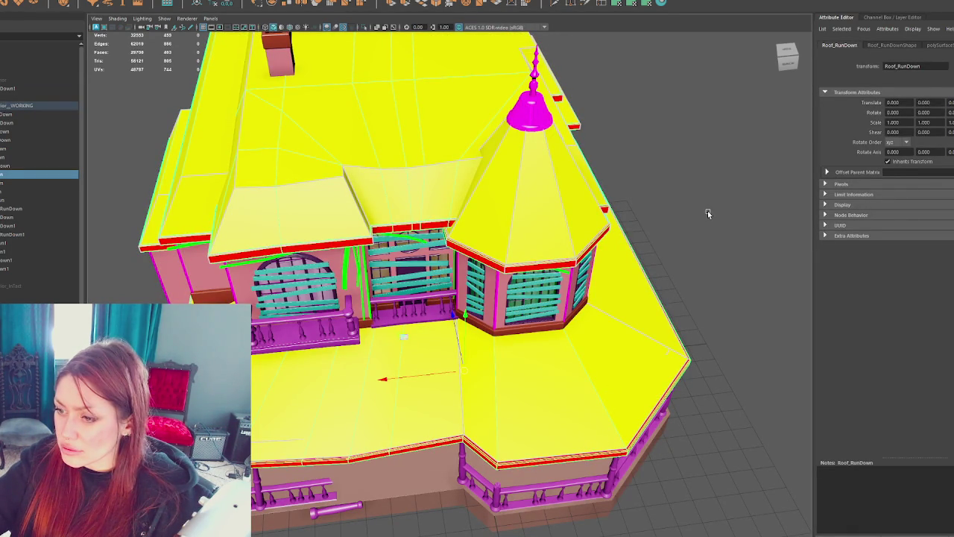
# Step: Assign the checker favorite material to Roof_RunDown and view it textured from several angles
pyautogui.moveTo(708, 210); pyautogui.dragTo(740, 445, button='right')
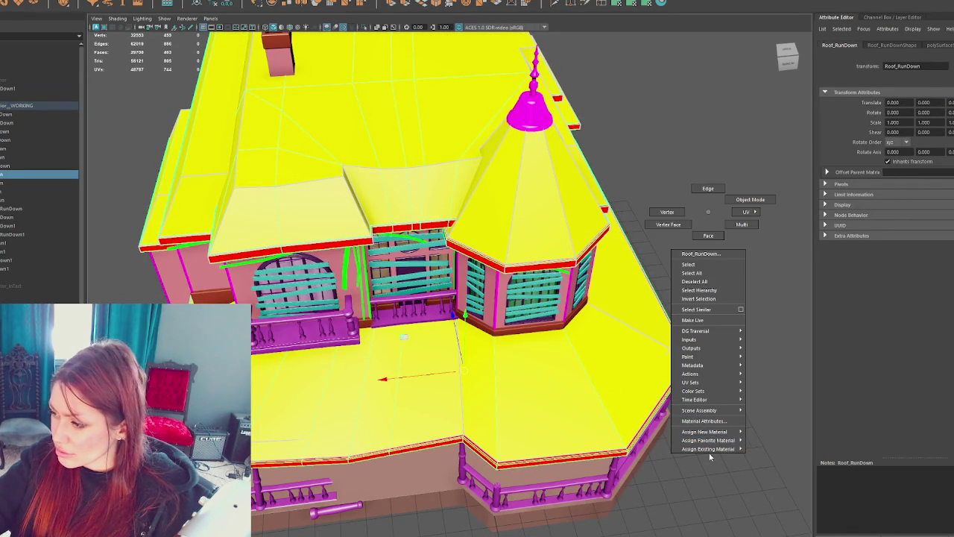
pyautogui.moveTo(744, 457); pyautogui.dragTo(768, 410, button='right')
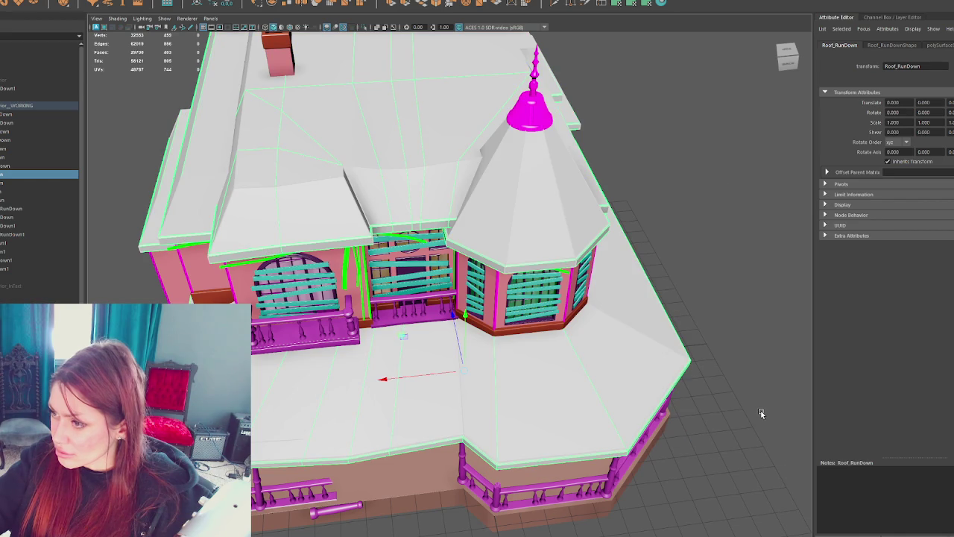
pyautogui.press('6')
pyautogui.scroll(5, 758, 410)
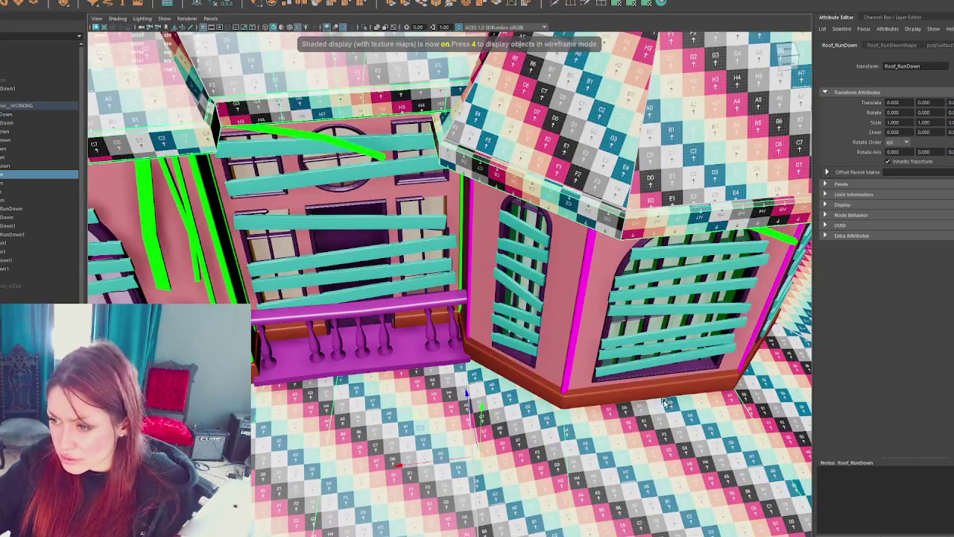
pyautogui.keyDown('alt'); pyautogui.moveTo(664, 403); pyautogui.dragTo(656, 172, button='middle'); pyautogui.keyUp('alt')
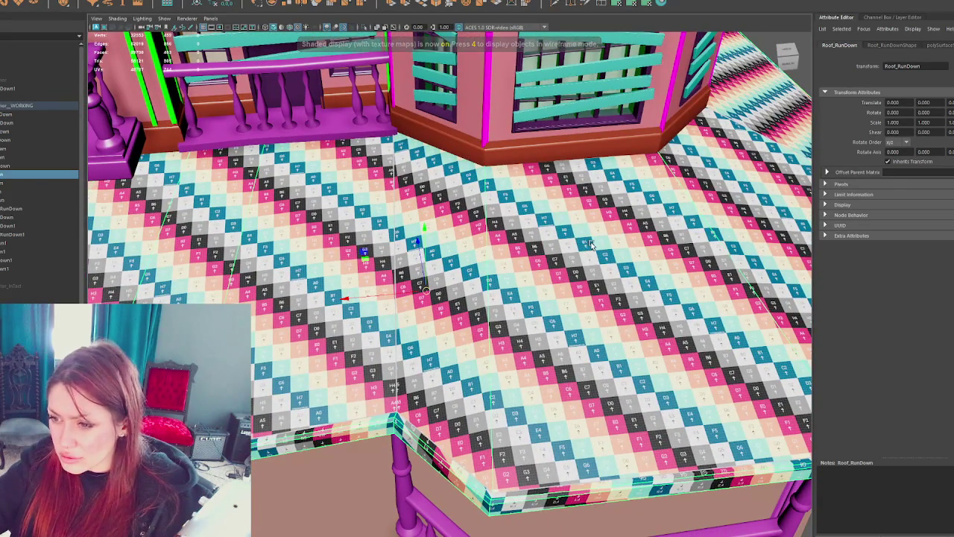
pyautogui.keyDown('alt'); pyautogui.moveTo(656, 171); pyautogui.dragTo(673, 402); pyautogui.keyUp('alt')
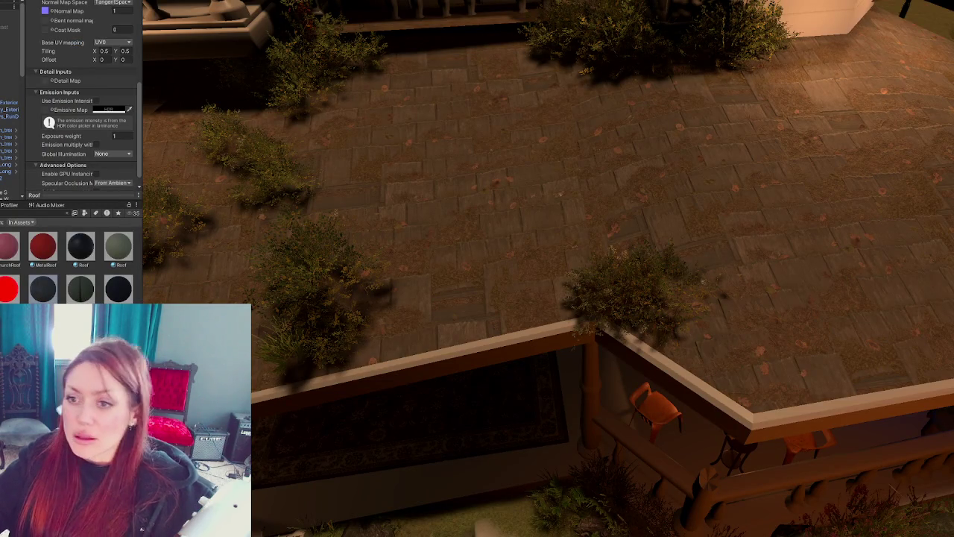
pyautogui.scroll(4, 45, 15)
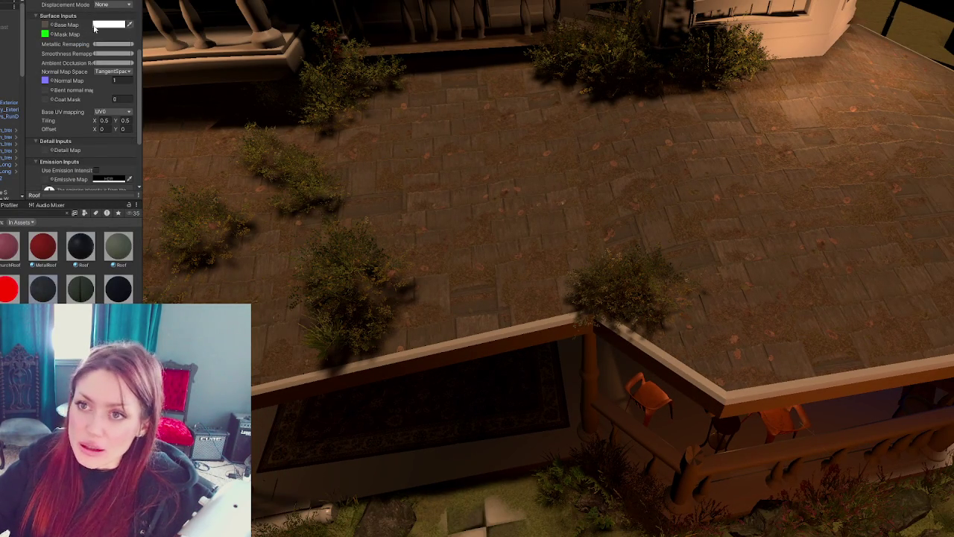
pyautogui.click(119, 80)
pyautogui.write('3')
pyautogui.moveTo(756, 266)
pyautogui.mouseDown(button='right')
pyautogui.moveTo(679, 140)
pyautogui.moveTo(697, 145)
pyautogui.mouseUp(button='right')
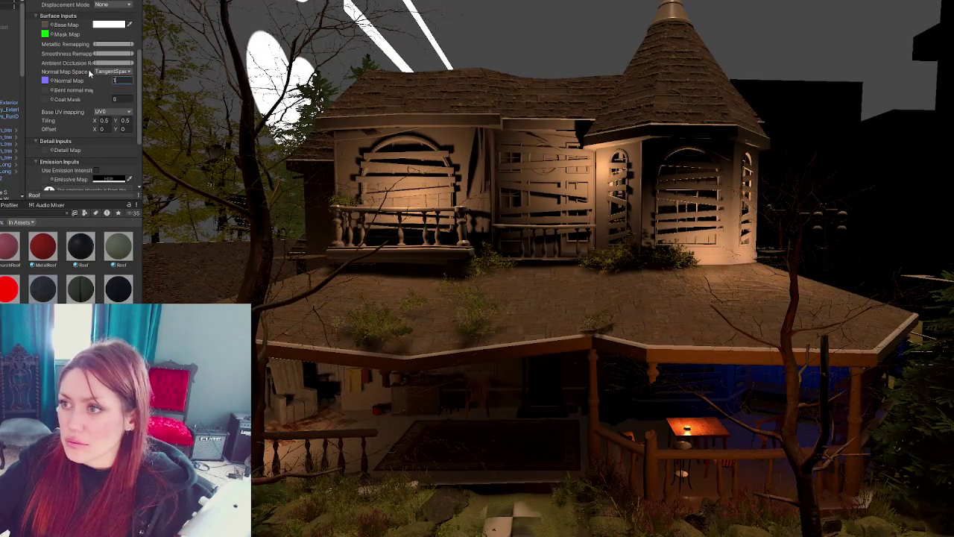
pyautogui.write('1')
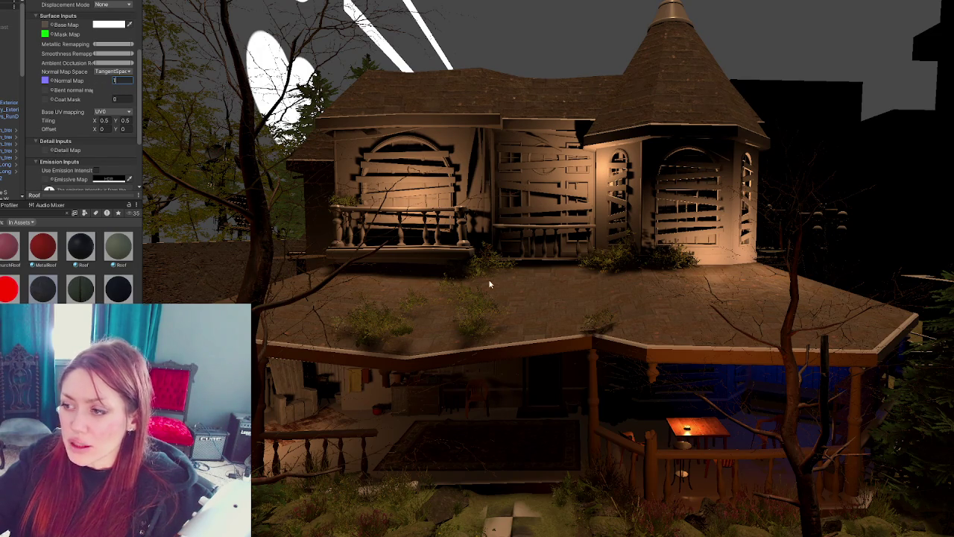
pyautogui.scroll(5, 483, 278)
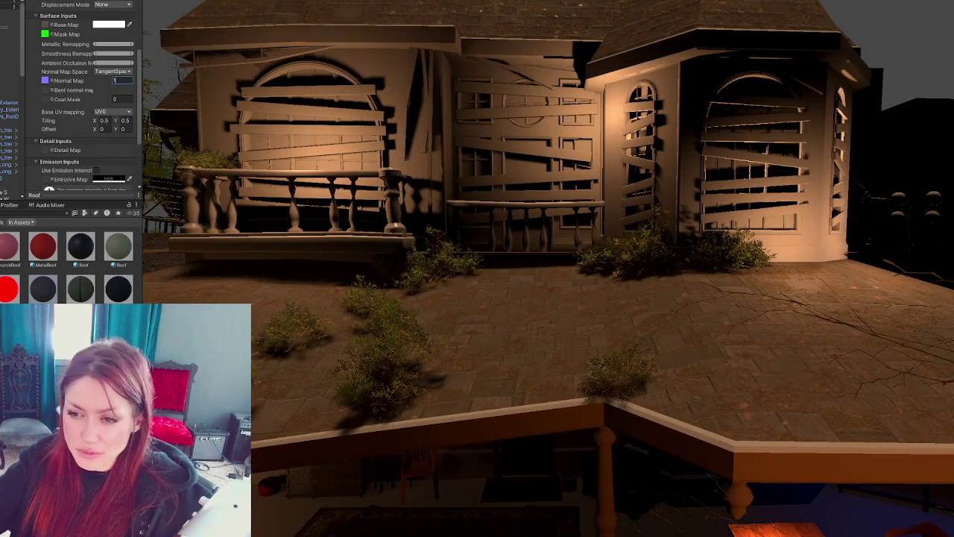
pyautogui.moveTo(44, 291); pyautogui.dragTo(281, 369)
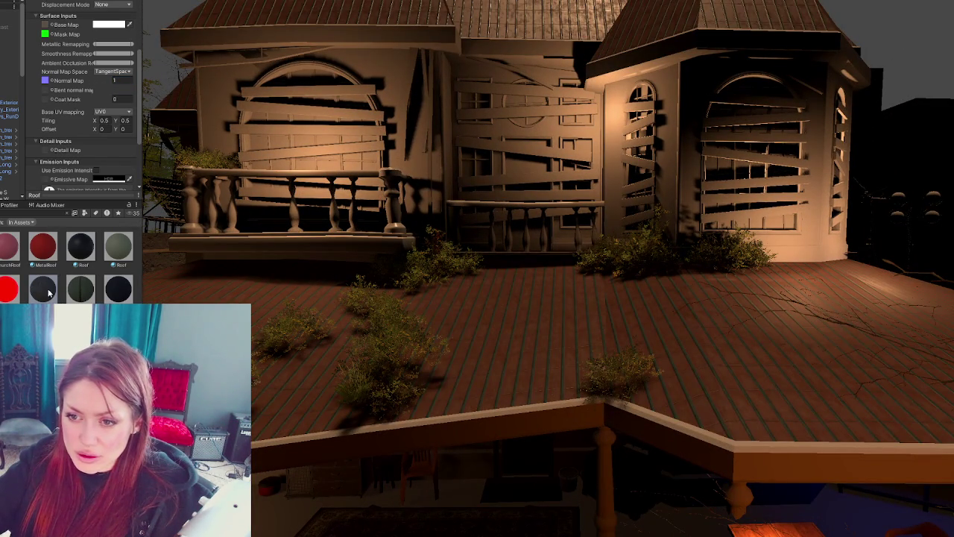
pyautogui.moveTo(50, 292); pyautogui.dragTo(335, 406)
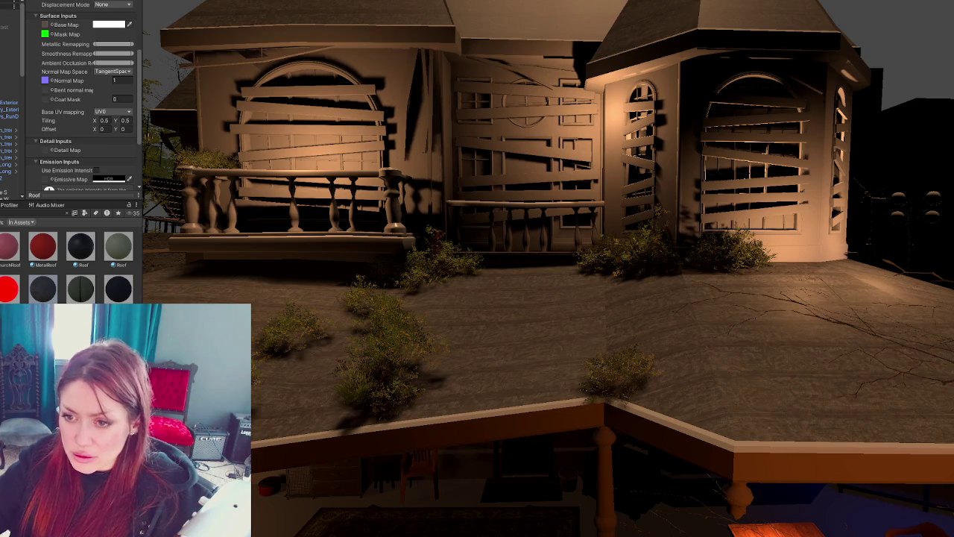
pyautogui.click(306, 395)
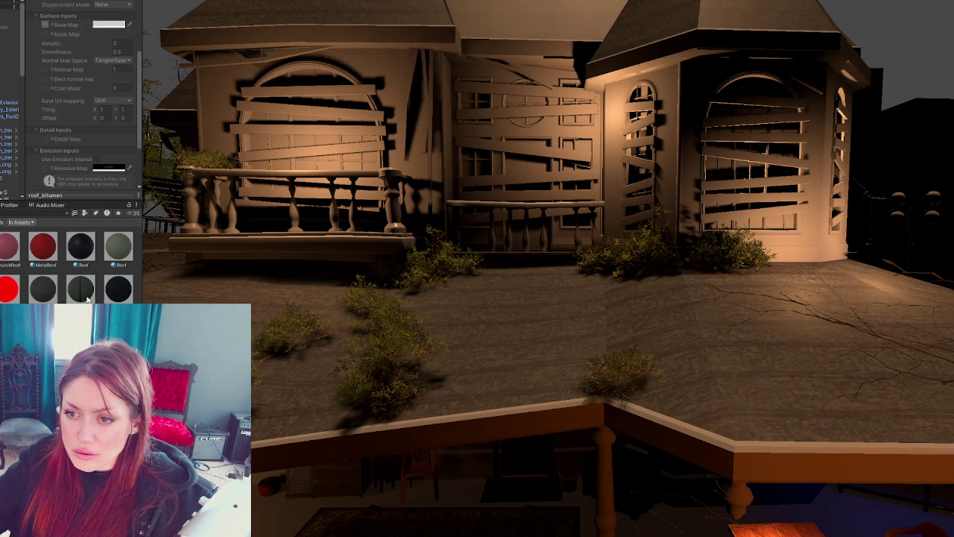
pyautogui.click(270, 397)
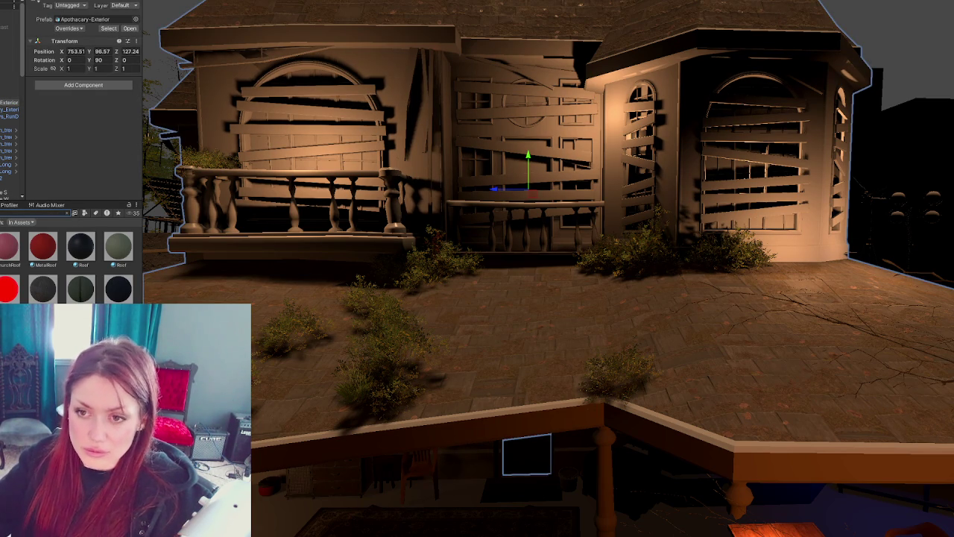
# Step: Drag a wood material onto the balcony balustrades and porch railings, also trying it on the roof trim
pyautogui.scroll(2, 97, 276)
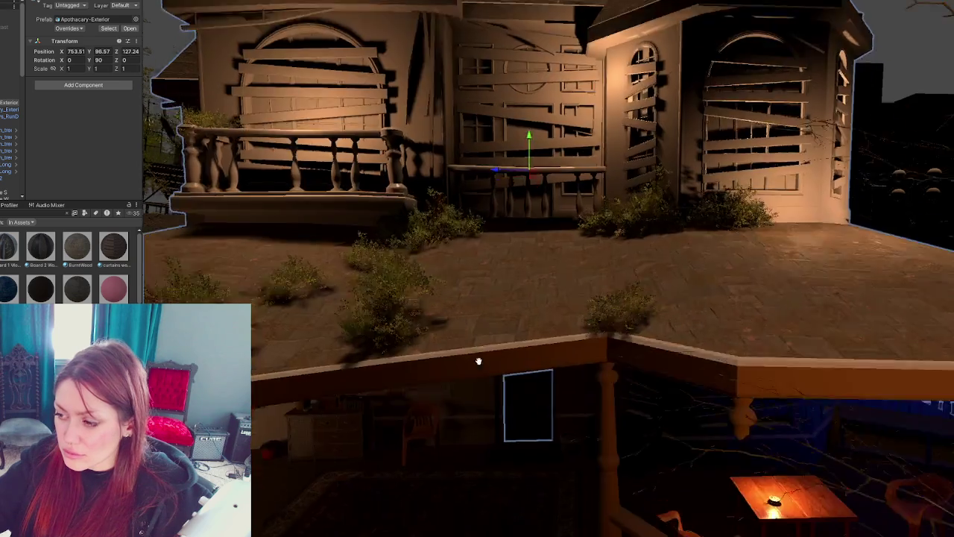
pyautogui.moveTo(265, 531)
pyautogui.mouseDown(button='middle')
pyautogui.moveTo(449, 468)
pyautogui.moveTo(487, 149)
pyautogui.moveTo(498, 216)
pyautogui.mouseUp(button='middle')
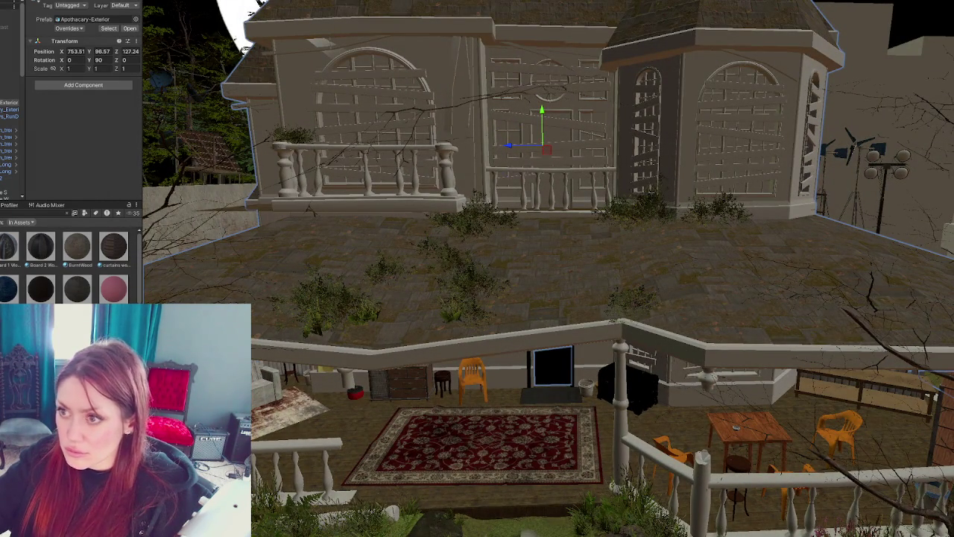
pyautogui.moveTo(377, 133)
pyautogui.mouseDown()
pyautogui.moveTo(442, 34)
pyautogui.moveTo(326, 456)
pyautogui.moveTo(314, 452)
pyautogui.mouseUp()
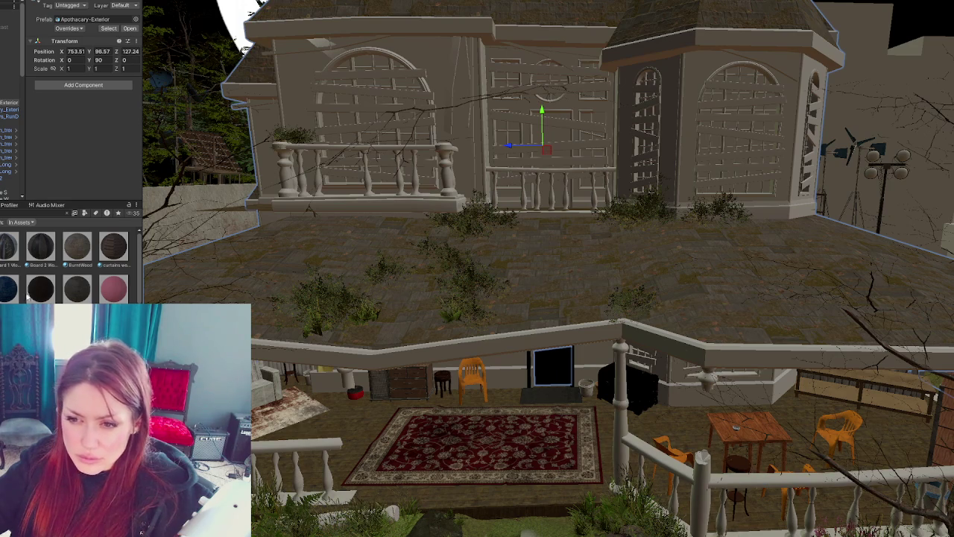
pyautogui.moveTo(224, 425); pyautogui.dragTo(311, 433)
pyautogui.scroll(-3, 75, 261)
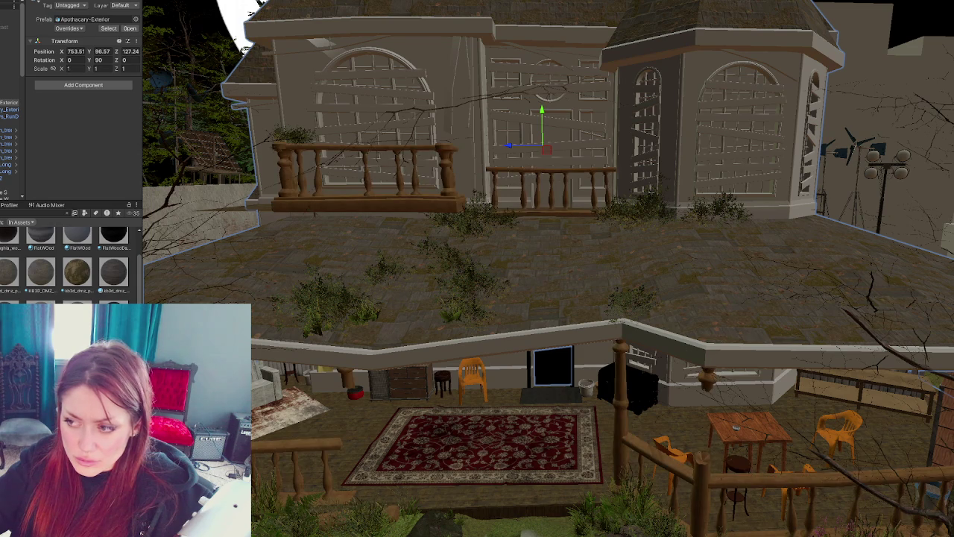
pyautogui.scroll(-3, 71, 265)
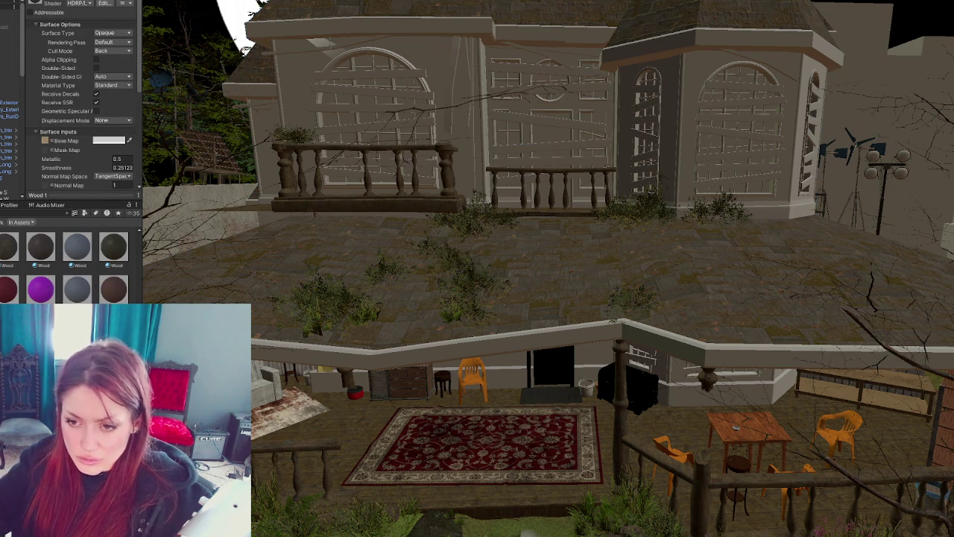
# Step: Darken the Wood old black base colour and apply it to the roof trim and arched window frames
pyautogui.click(114, 289)
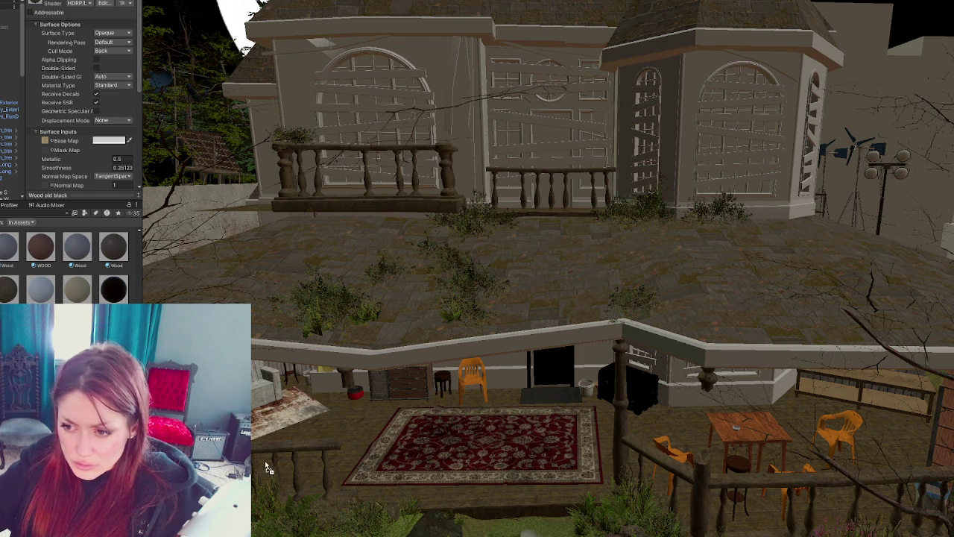
pyautogui.click(109, 141)
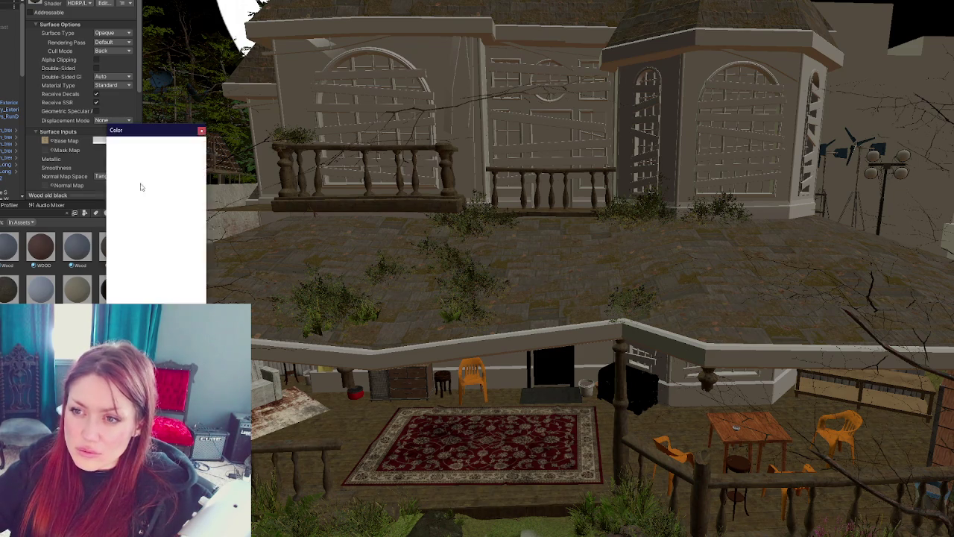
pyautogui.moveTo(133, 204); pyautogui.dragTo(99, 214)
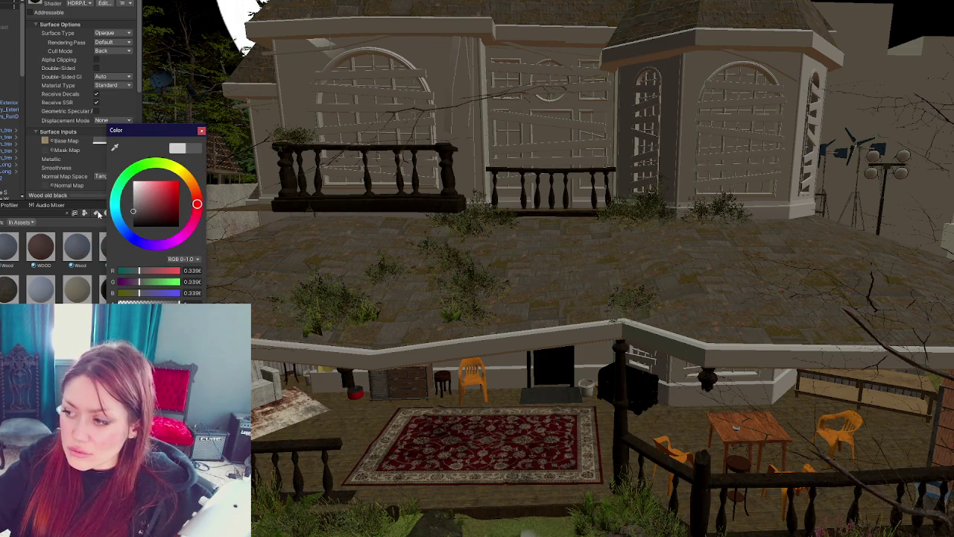
pyautogui.click(201, 131)
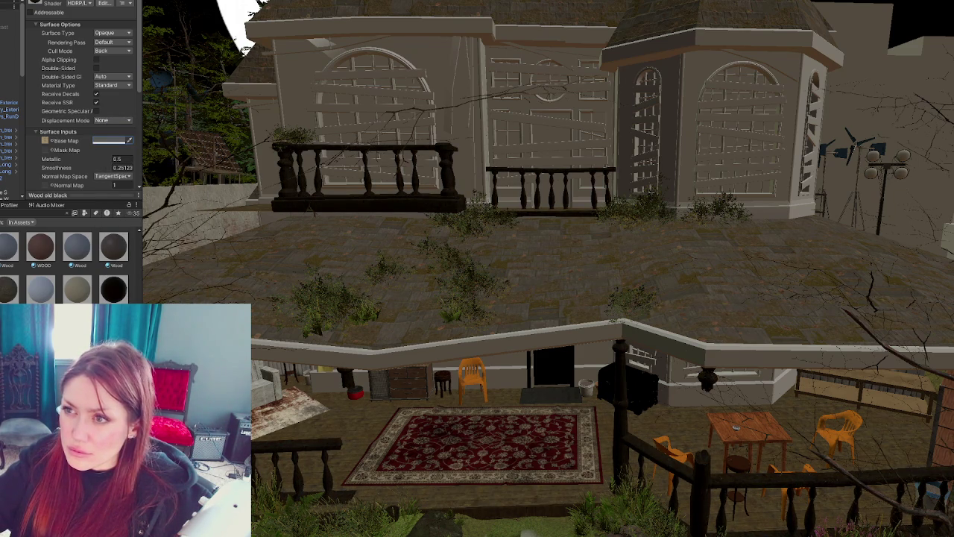
pyautogui.moveTo(113, 289); pyautogui.dragTo(396, 30)
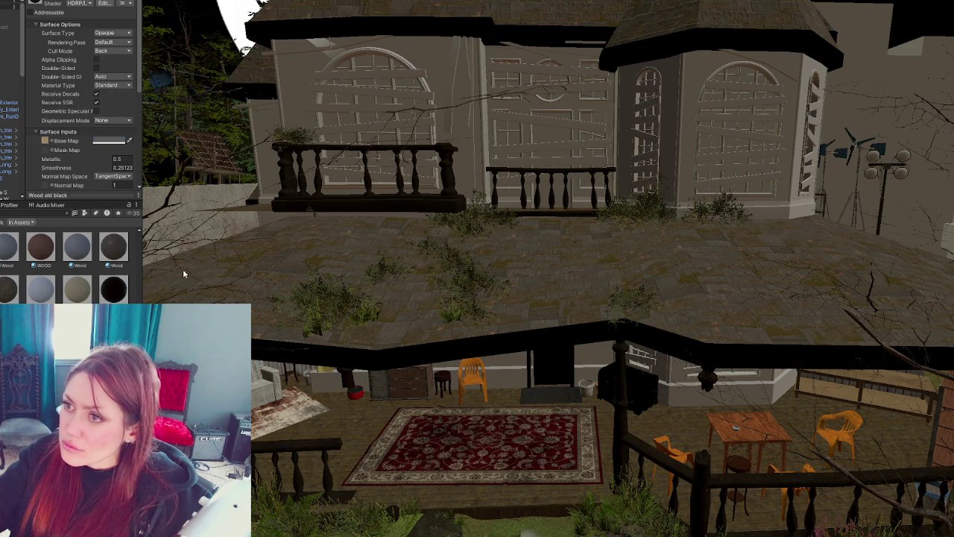
pyautogui.moveTo(298, 170); pyautogui.dragTo(325, 121)
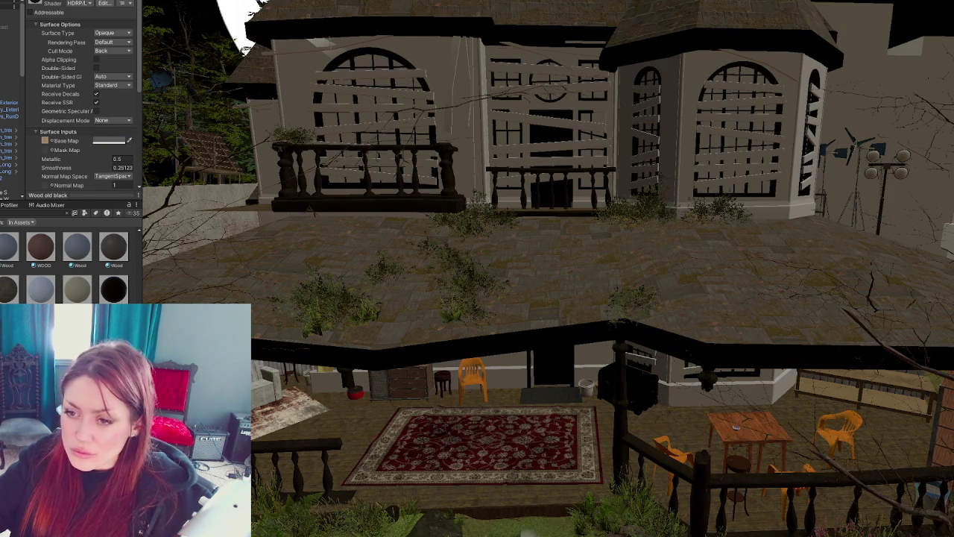
# Step: Scroll to the FlatWood materials and drag one onto the planks boarding the windows
pyautogui.scroll(-2, 67, 265)
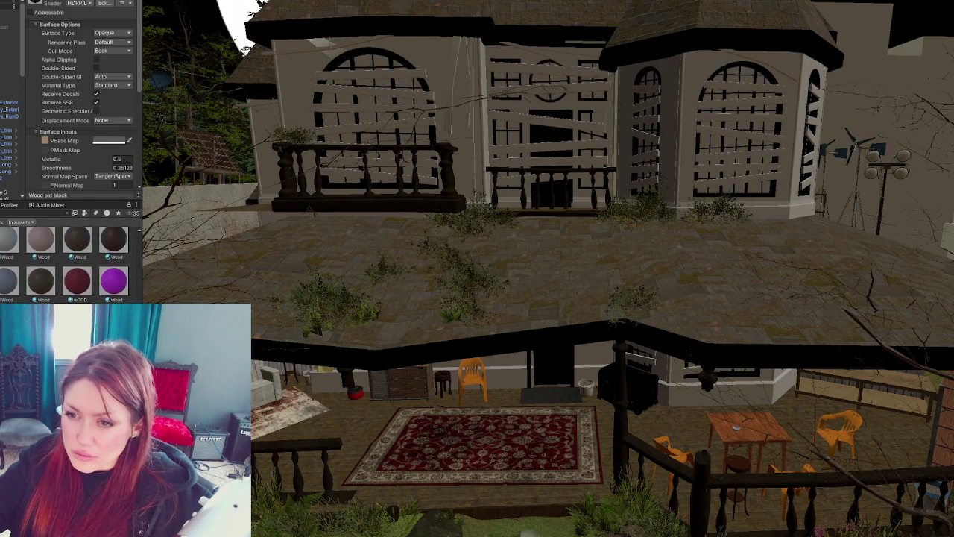
pyautogui.scroll(-2, 67, 265)
pyautogui.scroll(-2, 67, 265)
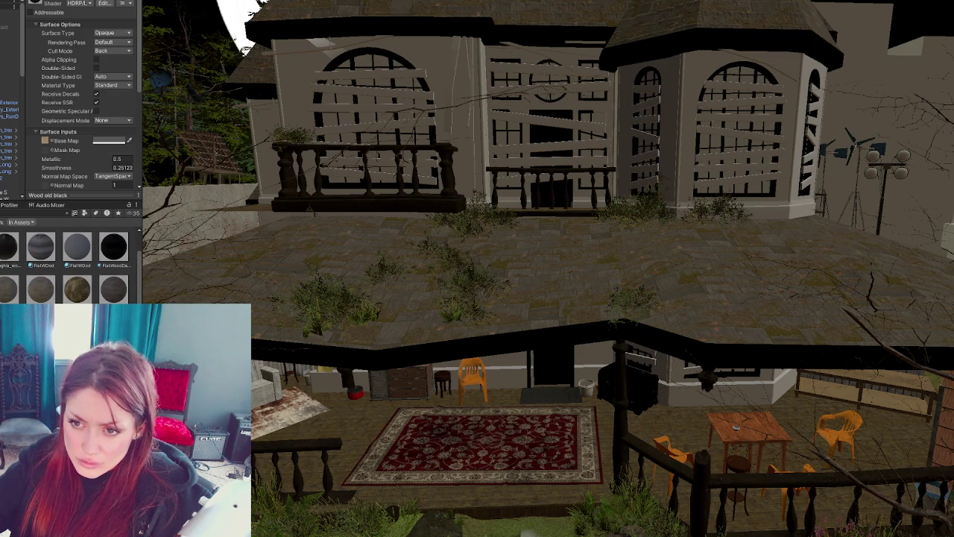
pyautogui.moveTo(9, 292); pyautogui.dragTo(347, 177)
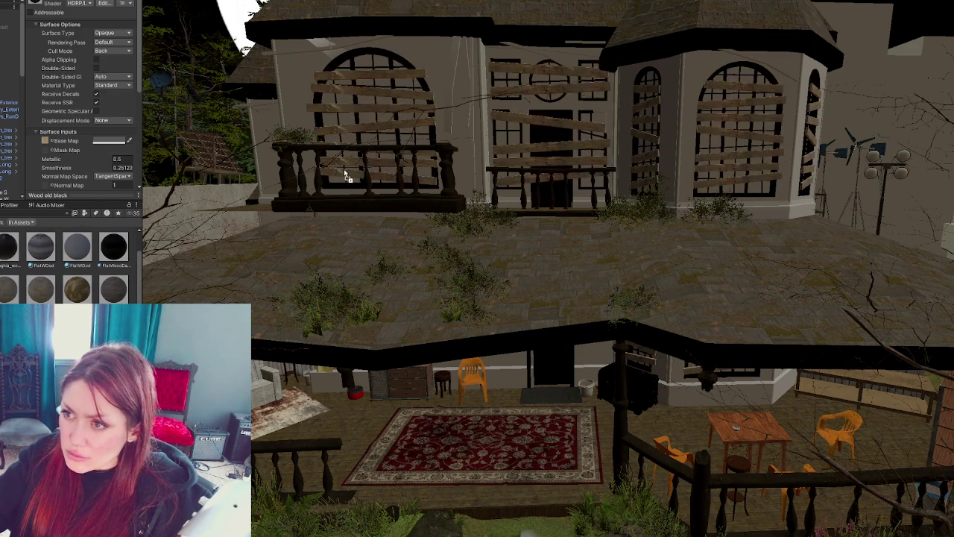
pyautogui.scroll(-2, 387, 268)
# Step: Select the porch overhang object to inspect its material slots
pyautogui.scroll(-2, 395, 261)
pyautogui.scroll(-2, 408, 248)
pyautogui.scroll(3, 409, 249)
pyautogui.scroll(2, 409, 249)
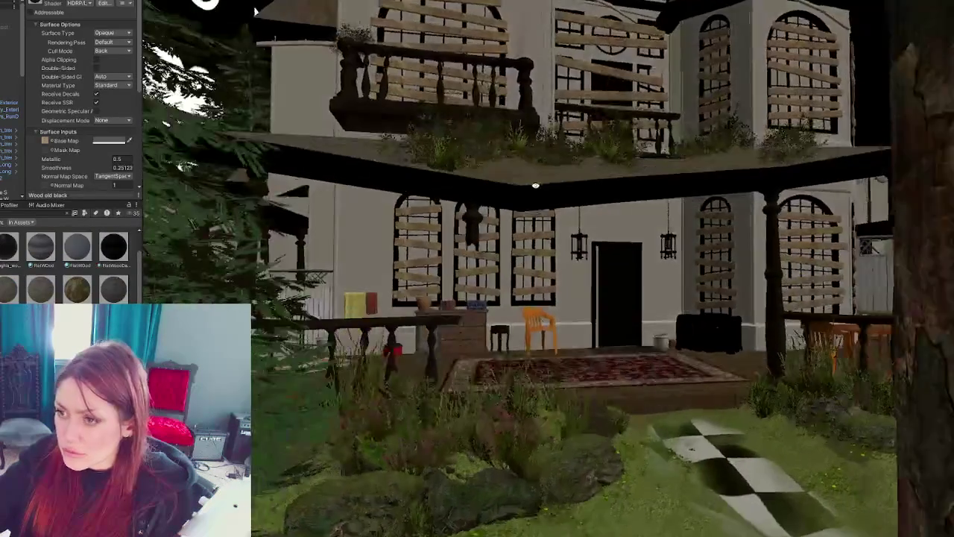
pyautogui.scroll(2, 408, 248)
pyautogui.scroll(2, 408, 249)
pyautogui.click(221, 115)
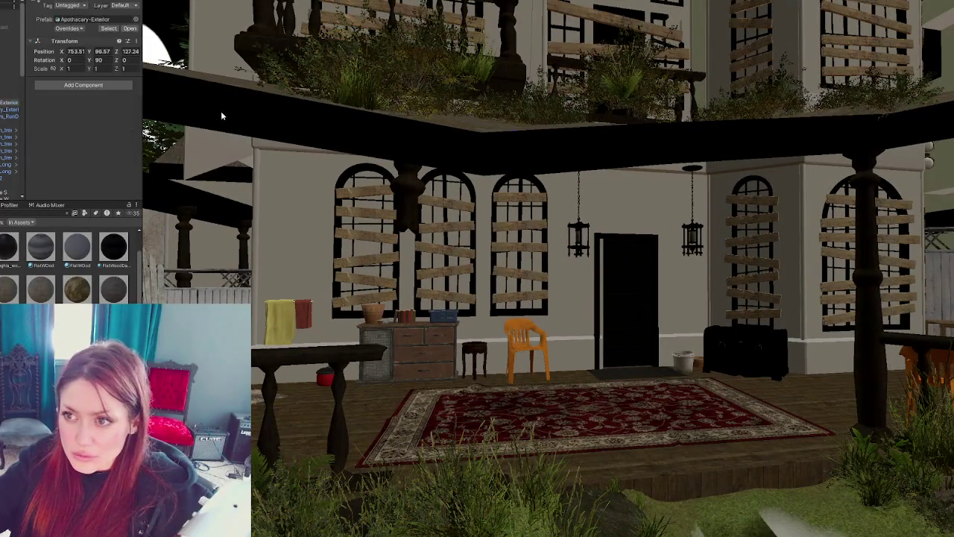
pyautogui.scroll(-5, 82, 142)
pyautogui.scroll(-3, 90, 112)
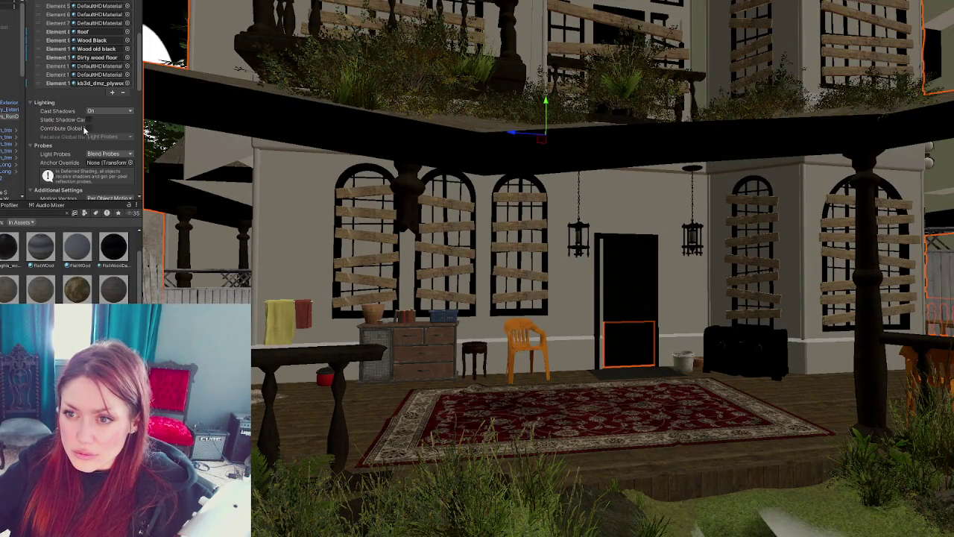
# Step: Locate Wood old black and drag it onto the overhang beam and lower wall band slots
pyautogui.click(100, 42)
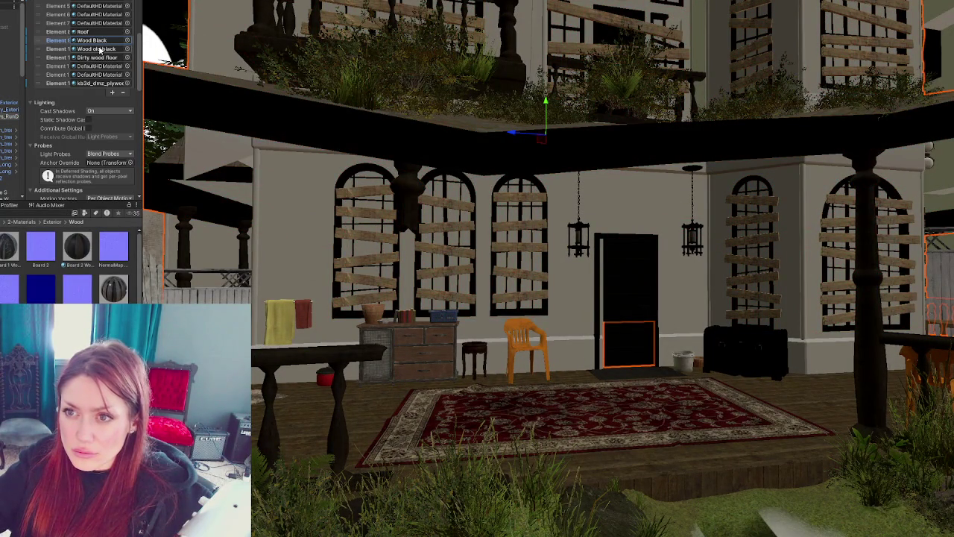
pyautogui.click(100, 49)
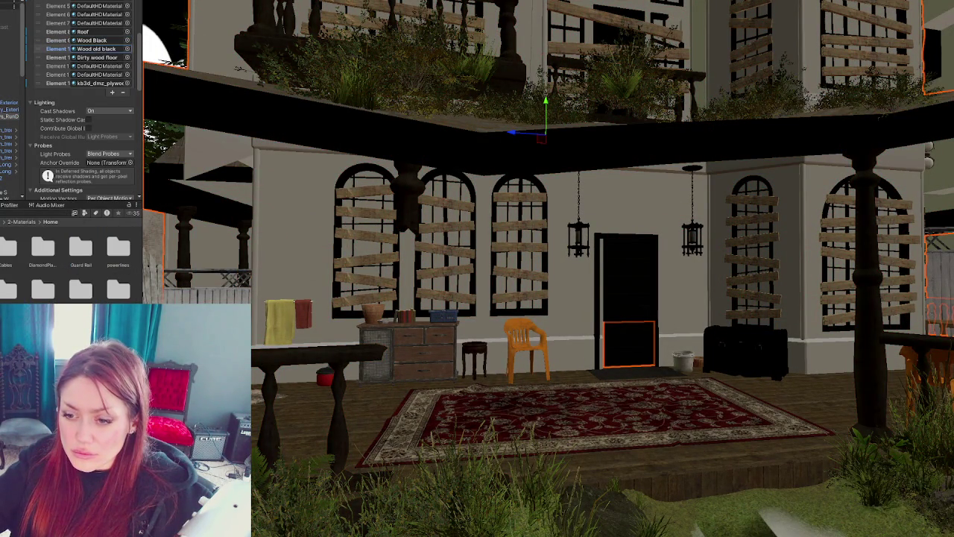
pyautogui.moveTo(386, 223); pyautogui.dragTo(411, 159)
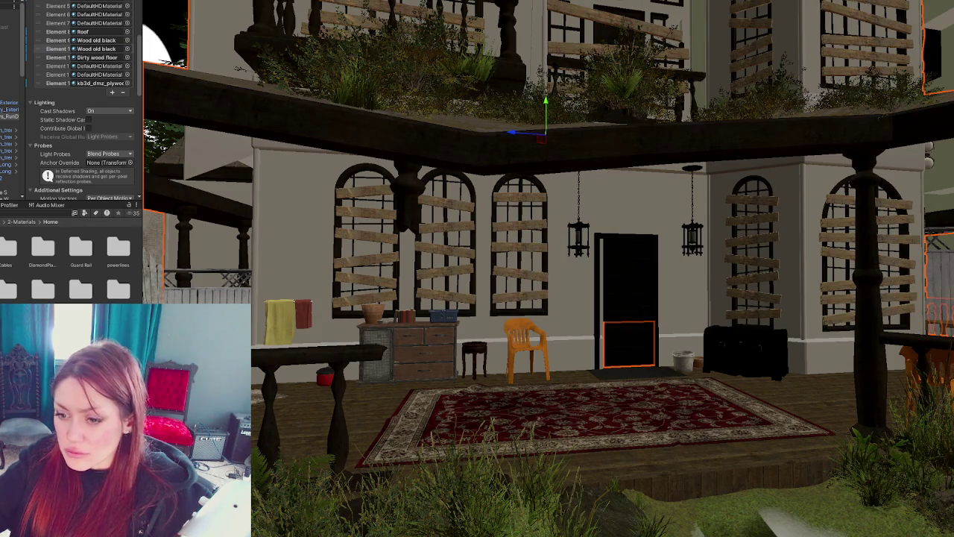
pyautogui.moveTo(224, 365)
pyautogui.mouseDown()
pyautogui.moveTo(296, 384)
pyautogui.moveTo(427, 361)
pyautogui.mouseUp()
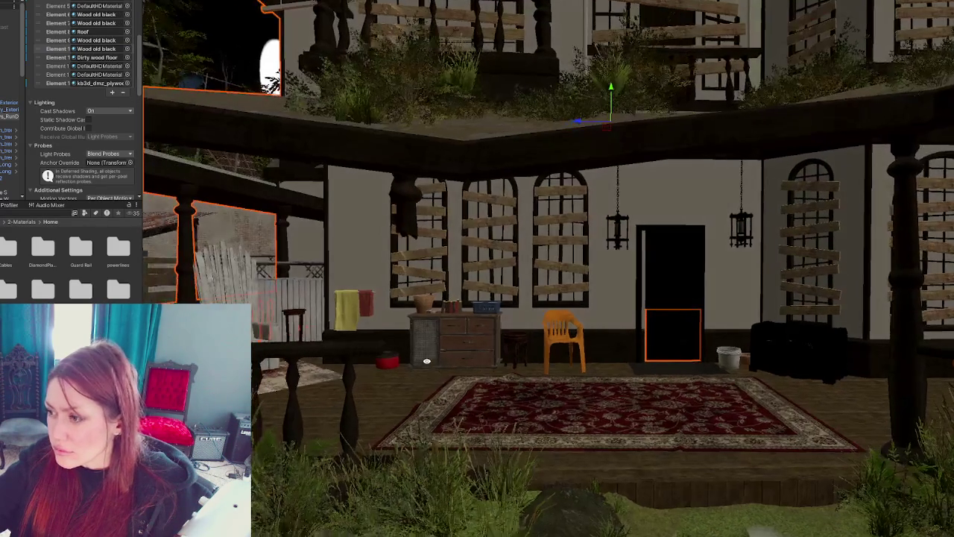
pyautogui.keyDown('alt'); pyautogui.moveTo(490, 315); pyautogui.dragTo(458, 361); pyautogui.keyUp('alt')
pyautogui.click(9, 97)
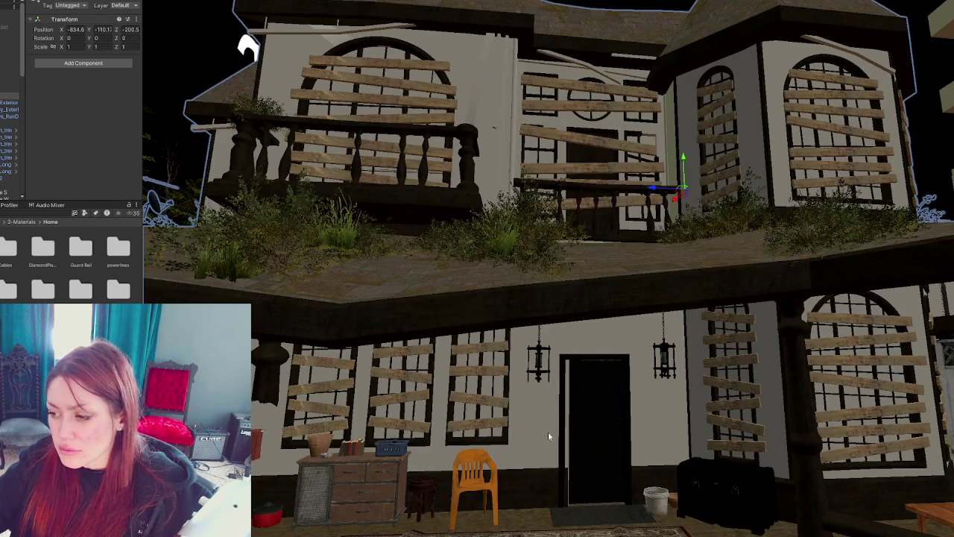
# Step: Frame the front door, orbit behind it, and select the object that needs repositioning
pyautogui.click(602, 426)
pyautogui.press('f')
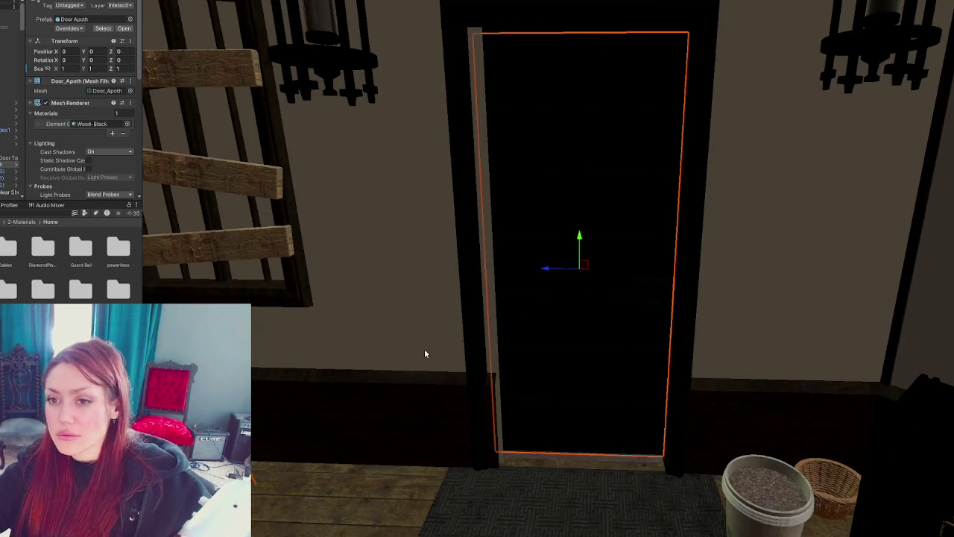
pyautogui.moveTo(432, 353)
pyautogui.keyDown('alt'); pyautogui.mouseDown()
pyautogui.moveTo(893, 217)
pyautogui.moveTo(822, 228)
pyautogui.moveTo(388, 233)
pyautogui.mouseUp(); pyautogui.keyUp('alt')
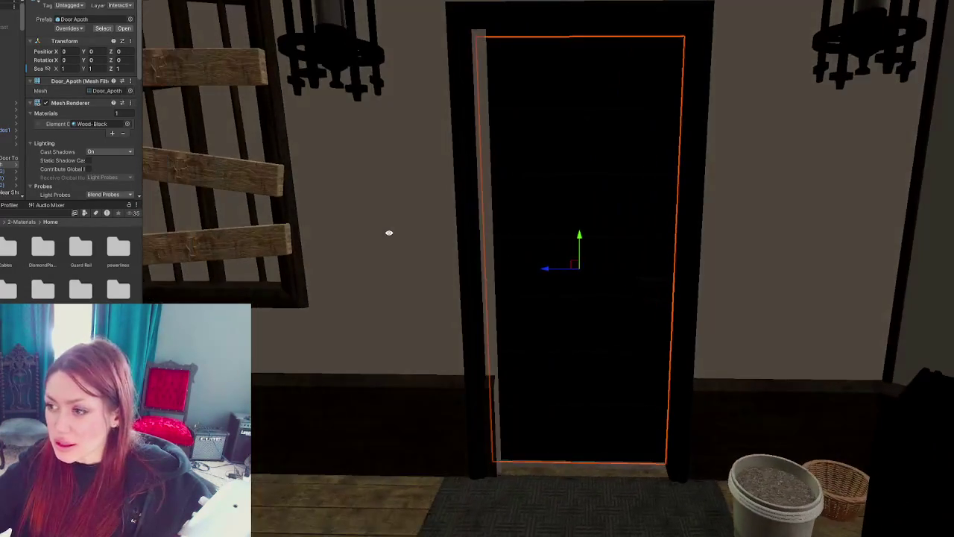
pyautogui.click(9, 89)
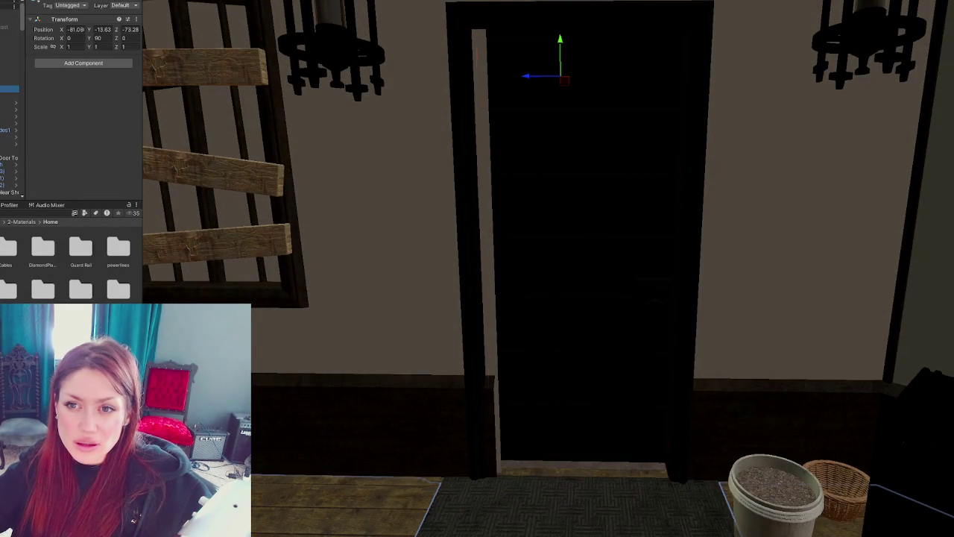
pyautogui.click(9, 95)
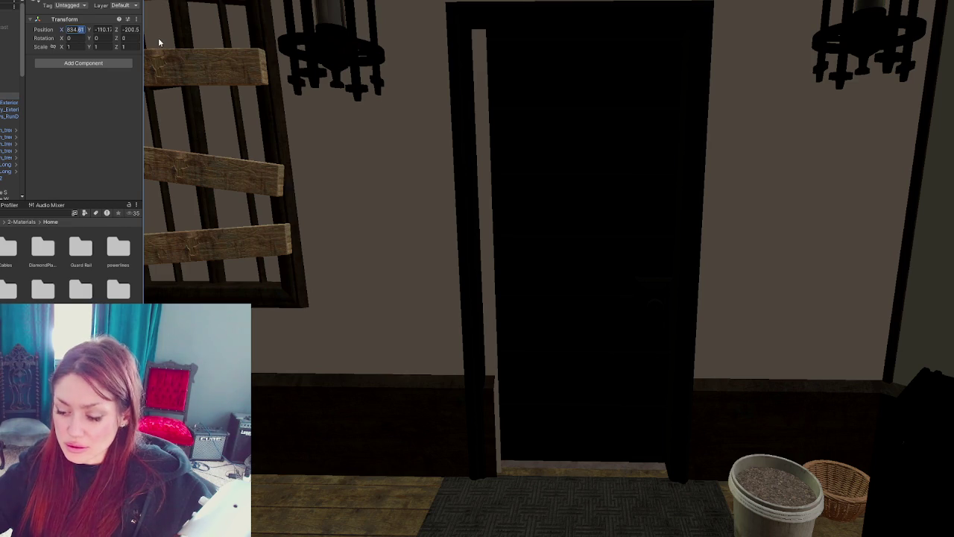
# Step: Set the object's Position X to -834.6 and fine-tune Position Z to -200.37
pyautogui.write('-834.6')
pyautogui.press('Tab')
pyautogui.press('Tab')
pyautogui.write('-200')
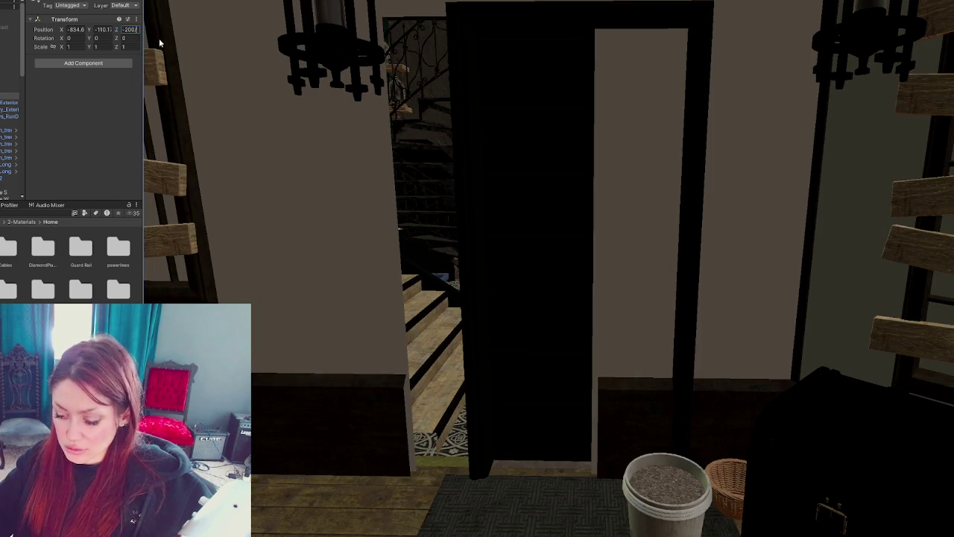
pyautogui.write('.3')
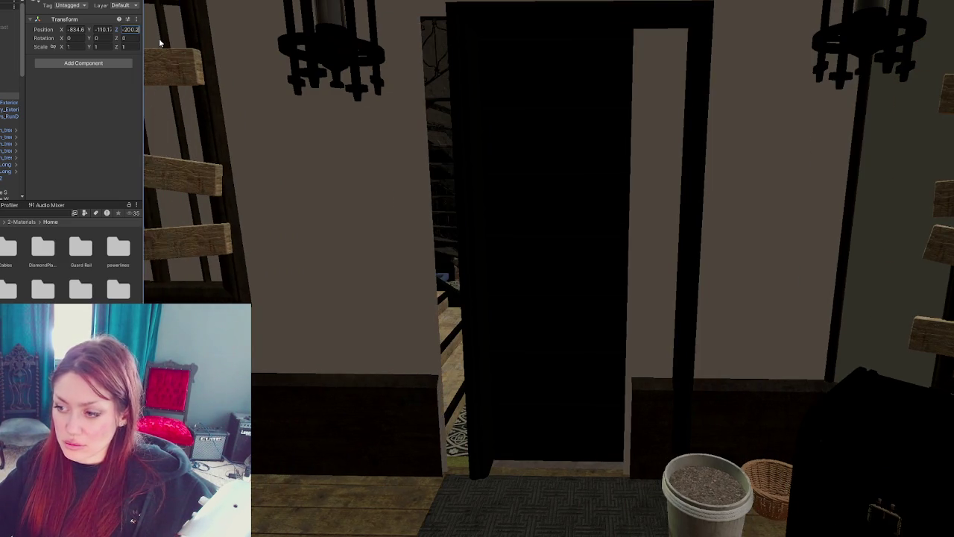
pyautogui.press('BackSpace')
pyautogui.write('4')
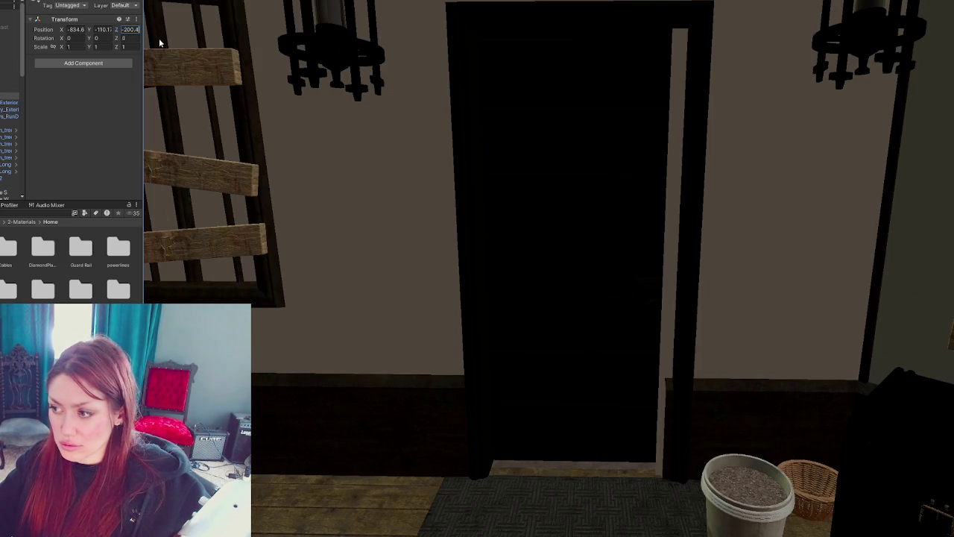
pyautogui.press('BackSpace')
pyautogui.write('3')
pyautogui.write('2')
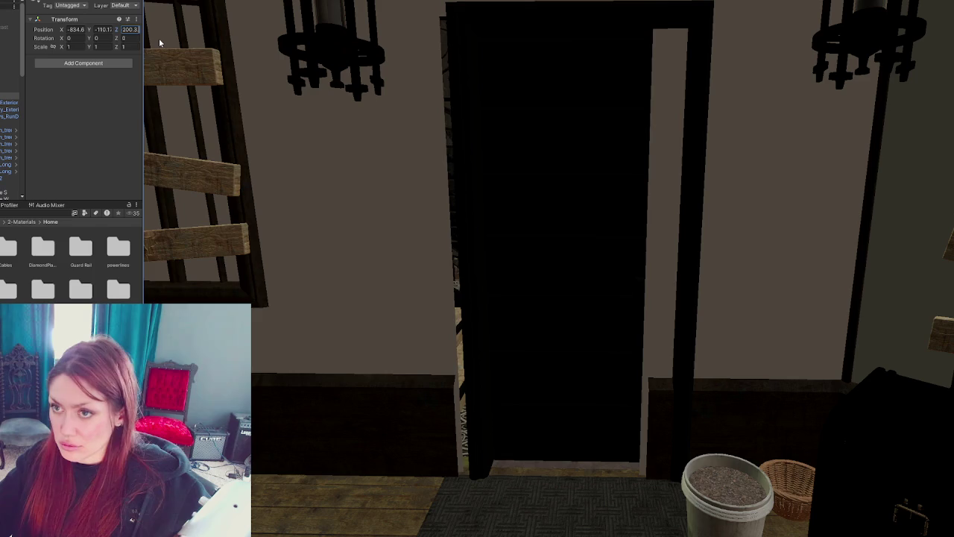
pyautogui.press('BackSpace')
pyautogui.write('5')
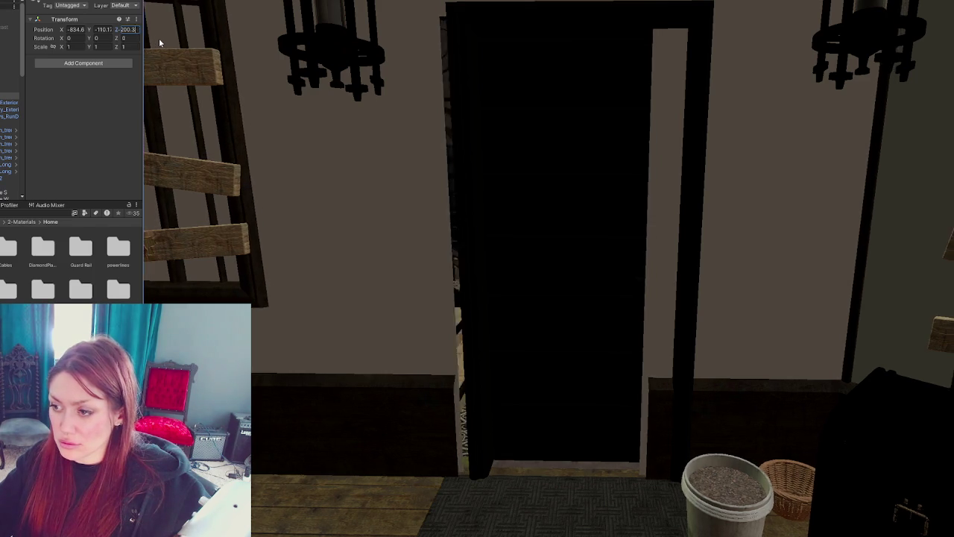
pyautogui.press('BackSpace')
pyautogui.write('7')
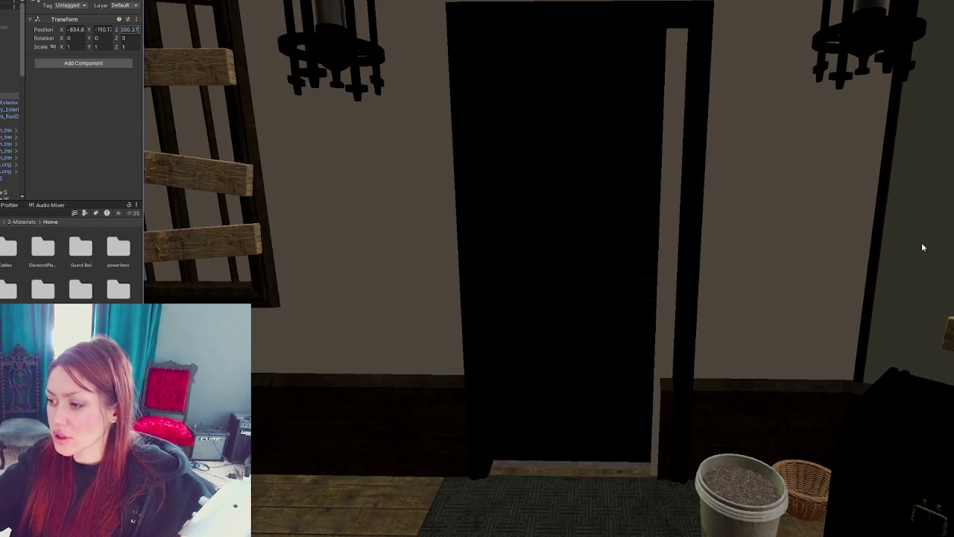
# Step: Reframe the door to check its fit, then pull back to see the whole house front
pyautogui.click(666, 352)
pyautogui.press('f')
pyautogui.moveTo(612, 346)
pyautogui.keyDown('alt'); pyautogui.mouseDown()
pyautogui.moveTo(331, 322)
pyautogui.moveTo(728, 323)
pyautogui.mouseUp(); pyautogui.keyUp('alt')
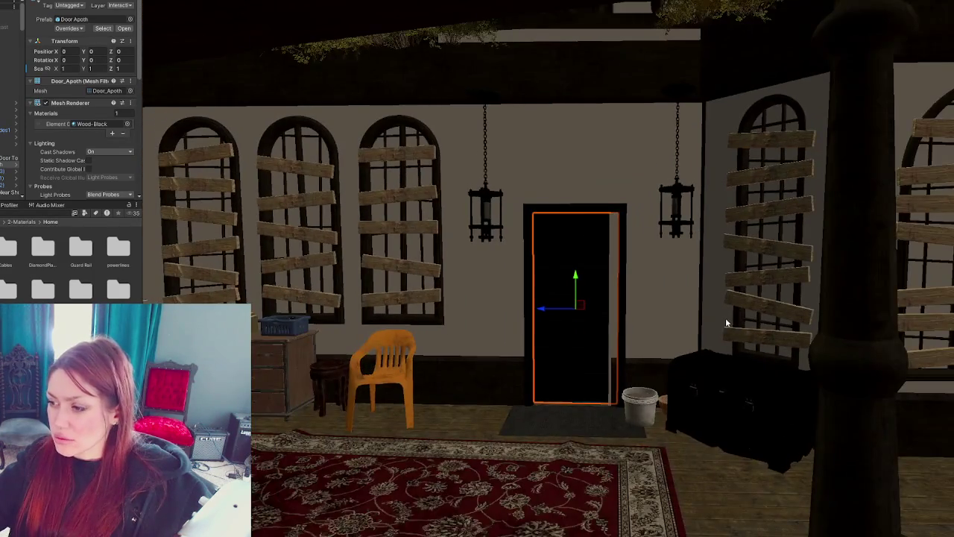
pyautogui.scroll(-5, 727, 323)
pyautogui.moveTo(645, 255)
pyautogui.keyDown('alt'); pyautogui.mouseDown()
pyautogui.moveTo(631, 237)
pyautogui.moveTo(368, 308)
pyautogui.mouseUp(); pyautogui.keyUp('alt')
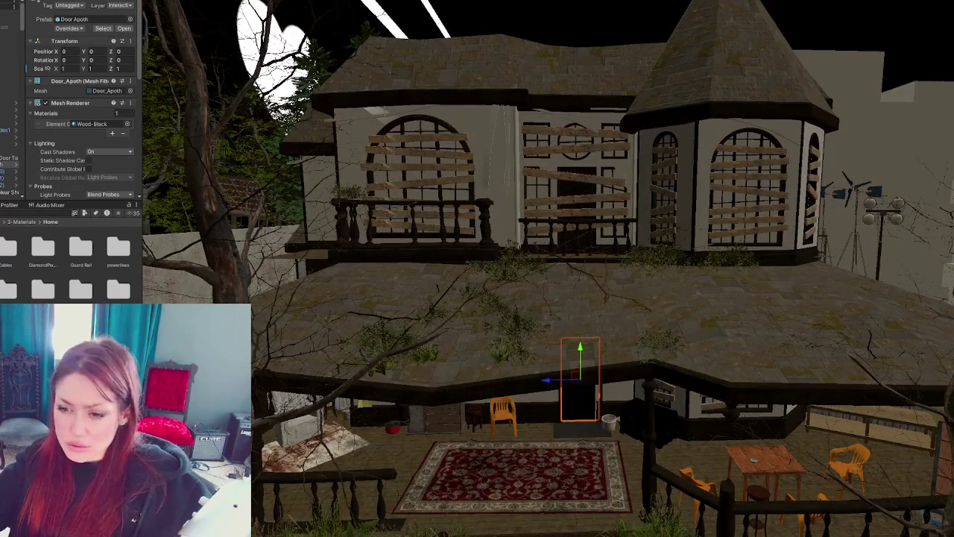
# Step: Search the Project for 'wood' then 'black', and try a Blackbody material on the house
pyautogui.click(41, 213)
pyautogui.write('wood')
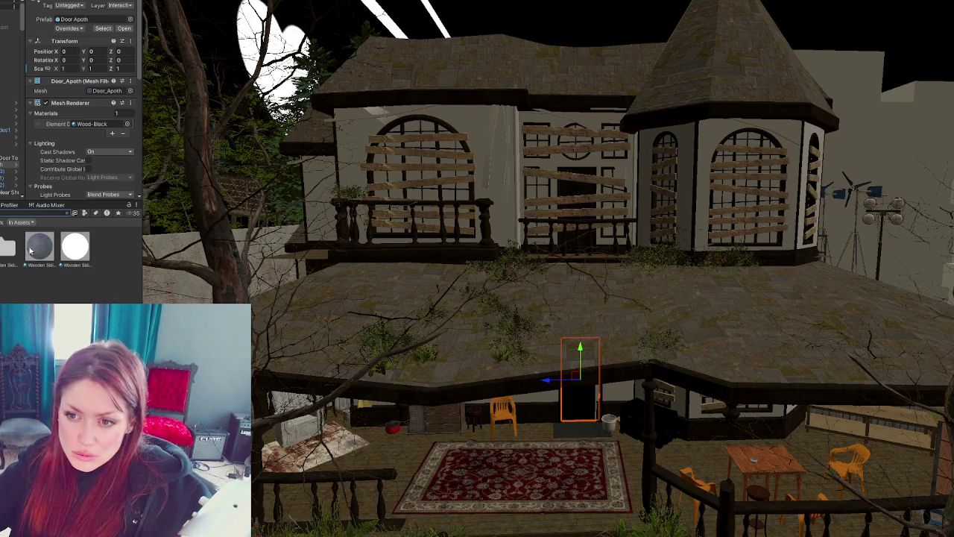
pyautogui.moveTo(573, 263)
pyautogui.keyDown('alt'); pyautogui.mouseDown()
pyautogui.moveTo(420, 79)
pyautogui.moveTo(563, 246)
pyautogui.mouseUp(); pyautogui.keyUp('alt')
pyautogui.click(59, 216)
pyautogui.write('black')
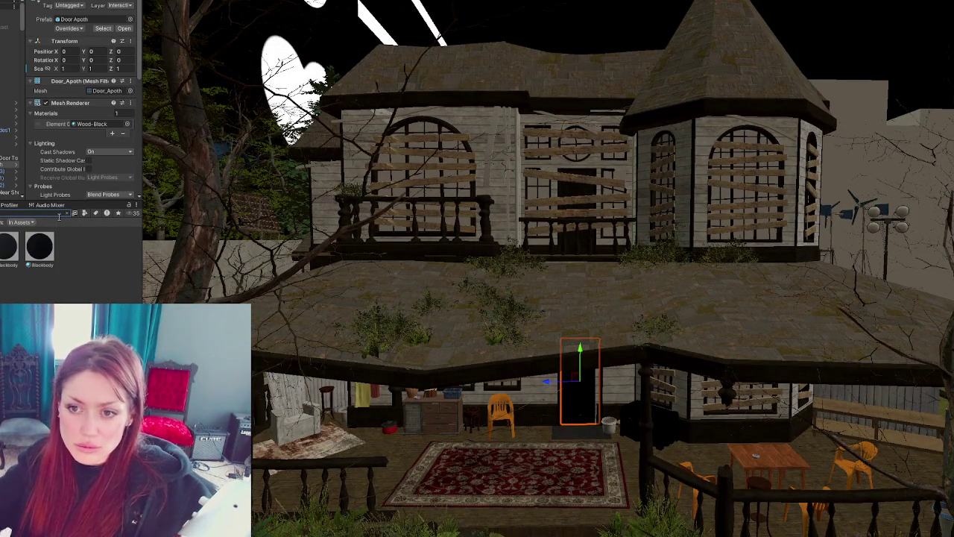
pyautogui.moveTo(39, 246); pyautogui.dragTo(492, 139)
pyautogui.moveTo(656, 213)
pyautogui.keyDown('alt'); pyautogui.mouseDown()
pyautogui.moveTo(653, 200)
pyautogui.moveTo(622, 306)
pyautogui.moveTo(639, 264)
pyautogui.moveTo(655, 300)
pyautogui.mouseUp(); pyautogui.keyUp('alt')
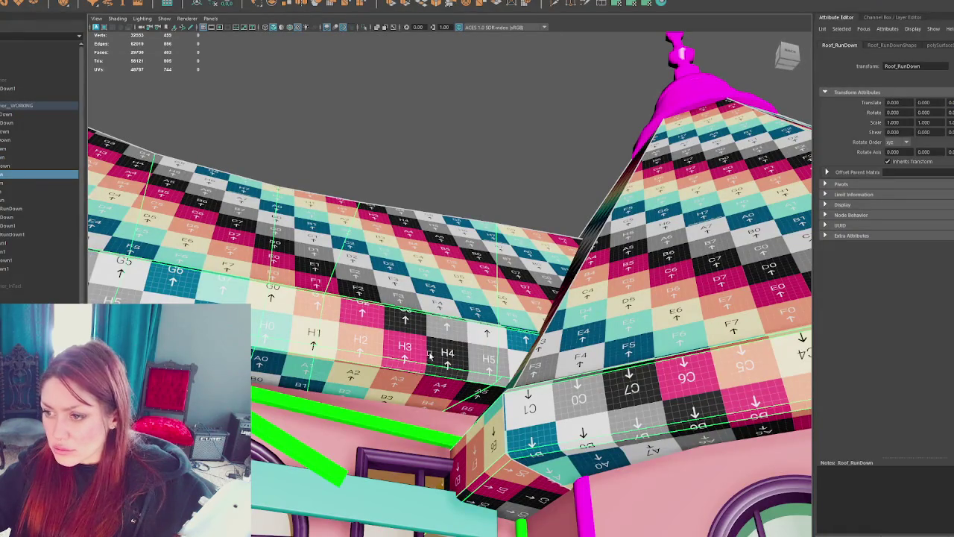
# Step: Select the edges along the roof's lower eave and move the view closer to them
pyautogui.moveTo(428, 364); pyautogui.dragTo(426, 370, button='right')
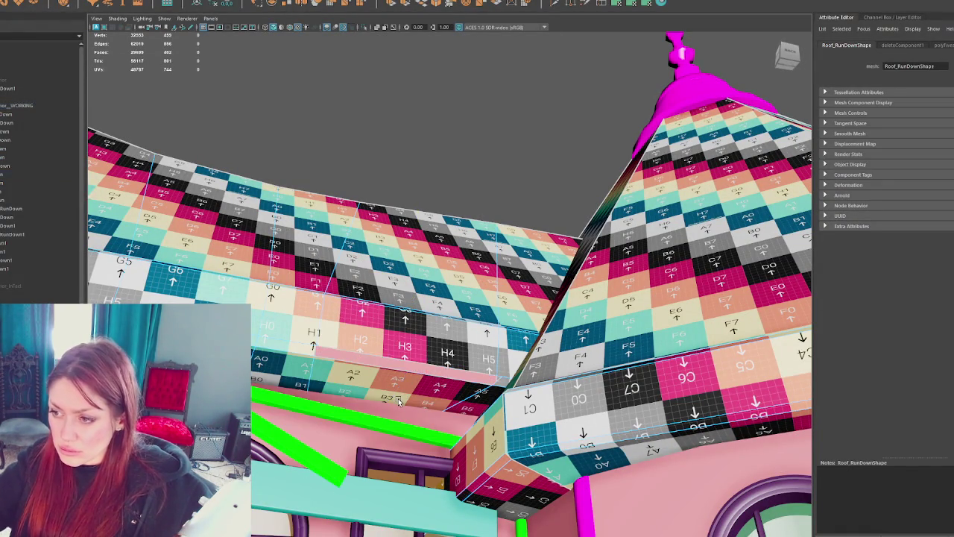
pyautogui.keyDown('alt'); pyautogui.moveTo(405, 400); pyautogui.dragTo(394, 396); pyautogui.keyUp('alt')
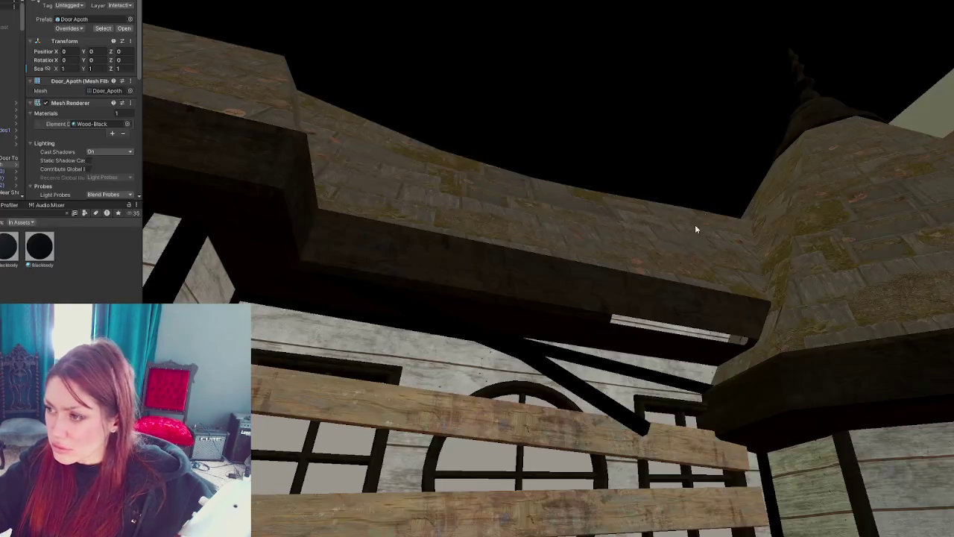
# Step: Preview the Blackbody material on the plank walls without applying it, then select the Apothecary-Exterior prefab
pyautogui.moveTo(673, 308)
pyautogui.keyDown('alt'); pyautogui.mouseDown()
pyautogui.moveTo(795, 279)
pyautogui.moveTo(216, 294)
pyautogui.mouseUp(); pyautogui.keyUp('alt')
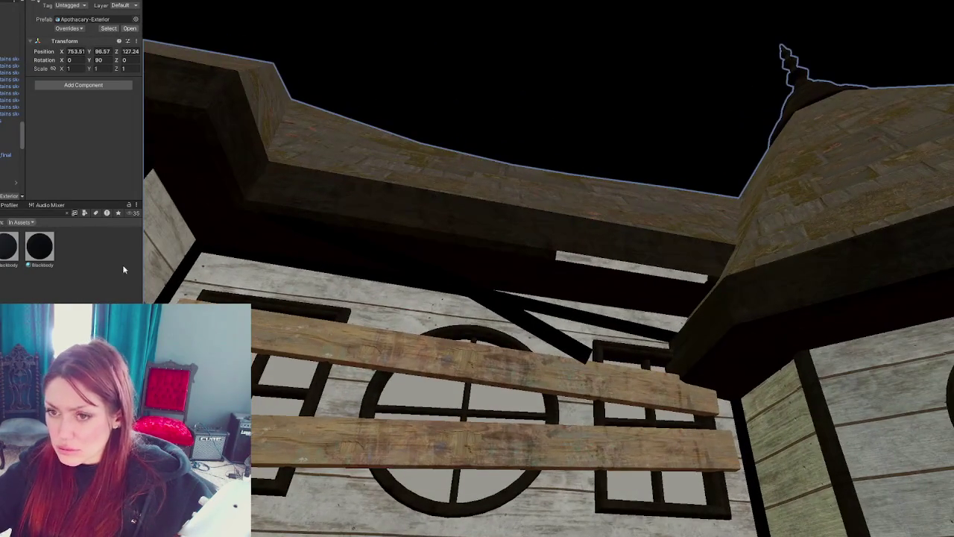
pyautogui.moveTo(33, 251)
pyautogui.mouseDown()
pyautogui.moveTo(654, 260)
pyautogui.moveTo(640, 273)
pyautogui.moveTo(489, 267)
pyautogui.moveTo(606, 266)
pyautogui.mouseUp()
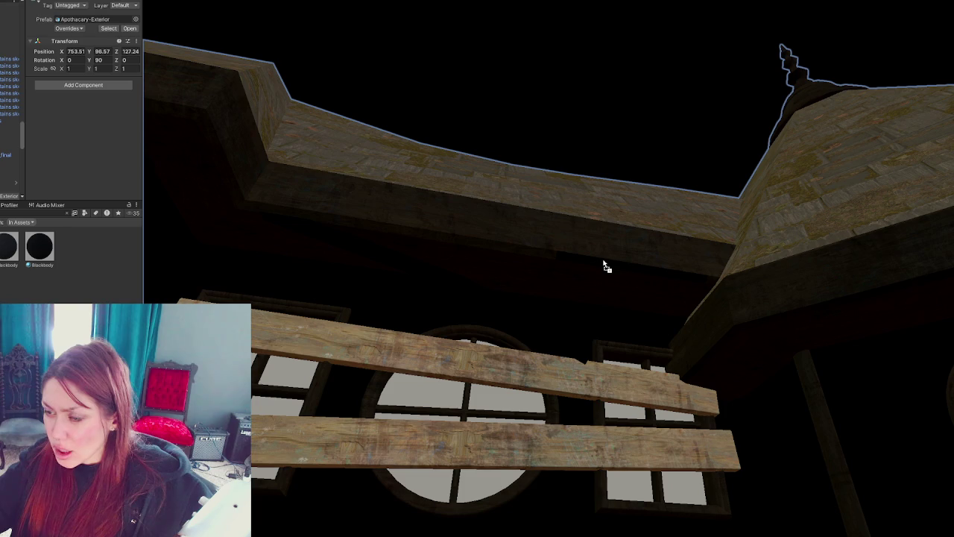
pyautogui.moveTo(604, 263); pyautogui.dragTo(604, 263)
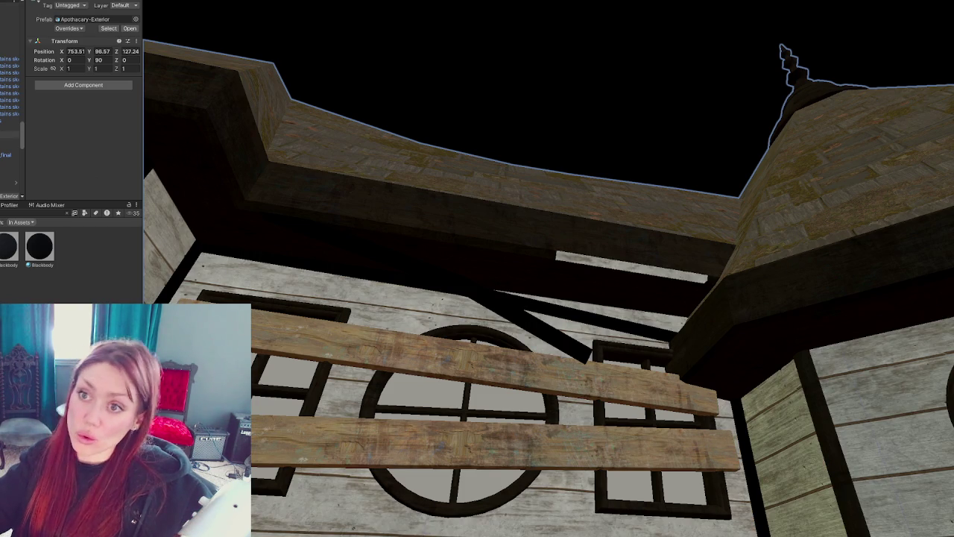
pyautogui.scroll(-3, 1, 107)
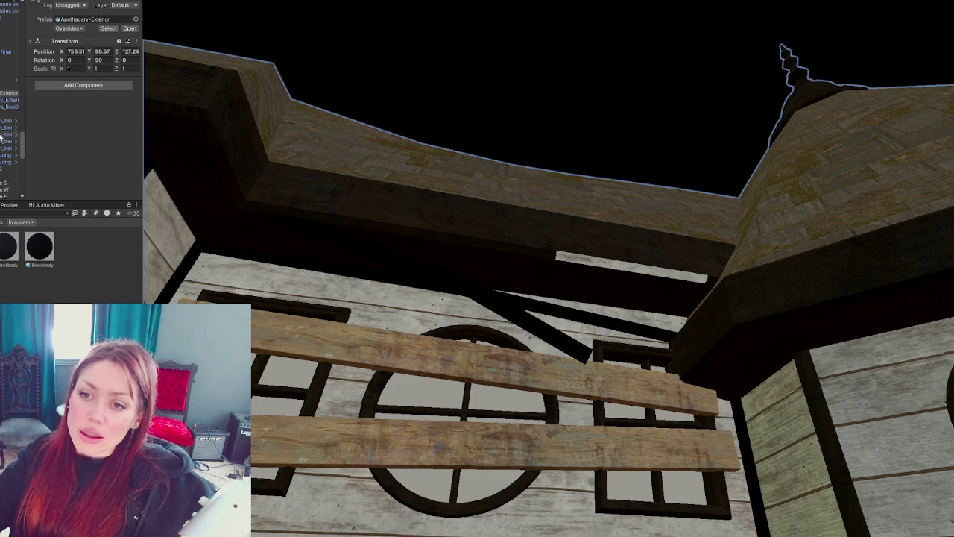
pyautogui.click(2, 94)
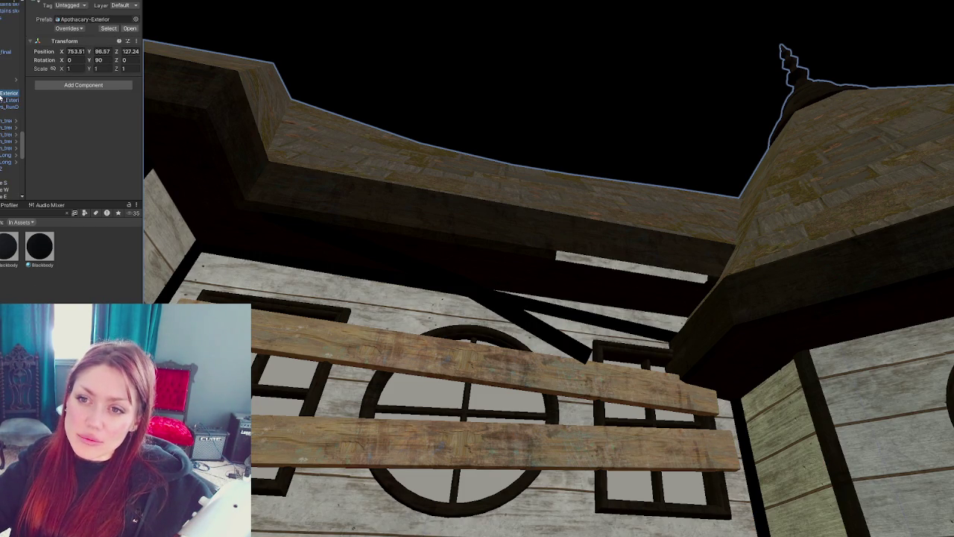
# Step: Select the Windows_RunDown mesh and check which faces material slots Element 0–3 cover
pyautogui.click(6, 100)
pyautogui.click(7, 107)
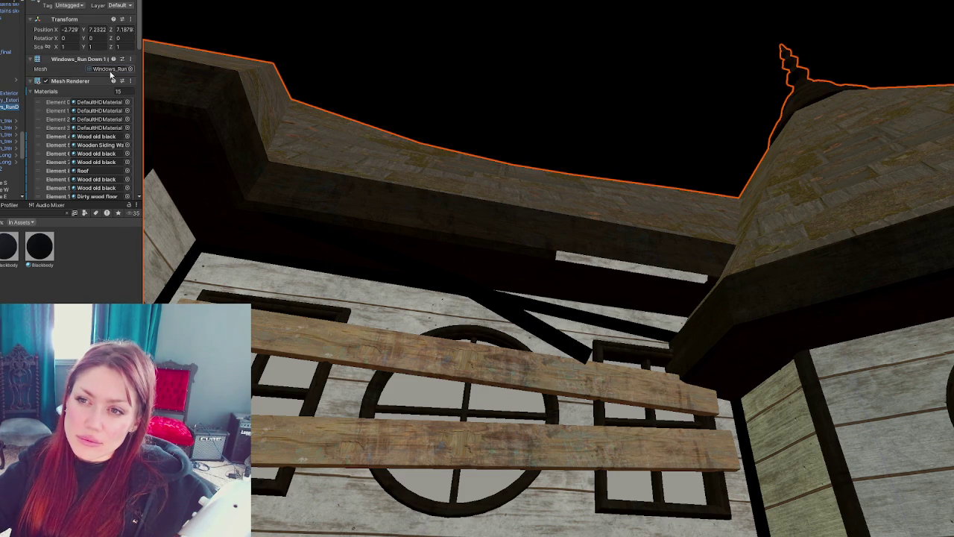
pyautogui.click(104, 102)
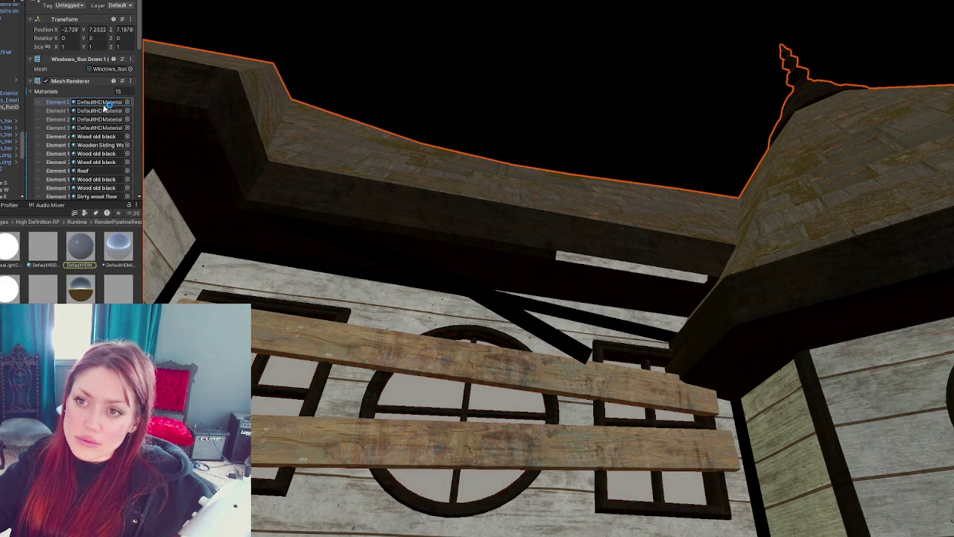
pyautogui.click(100, 120)
pyautogui.click(101, 127)
pyautogui.click(101, 119)
pyautogui.click(101, 105)
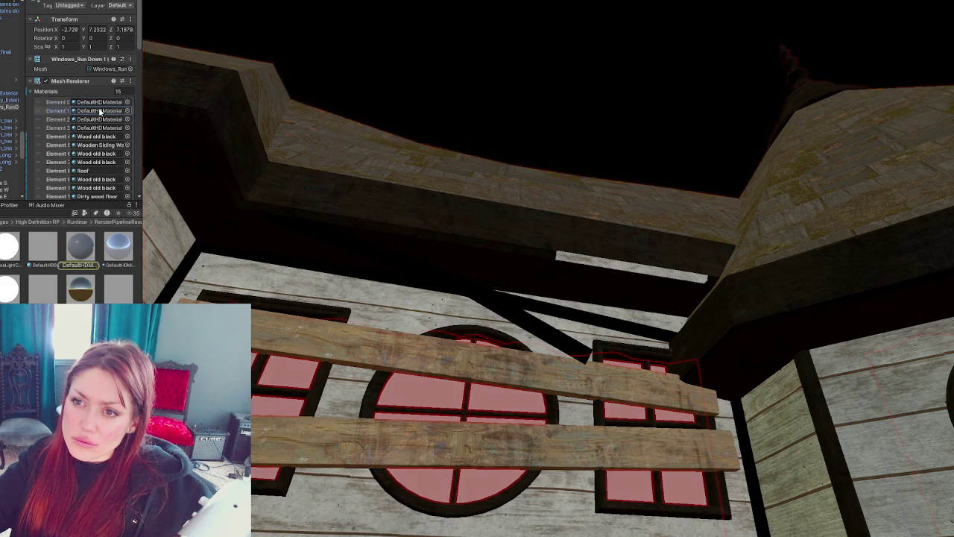
# Step: Recheck slots Element 0–2 and the Wood old black material slot on the windows mesh
pyautogui.scroll(-2, 98, 115)
pyautogui.scroll(2, 98, 118)
pyautogui.click(96, 102)
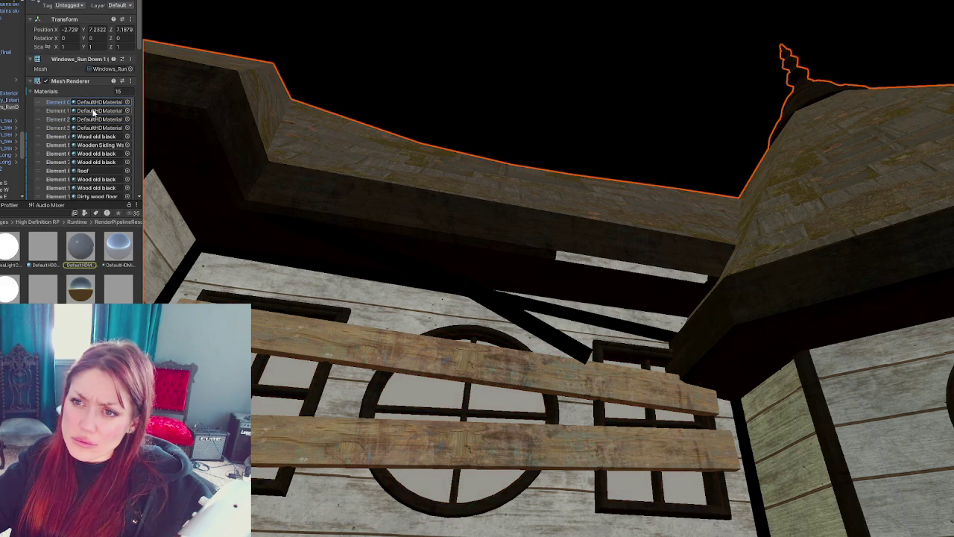
pyautogui.click(92, 119)
pyautogui.click(95, 111)
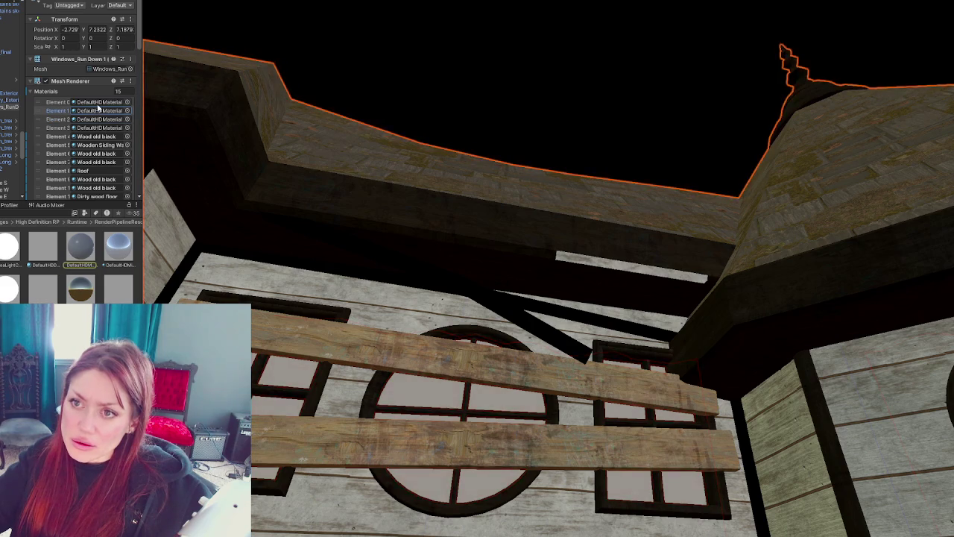
pyautogui.click(98, 120)
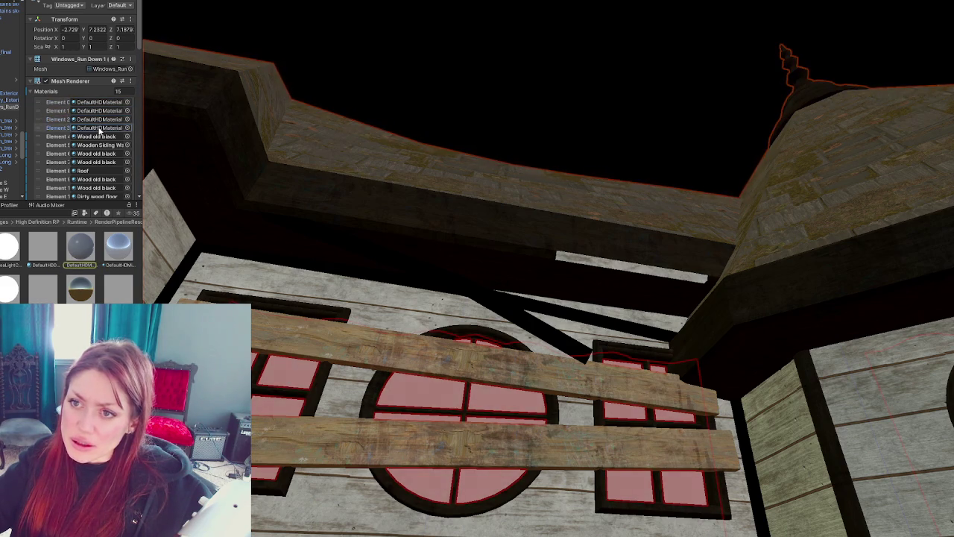
pyautogui.click(97, 136)
# Step: Cut the windows mesh's Materials size down to 1
pyautogui.click(117, 91)
pyautogui.write('1')
pyautogui.press('Return')
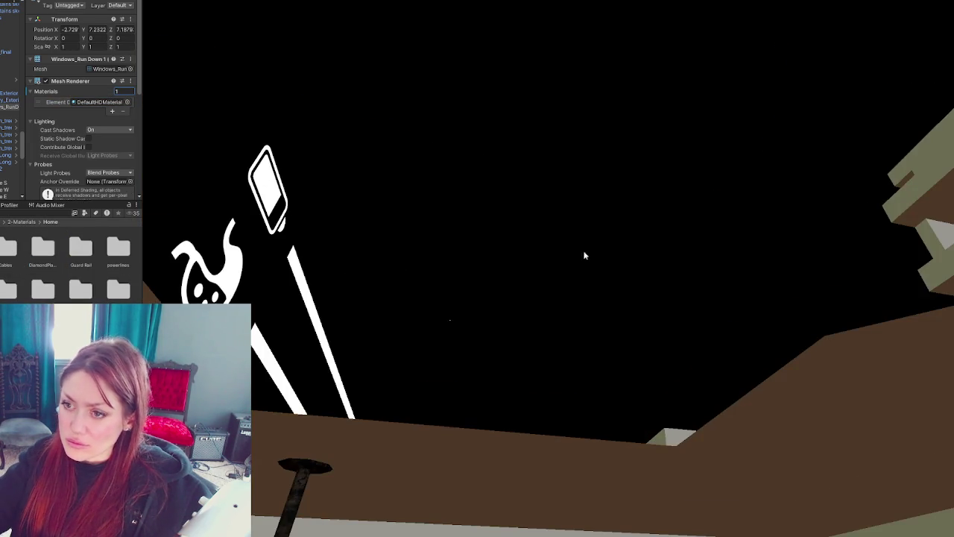
# Step: Frame the exterior's parent object and reselect the windows mesh inside the Apothecary-Exterior prefab
pyautogui.moveTo(374, 176)
pyautogui.mouseDown(button='right')
pyautogui.moveTo(613, 361)
pyautogui.moveTo(632, 249)
pyautogui.mouseUp(button='right')
pyautogui.scroll(-5, 9, 127)
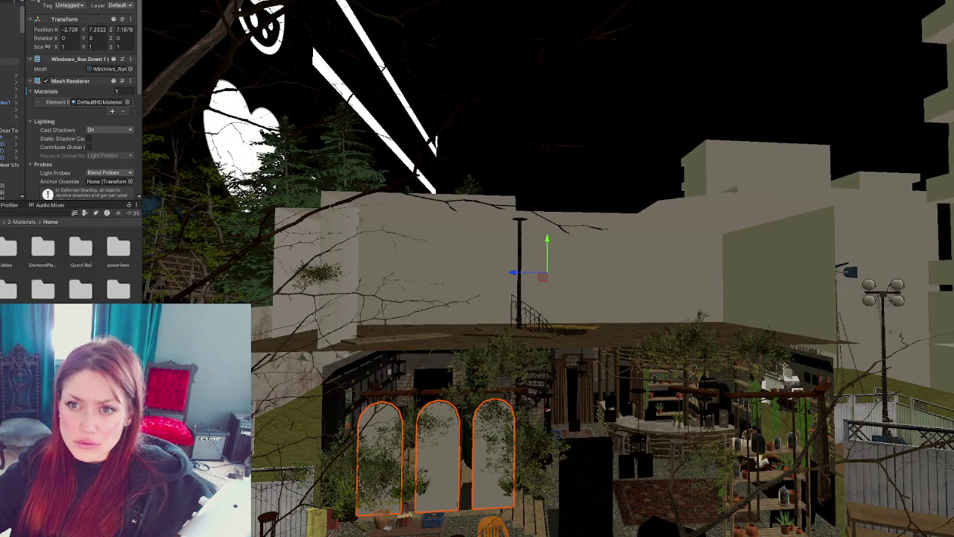
pyautogui.click(10, 61)
pyautogui.click(9, 68)
pyautogui.hotkey('shift', 'alt', 'a')
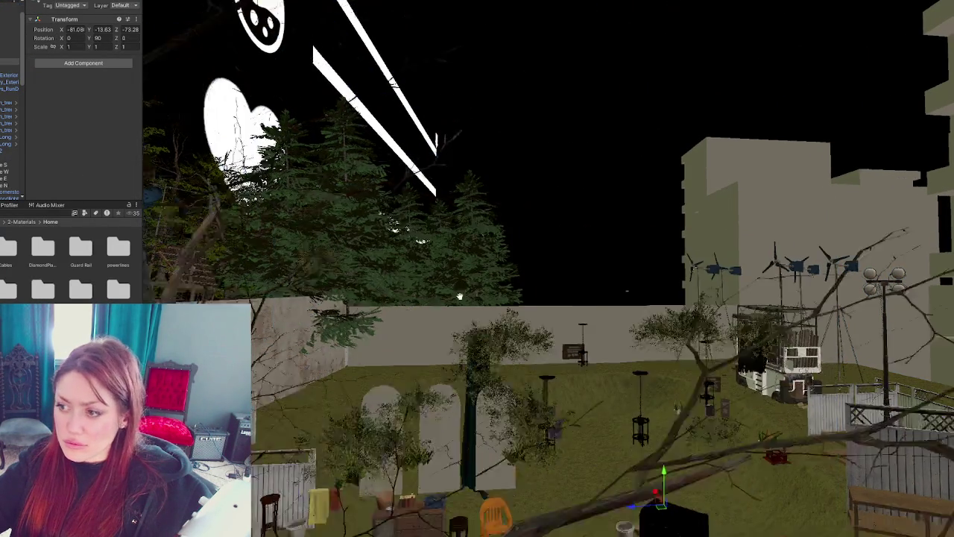
pyautogui.moveTo(463, 325); pyautogui.dragTo(415, 357, button='middle')
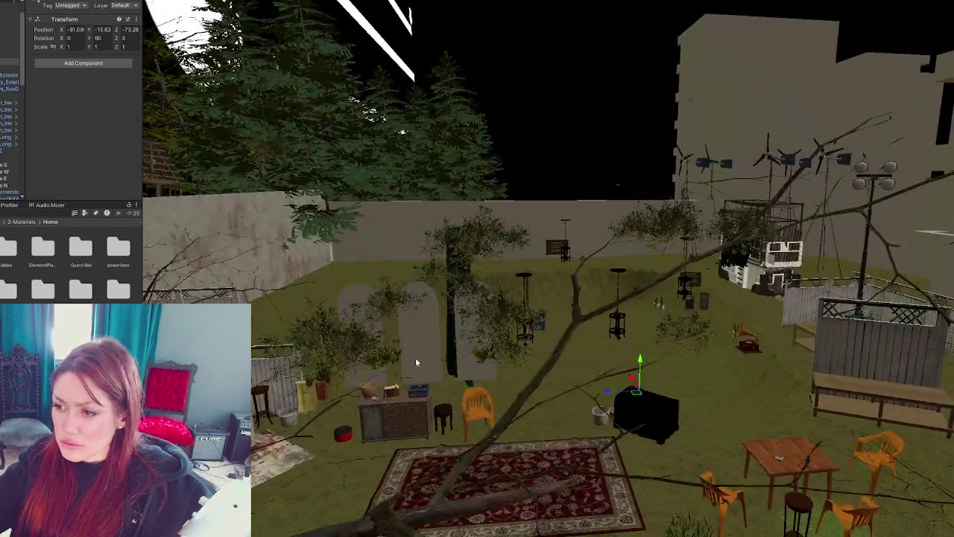
pyautogui.click(410, 361)
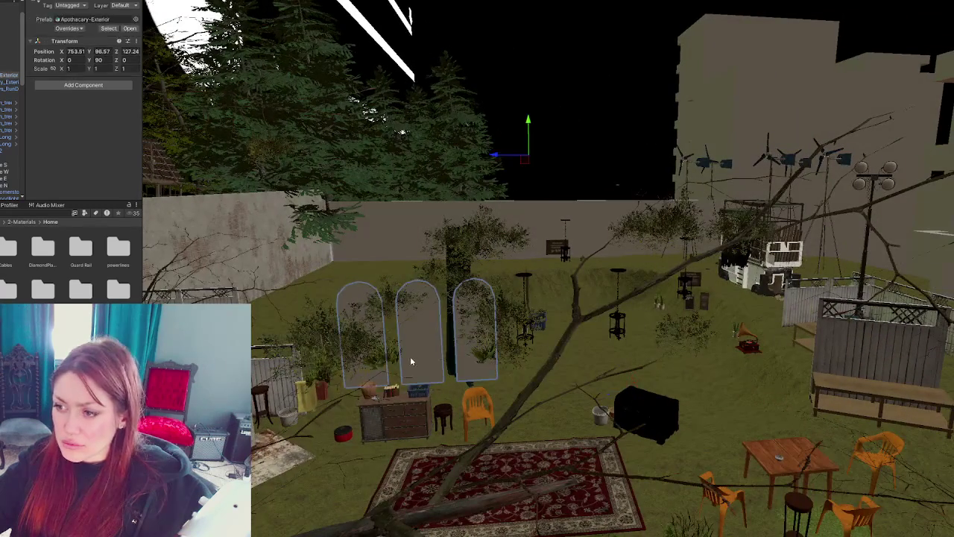
pyautogui.click(417, 362)
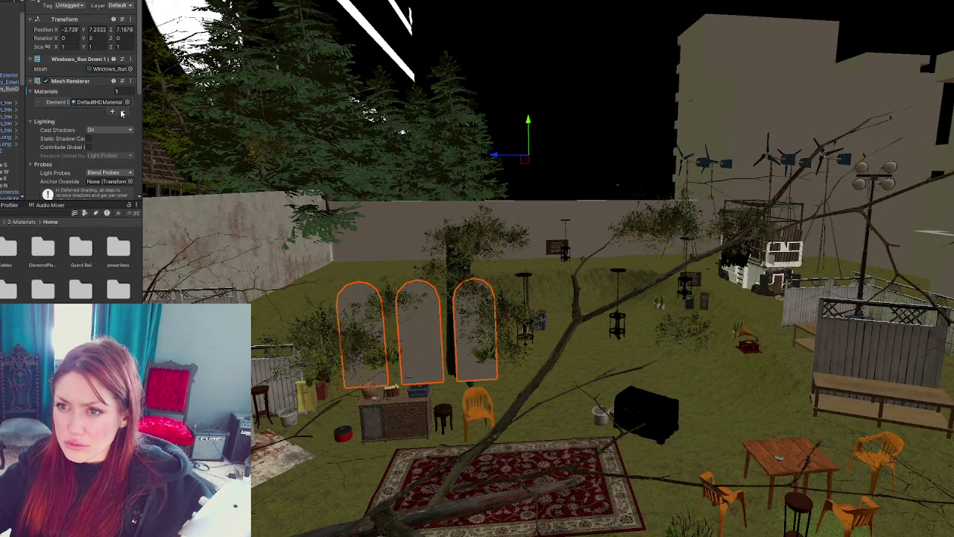
# Step: Add four DefaultHDMaterial slots so the windows mesh has five materials
pyautogui.click(113, 110)
pyautogui.click(112, 119)
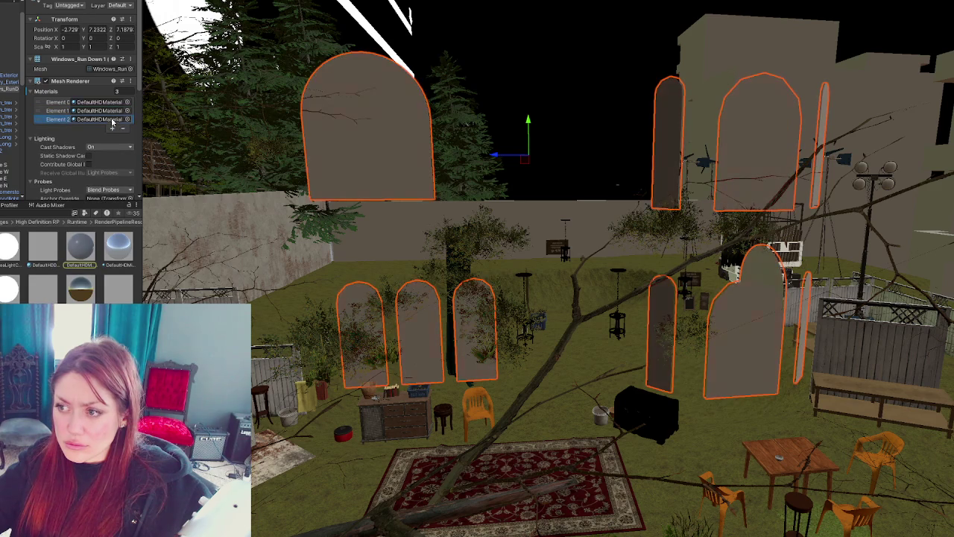
pyautogui.click(112, 129)
pyautogui.click(114, 135)
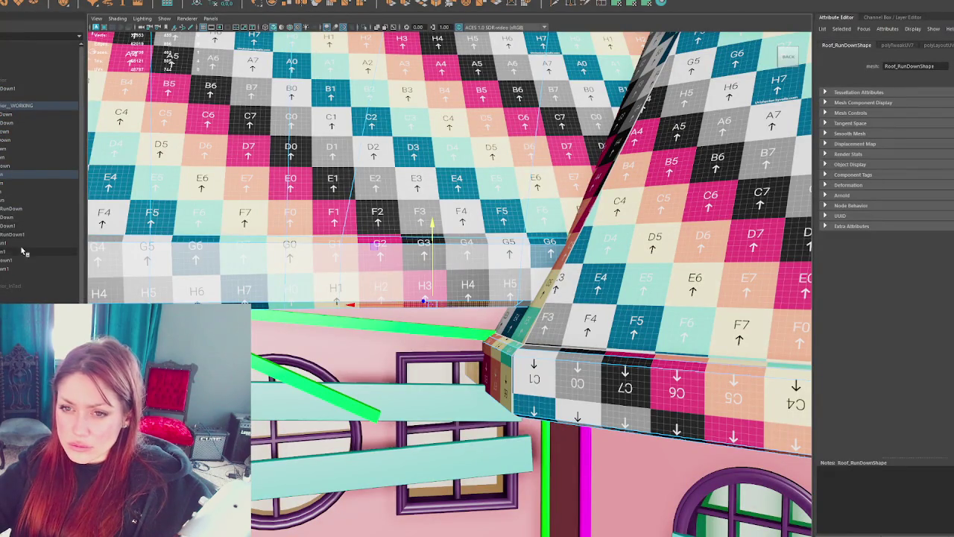
# Step: Select Windows_RunDown1 through Debris_RunDown1 in Maya's Outliner, then pick the roof and frame the house
pyautogui.click(30, 225)
pyautogui.keyDown('shift'); pyautogui.click(26, 269); pyautogui.keyUp('shift')
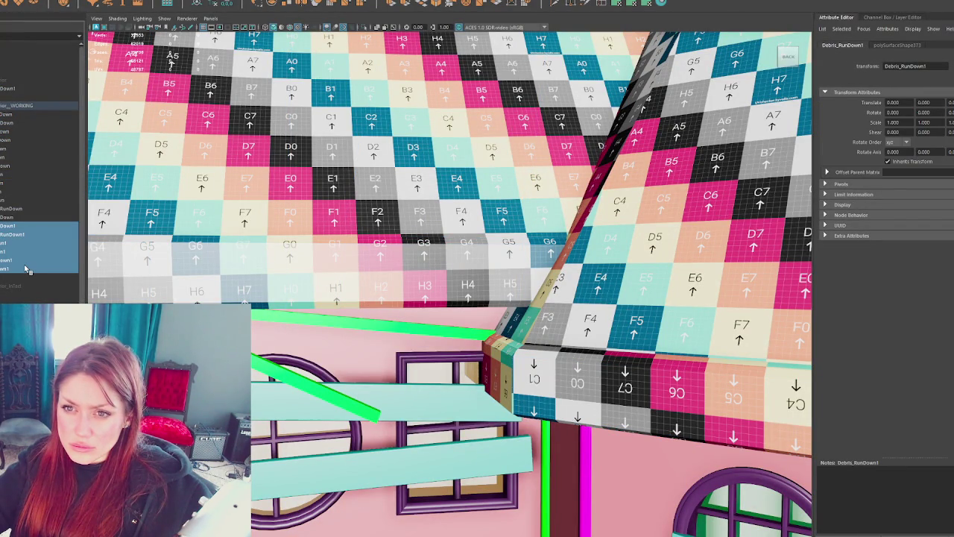
pyautogui.click(36, 276)
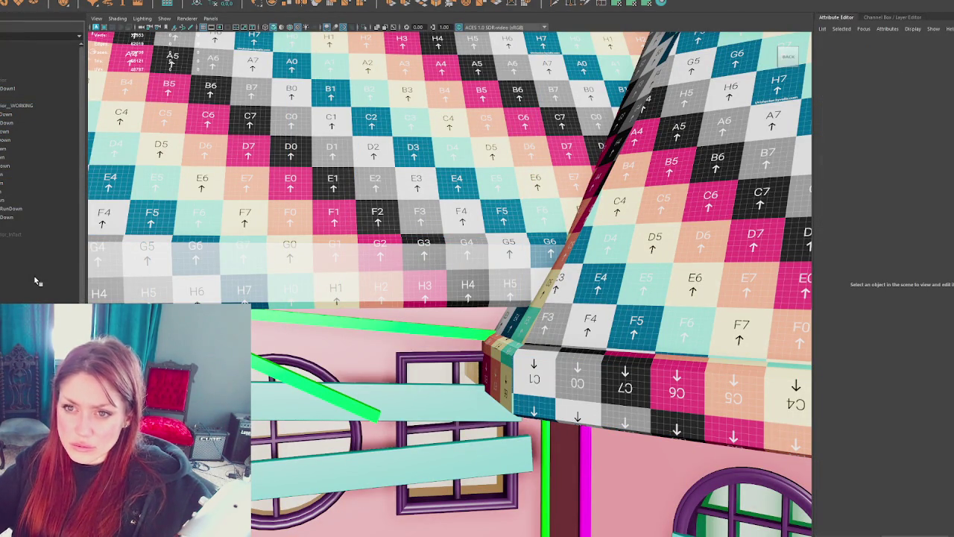
pyautogui.click(389, 232)
pyautogui.press('f')
# Step: Turn off the checker texture and select the roof mesh and the run-down mesh group
pyautogui.moveTo(730, 202); pyautogui.dragTo(237, 501)
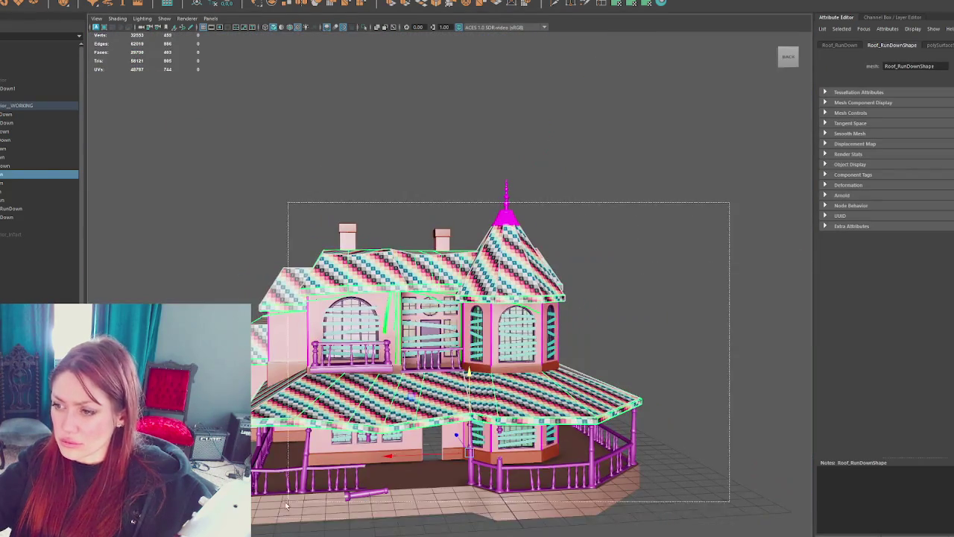
pyautogui.click(632, 239)
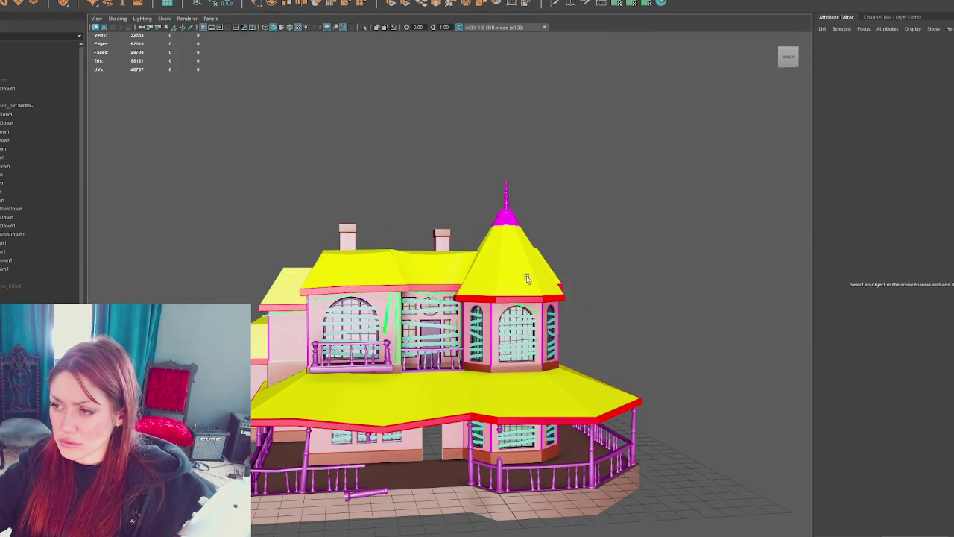
pyautogui.click(22, 175)
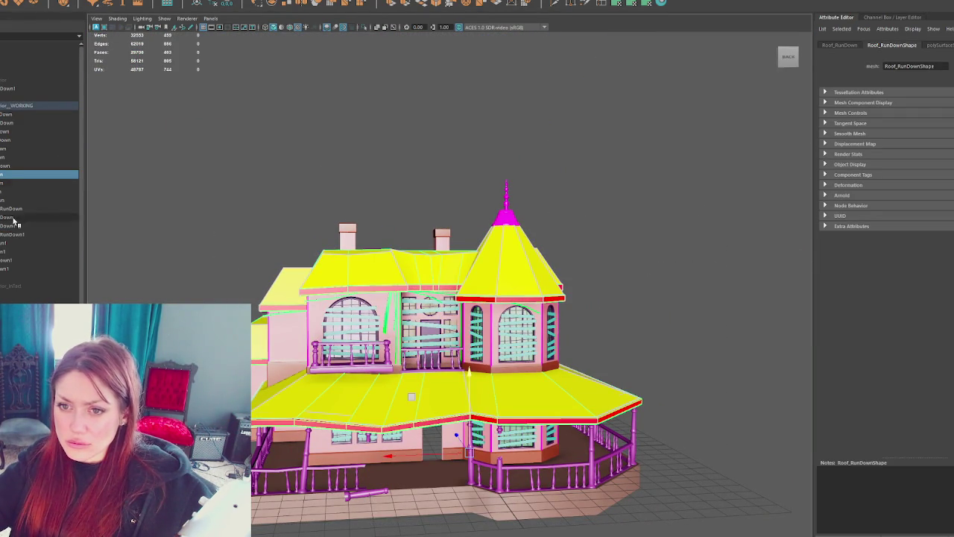
pyautogui.click(35, 273)
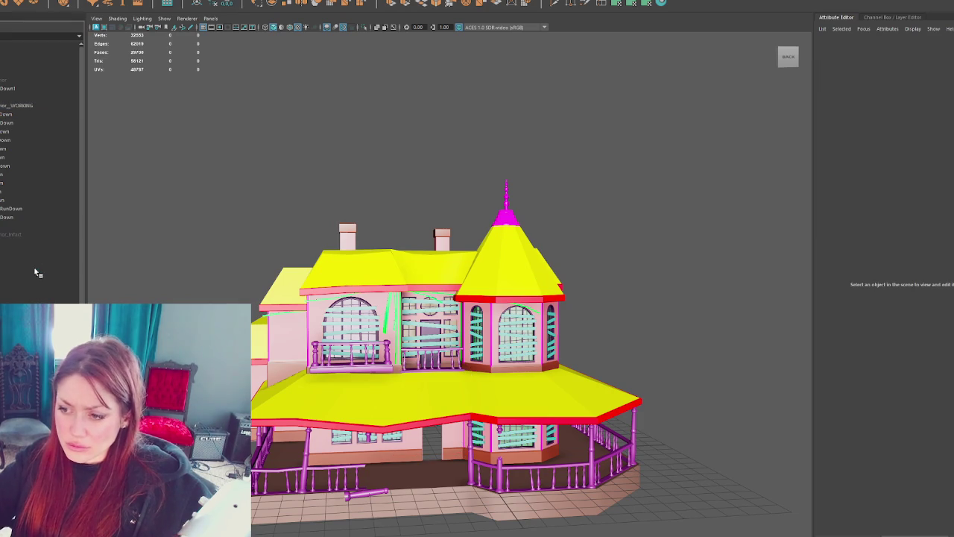
pyautogui.click(15, 107)
pyautogui.keyDown('shift'); pyautogui.click(15, 218); pyautogui.keyUp('shift')
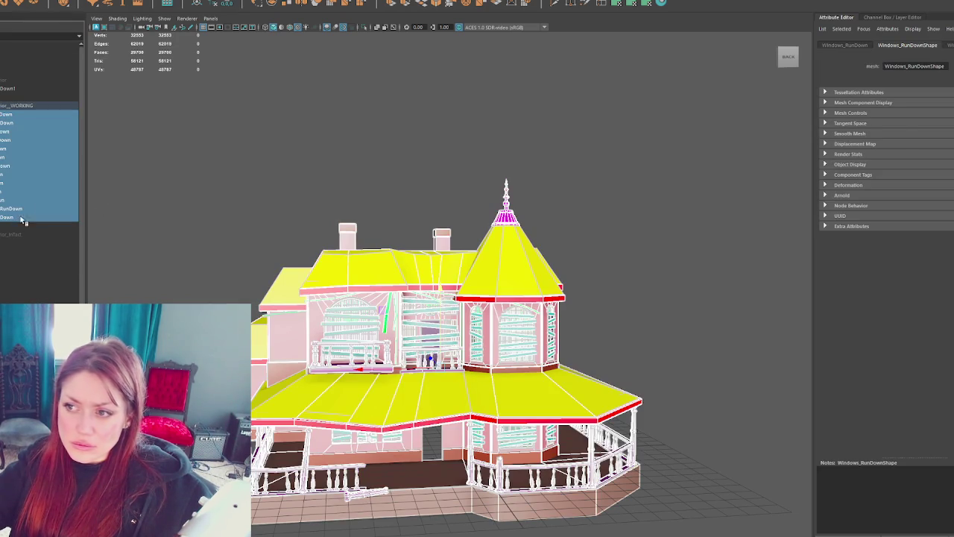
pyautogui.click(278, 79)
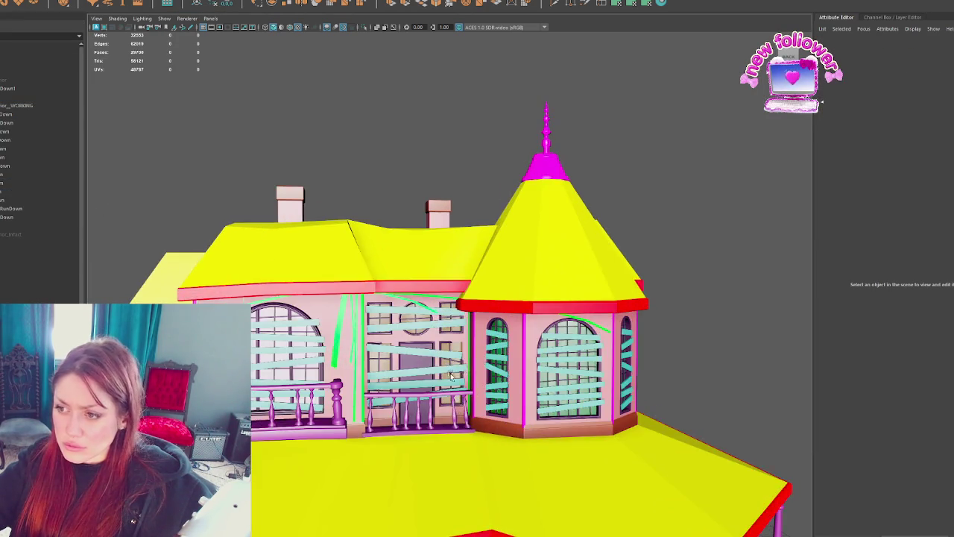
pyautogui.scroll(5, 439, 237)
# Step: Select the roof, chimneys, Windows_RunDown and Windows_RunDown1 meshes in turn
pyautogui.click(442, 233)
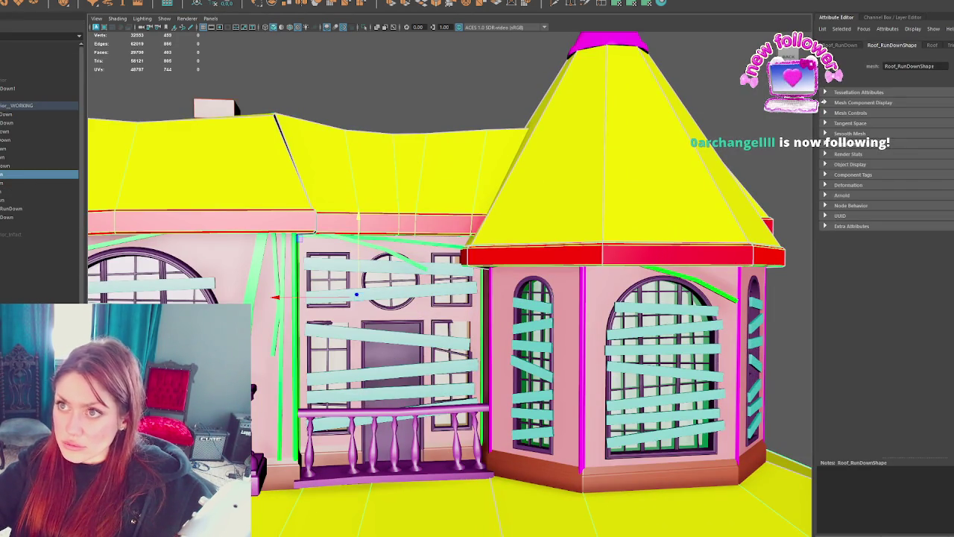
pyautogui.click(235, 119)
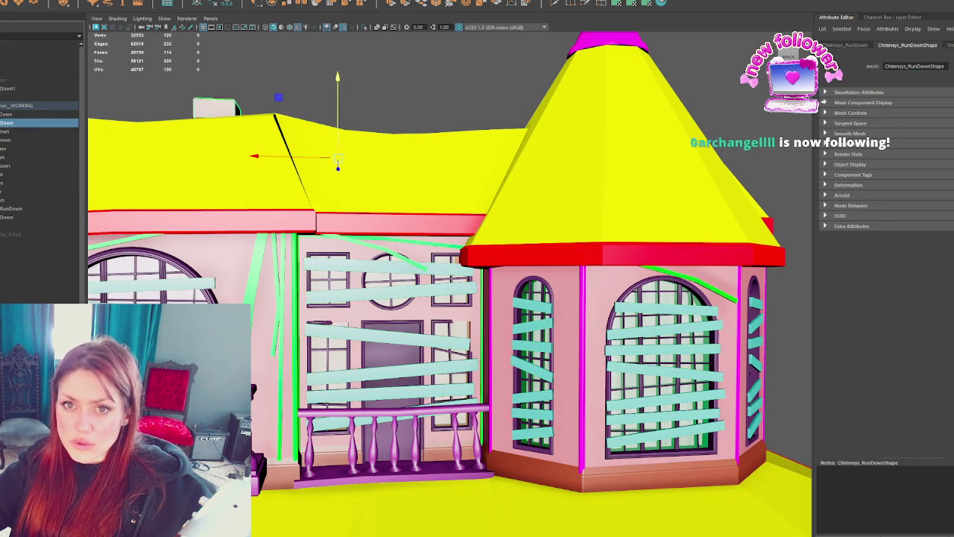
pyautogui.click(45, 184)
pyautogui.click(41, 200)
pyautogui.click(41, 217)
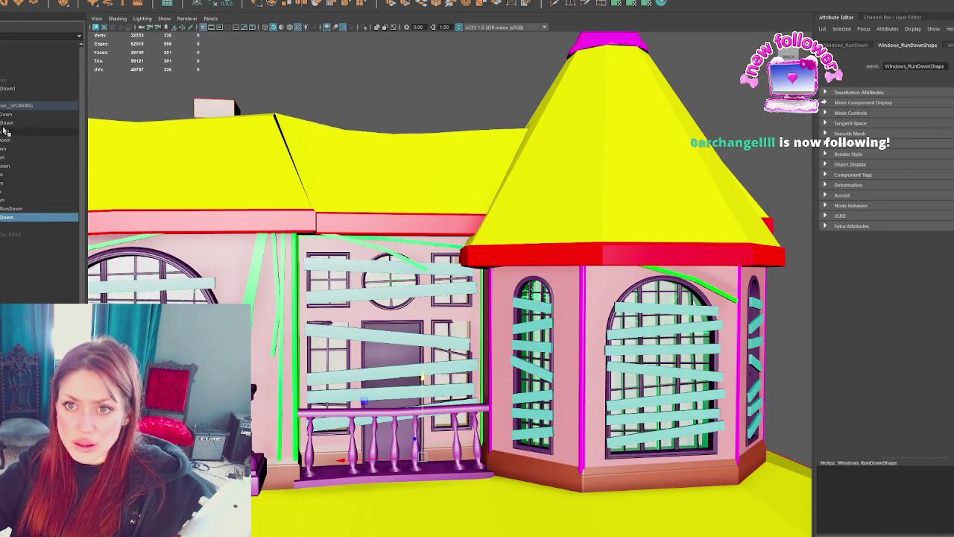
pyautogui.click(38, 88)
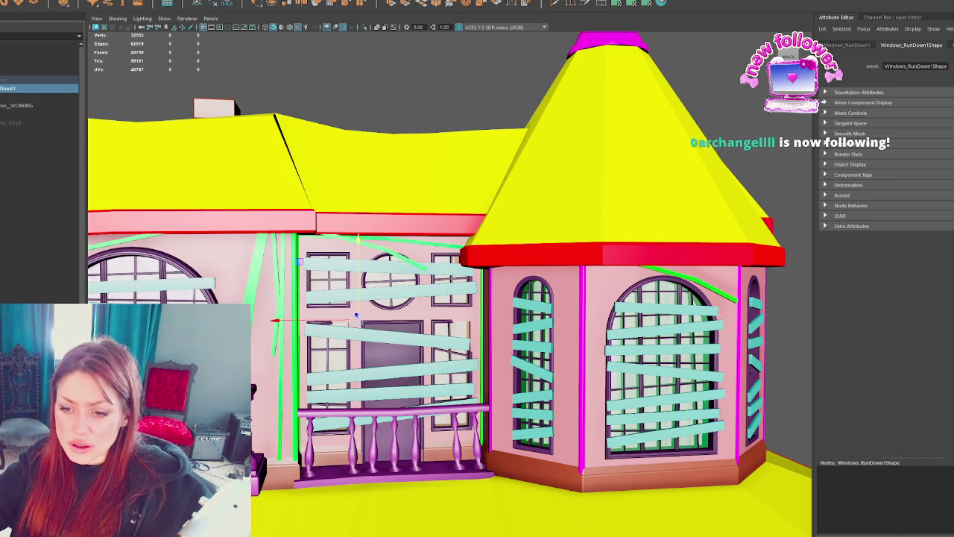
# Step: Back in Unity, select the Windows_RunDown mesh and frame the whole house
pyautogui.hotkey('alt', 'Tab')
pyautogui.hotkey('alt', 'Tab')
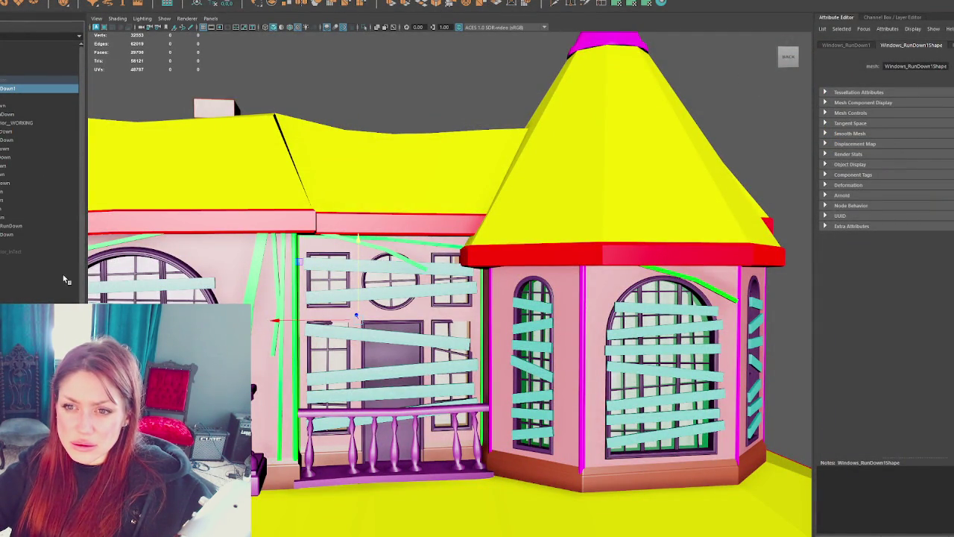
pyautogui.click(33, 236)
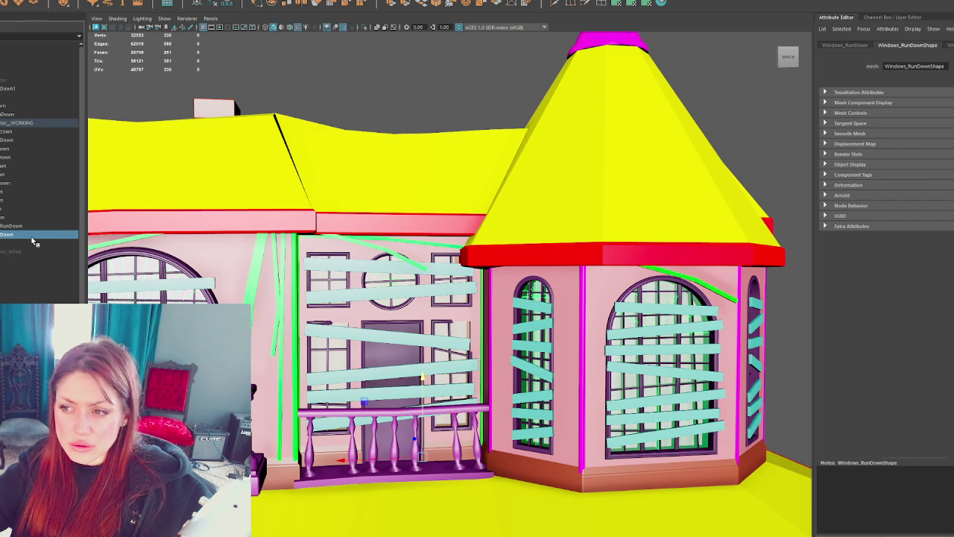
pyautogui.press('f')
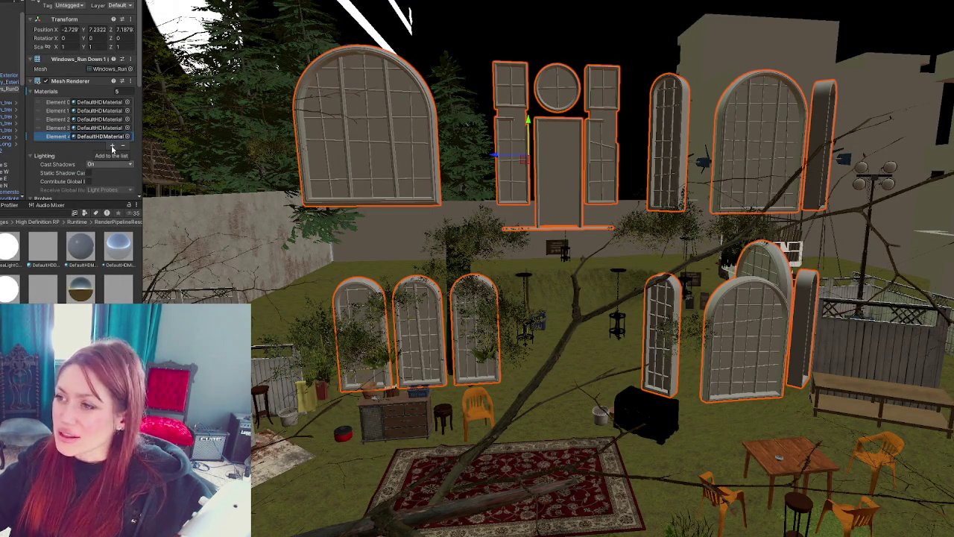
# Step: Set the windows mesh's Materials size to 1
pyautogui.doubleClick(116, 91)
pyautogui.write('1')
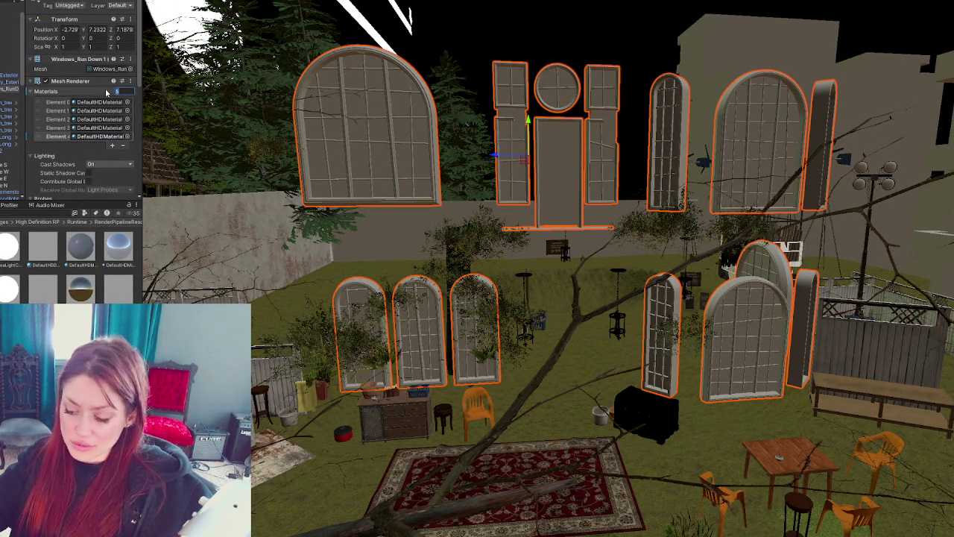
pyautogui.press('Return')
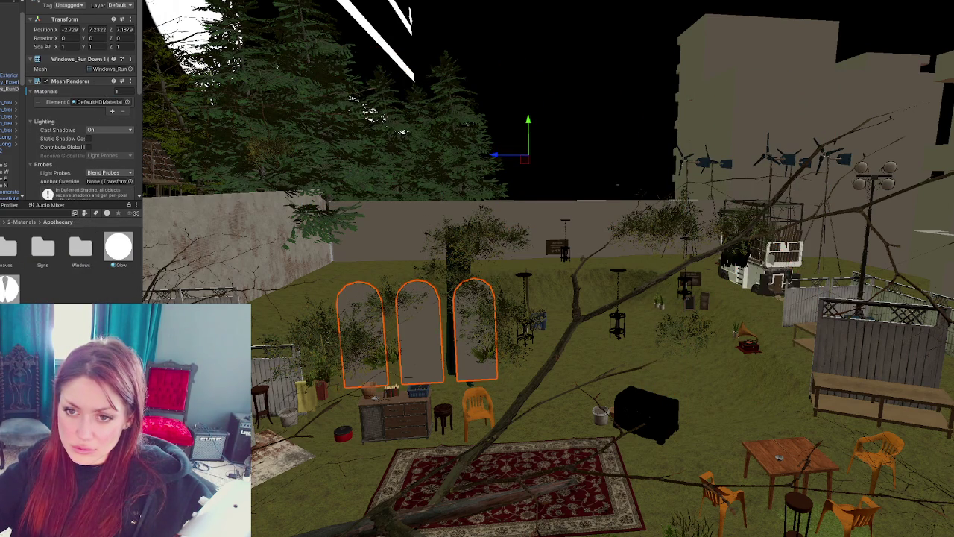
# Step: Create material Windows1 in the Apothecary folder and duplicate it into Windows2, Windows3 and Windows4
pyautogui.rightClick(83, 298)
pyautogui.moveTo(106, 46)
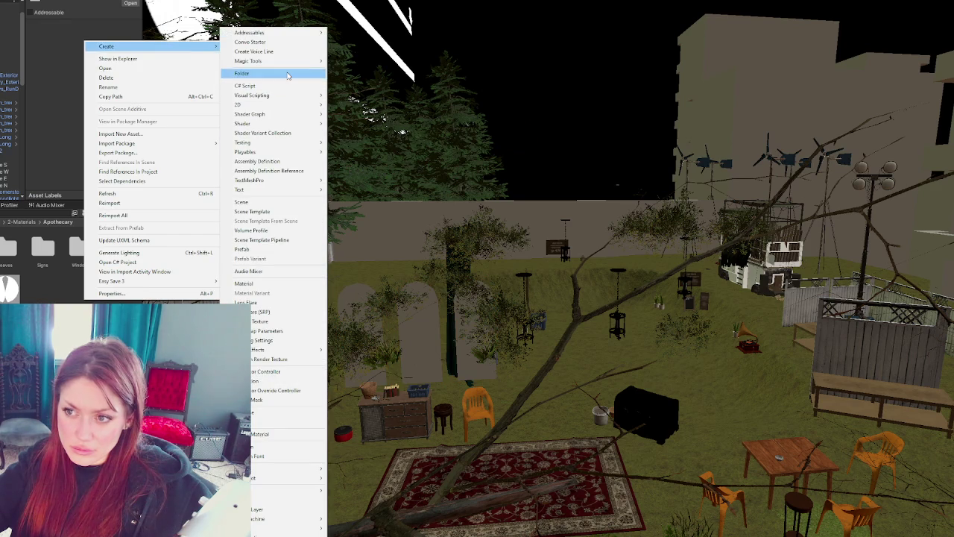
pyautogui.click(280, 284)
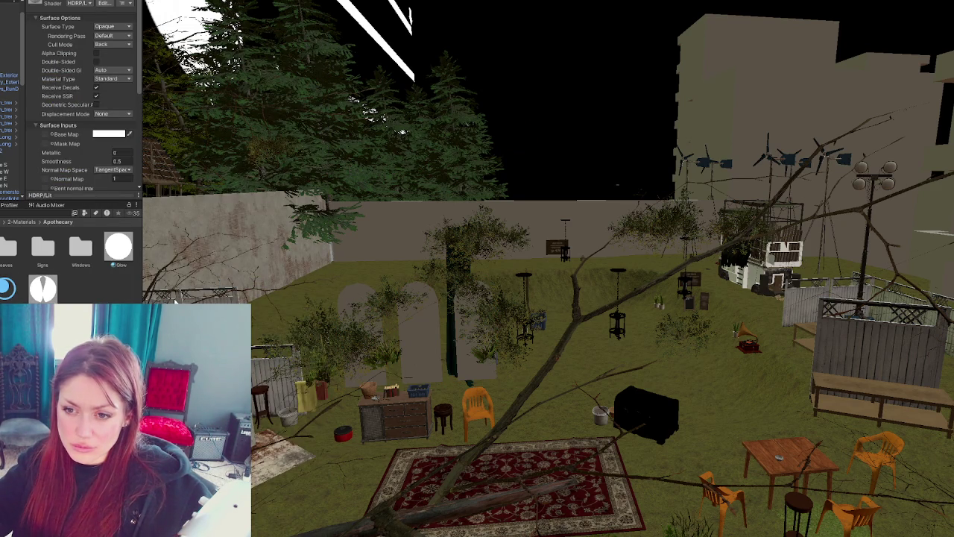
pyautogui.press('Return')
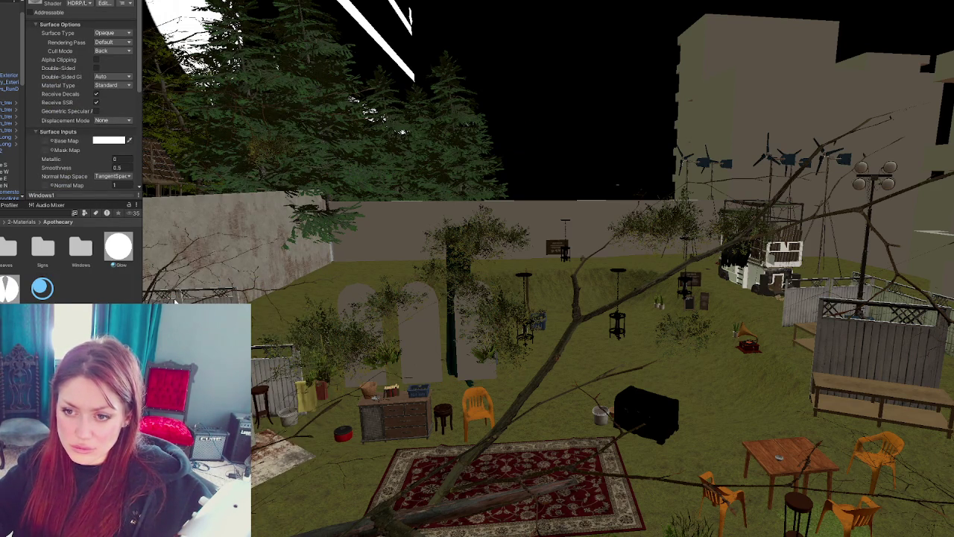
pyautogui.hotkey('ctrl', 'd')
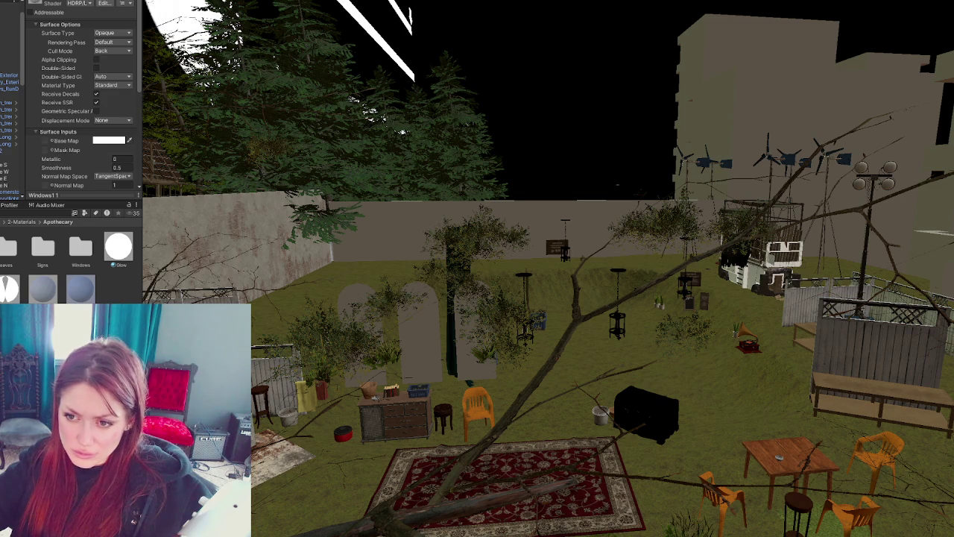
pyautogui.hotkey('ctrl', 'd')
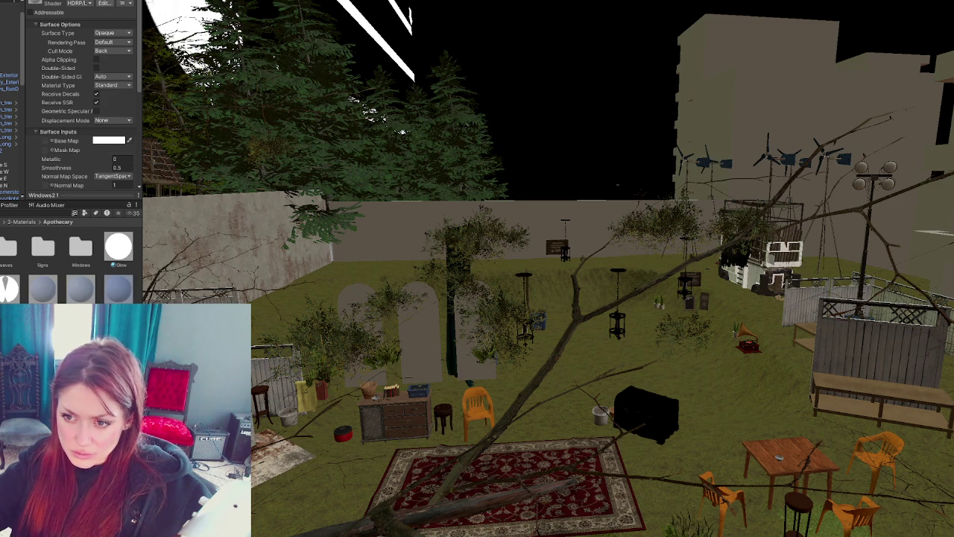
pyautogui.hotkey('ctrl', 'd')
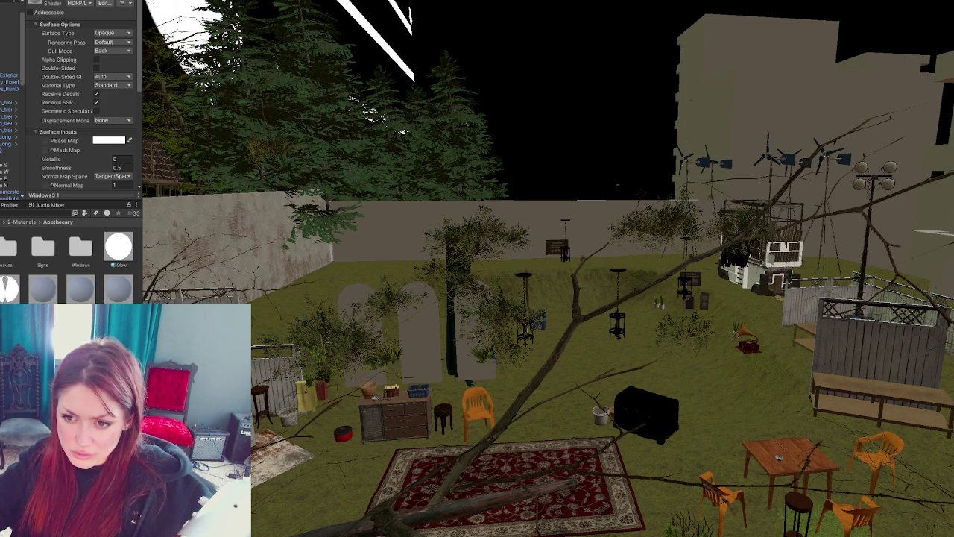
pyautogui.press('Return')
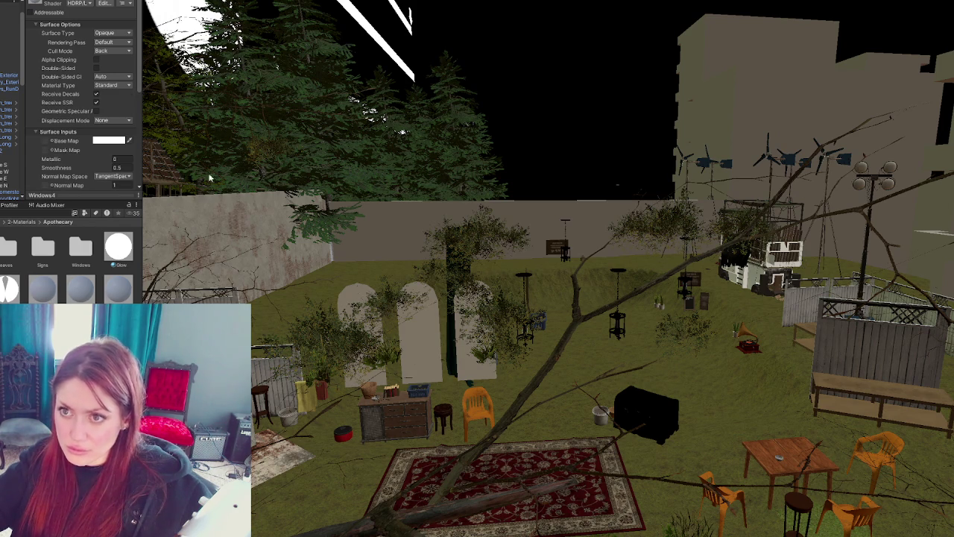
pyautogui.click(361, 328)
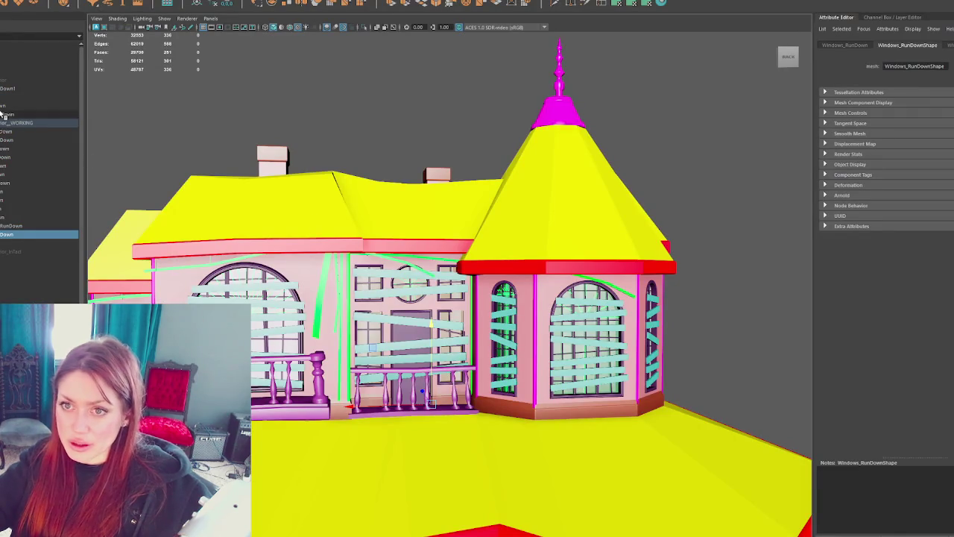
# Step: Rename the top-level house object to Apothecary_Exterior, fix the typo, and select its parent group
pyautogui.click(16, 88)
pyautogui.doubleClick(19, 88)
pyautogui.press('BackSpace')
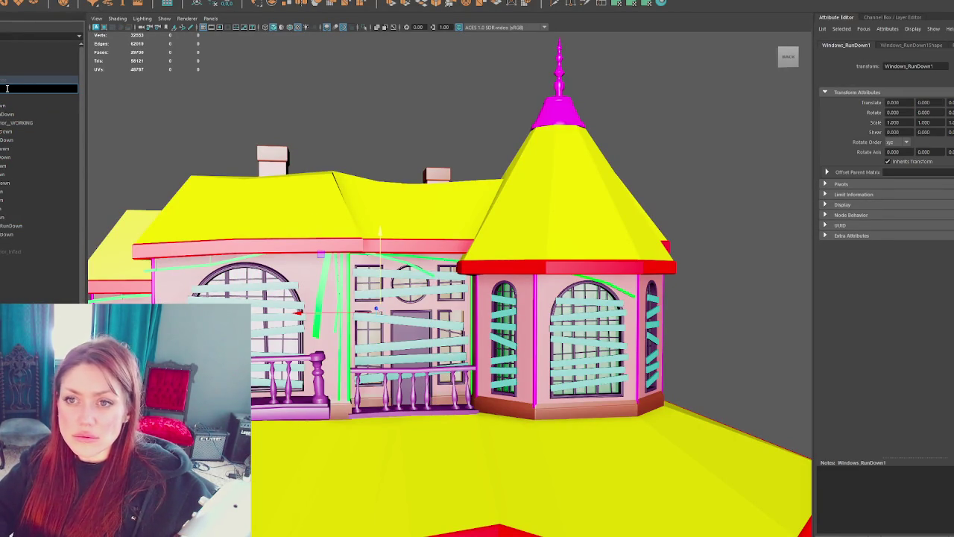
pyautogui.press('Return')
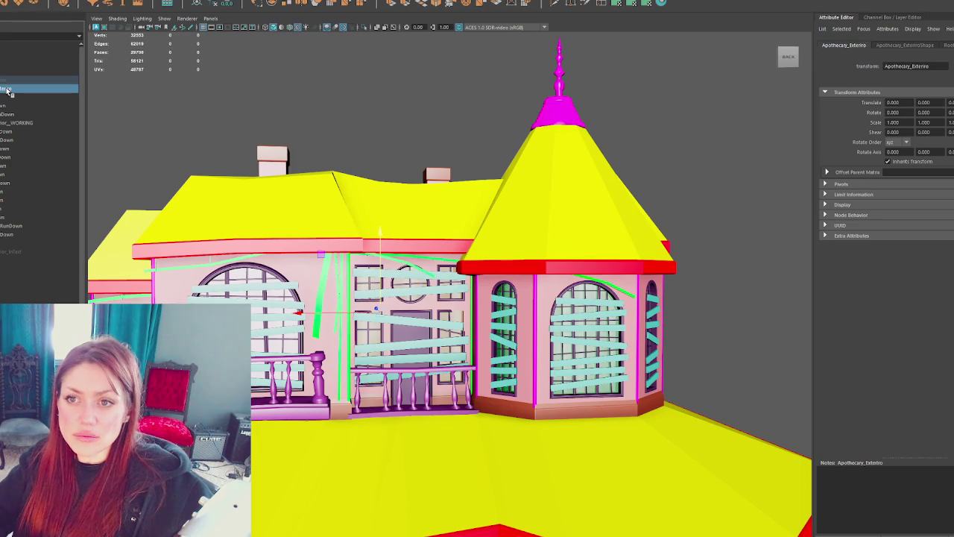
pyautogui.doubleClick(21, 88)
pyautogui.press('BackSpace')
pyautogui.press('BackSpace')
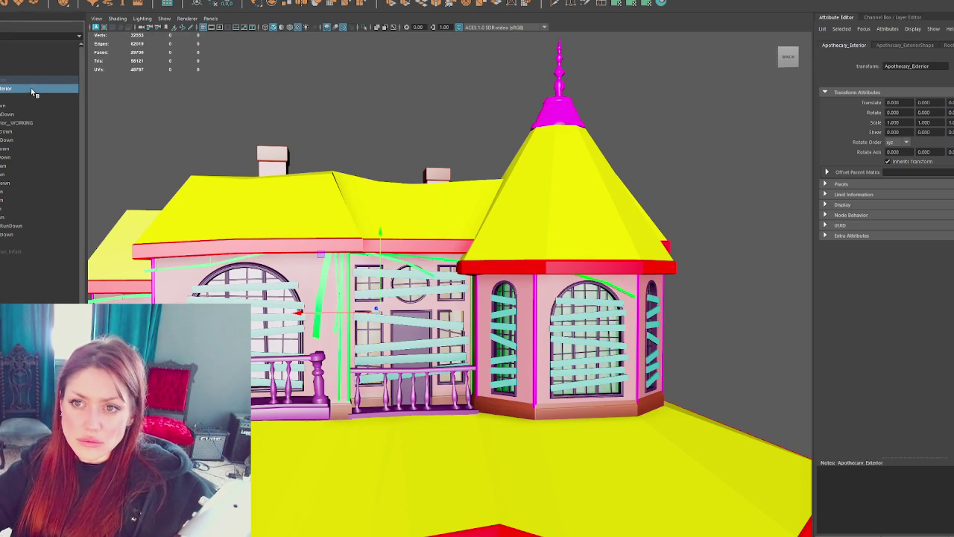
pyautogui.click(45, 78)
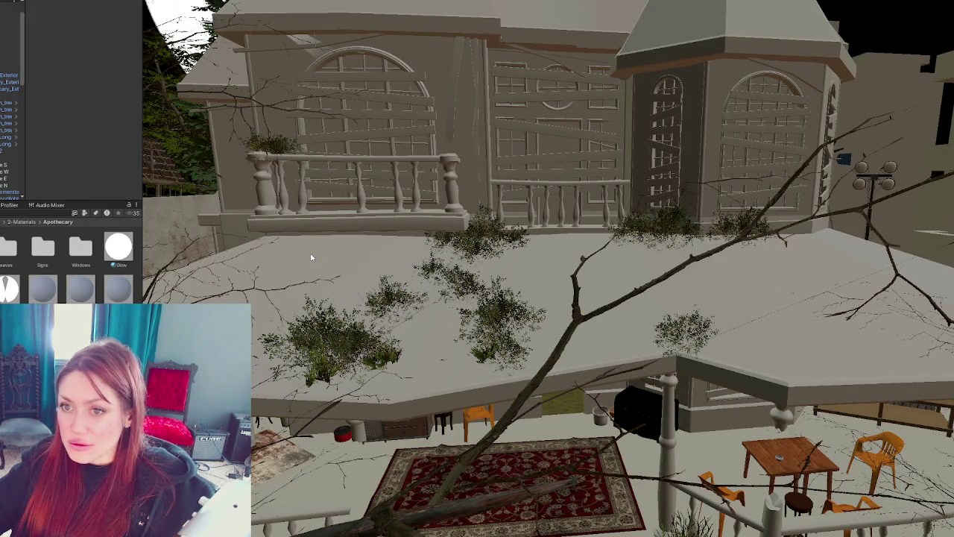
# Step: Empty the house object's material list, then add six material slots
pyautogui.click(6, 77)
pyautogui.doubleClick(119, 91)
pyautogui.write('0')
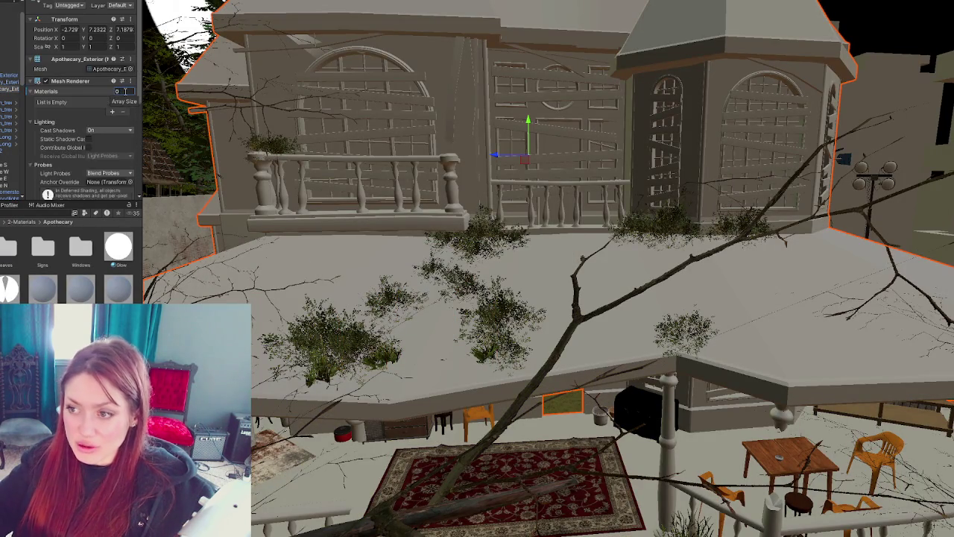
pyautogui.press('Return')
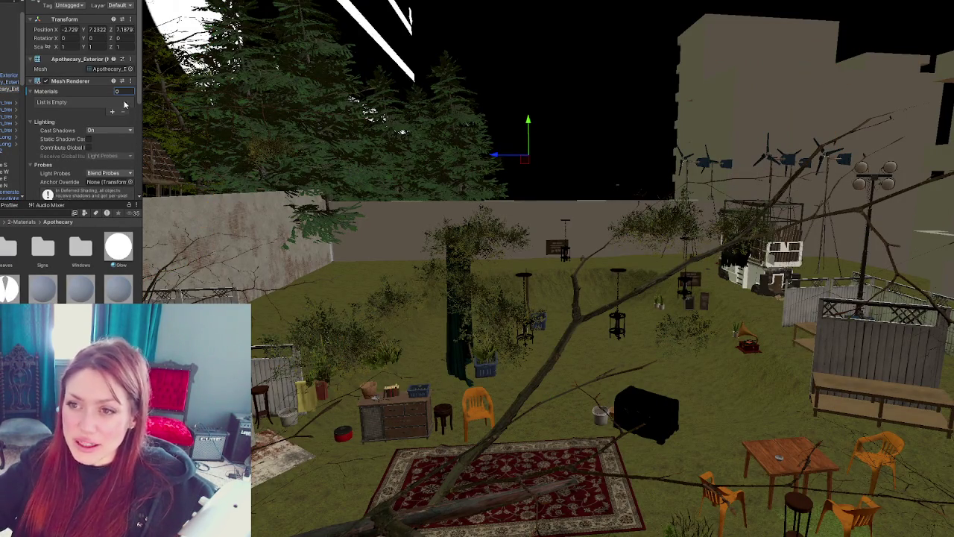
pyautogui.click(112, 112)
pyautogui.click(112, 111)
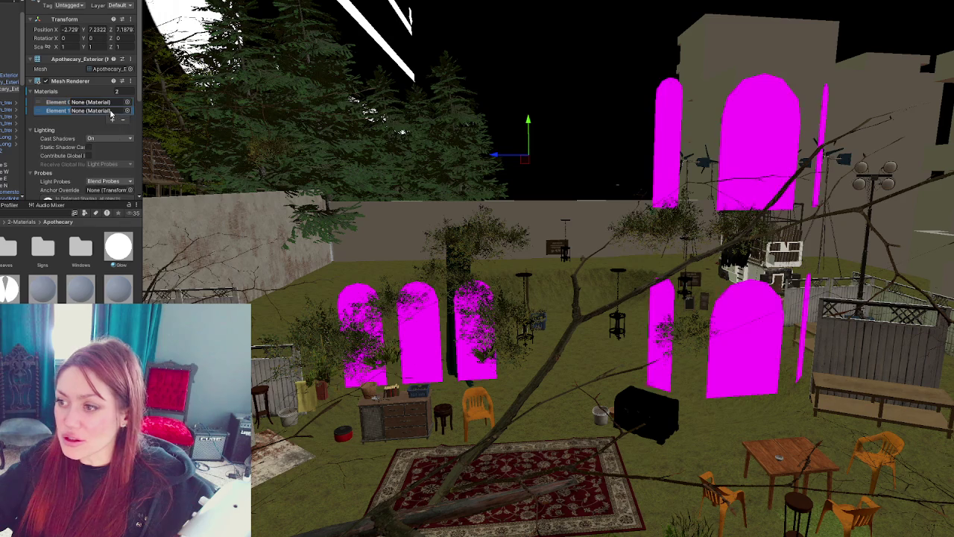
pyautogui.click(113, 119)
pyautogui.click(114, 128)
pyautogui.click(113, 137)
pyautogui.click(112, 146)
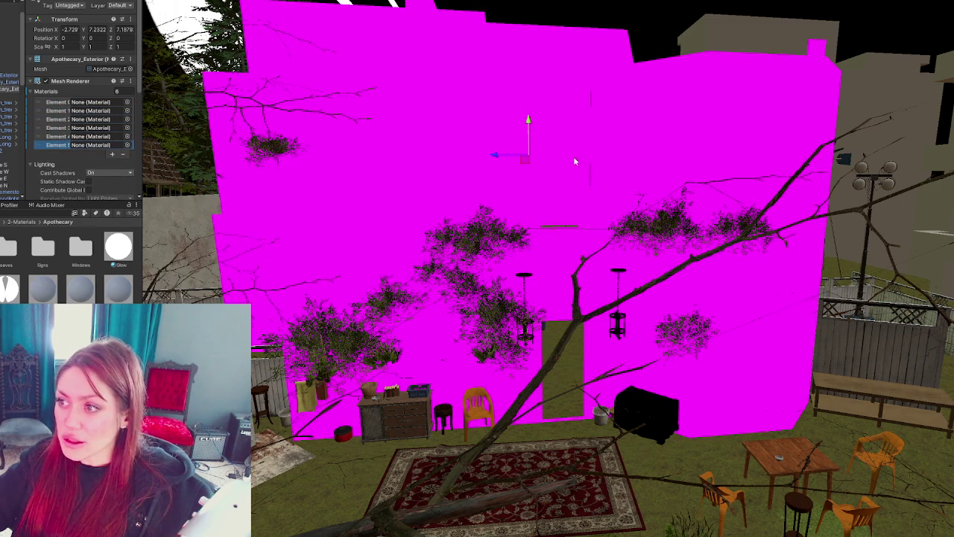
# Step: Add a seventh slot, then undo back to an empty material list
pyautogui.scroll(3, 551, 240)
pyautogui.scroll(3, 556, 240)
pyautogui.moveTo(555, 240); pyautogui.dragTo(560, 233, button='right')
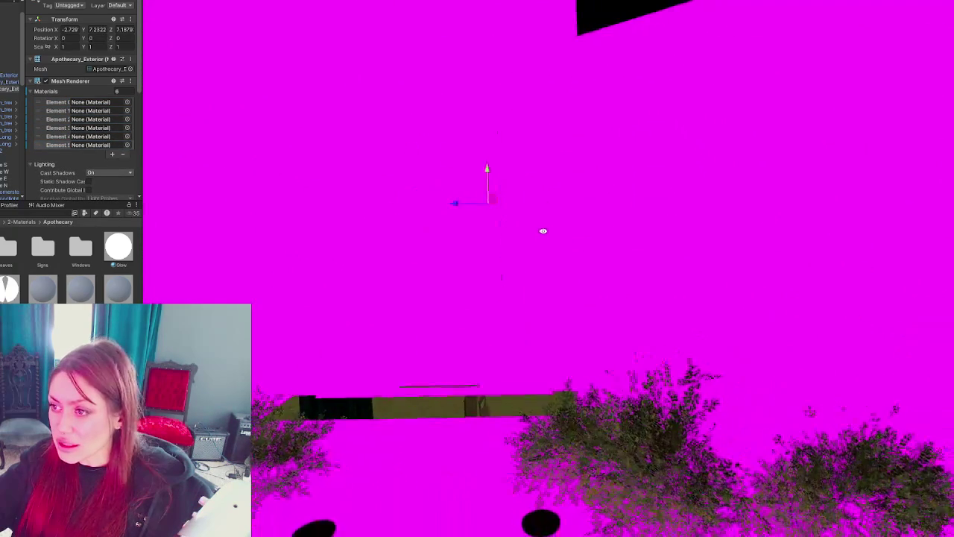
pyautogui.moveTo(557, 228); pyautogui.dragTo(571, 283, button='middle')
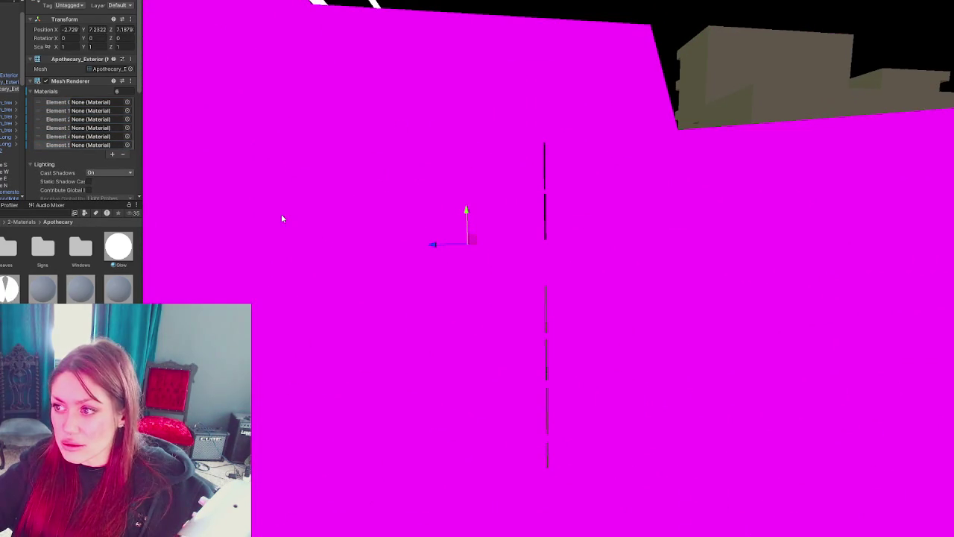
pyautogui.click(112, 154)
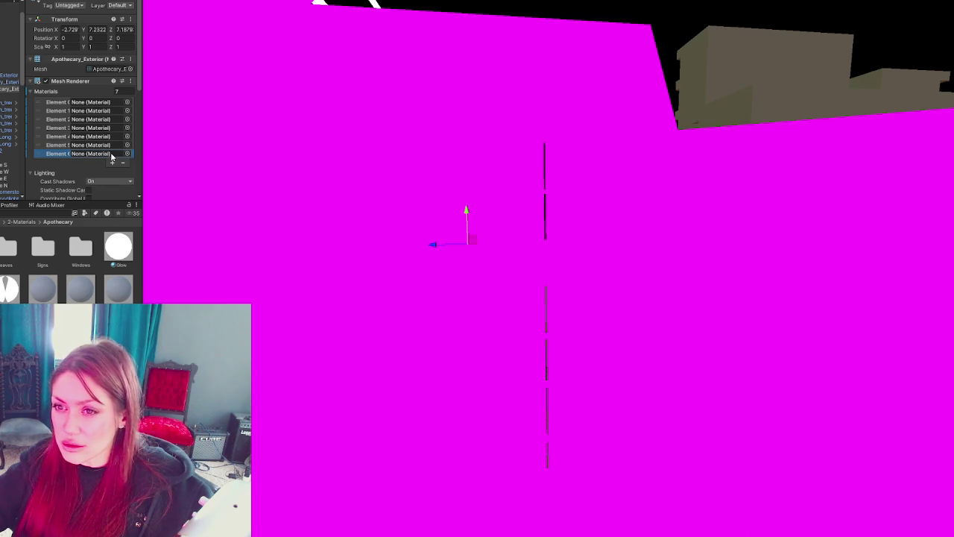
pyautogui.hotkey('ctrl', 'z')
pyautogui.hotkey('ctrl', 'z')
pyautogui.hotkey('ctrl', 'z')
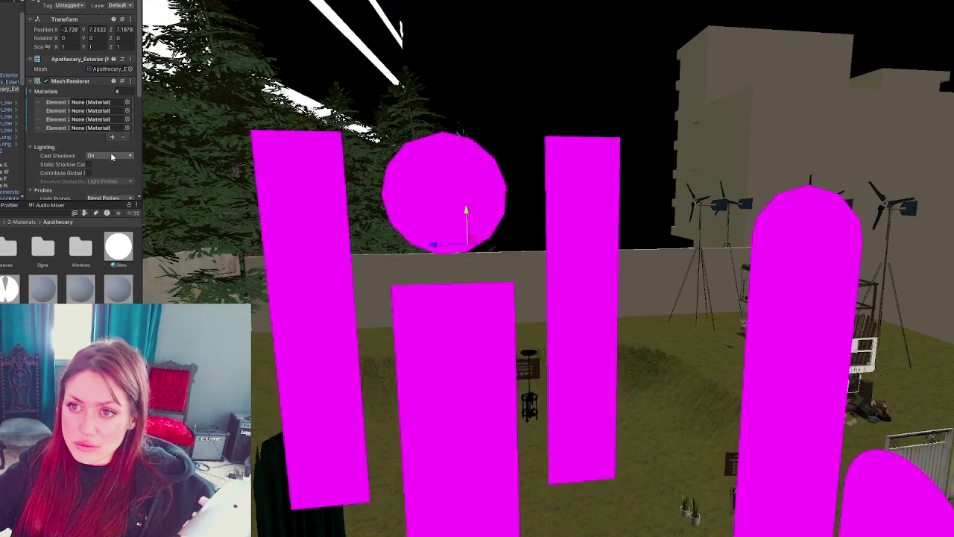
pyautogui.hotkey('ctrl', 'z')
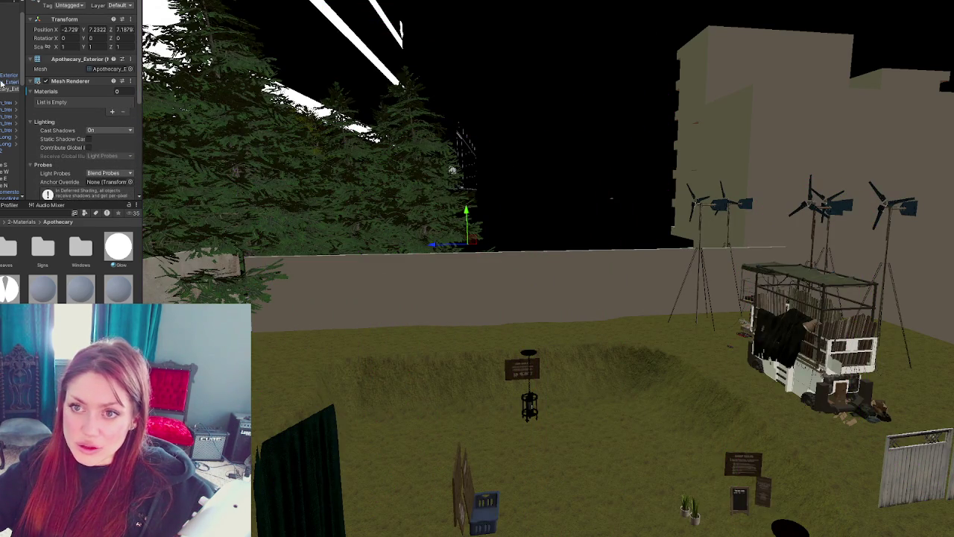
pyautogui.hotkey('ctrl', 'z')
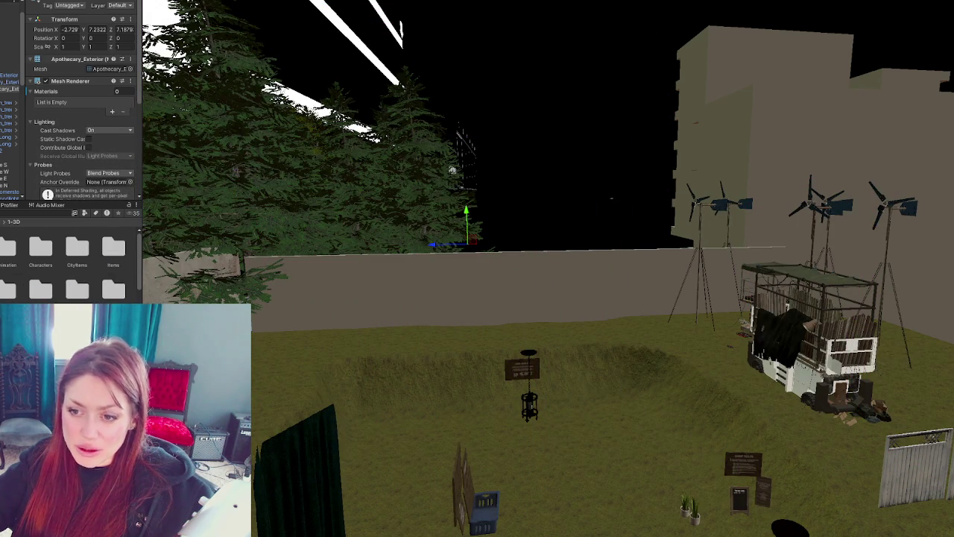
pyautogui.hotkey('ctrl', 'z')
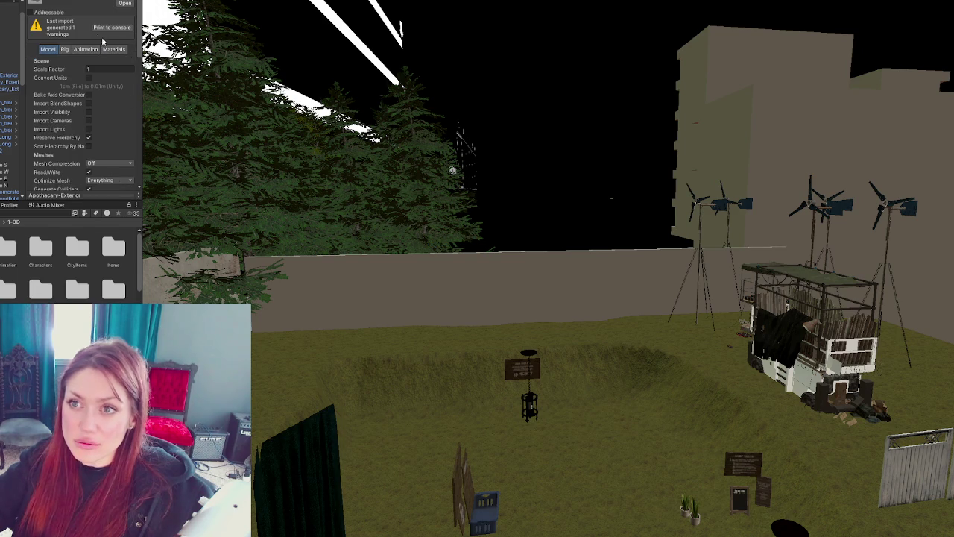
# Step: Check the model's import settings tabs, then return to the Apothecary_Exterior object
pyautogui.click(85, 49)
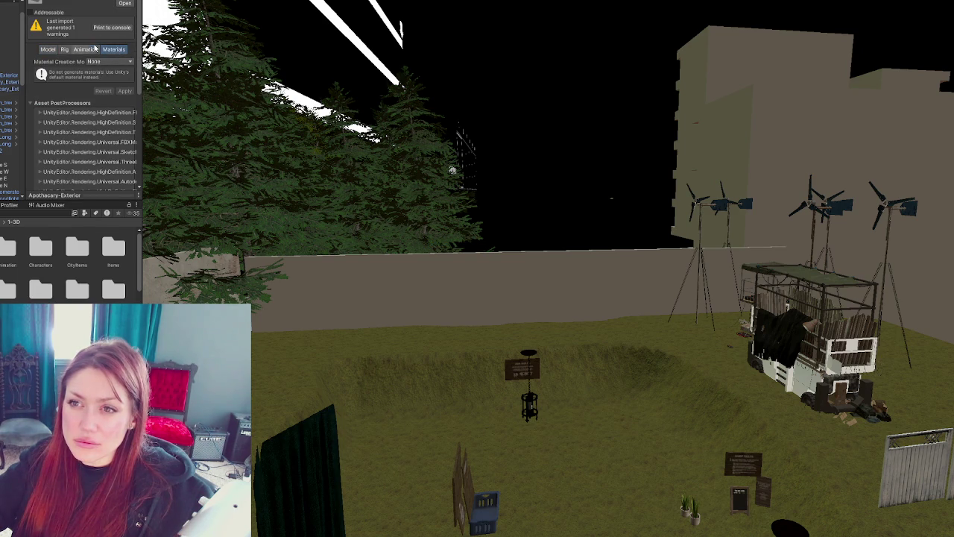
pyautogui.click(64, 49)
pyautogui.click(48, 49)
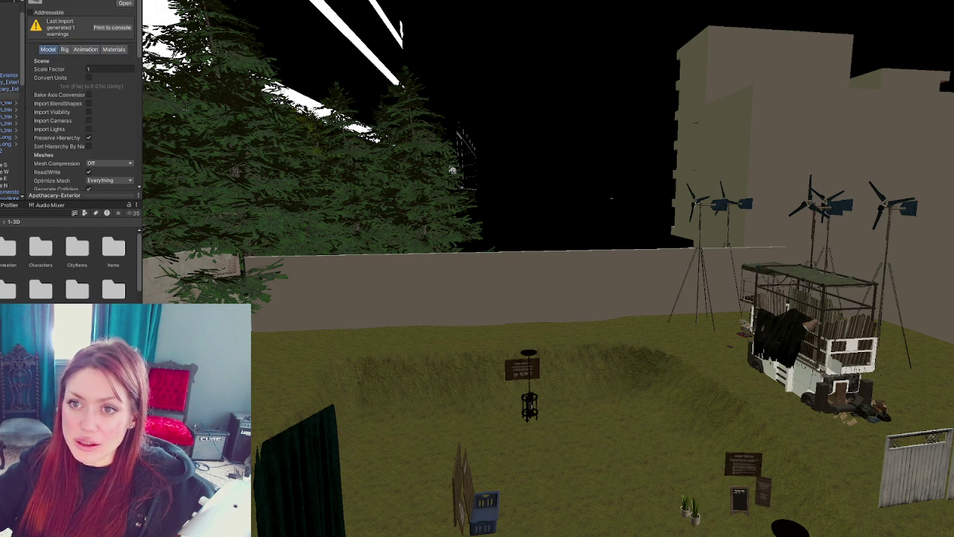
pyautogui.hotkey('ctrl', 'z')
# Step: Add one material slot and drag Windows1 into Element 0
pyautogui.click(113, 112)
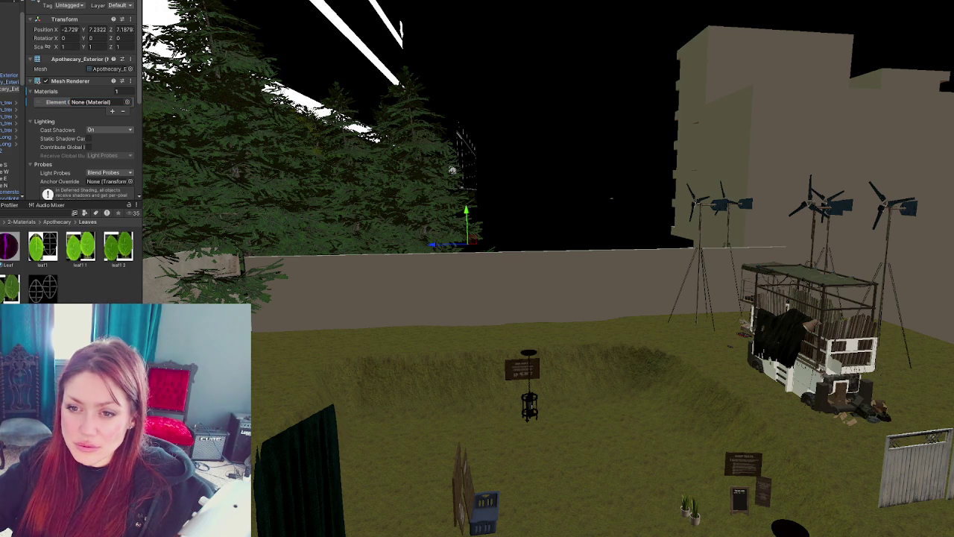
pyautogui.click(57, 221)
pyautogui.moveTo(54, 290); pyautogui.dragTo(112, 53)
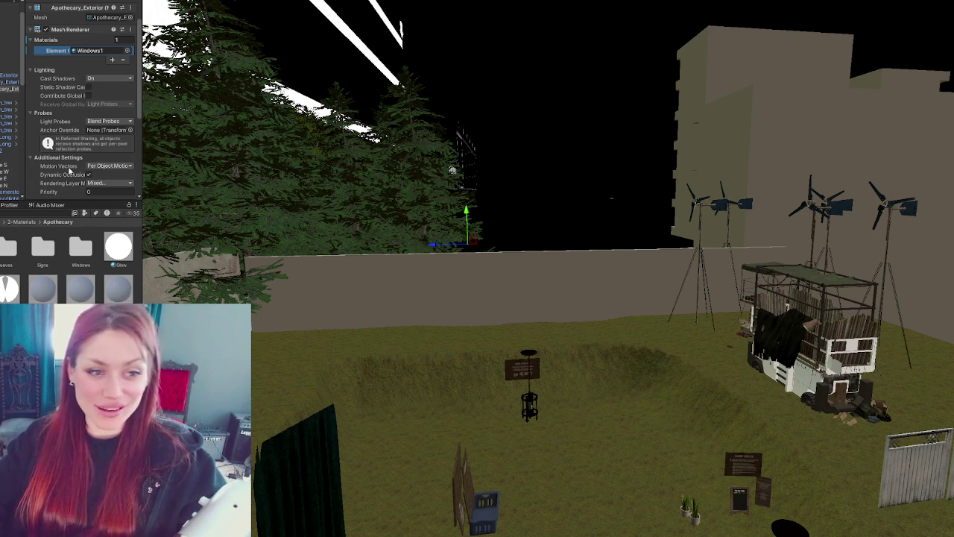
# Step: Add slots up to five, holding Windows1, Windows2, Windows3 and Windows4
pyautogui.scroll(-5, 496, 262)
pyautogui.moveTo(588, 225); pyautogui.dragTo(522, 149, button='middle')
pyautogui.scroll(3, 483, 203)
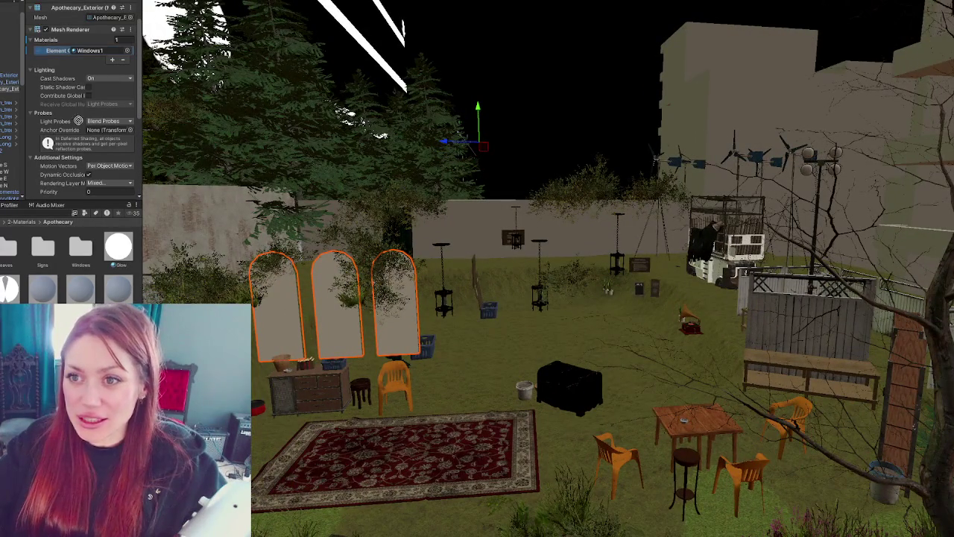
pyautogui.click(112, 59)
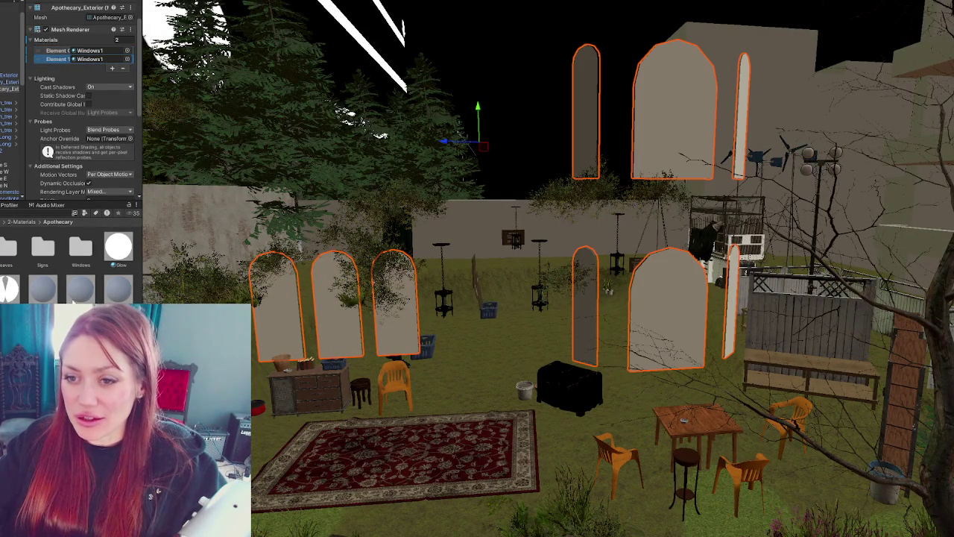
pyautogui.scroll(-3, 133, 133)
pyautogui.click(112, 16)
pyautogui.scroll(3, 90, 90)
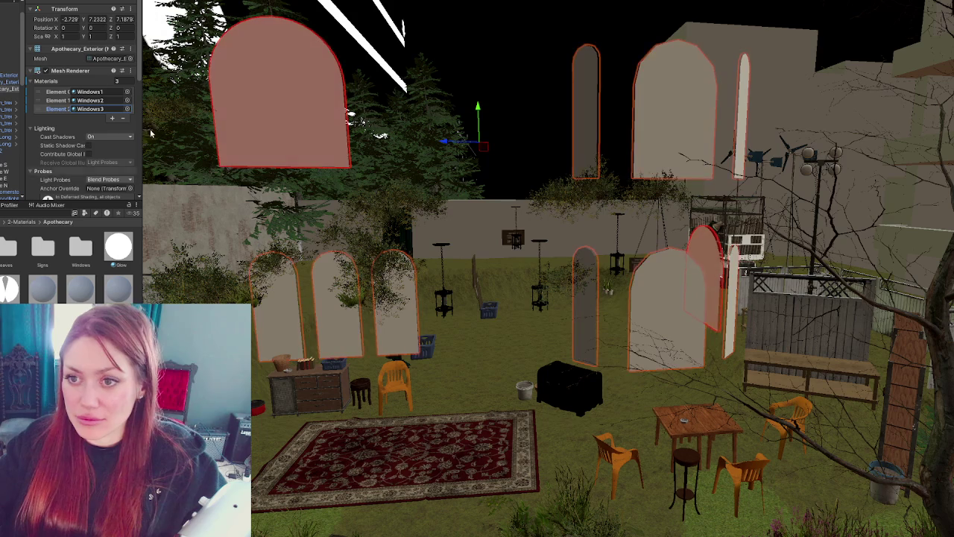
pyautogui.click(112, 118)
pyautogui.click(111, 126)
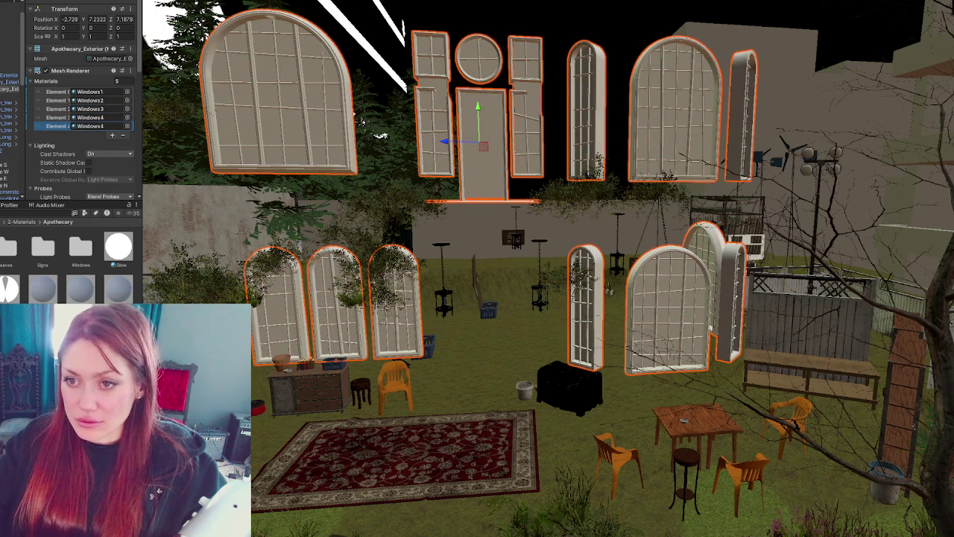
# Step: Reselect the exterior and add more Windows4 slots for walls, ledge and roof trim, reaching ten
pyautogui.rightClick(62, 74)
pyautogui.press('Escape')
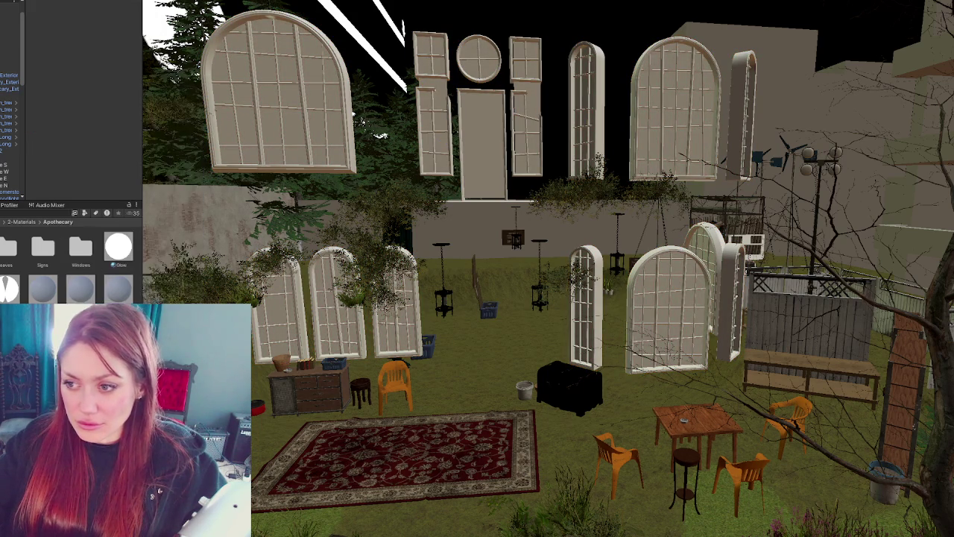
pyautogui.click(8, 90)
pyautogui.click(111, 146)
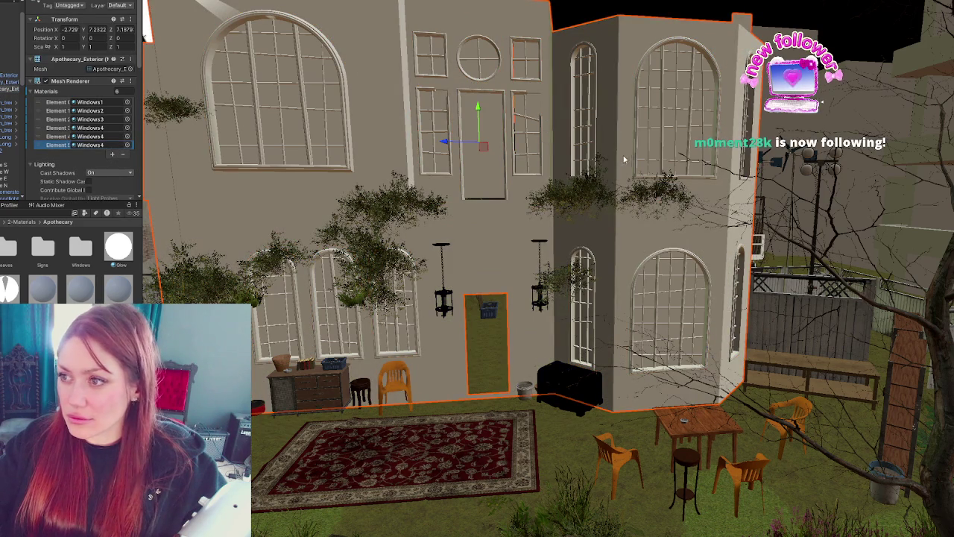
pyautogui.moveTo(569, 132); pyautogui.dragTo(528, 210, button='right')
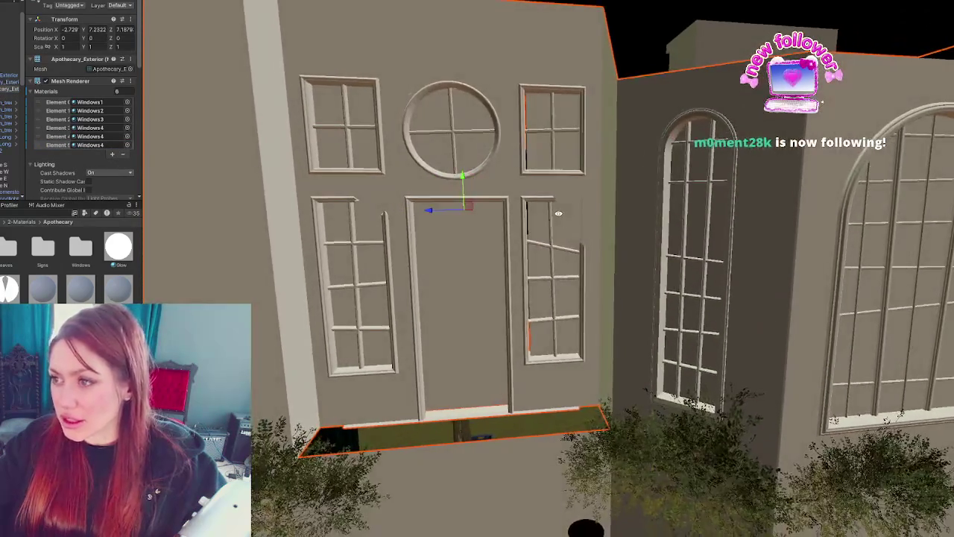
pyautogui.moveTo(528, 209)
pyautogui.mouseDown(button='right')
pyautogui.moveTo(577, 214)
pyautogui.moveTo(574, 238)
pyautogui.mouseUp(button='right')
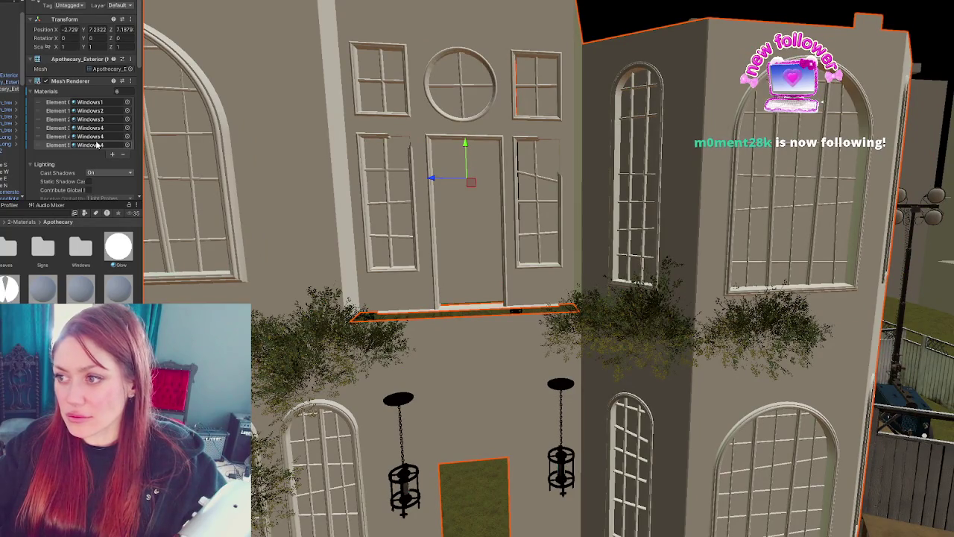
pyautogui.click(111, 153)
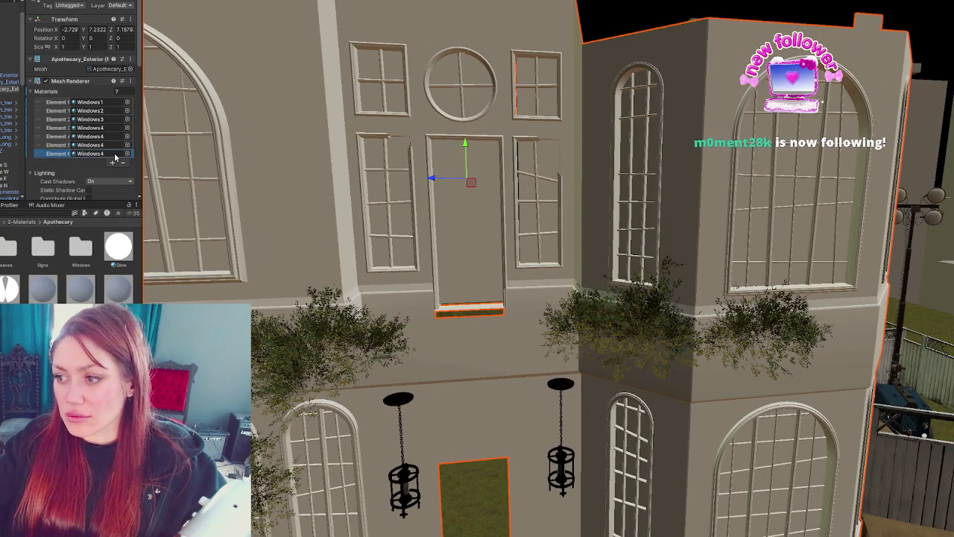
pyautogui.click(112, 162)
pyautogui.click(113, 169)
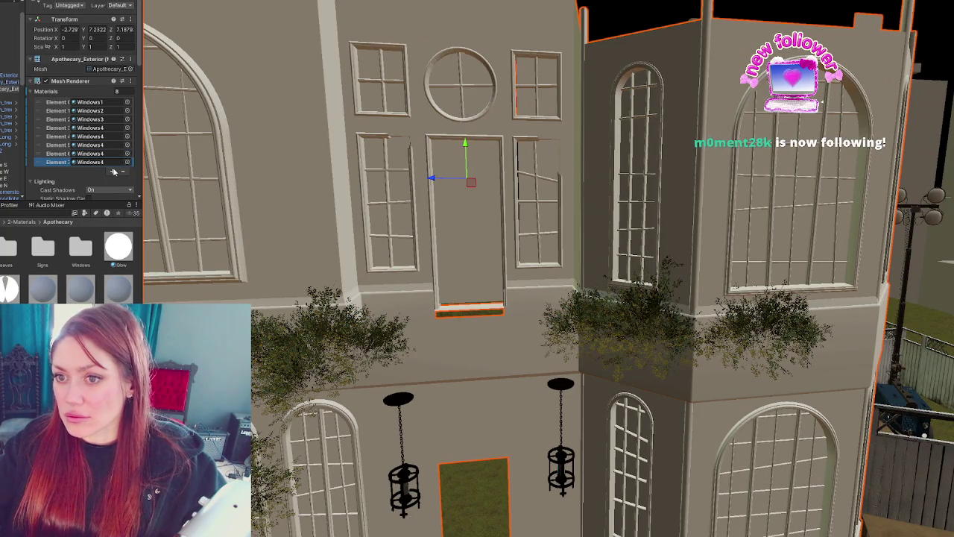
pyautogui.moveTo(315, 156)
pyautogui.mouseDown(button='right')
pyautogui.moveTo(522, 172)
pyautogui.moveTo(270, 188)
pyautogui.moveTo(593, 170)
pyautogui.moveTo(583, 149)
pyautogui.mouseUp(button='right')
pyautogui.click(115, 182)
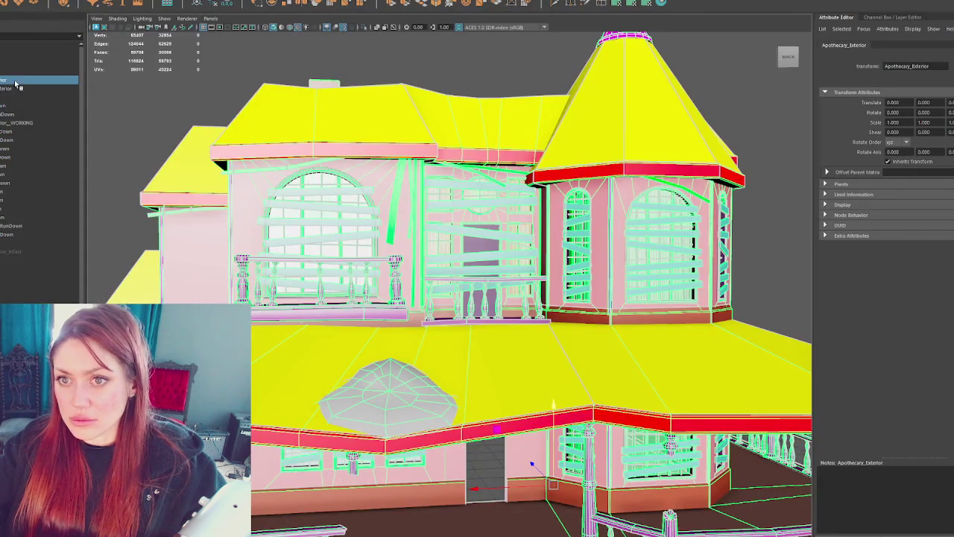
# Step: Inspect the eave faces around the roof gap, then return to whole-object selection
pyautogui.scroll(10, 552, 241)
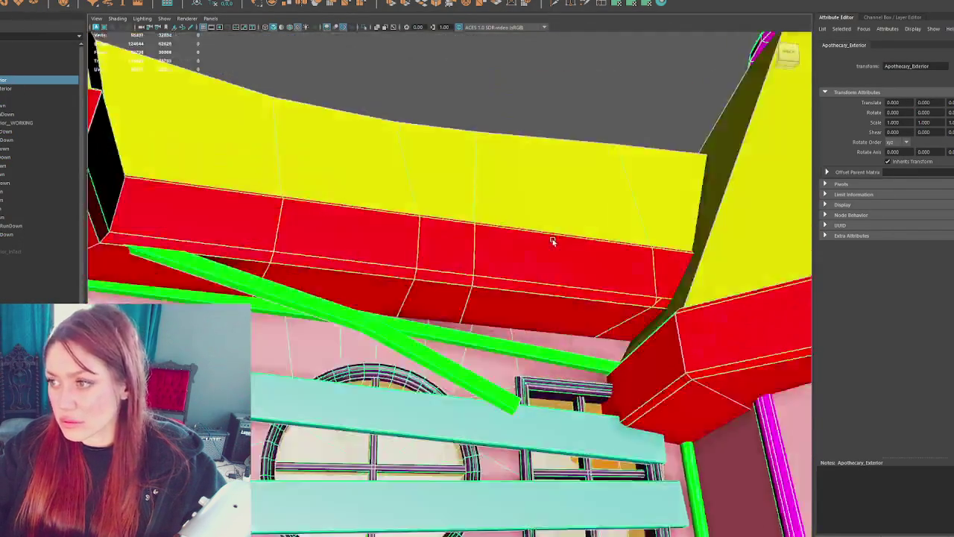
pyautogui.scroll(-3, 552, 241)
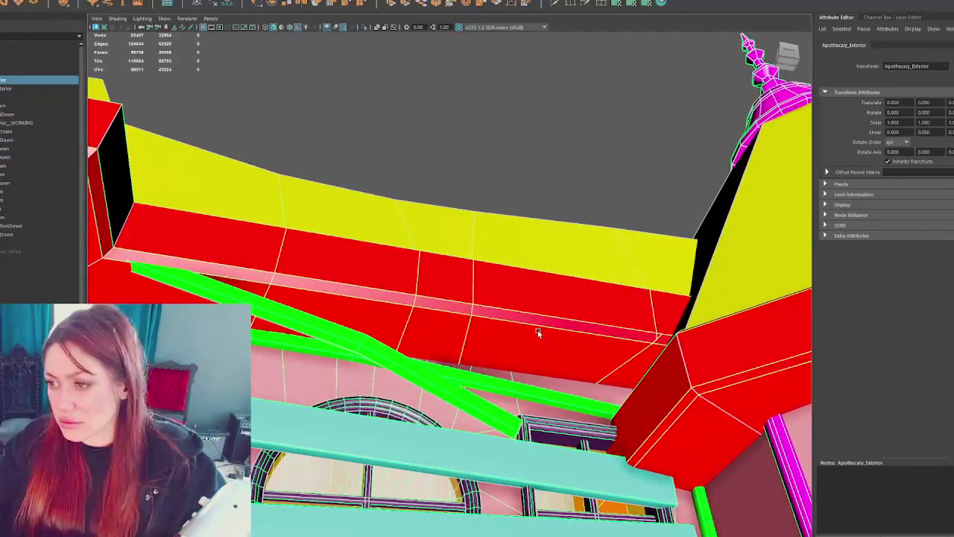
pyautogui.moveTo(539, 325); pyautogui.dragTo(574, 120, button='right')
pyautogui.click(562, 322)
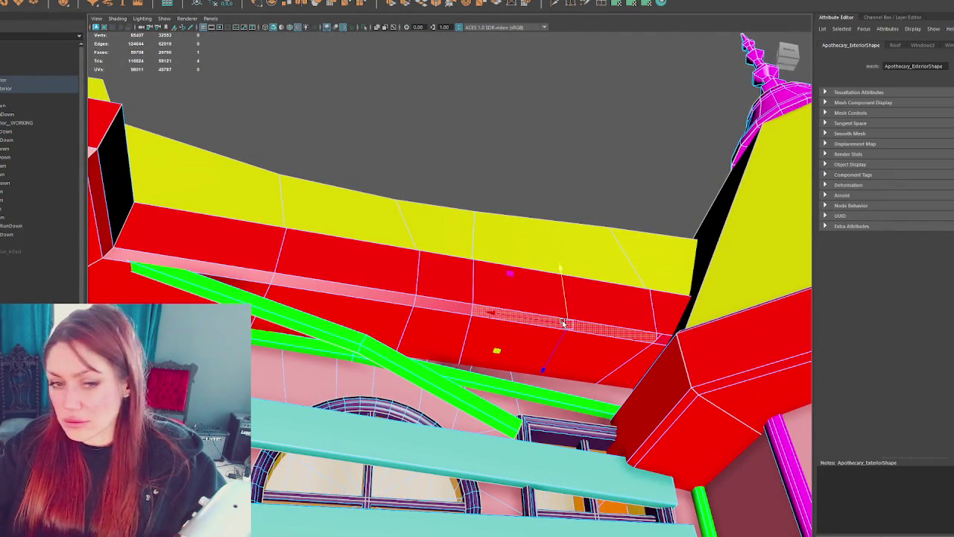
pyautogui.click(432, 253)
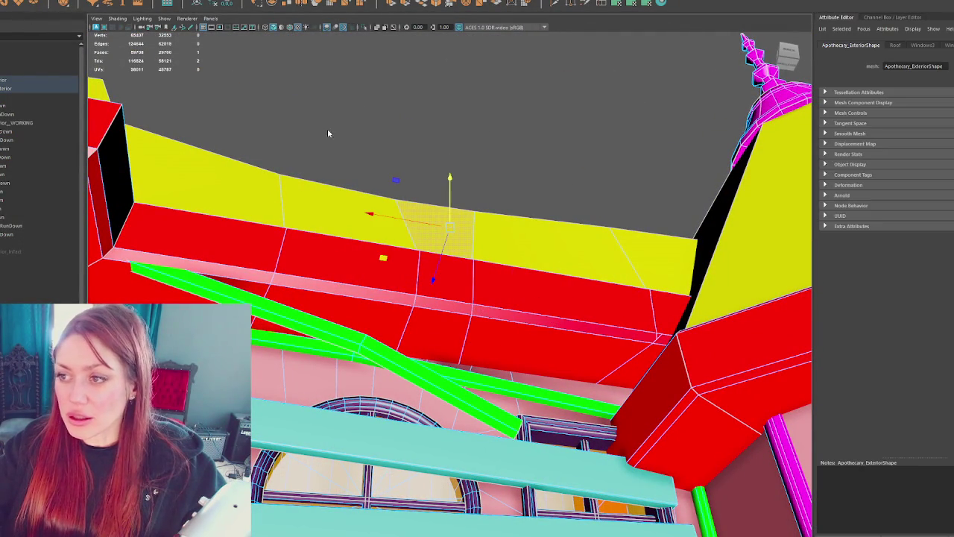
pyautogui.click(328, 132)
# Step: Check the mesh editing and display options, then save the Maya scene
pyautogui.click(37, 88)
pyautogui.click(101, 2)
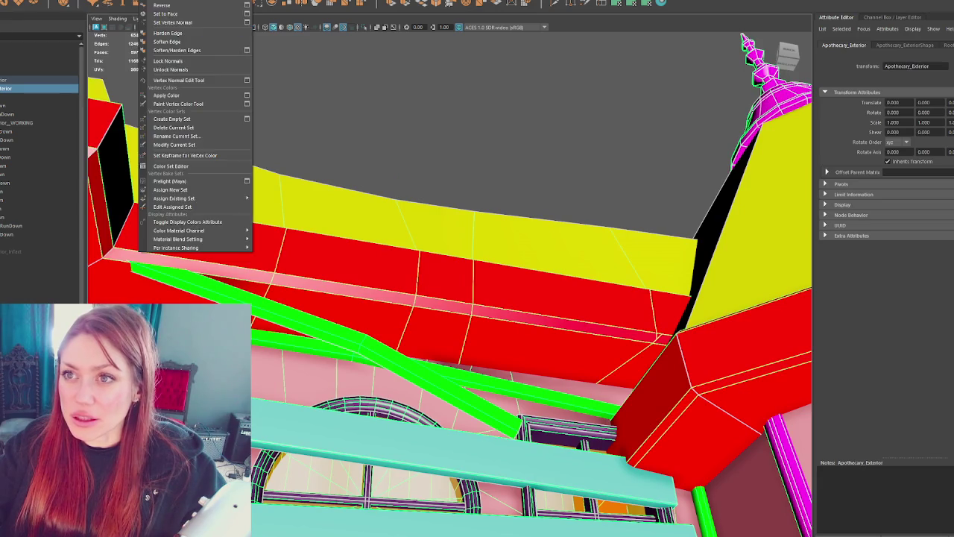
pyautogui.click(187, 81)
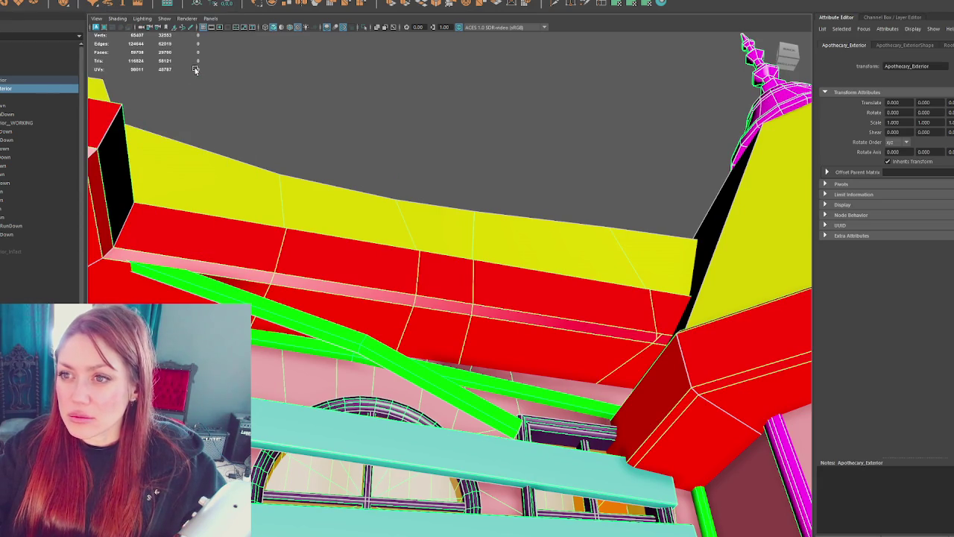
pyautogui.click(11, 1)
pyautogui.click(15, 78)
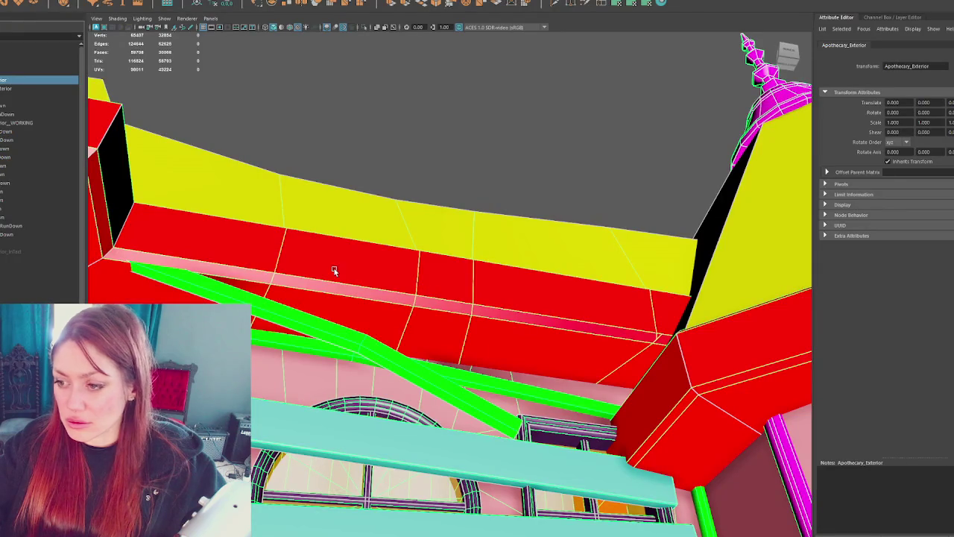
# Step: Isolate the round window trim ring on the front facade and select all its edges
pyautogui.click(524, 97)
pyautogui.keyDown('alt'); pyautogui.moveTo(522, 114); pyautogui.dragTo(518, 152); pyautogui.keyUp('alt')
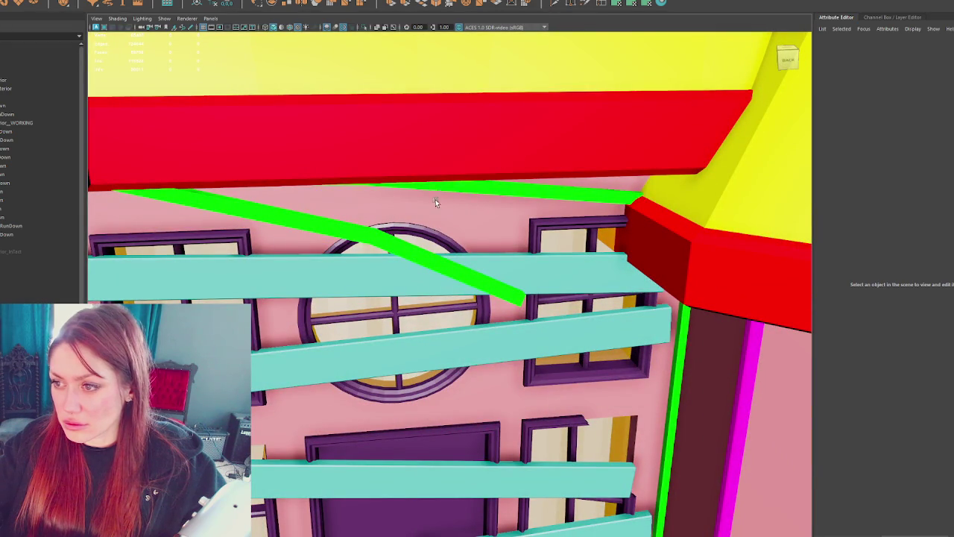
pyautogui.click(410, 235)
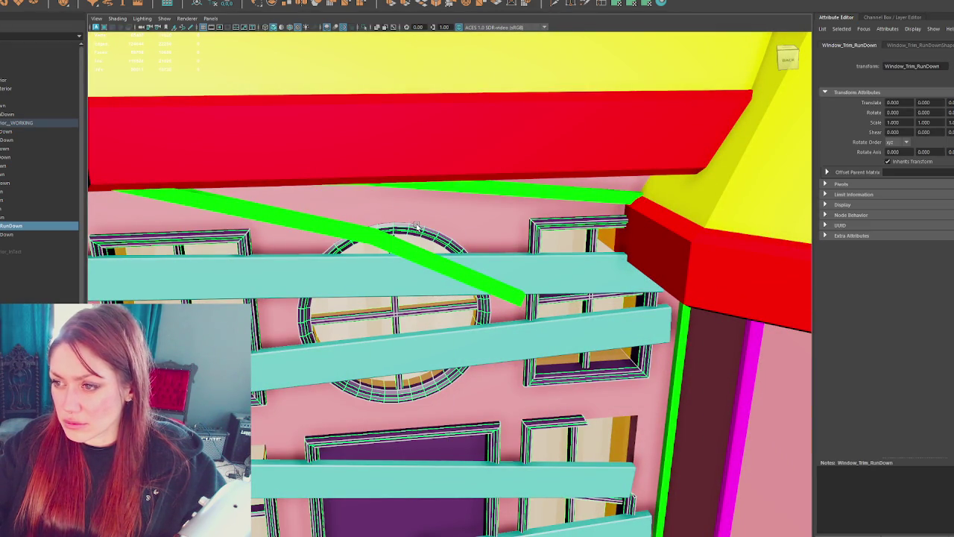
pyautogui.moveTo(418, 226); pyautogui.dragTo(406, 257, button='right')
pyautogui.hotkey('ctrl', '1')
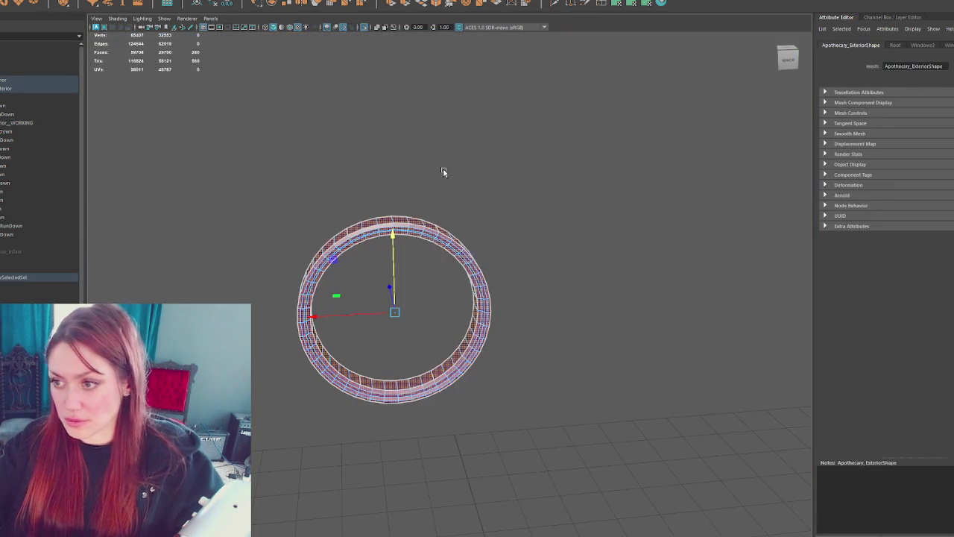
pyautogui.moveTo(496, 132); pyautogui.dragTo(283, 423)
# Step: Apply Soften Edge to all ring edges and to two individual edge loops
pyautogui.keyDown('shift'); pyautogui.moveTo(475, 181); pyautogui.dragTo(560, 214, button='right'); pyautogui.keyUp('shift')
pyautogui.moveTo(541, 183)
pyautogui.keyDown('alt'); pyautogui.mouseDown()
pyautogui.moveTo(427, 234)
pyautogui.moveTo(448, 186)
pyautogui.mouseUp(); pyautogui.keyUp('alt')
pyautogui.doubleClick(420, 223)
pyautogui.keyDown('shift'); pyautogui.moveTo(497, 179); pyautogui.dragTo(589, 216, button='right'); pyautogui.keyUp('shift')
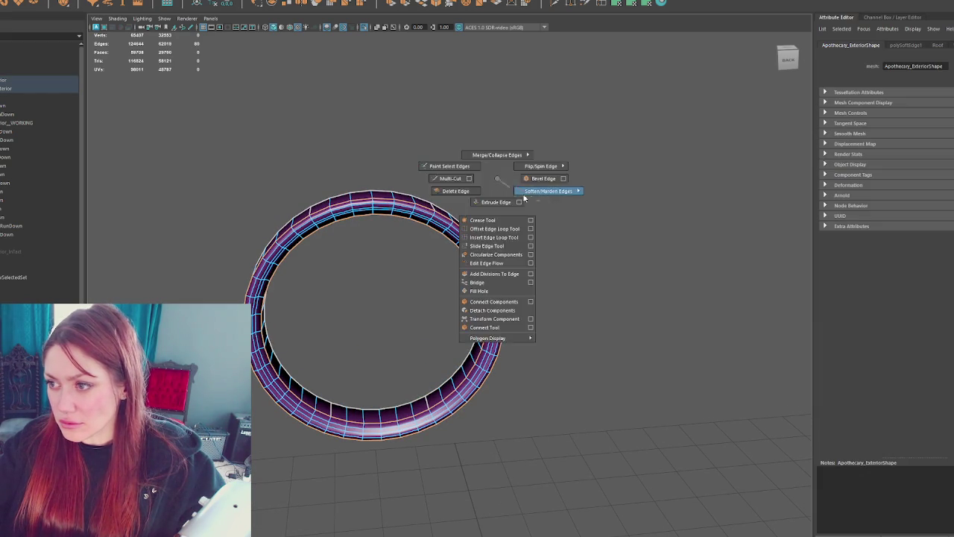
pyautogui.keyDown('alt'); pyautogui.moveTo(589, 216); pyautogui.dragTo(500, 255); pyautogui.keyUp('alt')
pyautogui.doubleClick(489, 263)
pyautogui.keyDown('shift'); pyautogui.moveTo(547, 211); pyautogui.dragTo(682, 258, button='right'); pyautogui.keyUp('shift')
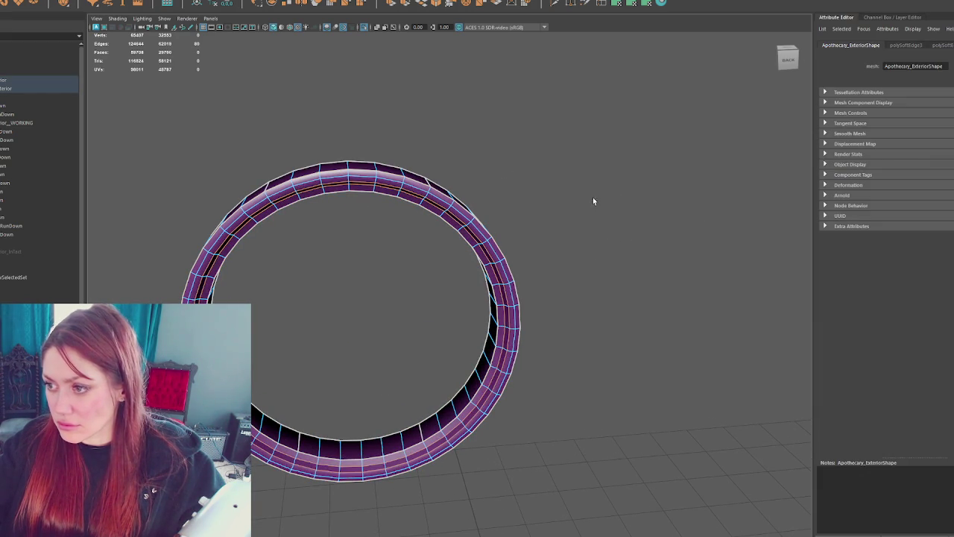
# Step: Clear the selection, exit isolate, and view the whole boarded-up apothecary again
pyautogui.click(558, 189)
pyautogui.hotkey('ctrl', '1')
pyautogui.moveTo(534, 203)
pyautogui.keyDown('alt'); pyautogui.mouseDown()
pyautogui.moveTo(493, 155)
pyautogui.moveTo(560, 127)
pyautogui.mouseUp(); pyautogui.keyUp('alt')
pyautogui.scroll(-5, 560, 126)
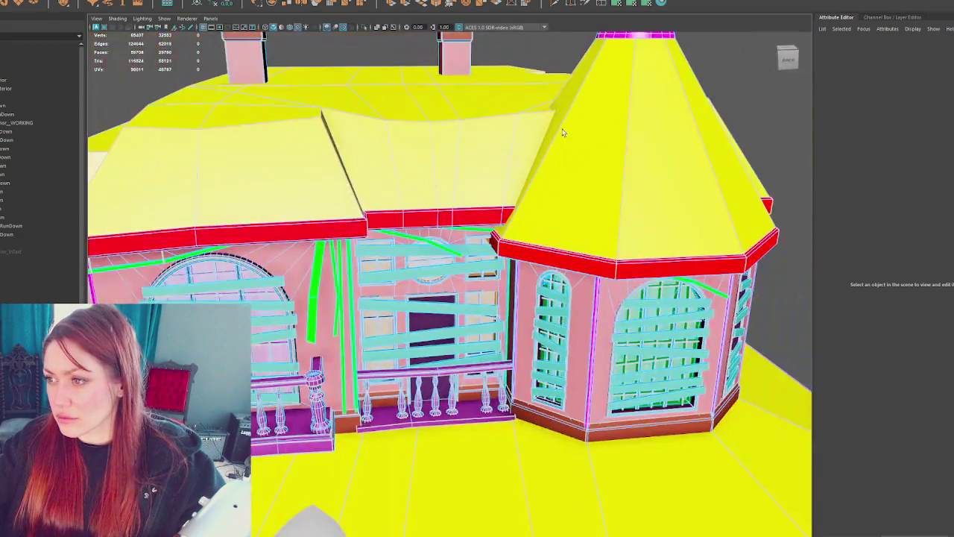
pyautogui.scroll(5, 563, 133)
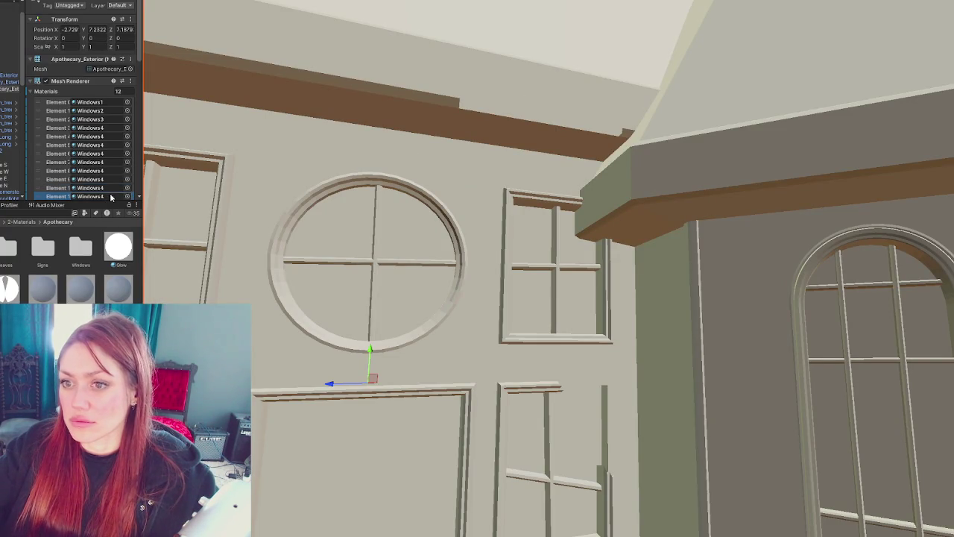
# Step: Adjust the Apothecary_Exterior material slots, setting the materials list size to 5
pyautogui.click(112, 189)
pyautogui.click(111, 100)
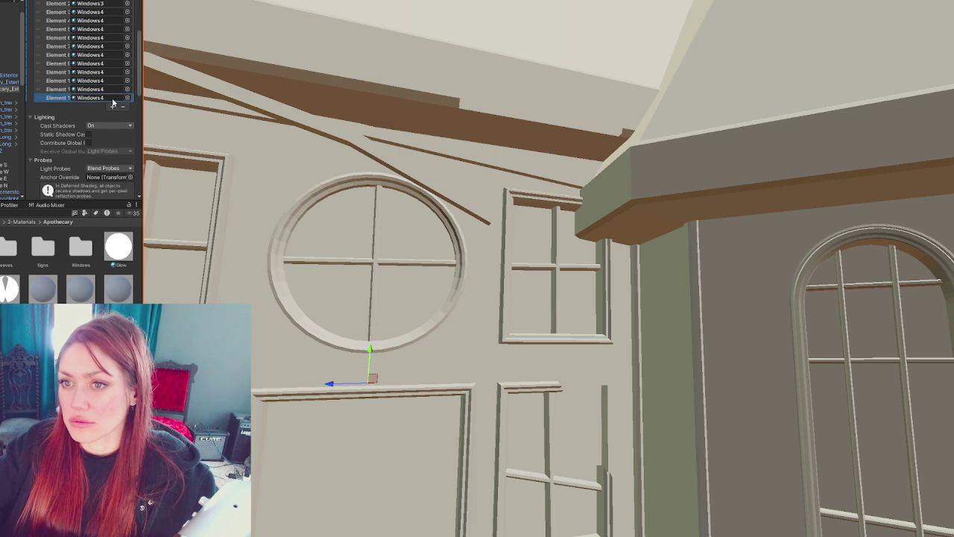
pyautogui.click(111, 109)
pyautogui.click(111, 117)
pyautogui.click(111, 126)
pyautogui.click(111, 134)
pyautogui.click(122, 142)
pyautogui.scroll(2, 120, 112)
pyautogui.scroll(3, 121, 82)
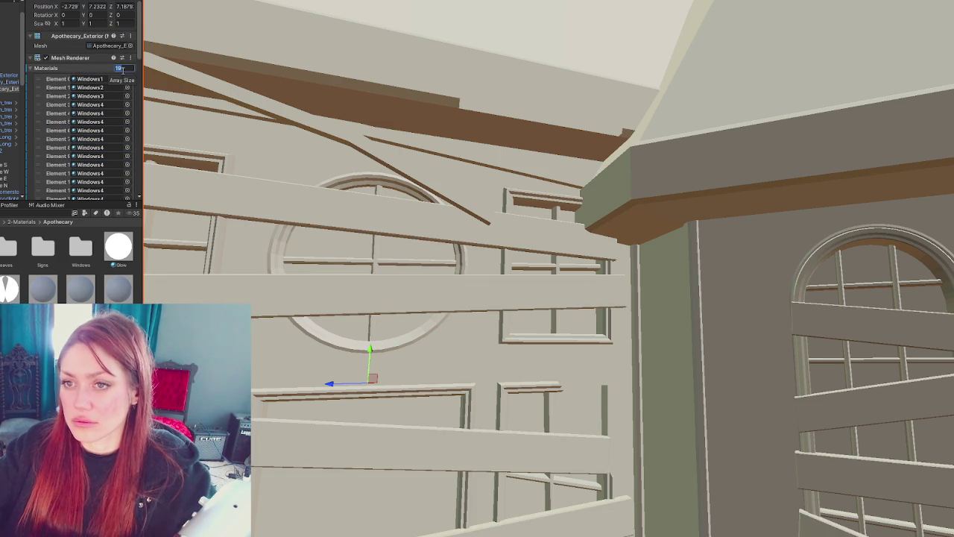
pyautogui.write('5')
pyautogui.press('Return')
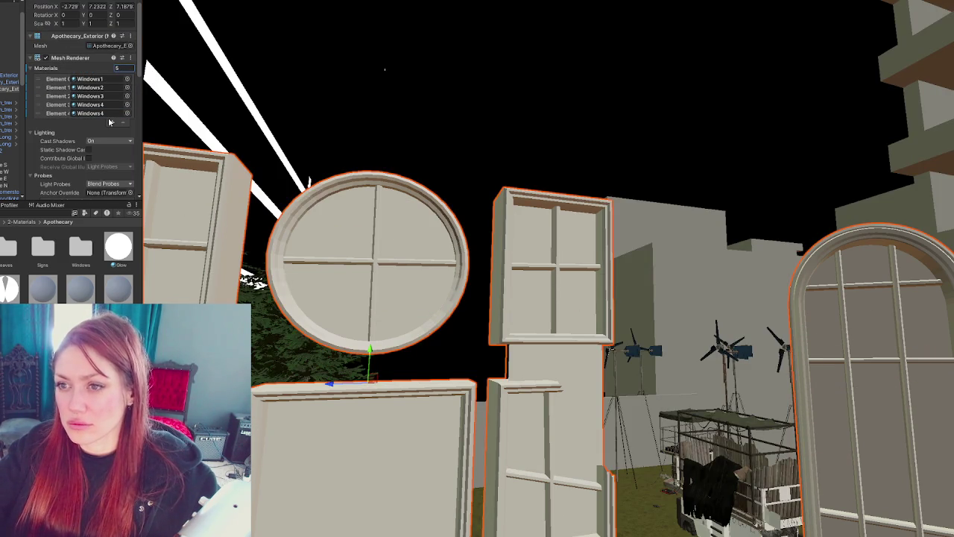
# Step: Tint the Windows1 glass pink and try a Transparent surface type, then undo it
pyautogui.scroll(-5, 522, 283)
pyautogui.scroll(2, 643, 281)
pyautogui.moveTo(643, 280); pyautogui.dragTo(715, 223, button='middle')
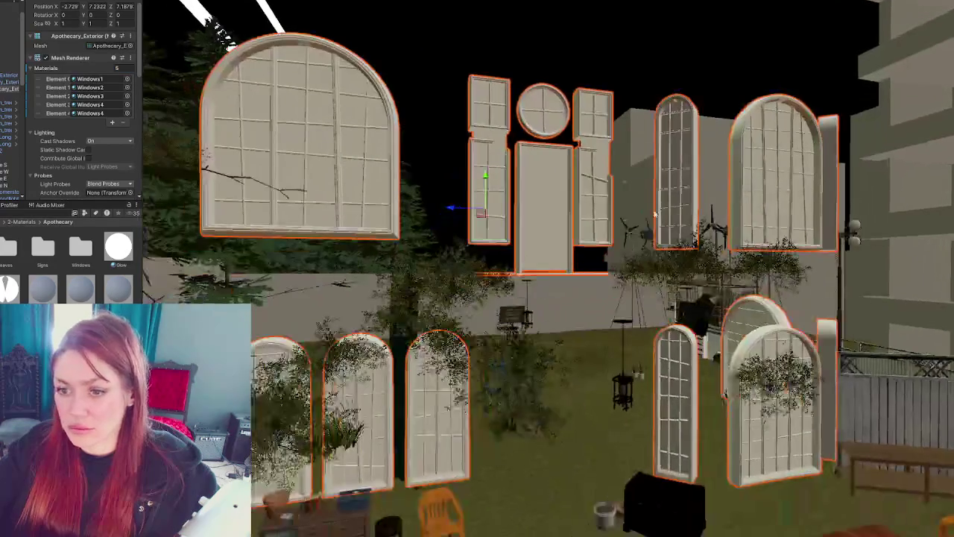
pyautogui.click(433, 59)
pyautogui.click(44, 289)
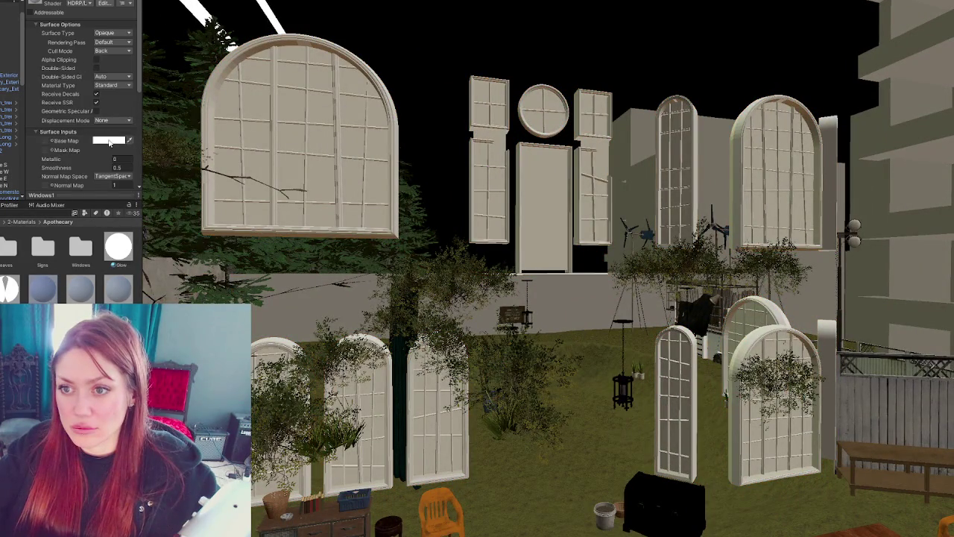
pyautogui.click(100, 140)
pyautogui.click(151, 184)
pyautogui.click(112, 33)
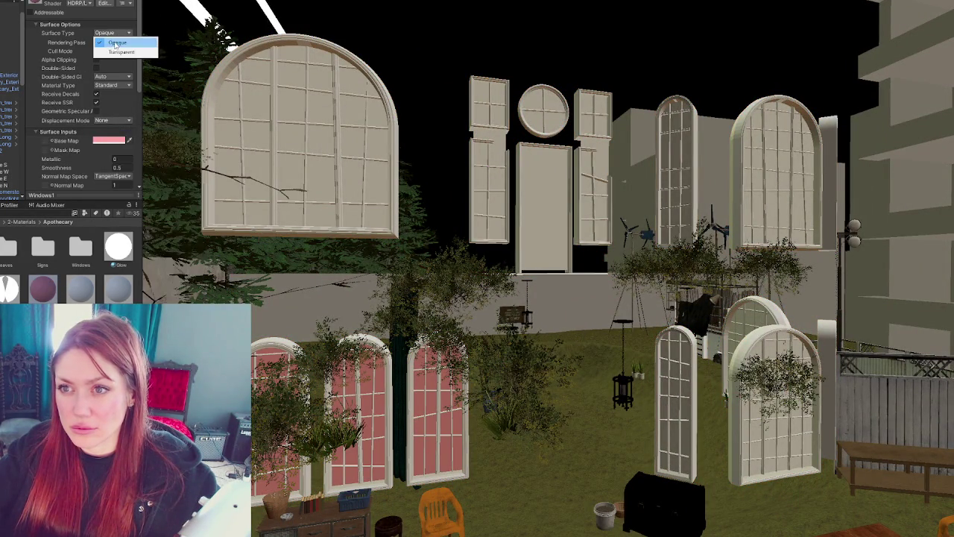
pyautogui.click(115, 53)
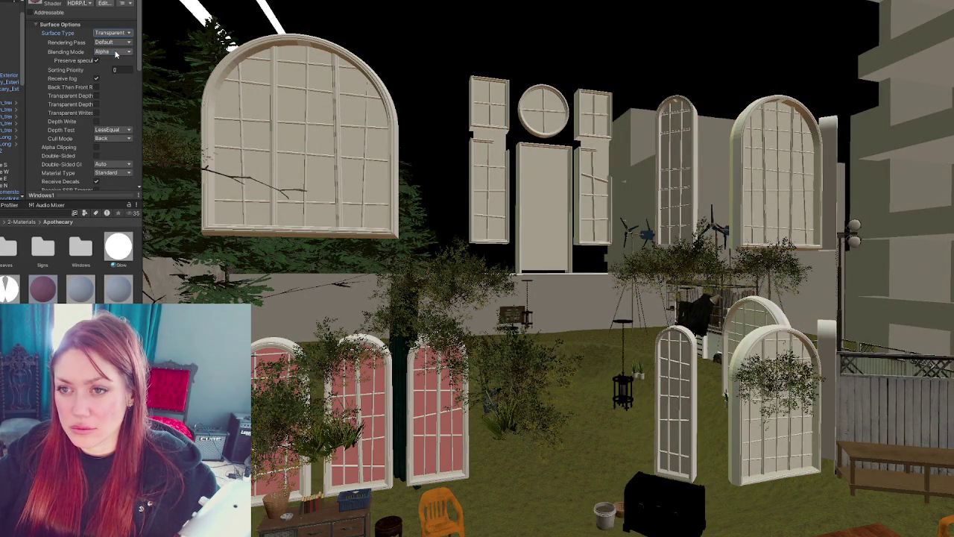
pyautogui.hotkey('ctrl', 'z')
pyautogui.scroll(3, 241, 139)
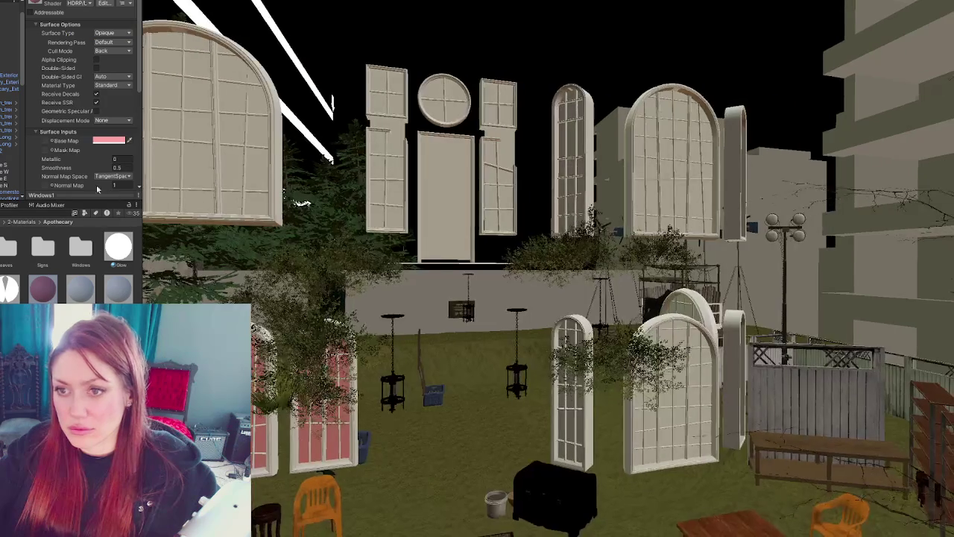
pyautogui.scroll(2, 240, 139)
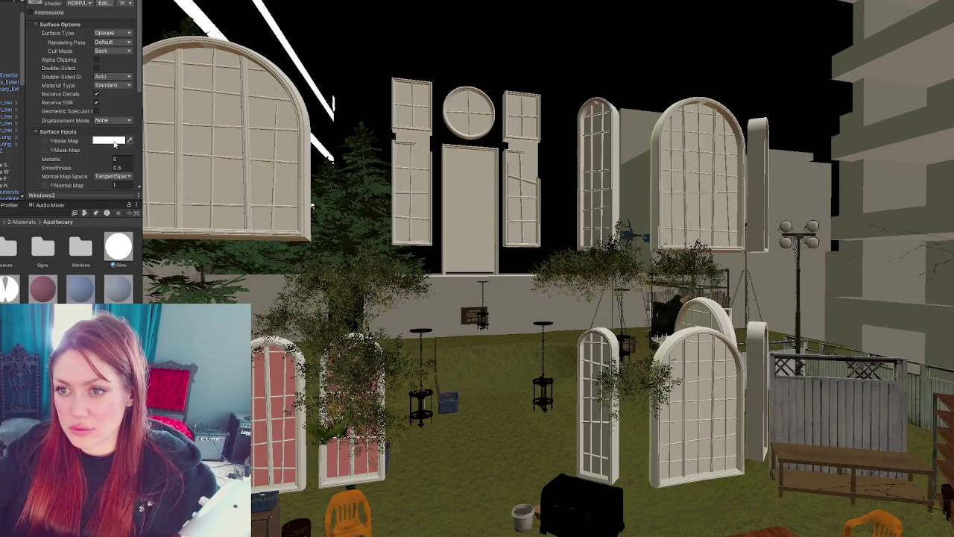
# Step: Set the Windows2 and Windows3 glass base colours to cyan
pyautogui.click(112, 140)
pyautogui.click(125, 221)
pyautogui.click(80, 288)
pyautogui.click(100, 141)
pyautogui.click(117, 214)
# Step: Make the Windows4 frame base colour cyan (R 0.25, G 0.79, B 1), then search assets for 'dark'
pyautogui.click(57, 295)
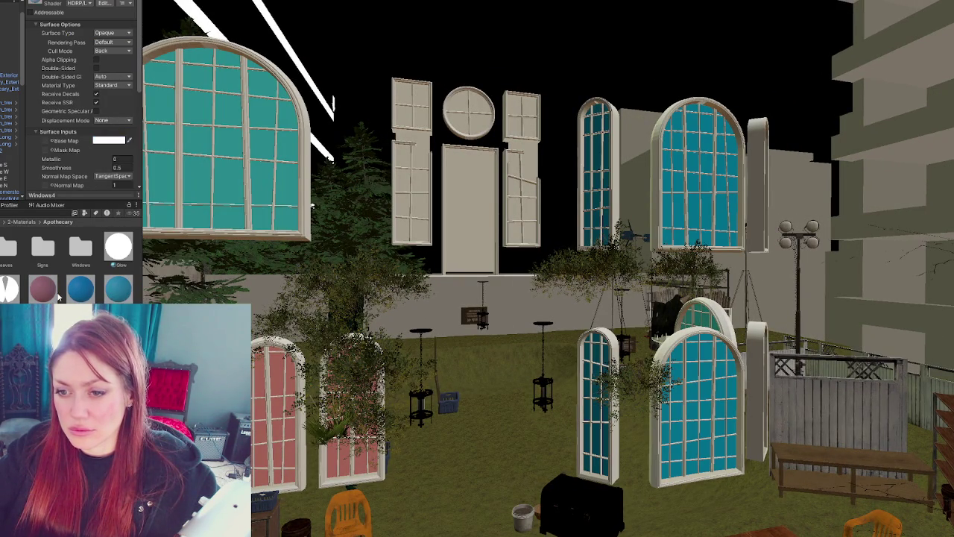
pyautogui.click(112, 141)
pyautogui.click(122, 222)
pyautogui.click(173, 186)
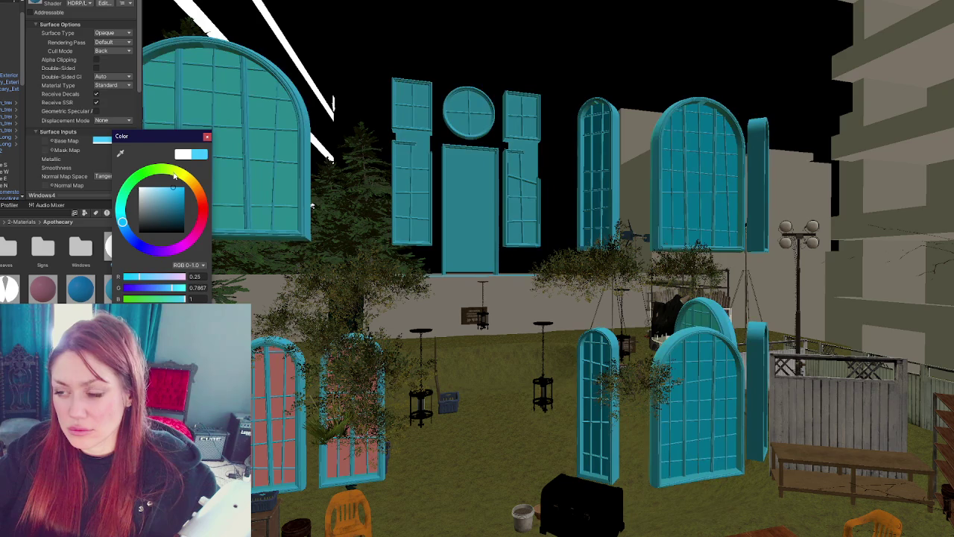
pyautogui.click(311, 205)
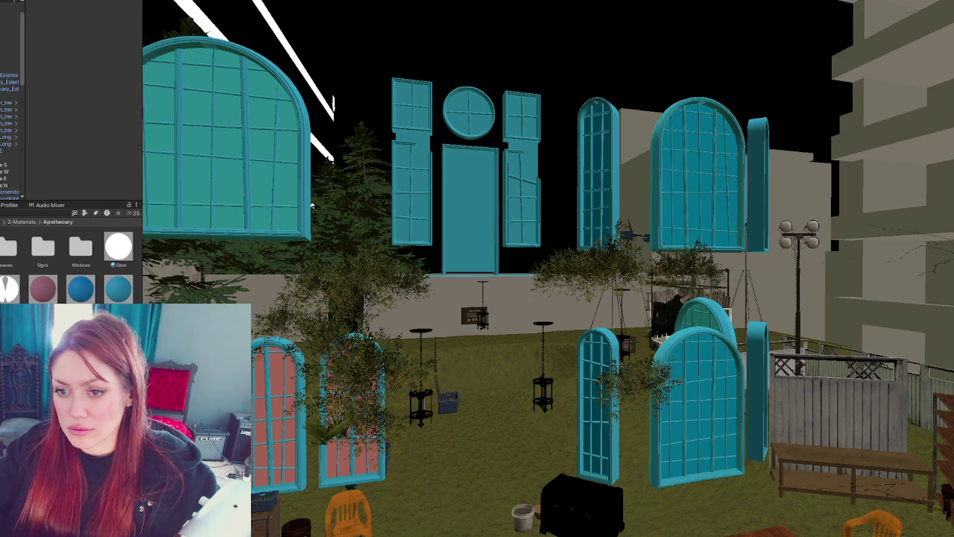
pyautogui.click(45, 213)
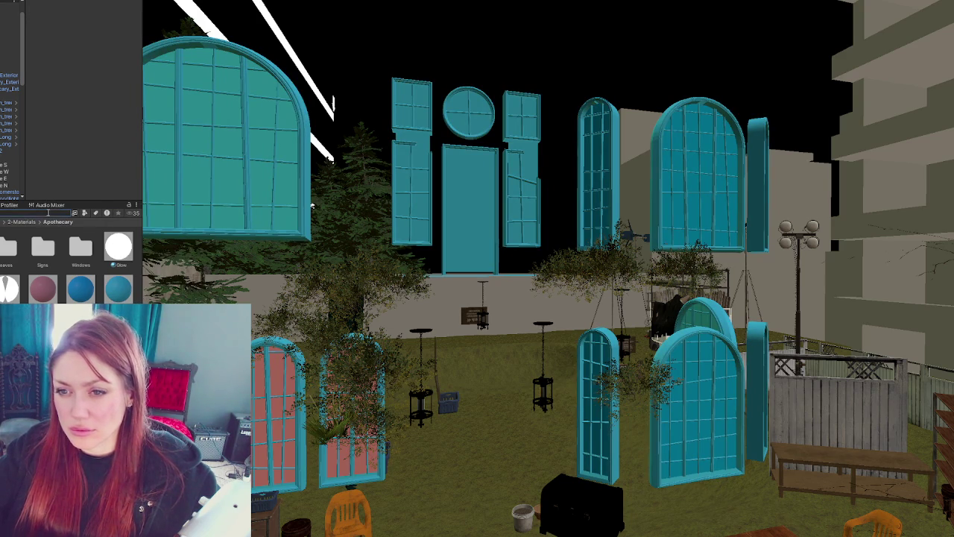
pyautogui.write('dark')
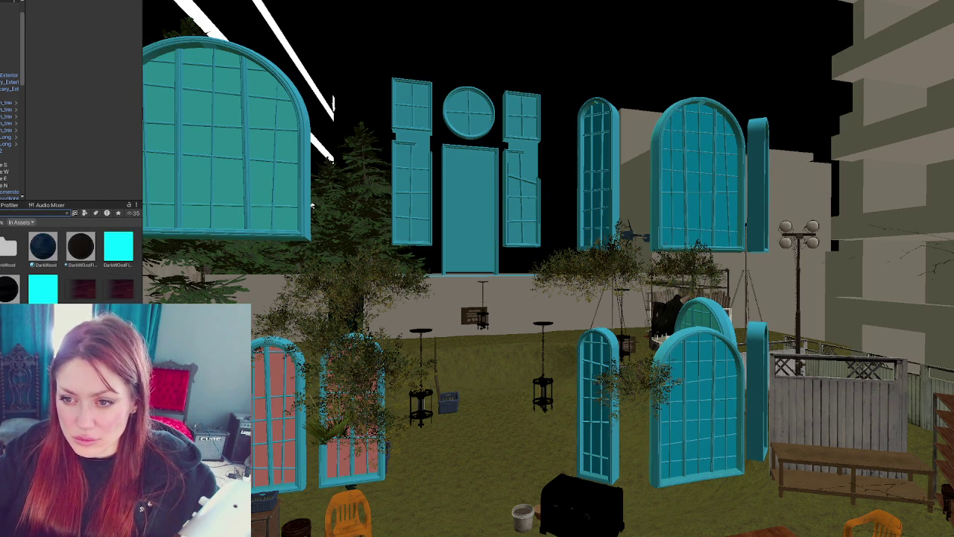
# Step: Drag the dark wood material from the 'dark' search results onto the building
pyautogui.hotkey('ctrl', 'shift', 'c')
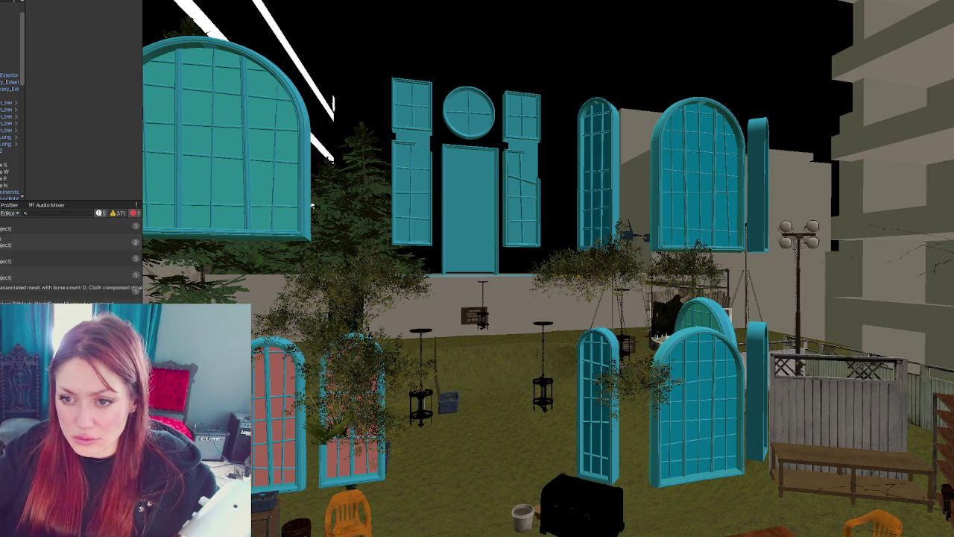
pyautogui.hotkey('ctrl', '5')
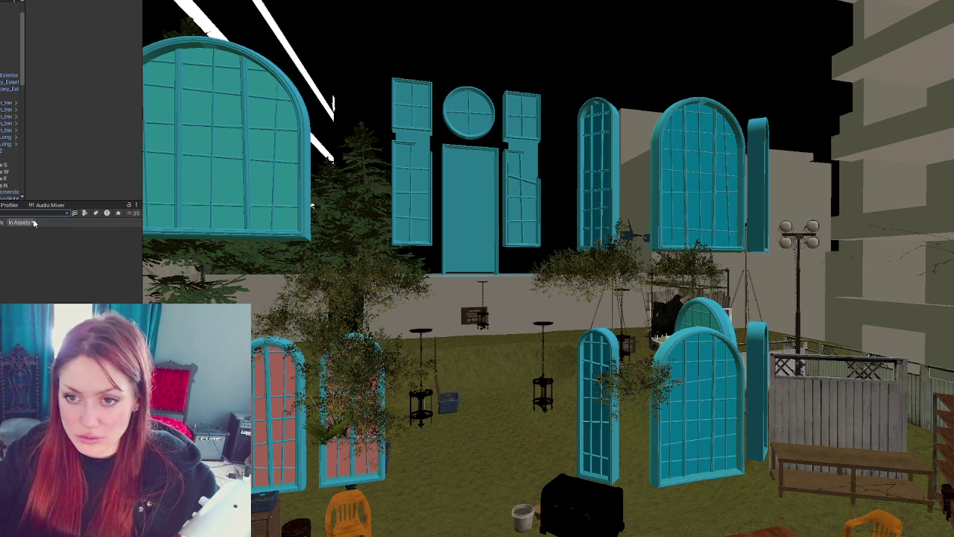
pyautogui.moveTo(34, 222); pyautogui.dragTo(190, 237)
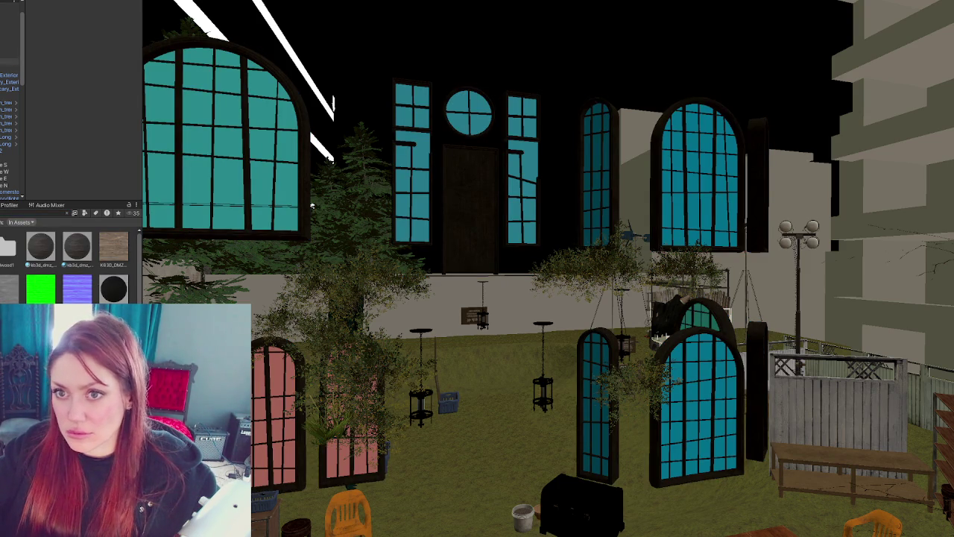
# Step: Add several Wood old black slots to Apothecary_Exterior's Mesh Renderer materials
pyautogui.click(9, 116)
pyautogui.click(112, 146)
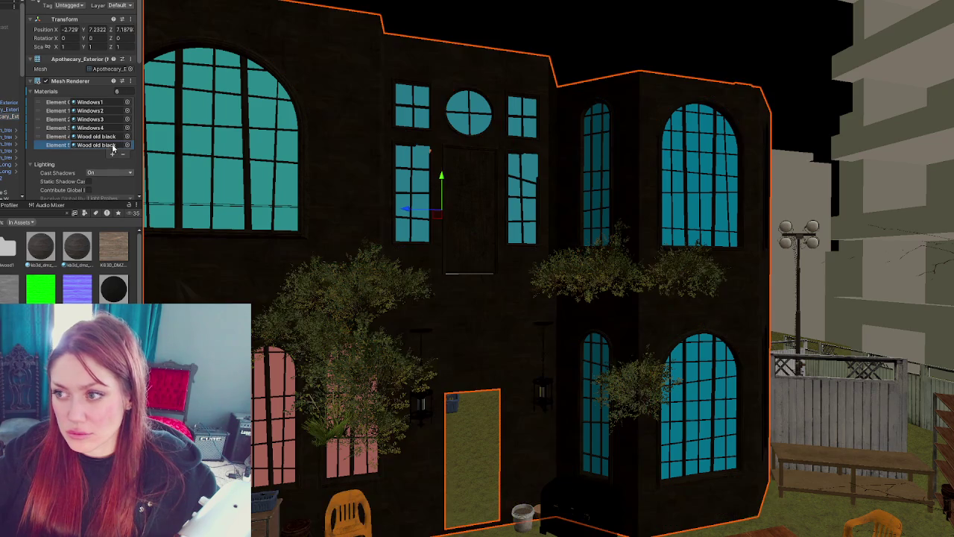
pyautogui.click(112, 155)
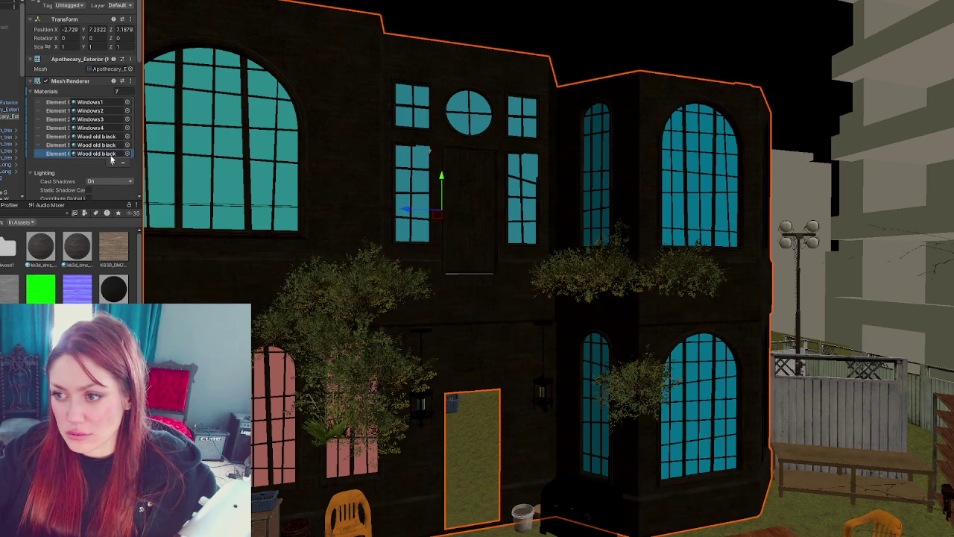
pyautogui.click(113, 161)
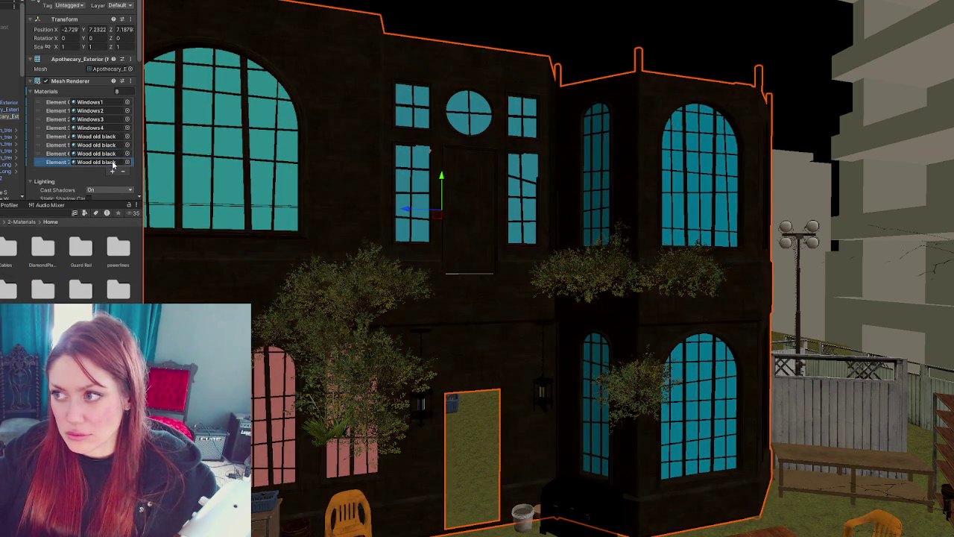
pyautogui.click(113, 173)
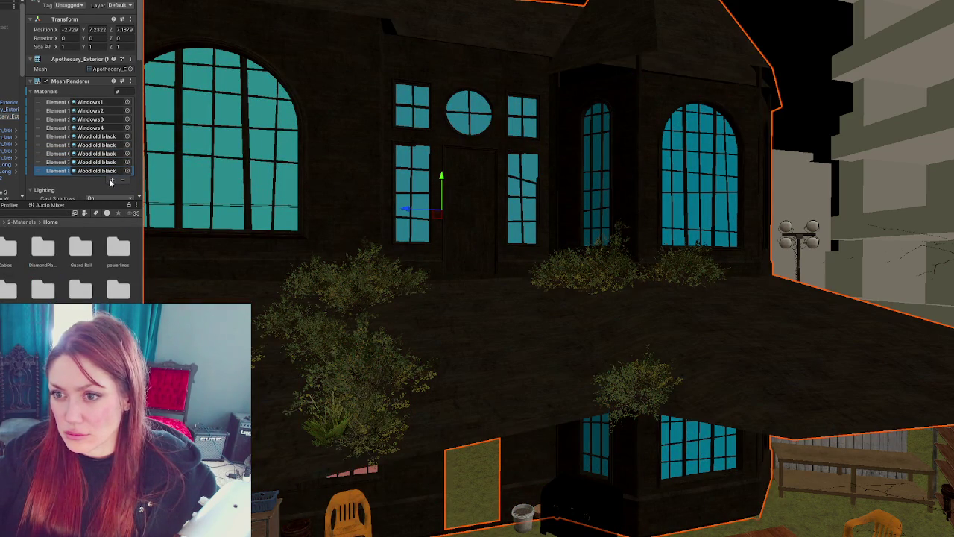
pyautogui.click(111, 181)
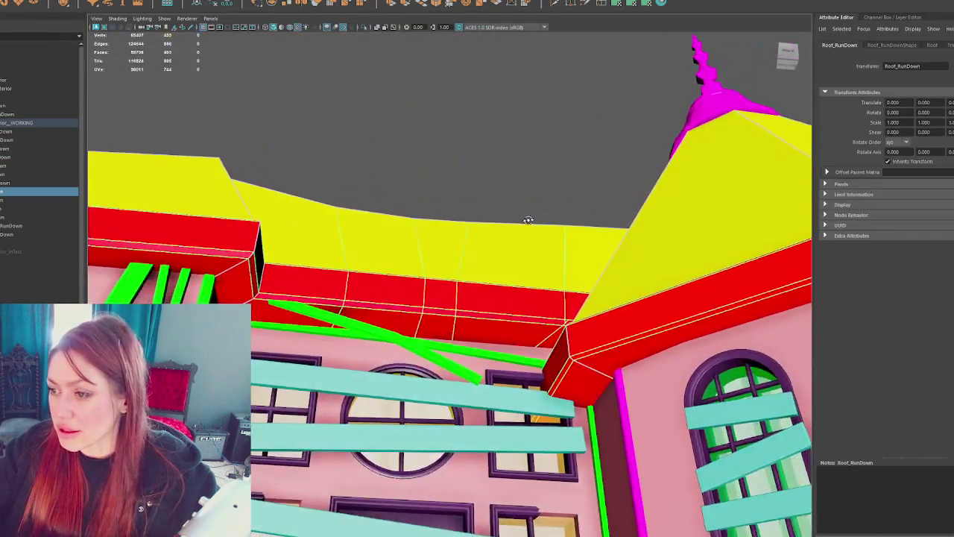
# Step: Select the red face loop along the roof eave and turn the view toward it
pyautogui.keyDown('alt'); pyautogui.moveTo(528, 220); pyautogui.dragTo(527, 268); pyautogui.keyUp('alt')
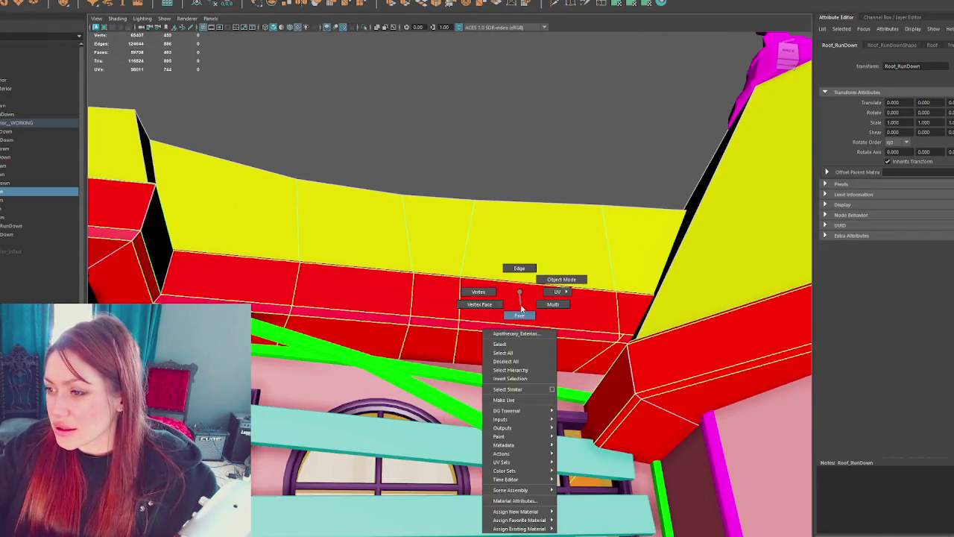
pyautogui.moveTo(517, 294); pyautogui.dragTo(517, 316, button='right')
pyautogui.click(517, 327)
pyautogui.doubleClick(519, 335)
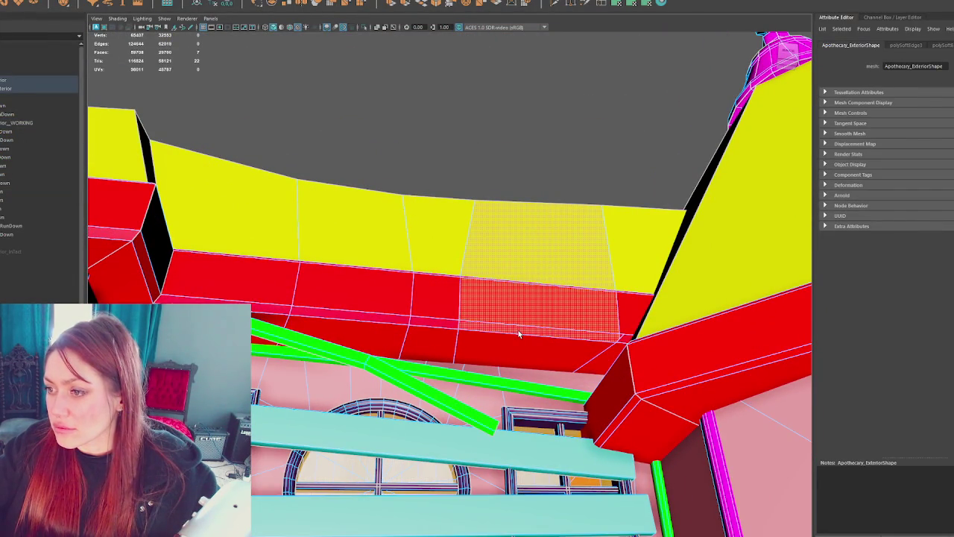
pyautogui.moveTo(519, 335)
pyautogui.keyDown('alt'); pyautogui.mouseDown()
pyautogui.moveTo(540, 228)
pyautogui.moveTo(555, 266)
pyautogui.moveTo(547, 215)
pyautogui.moveTo(562, 272)
pyautogui.mouseUp(); pyautogui.keyUp('alt')
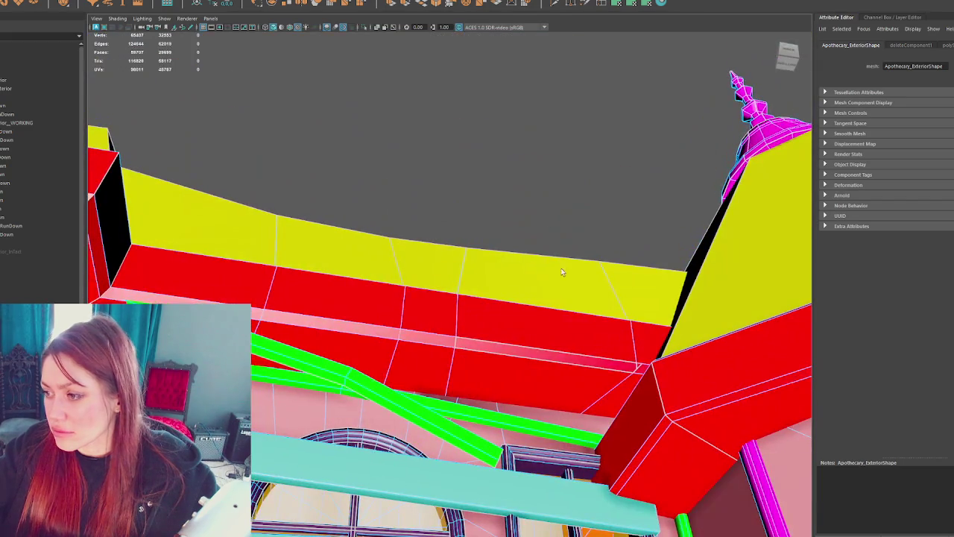
# Step: Inspect the Roof_RunDown eave edges and the building's face strip beneath the eave
pyautogui.click(554, 365)
pyautogui.press('F10')
pyautogui.click(548, 356)
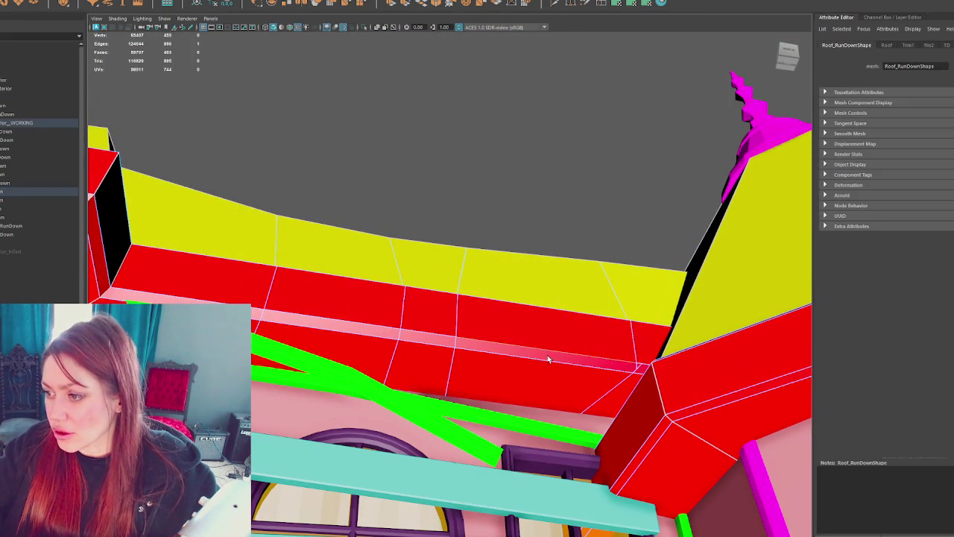
pyautogui.scroll(3, 549, 363)
pyautogui.scroll(-3, 545, 336)
pyautogui.moveTo(545, 337)
pyautogui.keyDown('alt'); pyautogui.mouseDown()
pyautogui.moveTo(545, 319)
pyautogui.moveTo(580, 328)
pyautogui.moveTo(473, 308)
pyautogui.moveTo(496, 235)
pyautogui.mouseUp(); pyautogui.keyUp('alt')
pyautogui.press('F8')
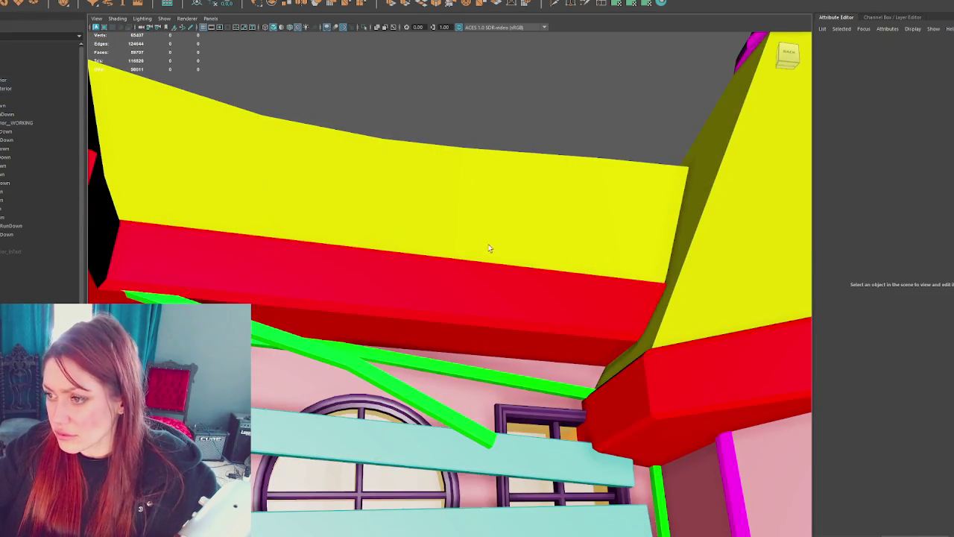
pyautogui.click(463, 286)
pyautogui.click(463, 286)
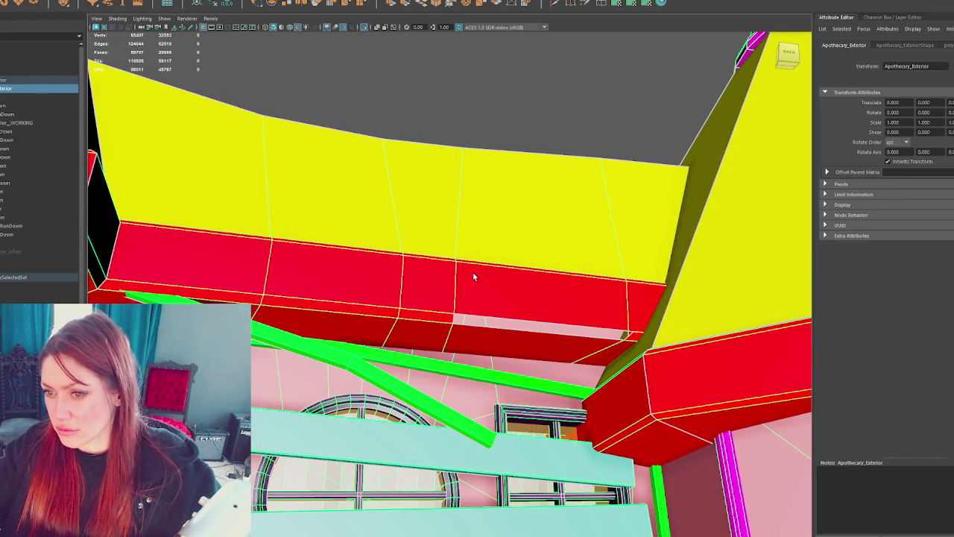
pyautogui.moveTo(489, 164); pyautogui.dragTo(522, 160, button='right')
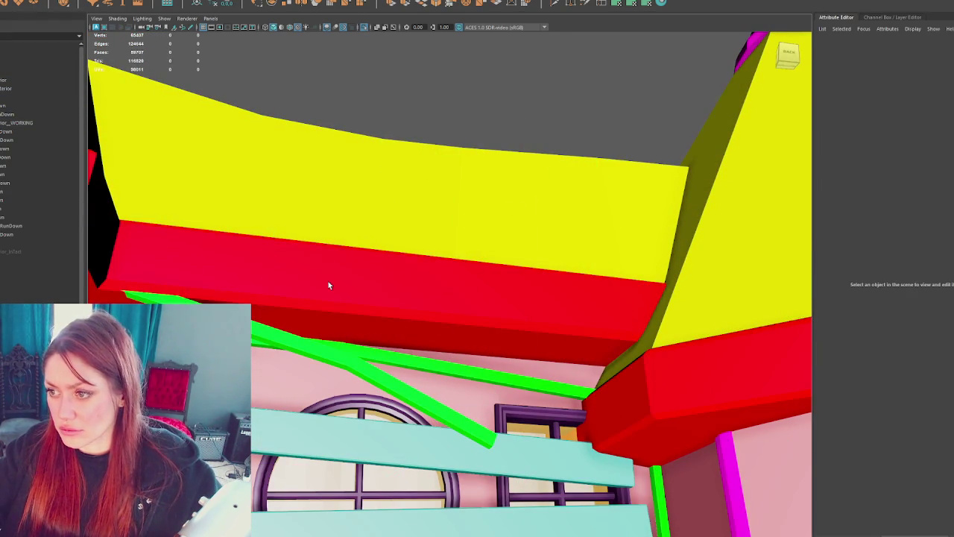
# Step: Isolate Roof_RunDown and delete the thin broken strip under the eave
pyautogui.click(328, 285)
pyautogui.hotkey('ctrl', '1')
pyautogui.click(552, 319)
pyautogui.moveTo(563, 144); pyautogui.dragTo(544, 248, button='right')
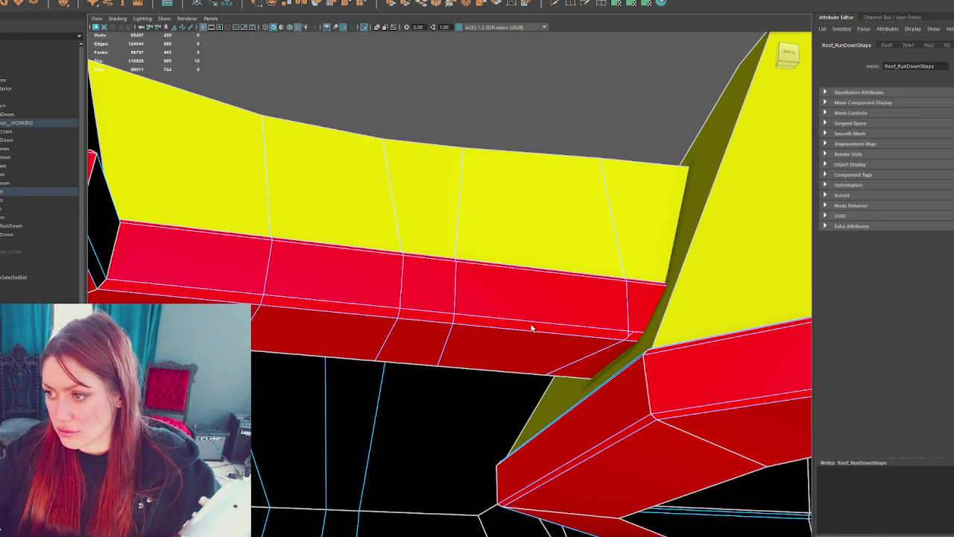
pyautogui.click(530, 331)
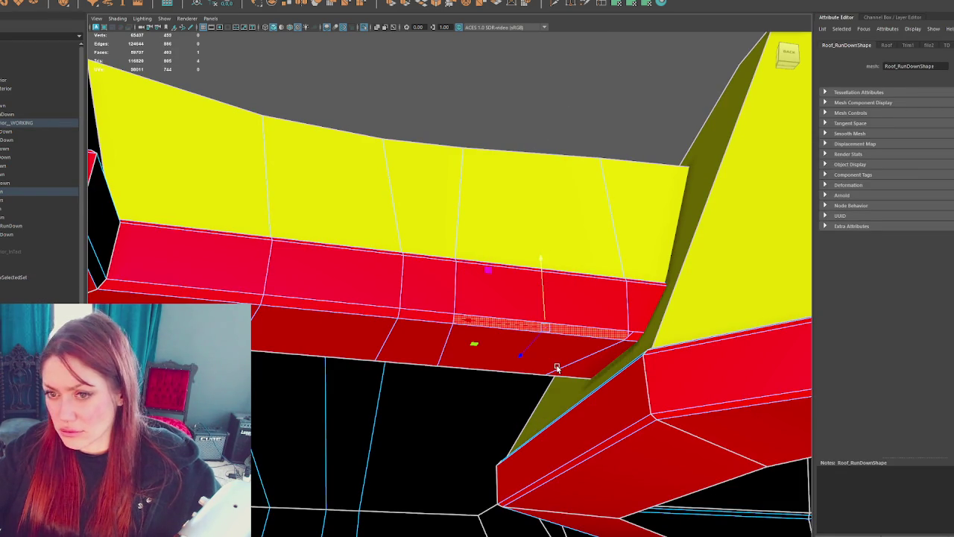
pyautogui.press('Delete')
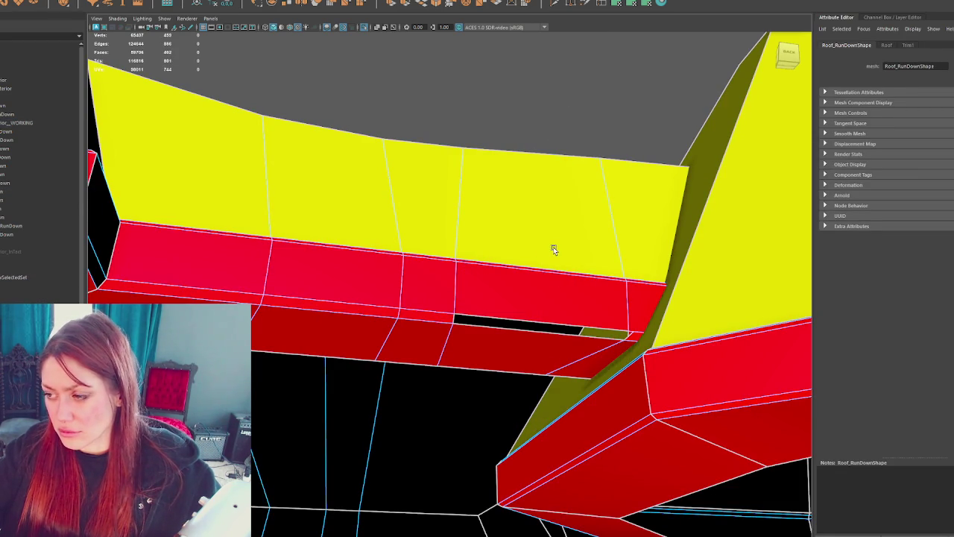
# Step: Select the gap's border edges and close it with Edit Mesh > Bridge
pyautogui.keyDown('alt'); pyautogui.moveTo(553, 247); pyautogui.dragTo(568, 226); pyautogui.keyUp('alt')
pyautogui.moveTo(517, 196); pyautogui.dragTo(470, 363, button='right')
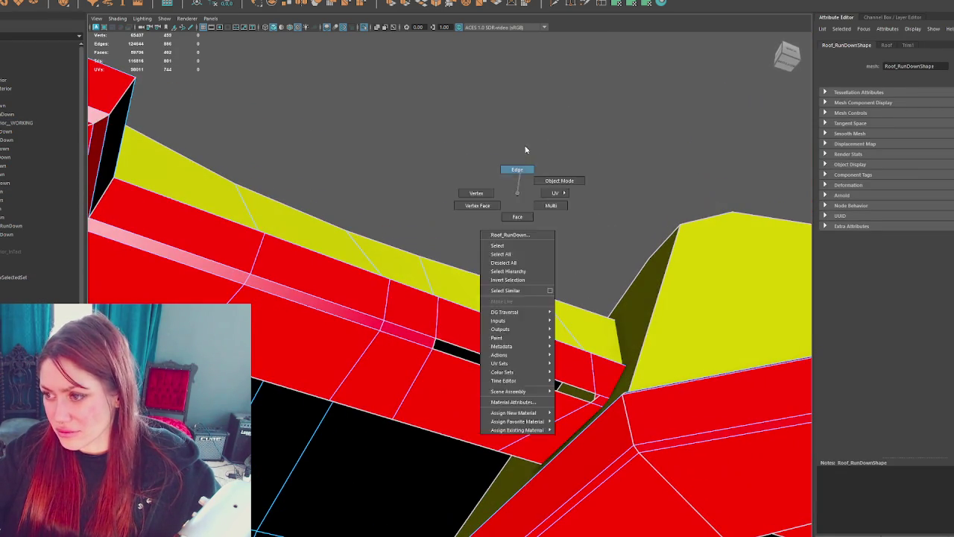
pyautogui.click(470, 363)
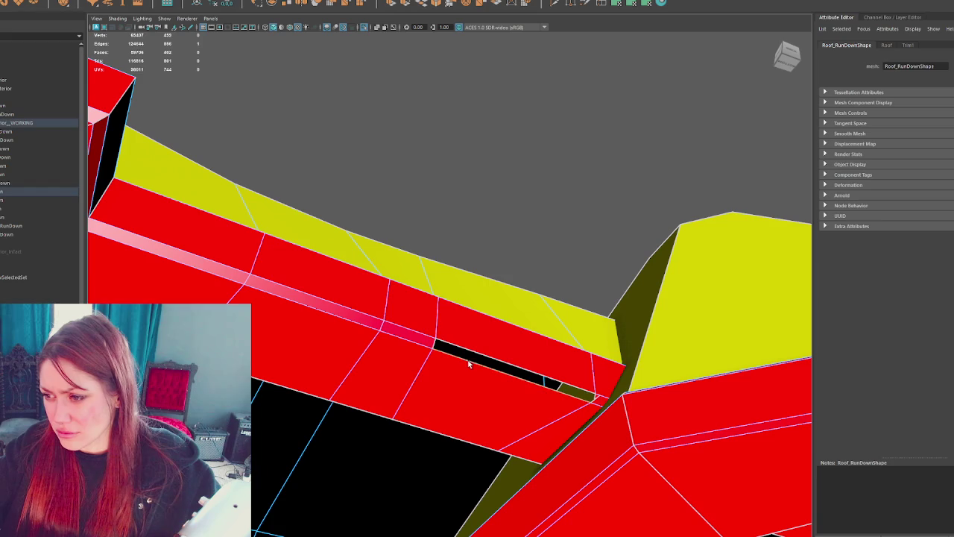
pyautogui.click(425, 2)
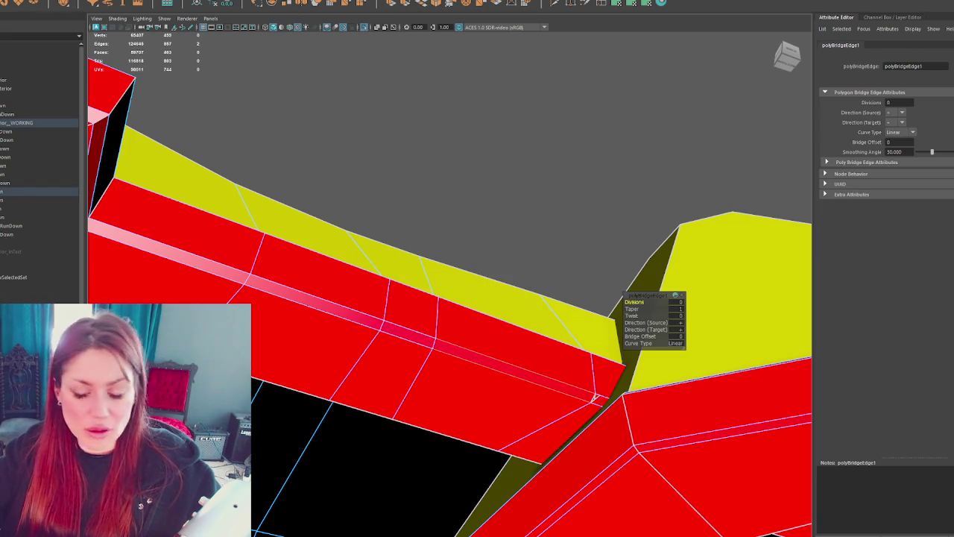
pyautogui.click(296, 327)
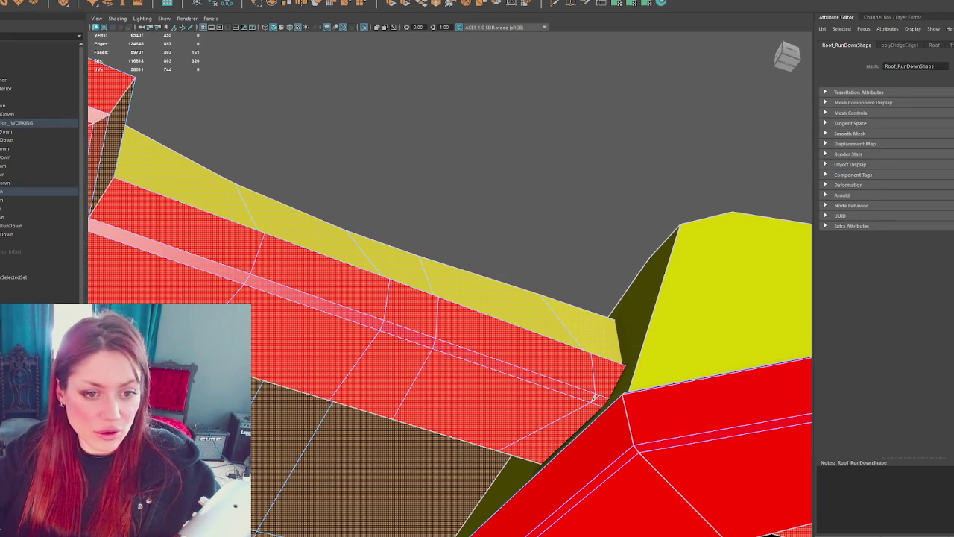